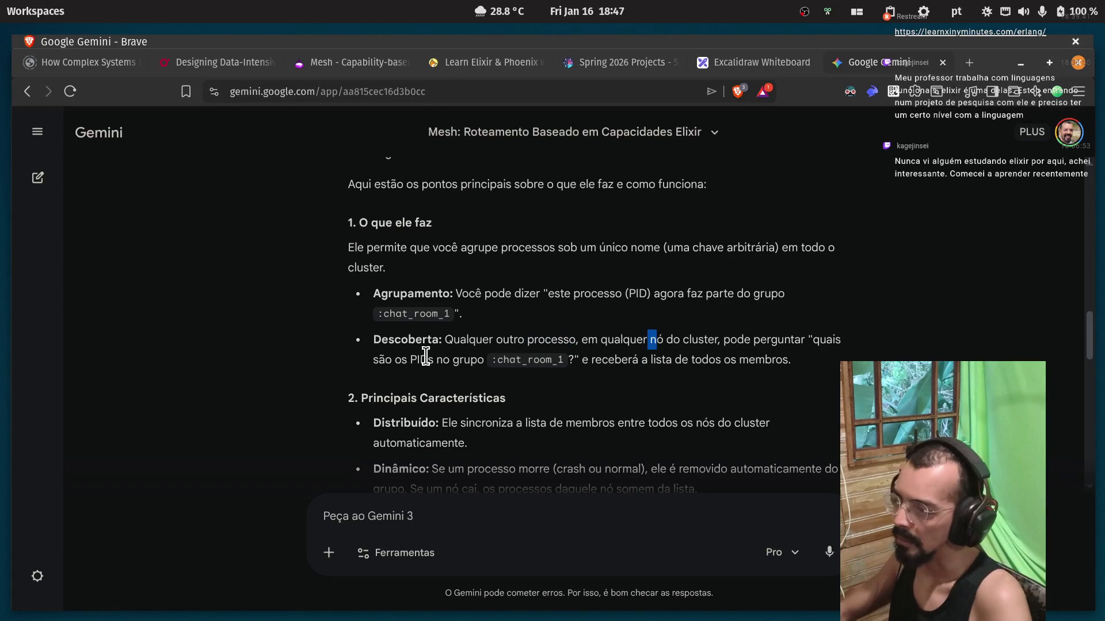
Read the Gemini answer's note about :chat_room_1 members receiving the member list.
drag(503, 360, 521, 360)
drag(611, 360, 765, 362)
click(660, 358)
scroll(575, 325, down, 3)
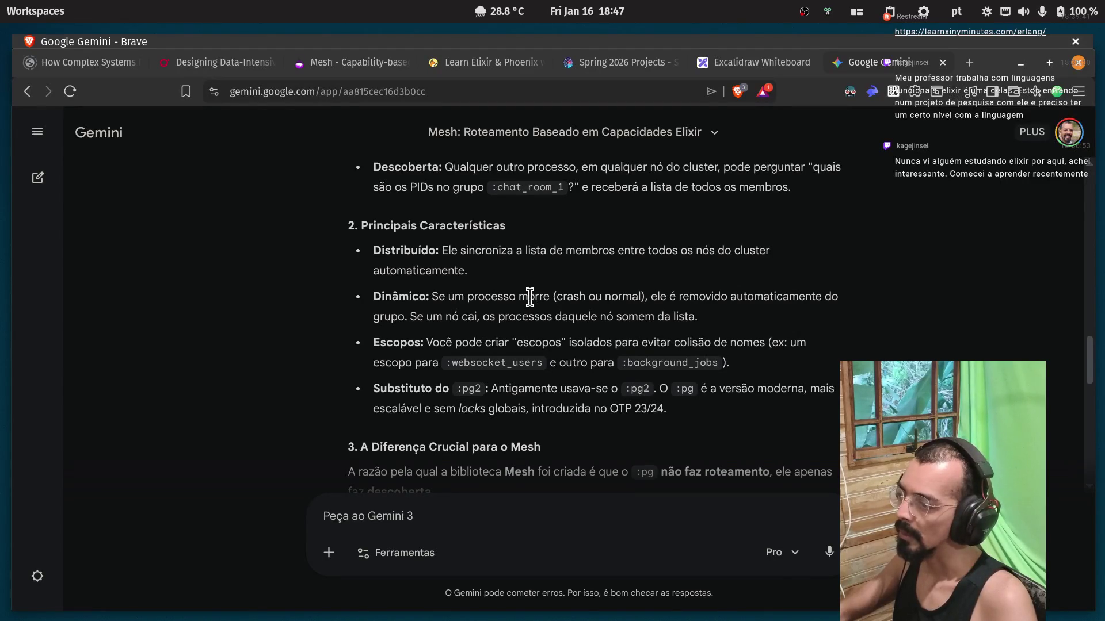
Read the bullet on :pg as the modern, scalable substitute for :pg2 with global OTP groups.
double_click(480, 390)
double_click(573, 390)
drag(741, 390, 832, 394)
click(426, 394)
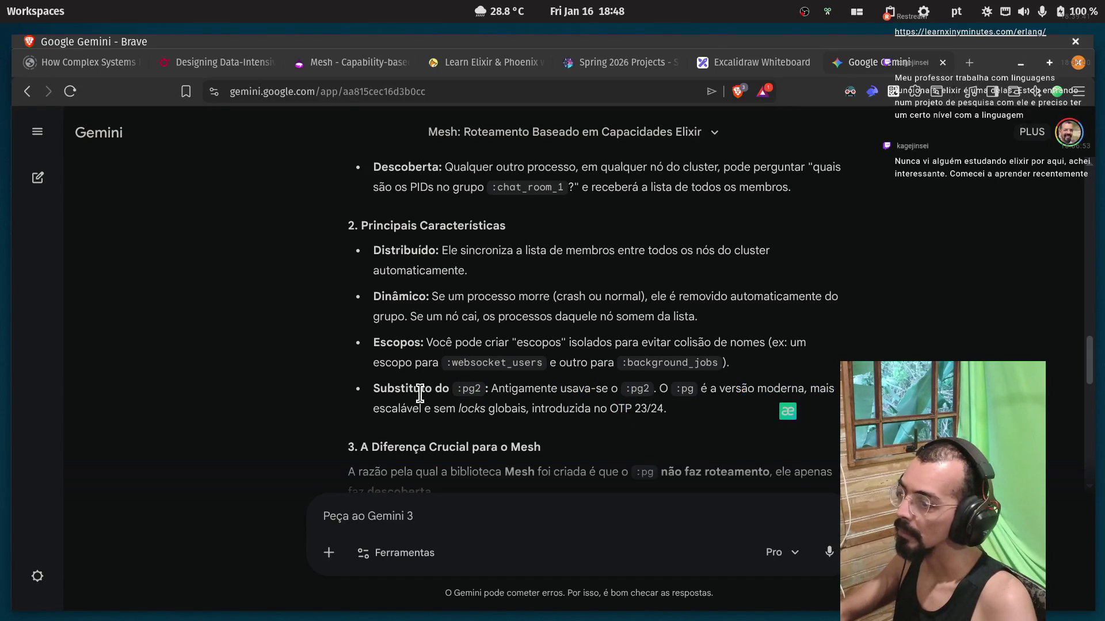
drag(378, 408, 455, 408)
click(747, 393)
drag(621, 390, 374, 390)
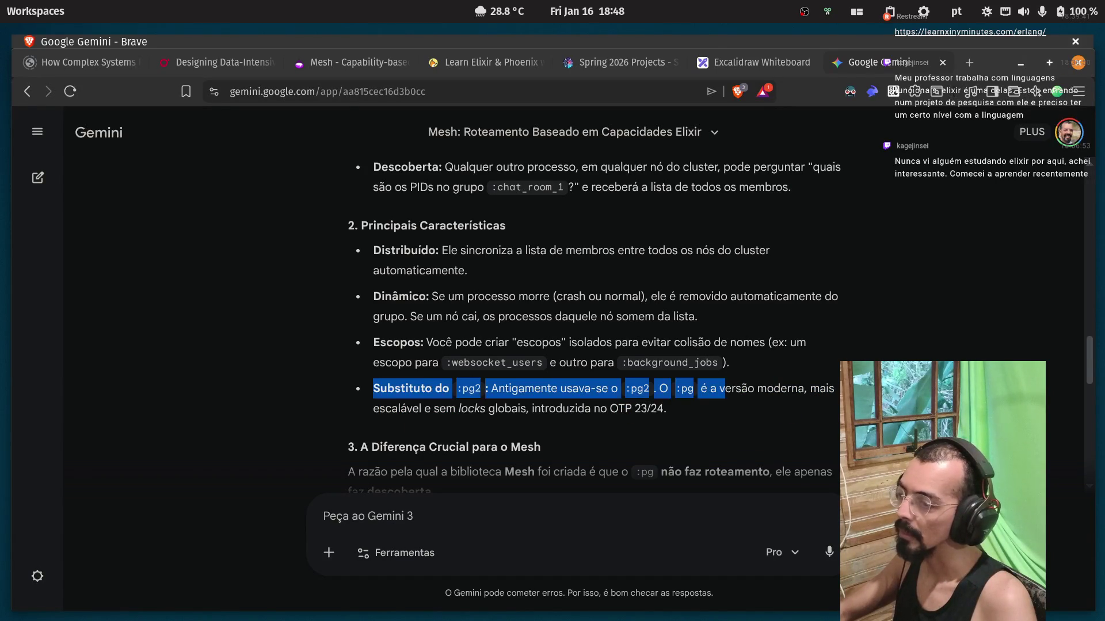
double_click(397, 408)
drag(433, 408, 439, 410)
double_click(503, 409)
click(486, 410)
double_click(495, 409)
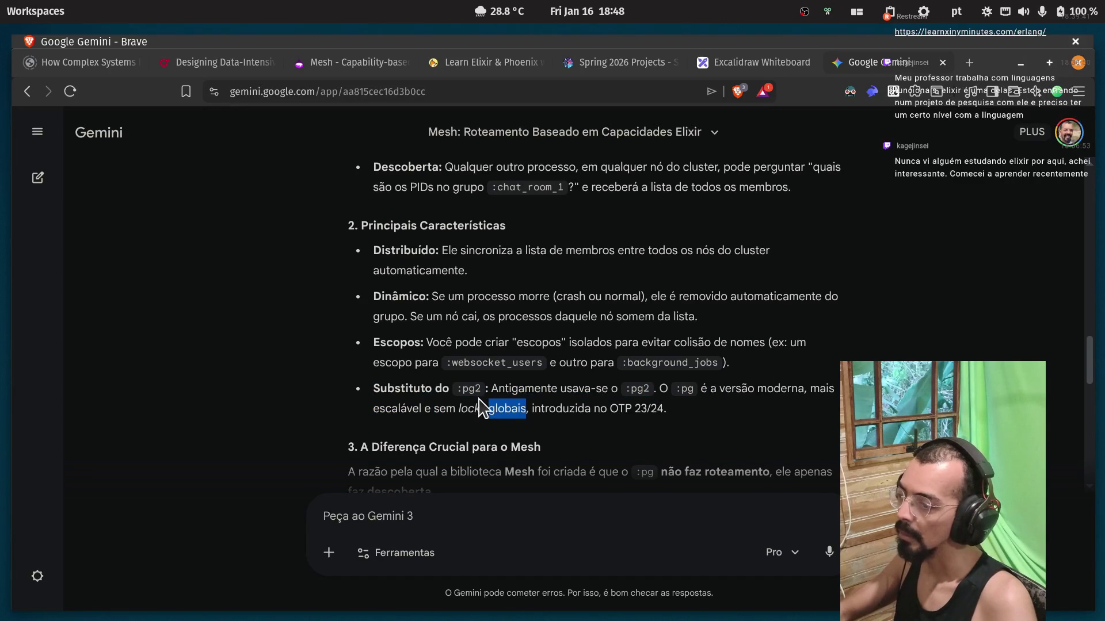
double_click(618, 410)
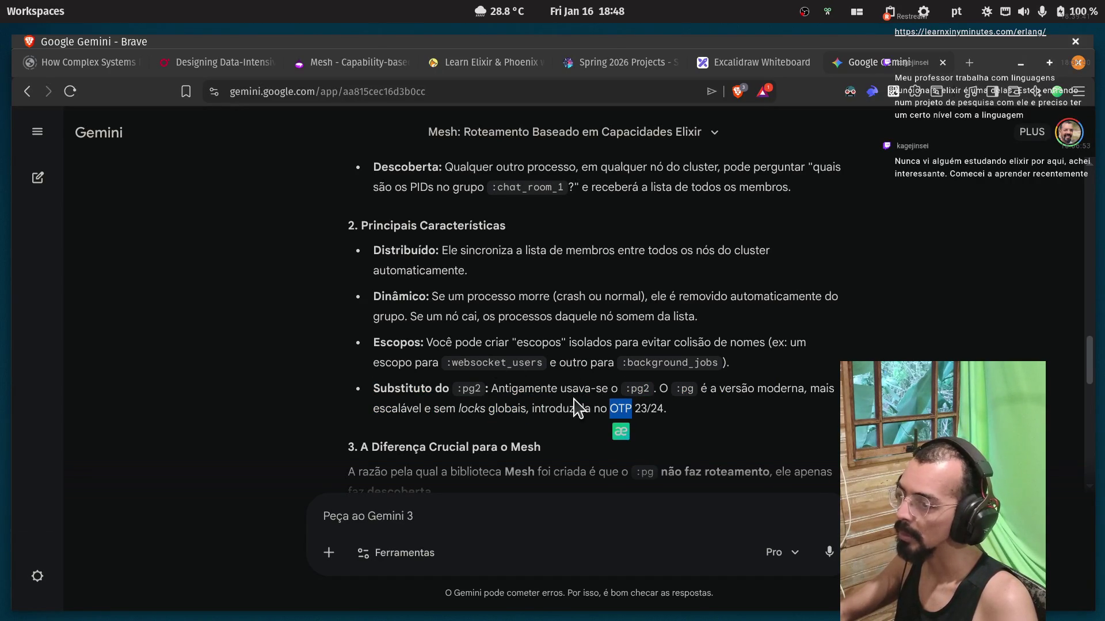
click(625, 406)
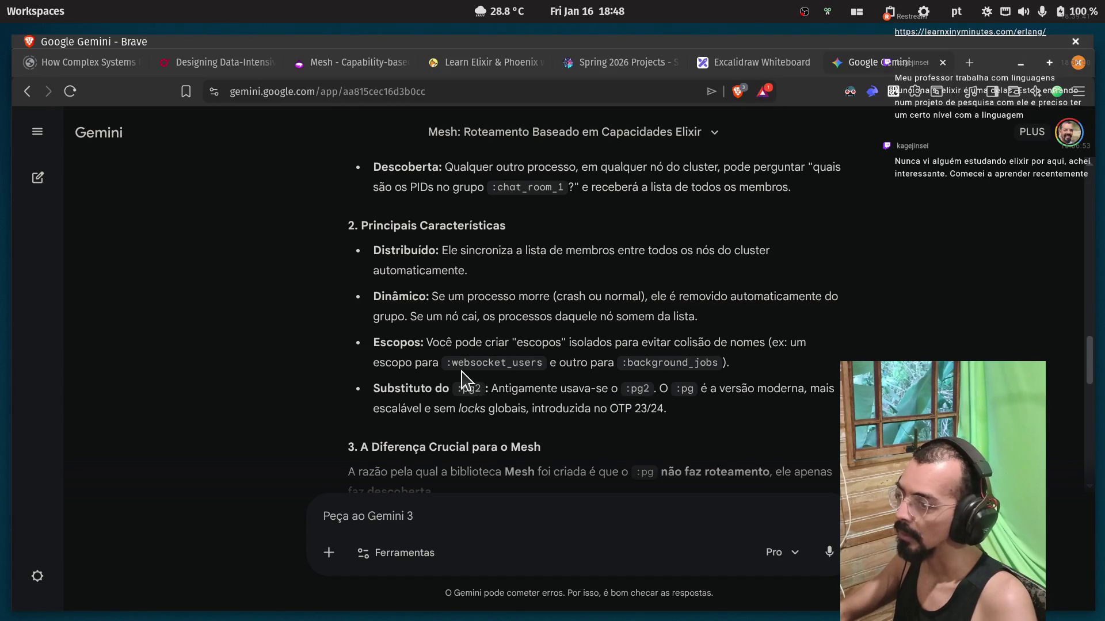
Read that :pg does no routing, only discovery, such as listing members of group users.
scroll(463, 380, down, 3)
scroll(449, 380, down, 3)
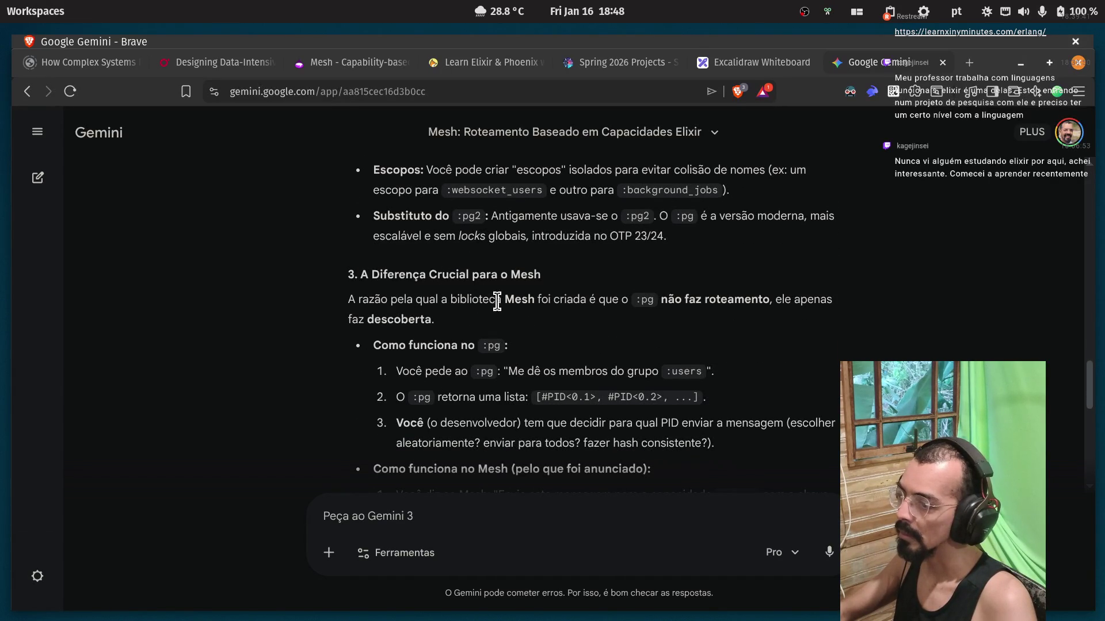
drag(663, 300, 745, 304)
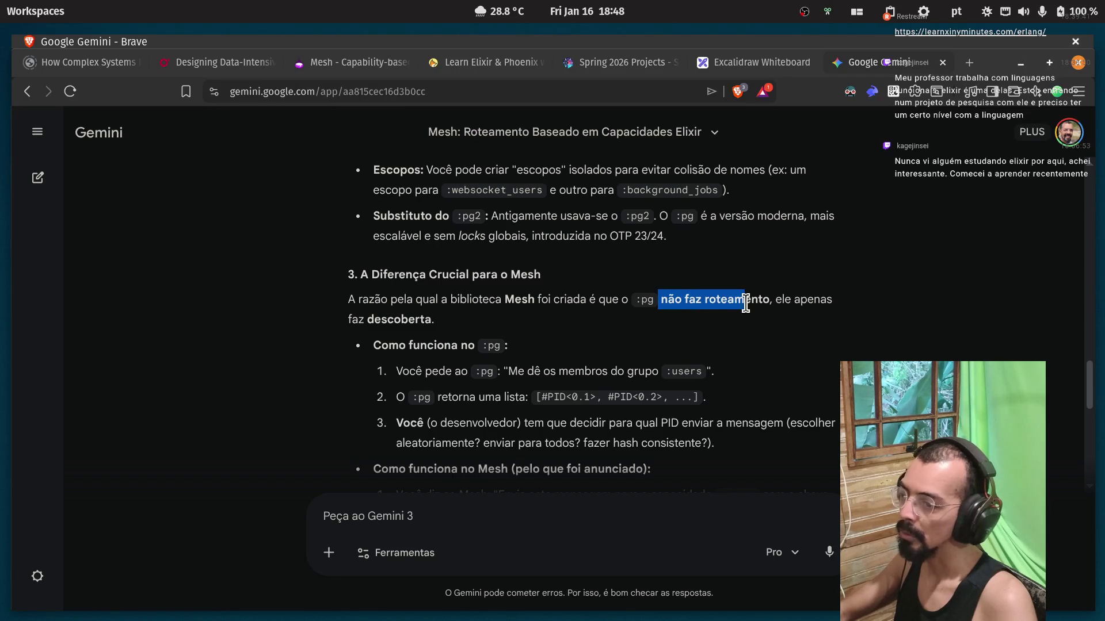
double_click(800, 299)
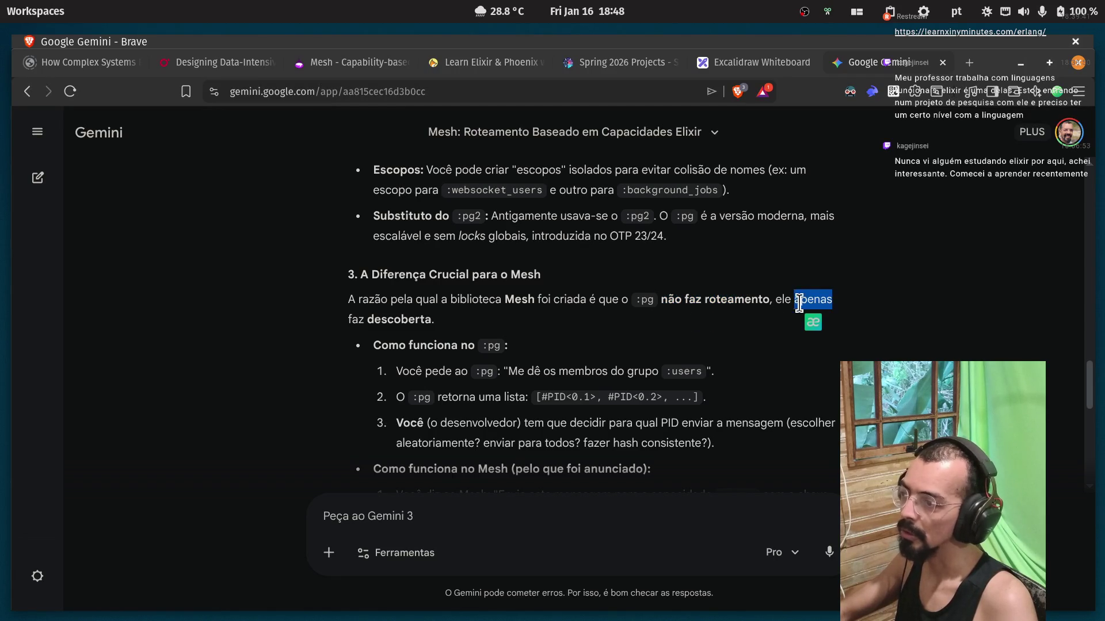
double_click(403, 319)
click(399, 341)
scroll(517, 318, down, 3)
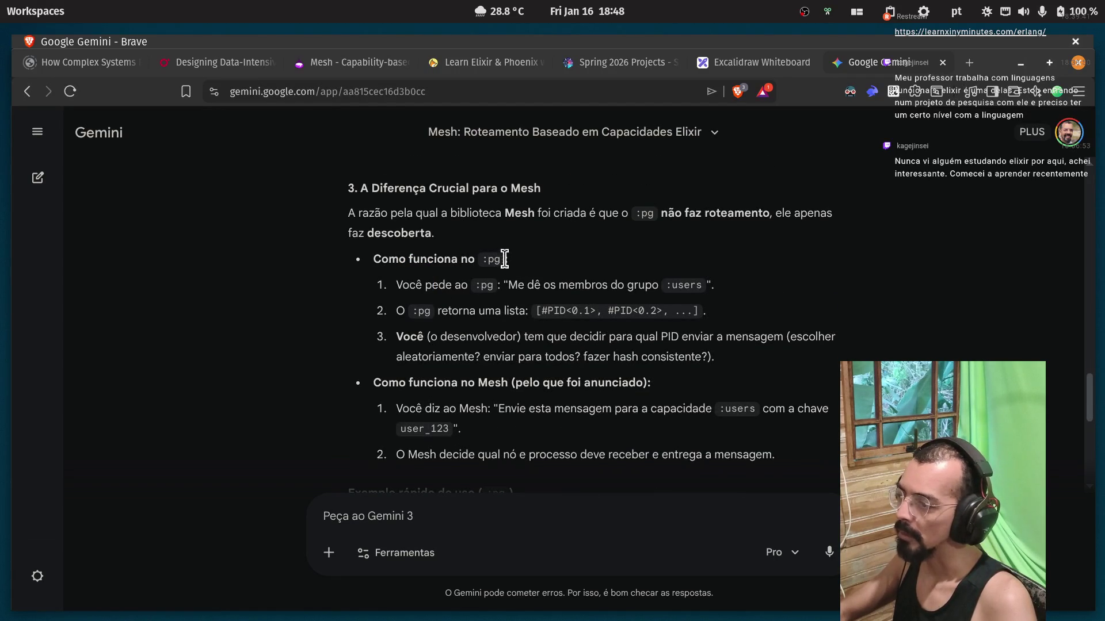
drag(523, 286, 640, 286)
double_click(687, 285)
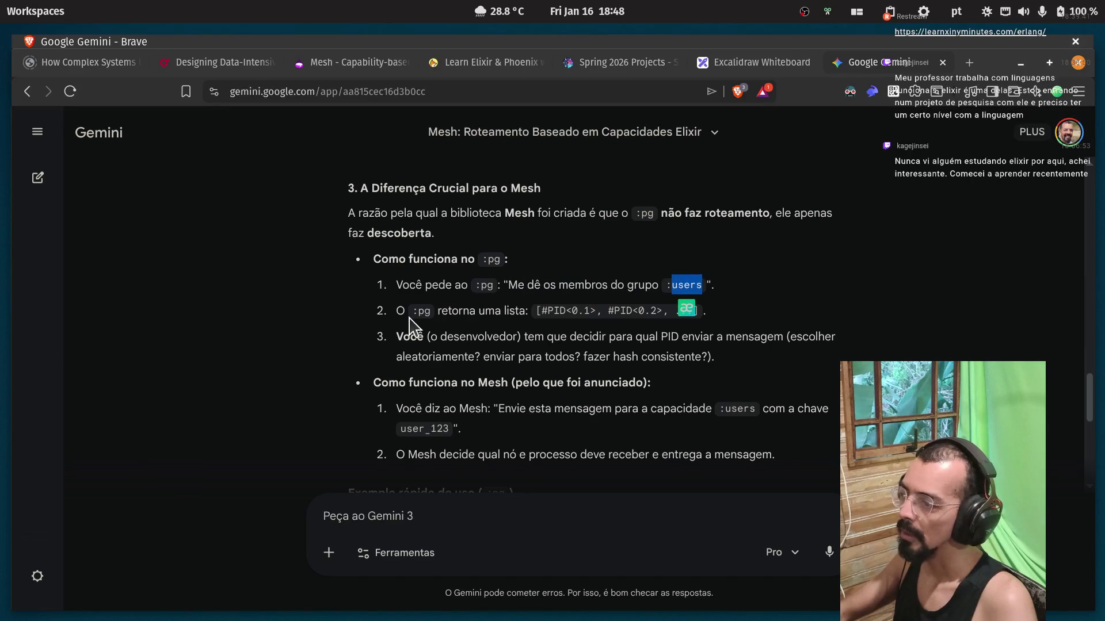
click(464, 314)
Enlarge the page, read how the caller picks a random member, then switch to the Mesh post.
key(ctrl+plus)
key(ctrl+plus)
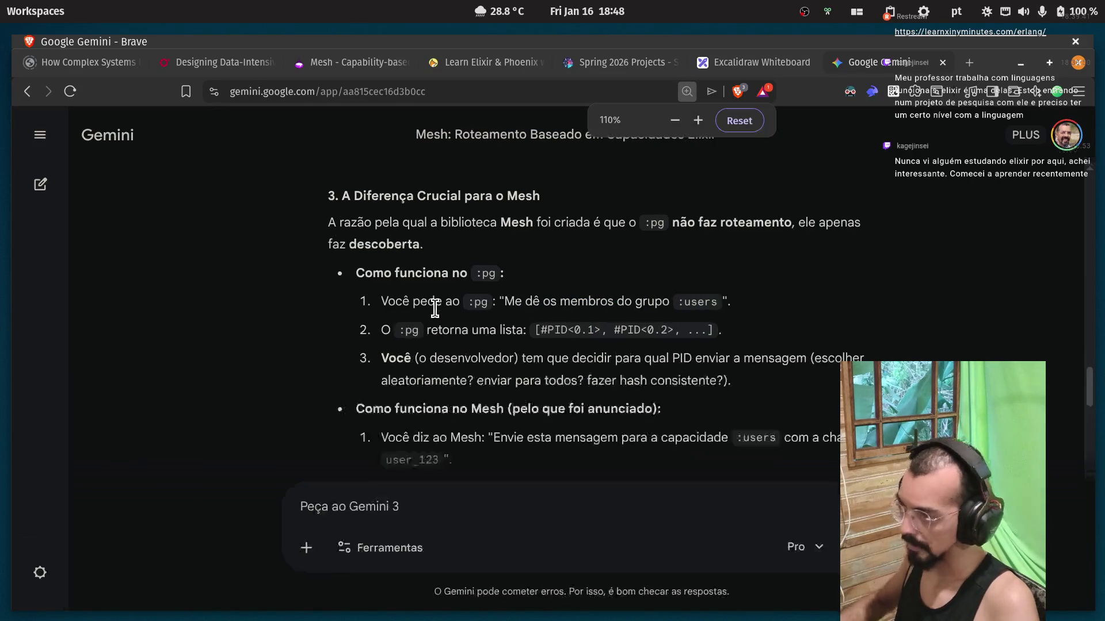
scroll(374, 294, down, 2)
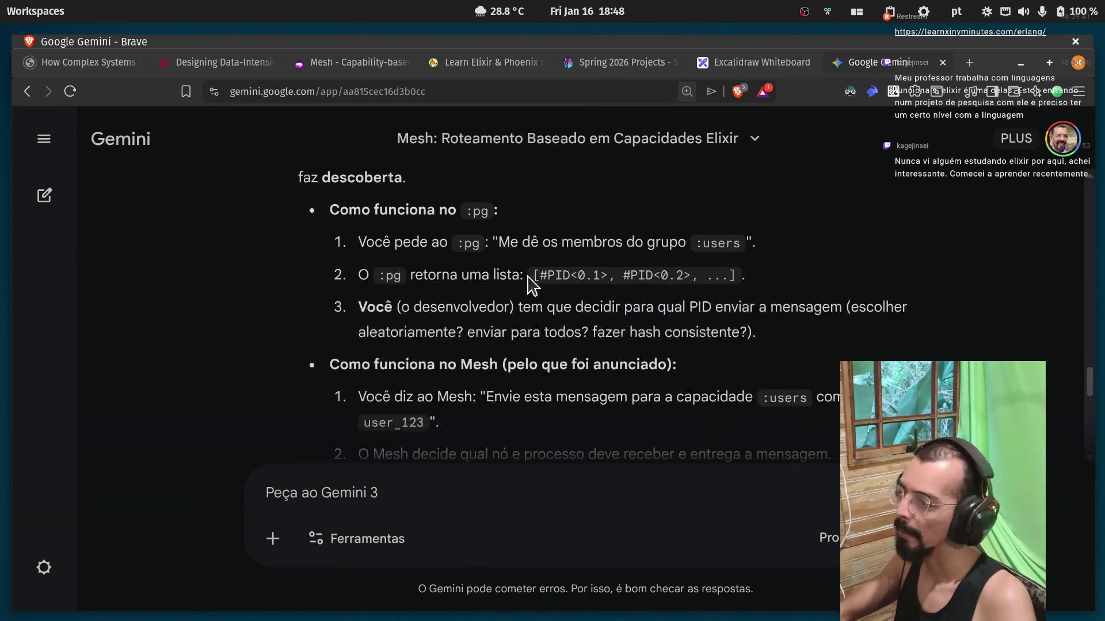
double_click(556, 307)
double_click(599, 306)
click(624, 309)
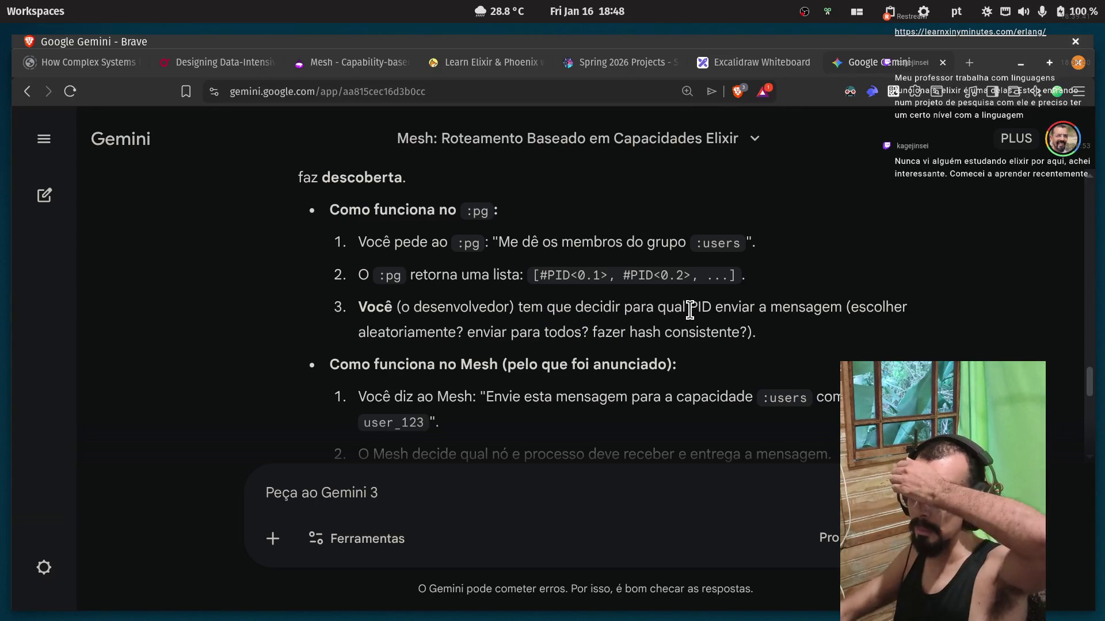
double_click(808, 307)
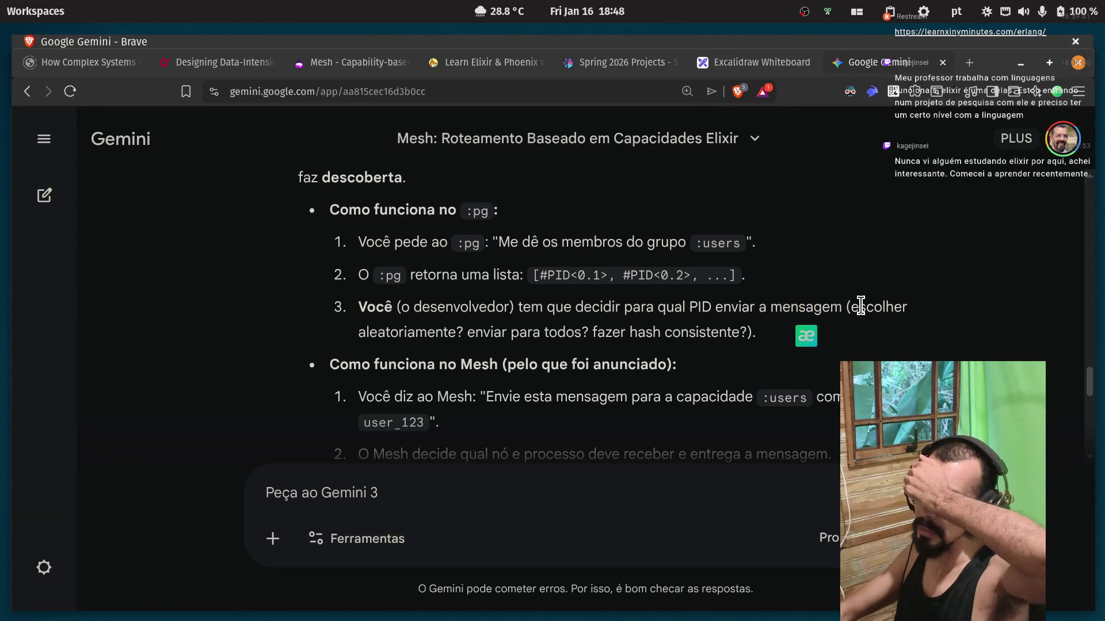
double_click(869, 307)
click(778, 309)
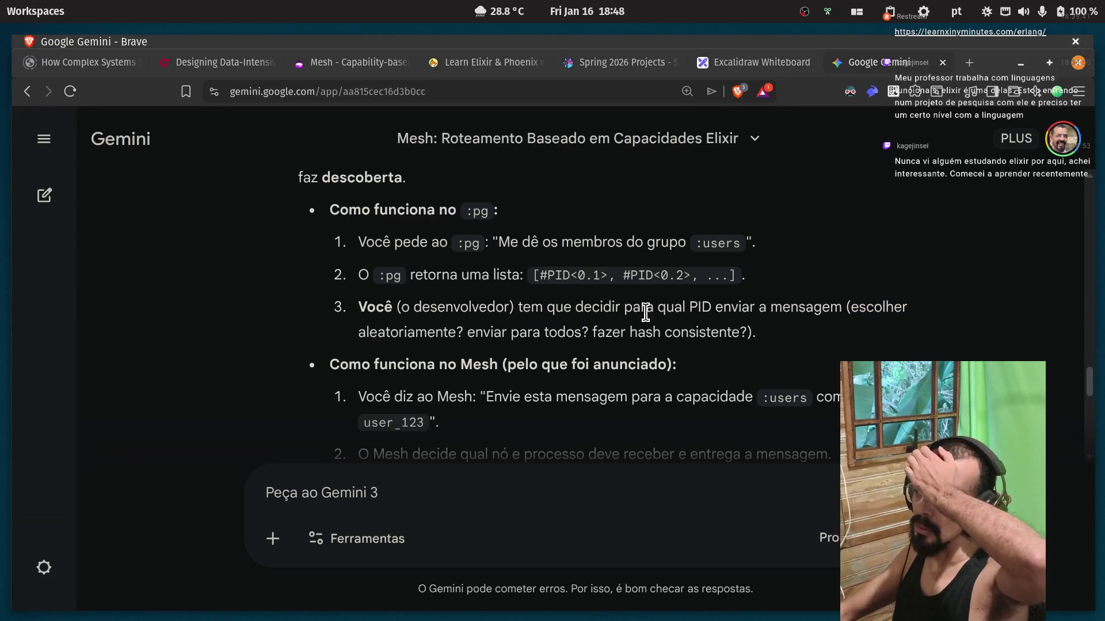
double_click(390, 332)
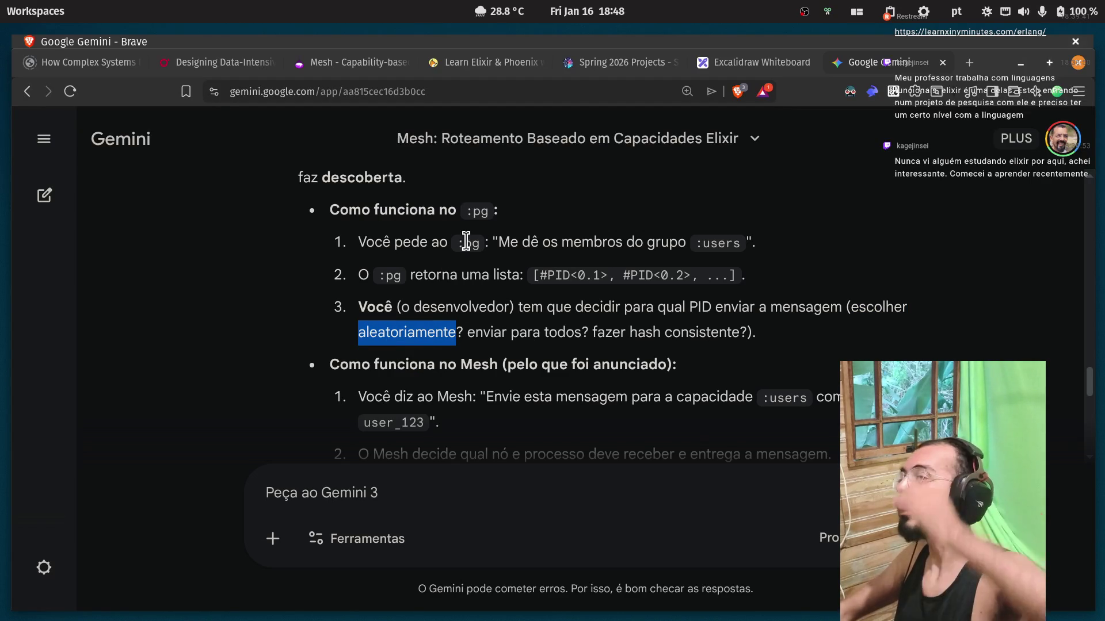
click(348, 62)
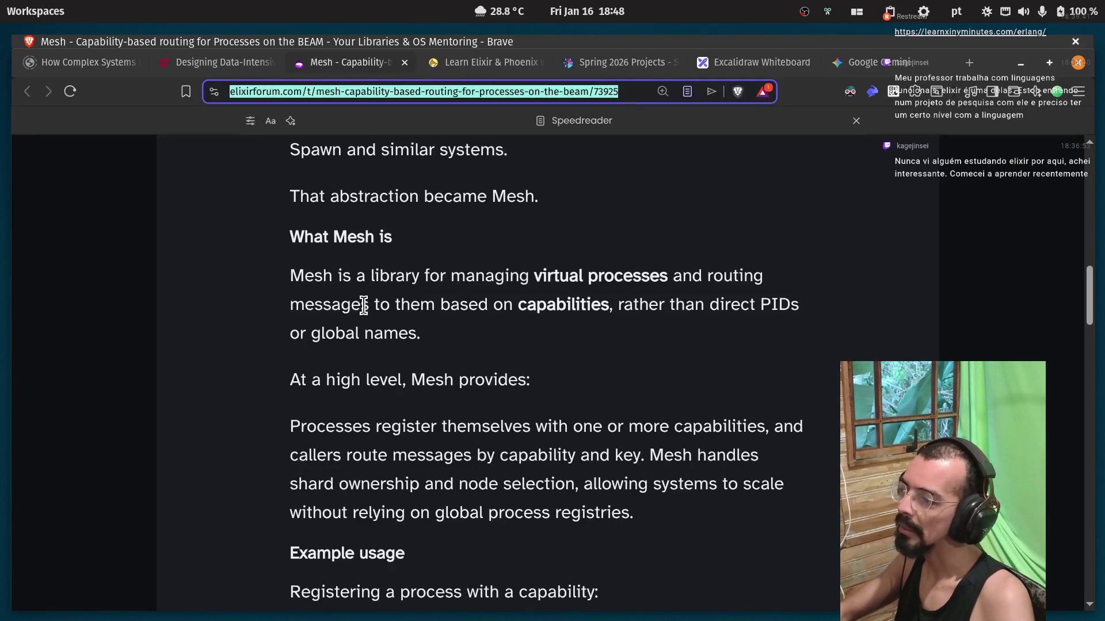
Skim the Mesh post's capability section and its list of evaluated libraries, including :pg.
scroll(364, 305, up, 7)
double_click(591, 444)
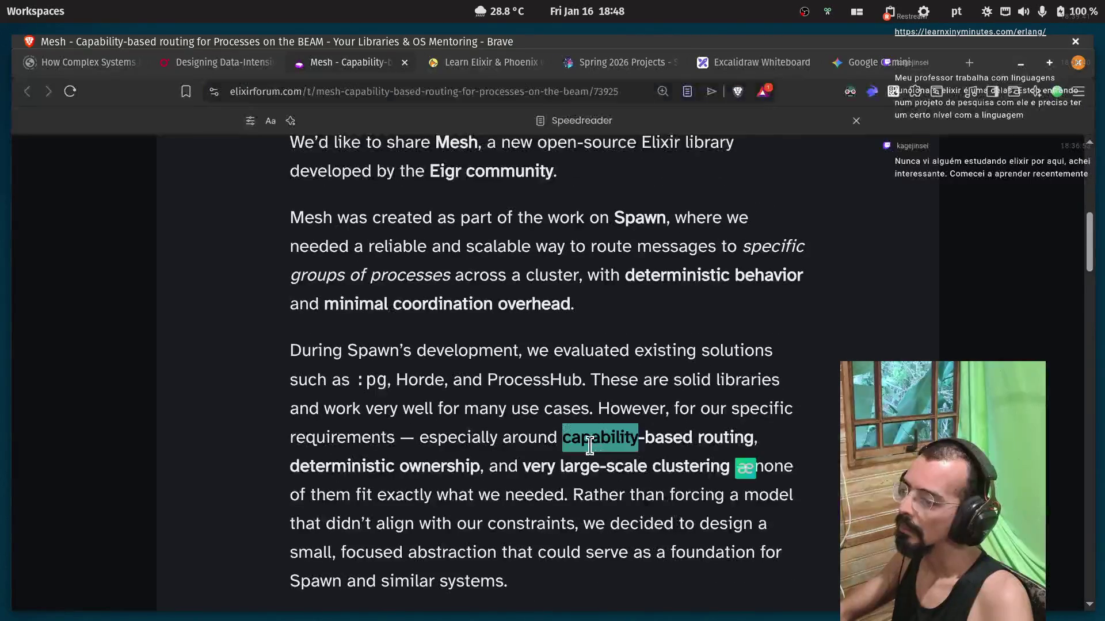
scroll(375, 415, up, 5)
scroll(376, 420, down, 3)
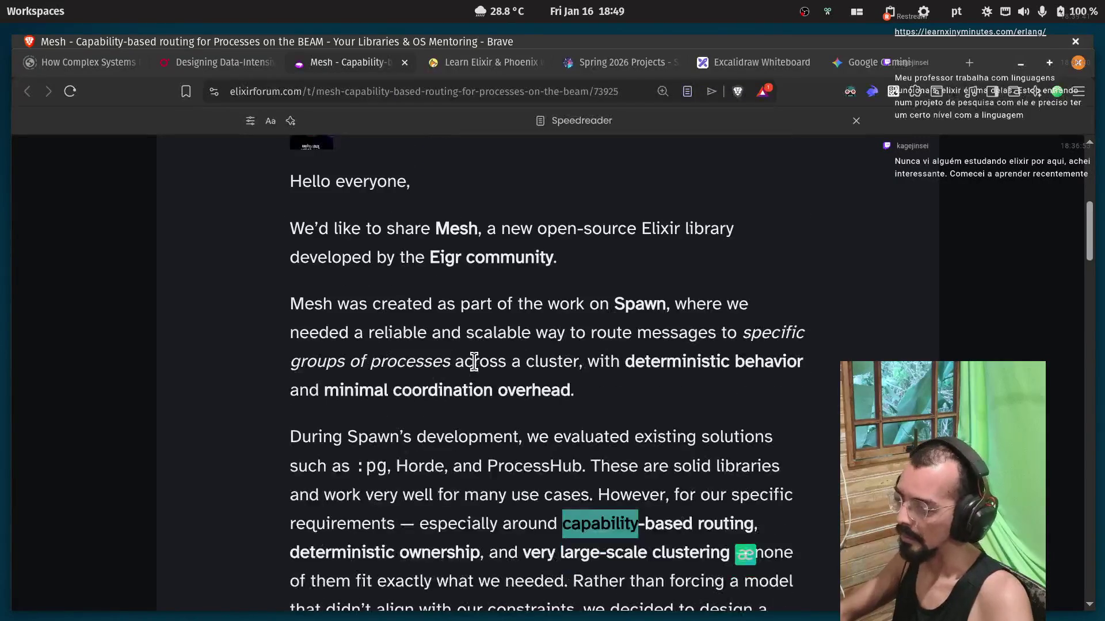
scroll(473, 363, down, 3)
click(557, 304)
scroll(395, 276, down, 3)
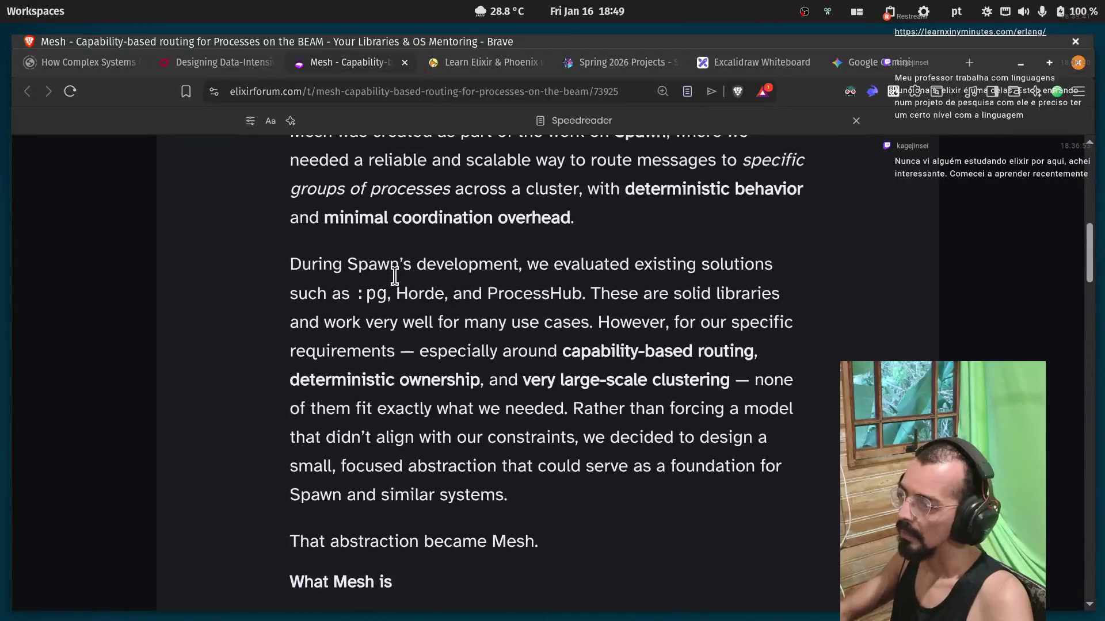
drag(356, 297, 393, 297)
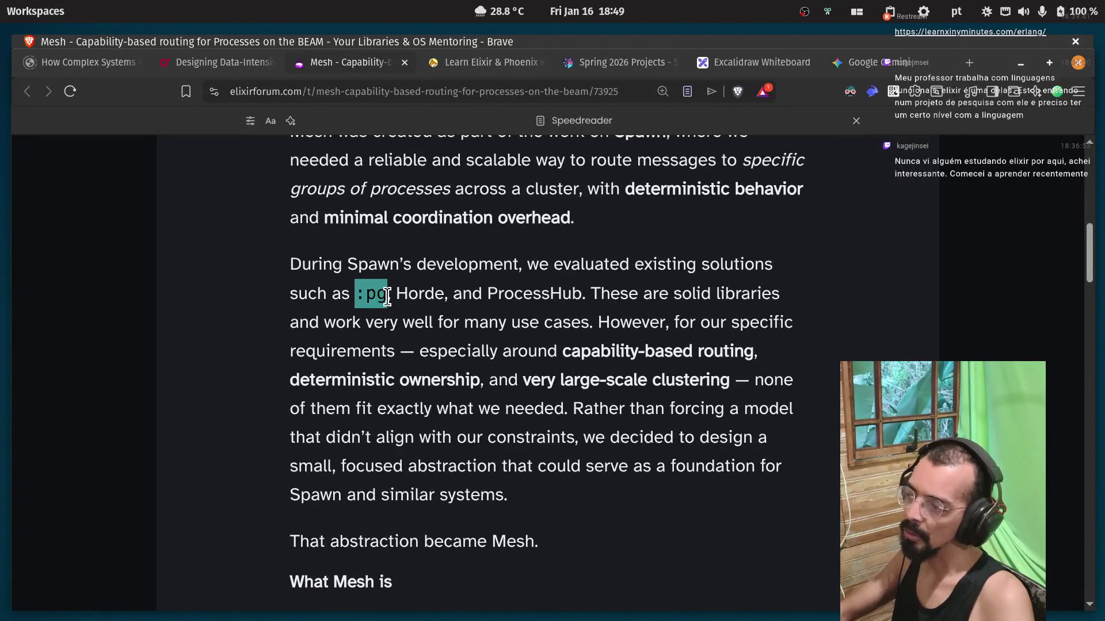
click(386, 311)
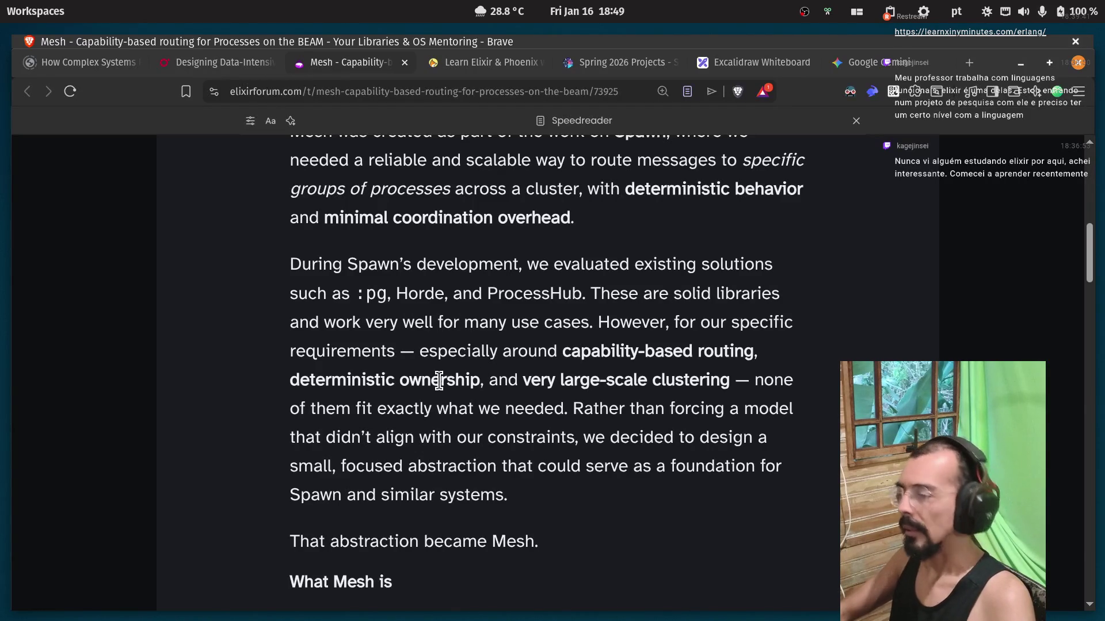
Search Brave for the library name 'Horde' in a new tab.
drag(396, 295, 444, 295)
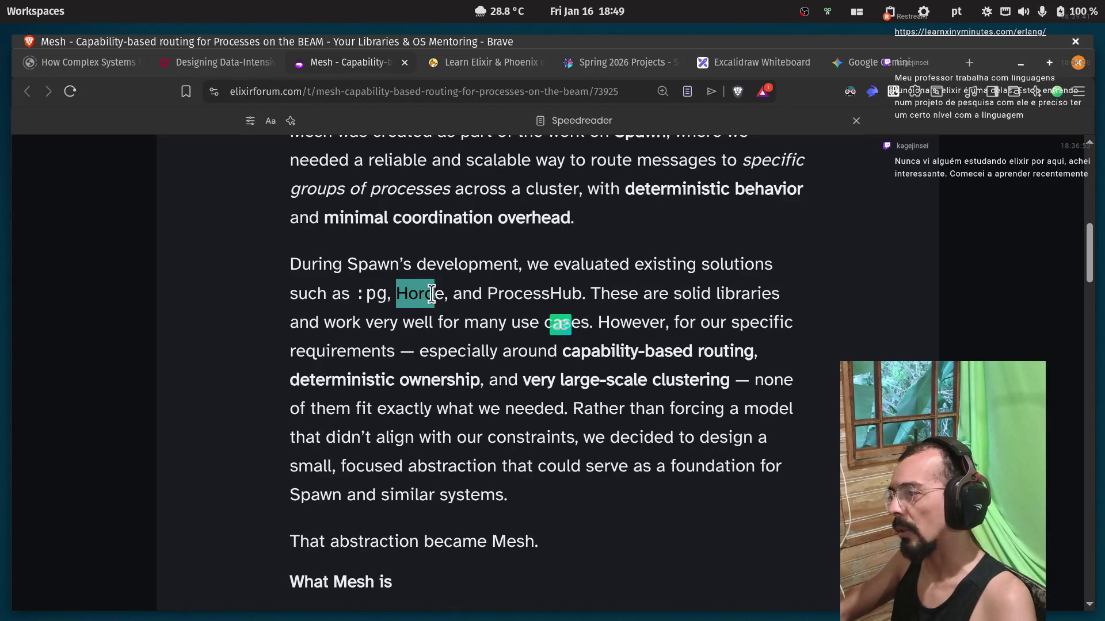
right_click(432, 299)
click(518, 353)
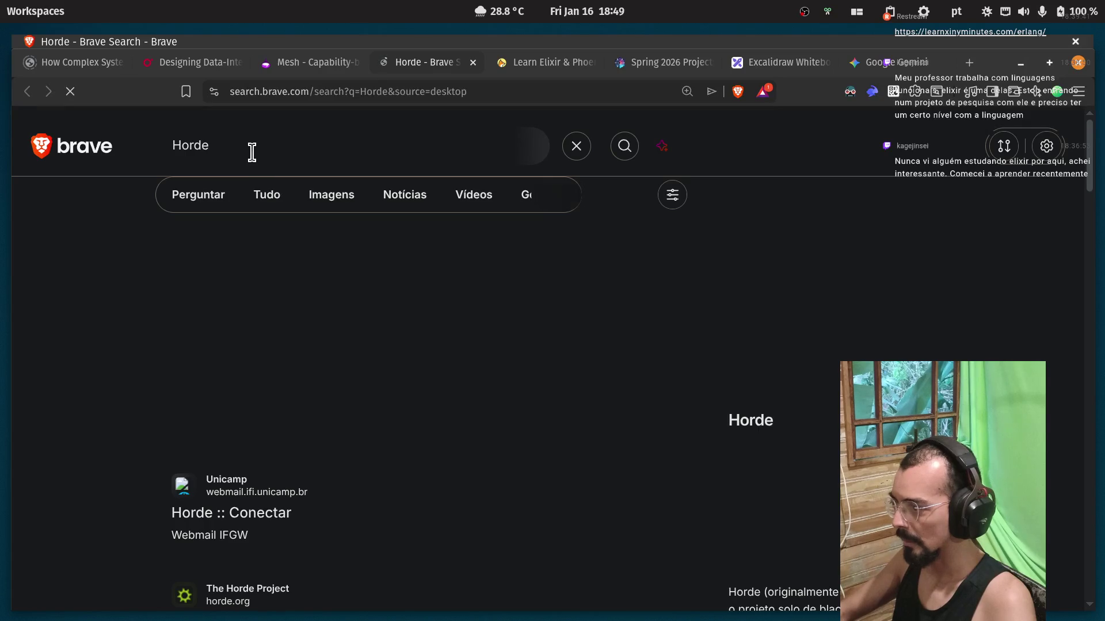
Refine the query to 'horde elixir' to surface the elixir-horde/horde repository.
click(252, 153)
text(elixir)
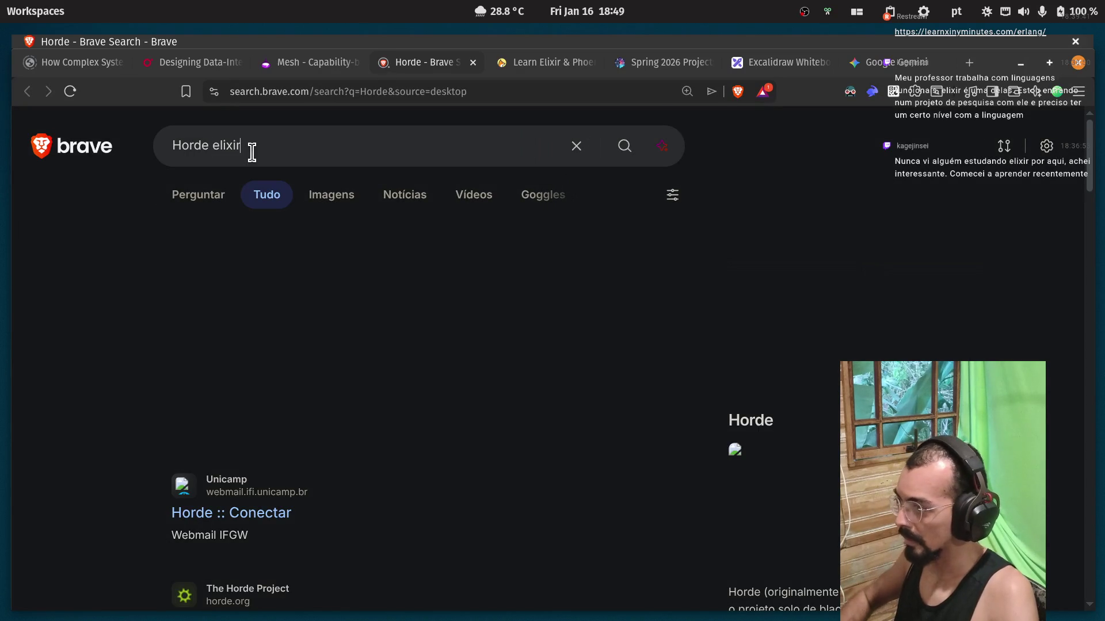
click(253, 190)
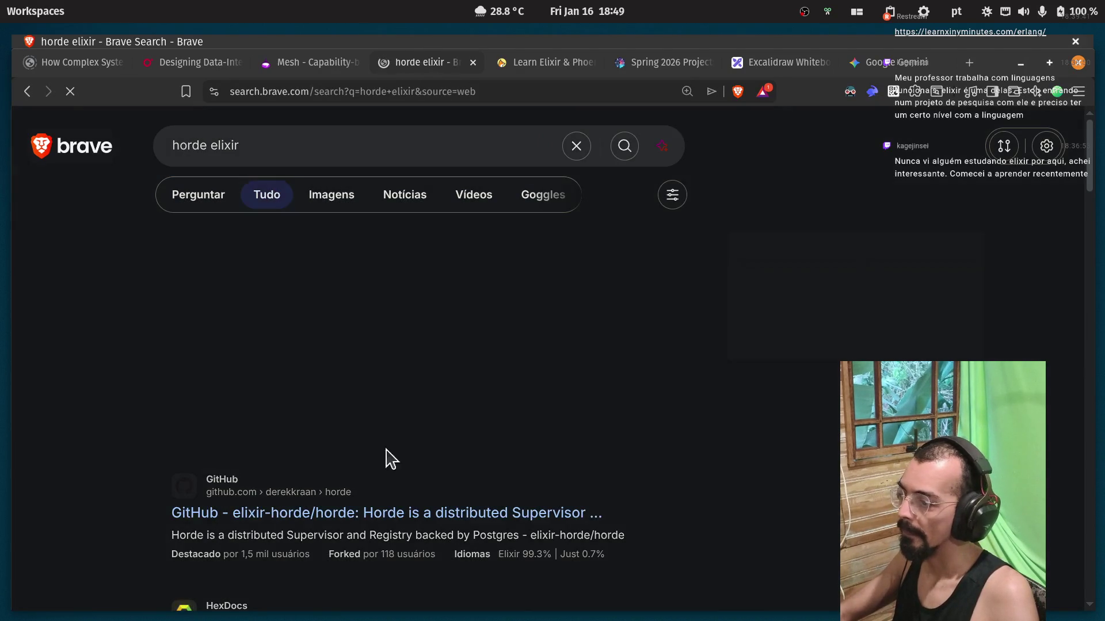
Open the elixir-horde/horde repository and read its distributed Supervisor description.
click(530, 513)
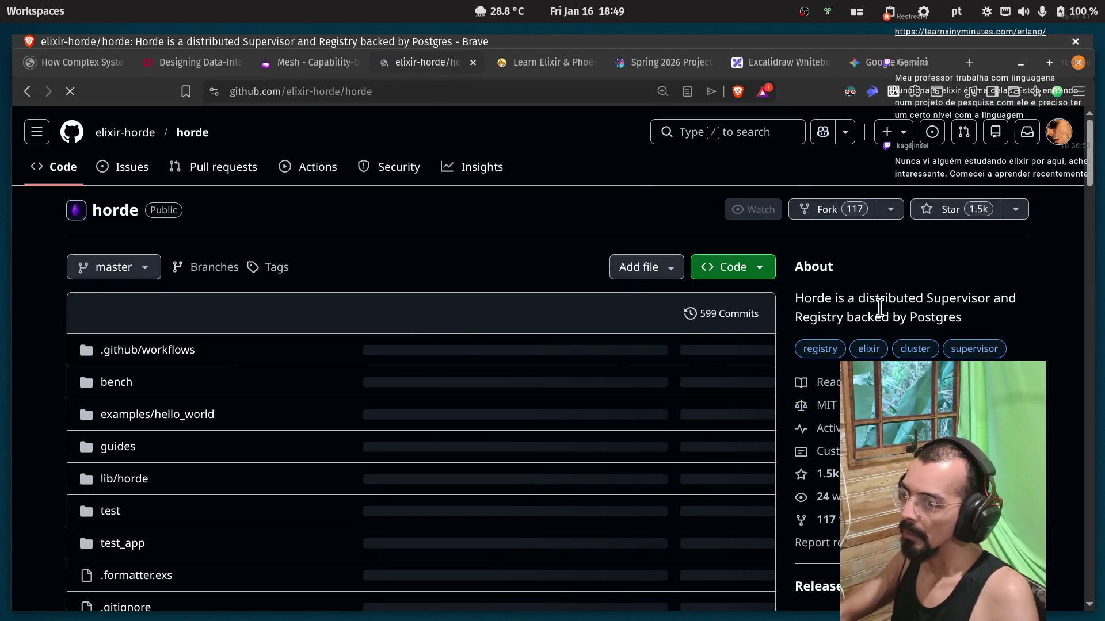
double_click(915, 299)
double_click(959, 298)
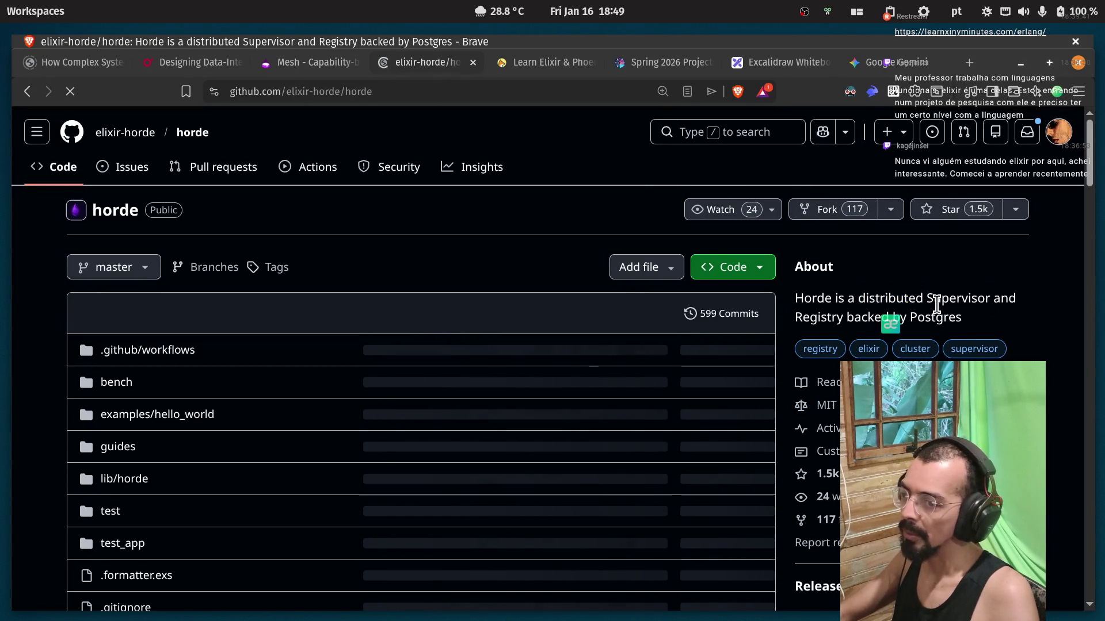
double_click(866, 317)
double_click(935, 317)
scroll(546, 345, down, 10)
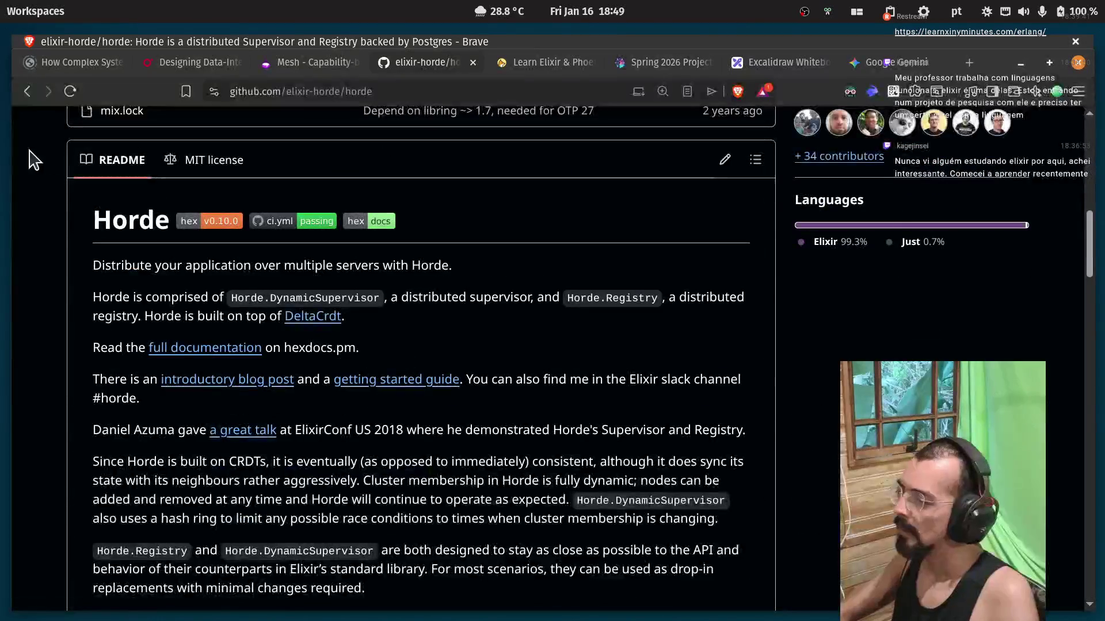
Read the README line 'Distribute your application across multiple servers'.
double_click(123, 266)
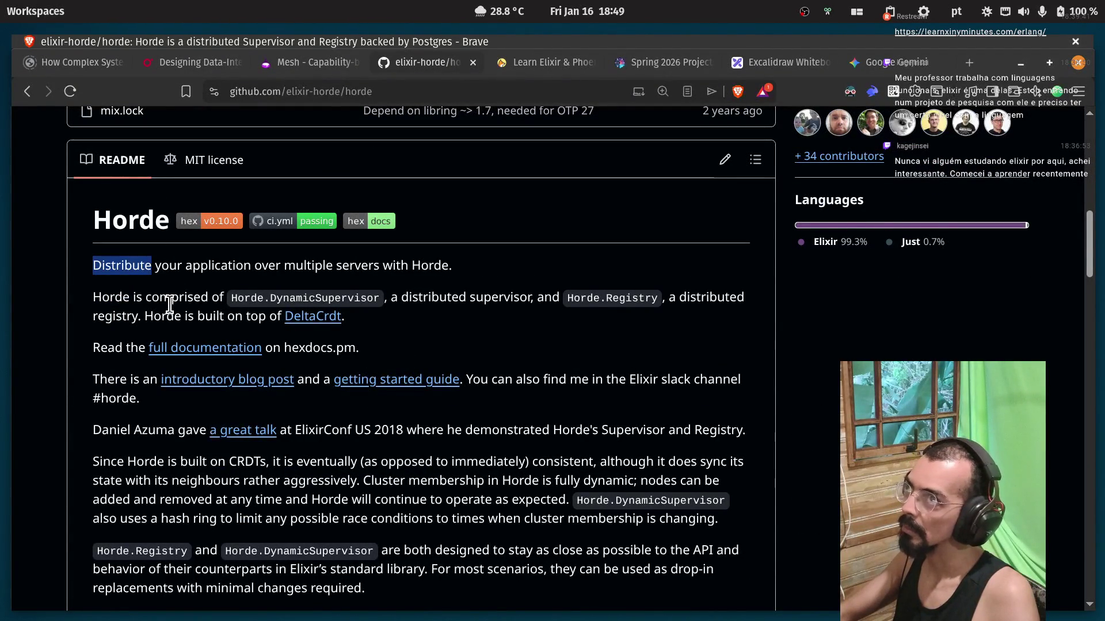
click(170, 305)
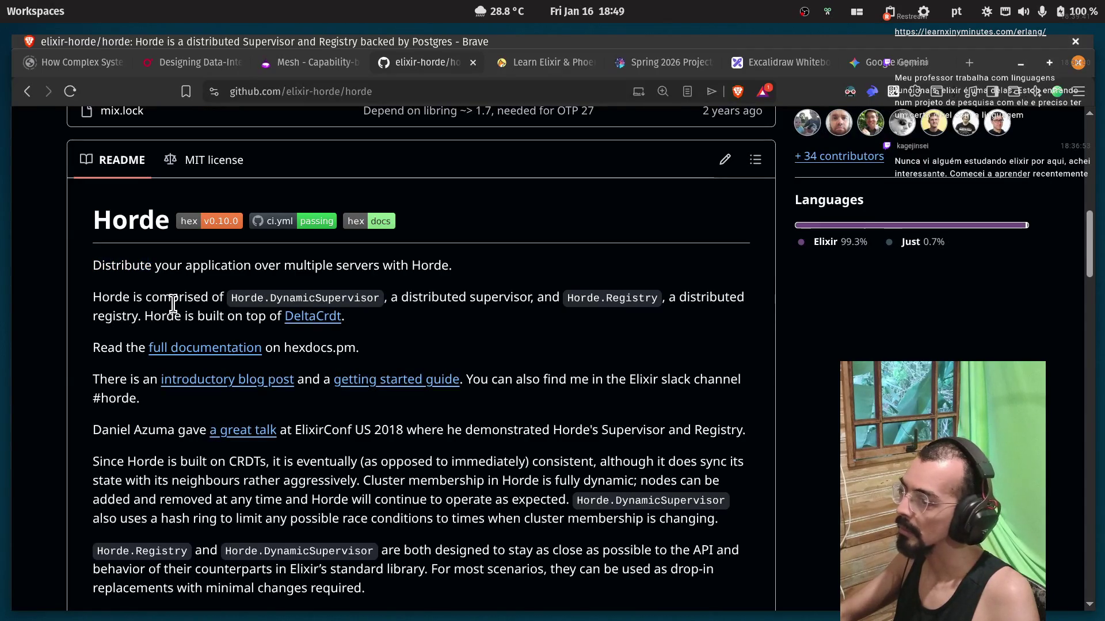
double_click(144, 266)
double_click(170, 266)
double_click(218, 266)
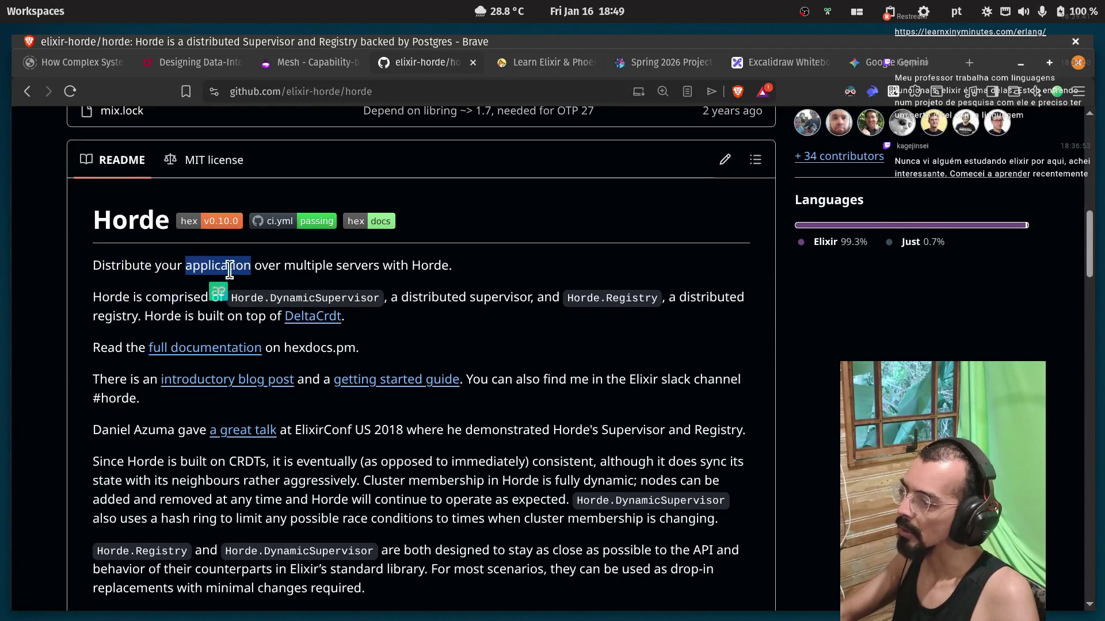
double_click(308, 266)
double_click(357, 266)
click(431, 266)
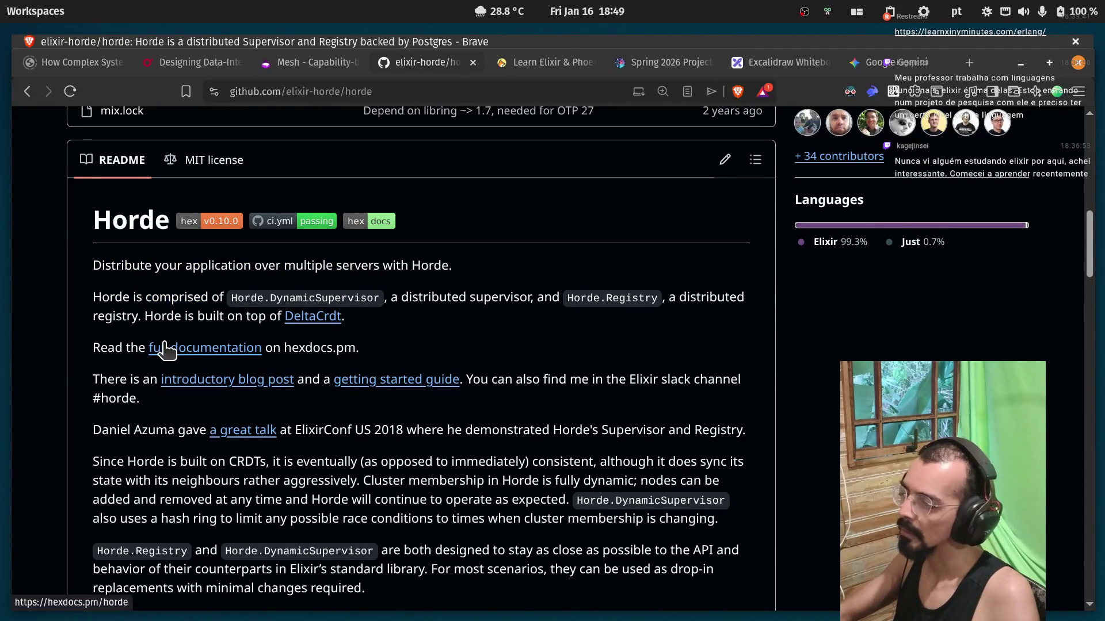
Read the README's mention of Horde.DynamicSupervisor.
double_click(281, 298)
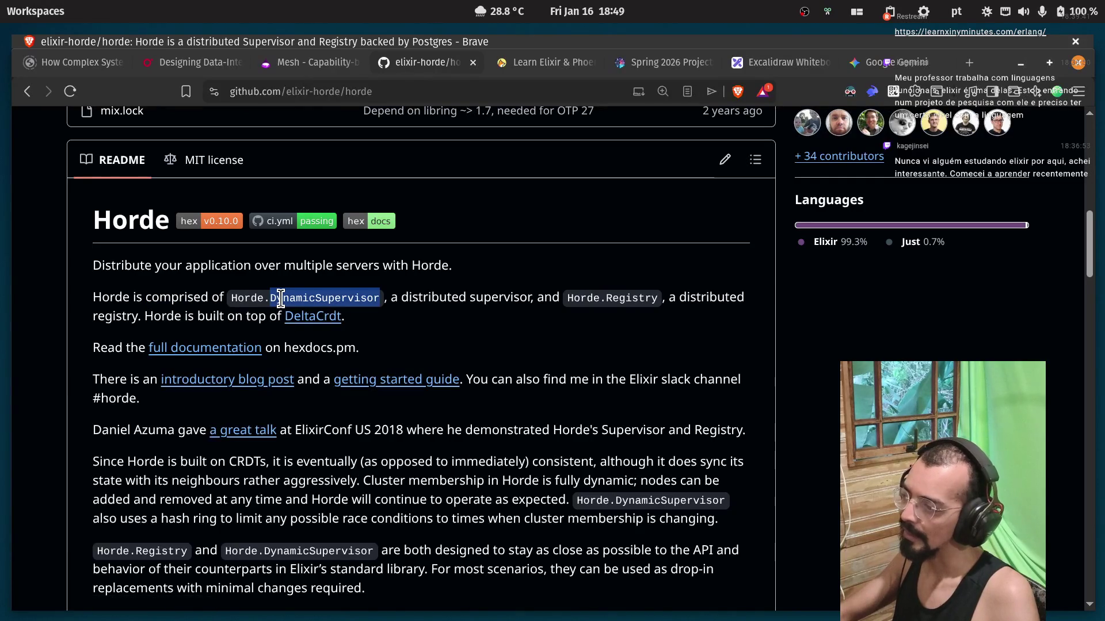
click(375, 301)
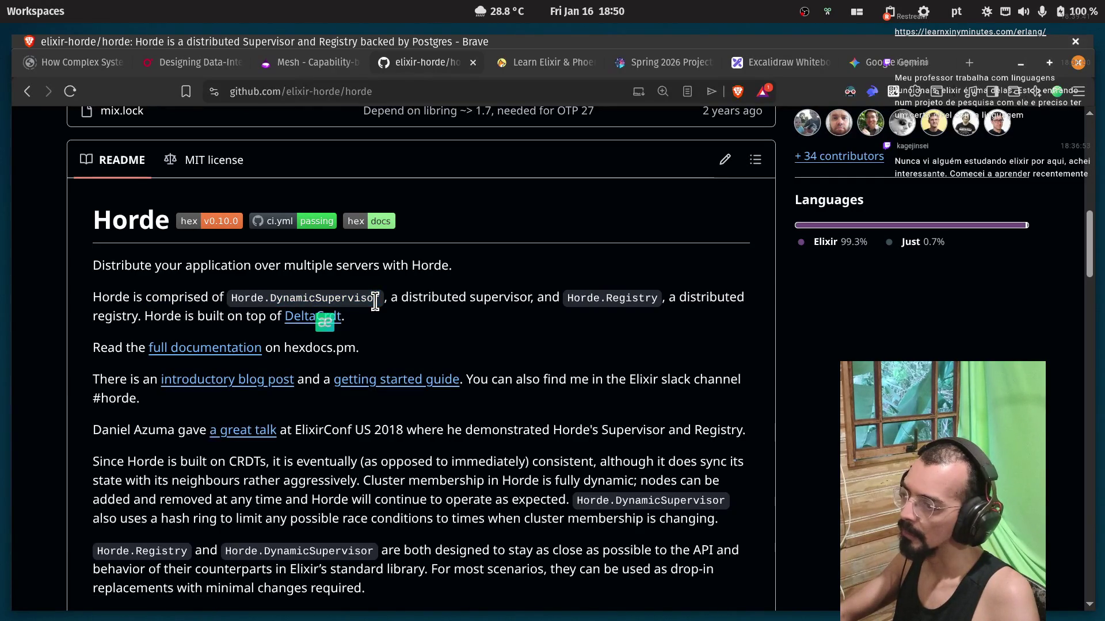
double_click(364, 298)
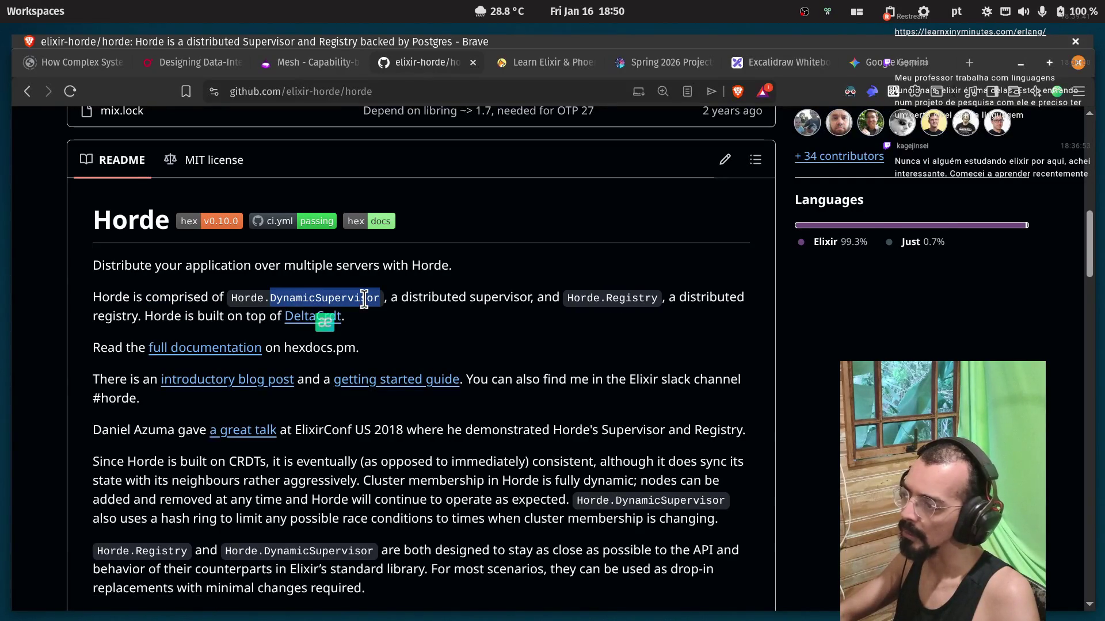
click(364, 298)
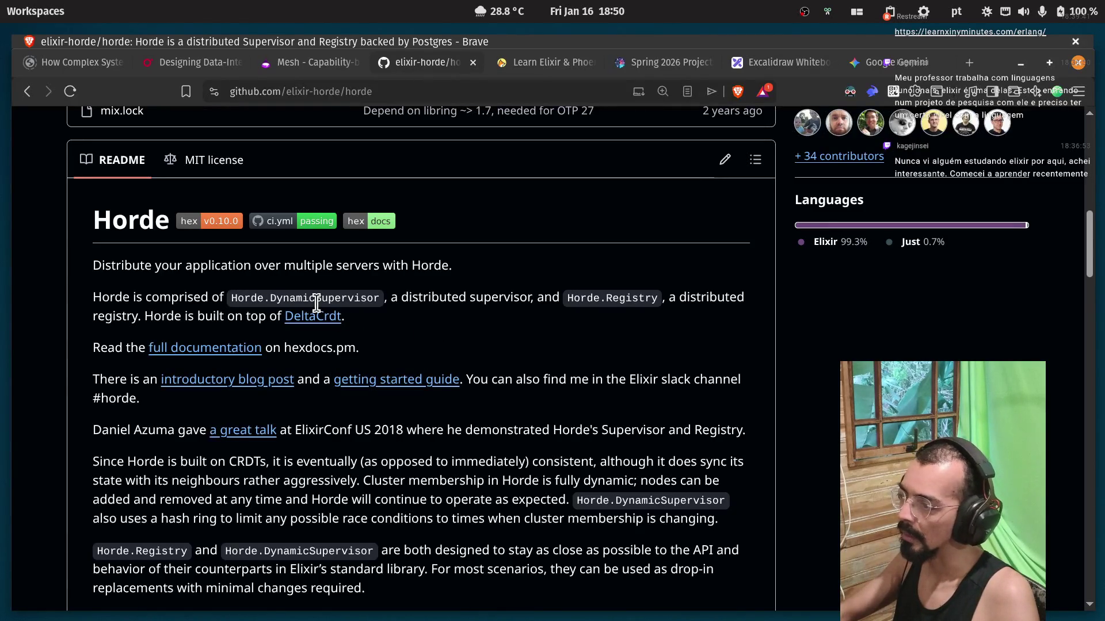
key(super)
Launch Zen Browser from the app launcher, close it, then launch Zed instead.
text(zen)
key(Return)
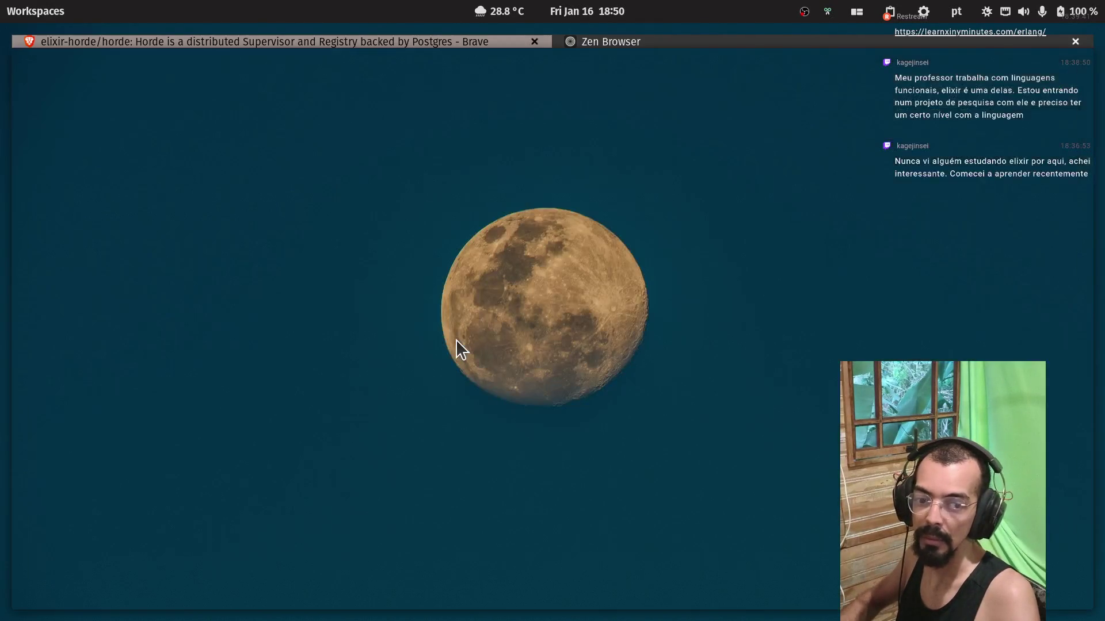
key(super)
text(zed)
key(Return)
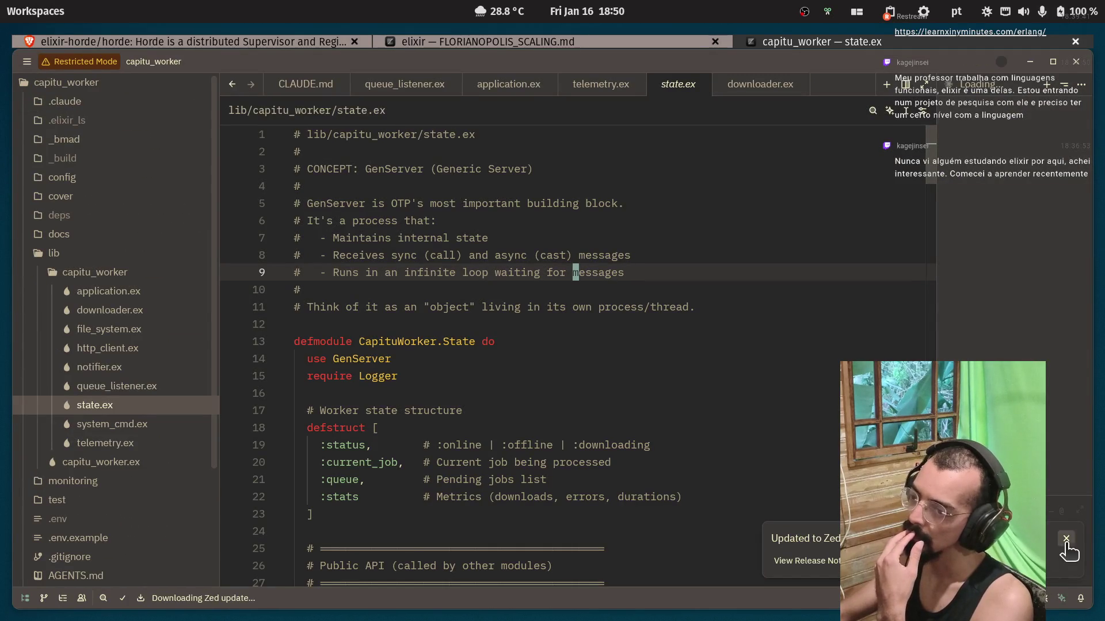
Dismiss the update notice and review FLORIANOPOLIS_SCALING.md around line 214.
click(1065, 541)
click(507, 396)
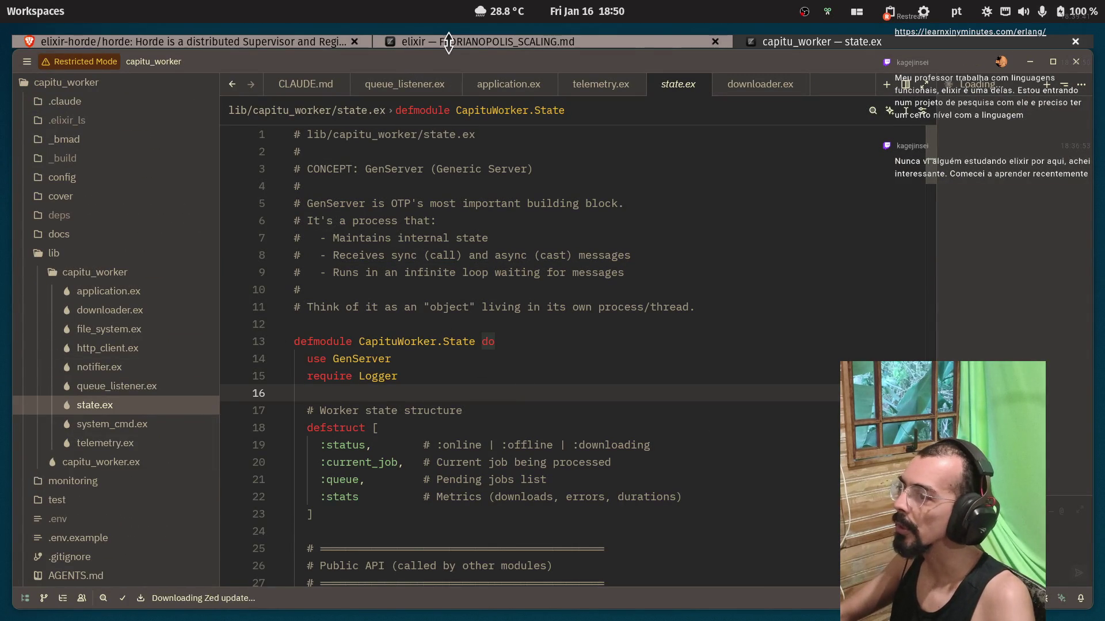
click(431, 40)
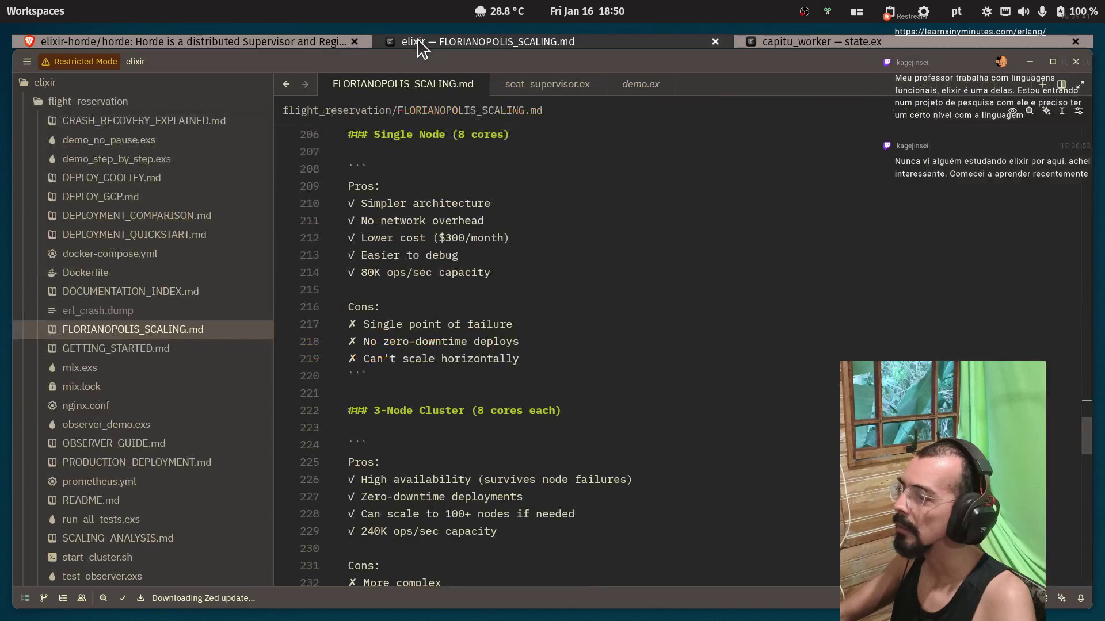
click(423, 274)
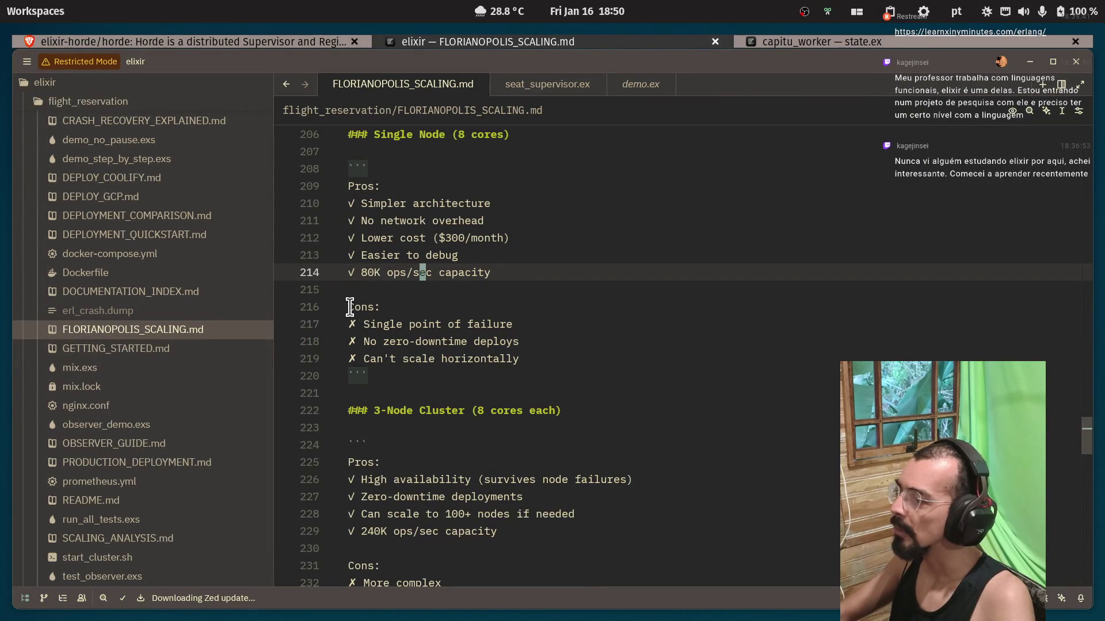
scroll(371, 325, up, 1)
scroll(439, 347, up, 3)
scroll(453, 354, down, 1)
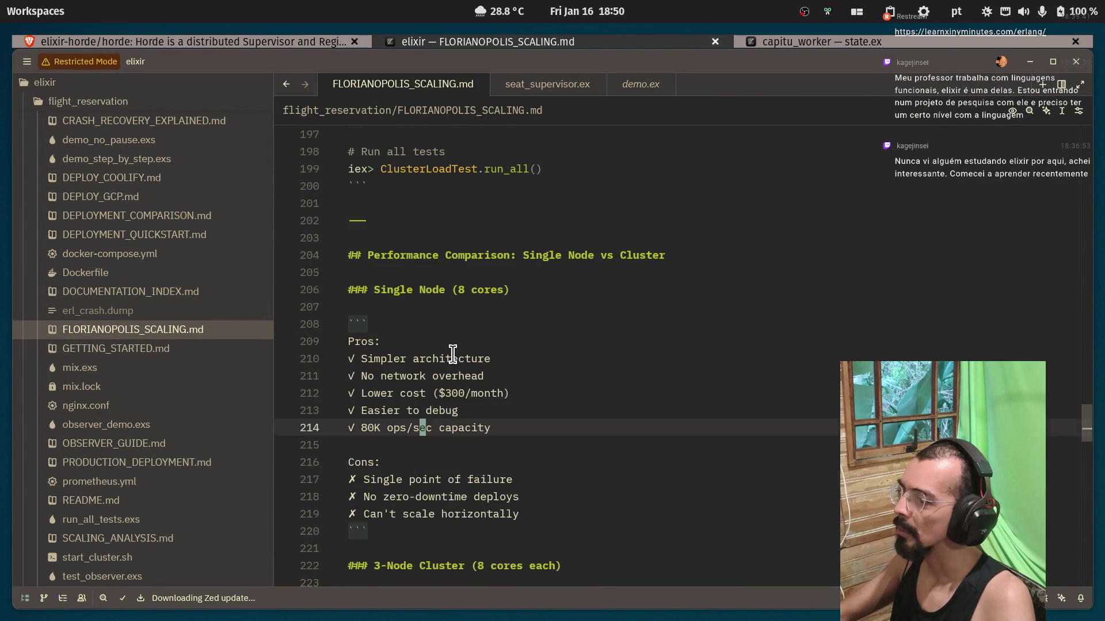
scroll(452, 349, down, 2)
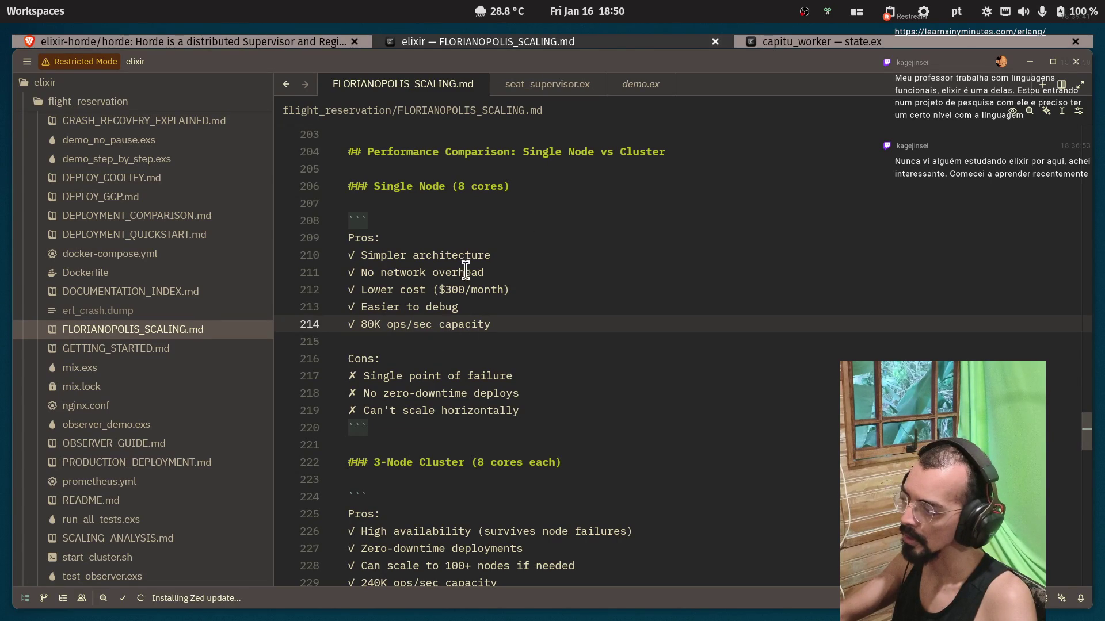
scroll(596, 308, up, 2)
scroll(599, 309, down, 3)
scroll(185, 390, down, 2)
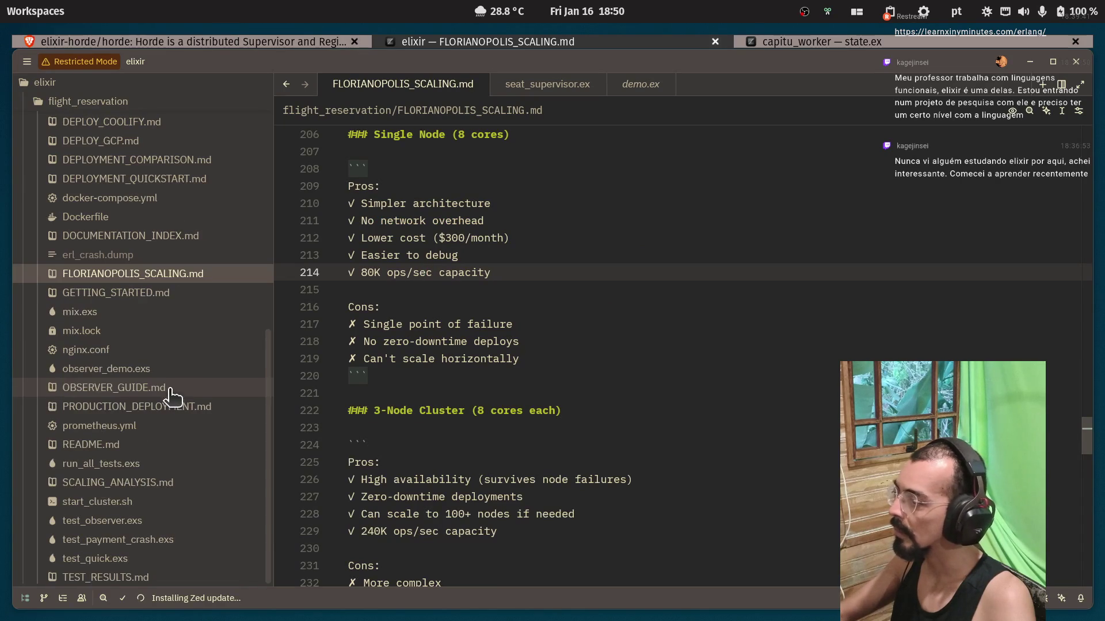
Open mix.exs and move the caret up to line 2.
click(120, 313)
click(498, 166)
key(k)
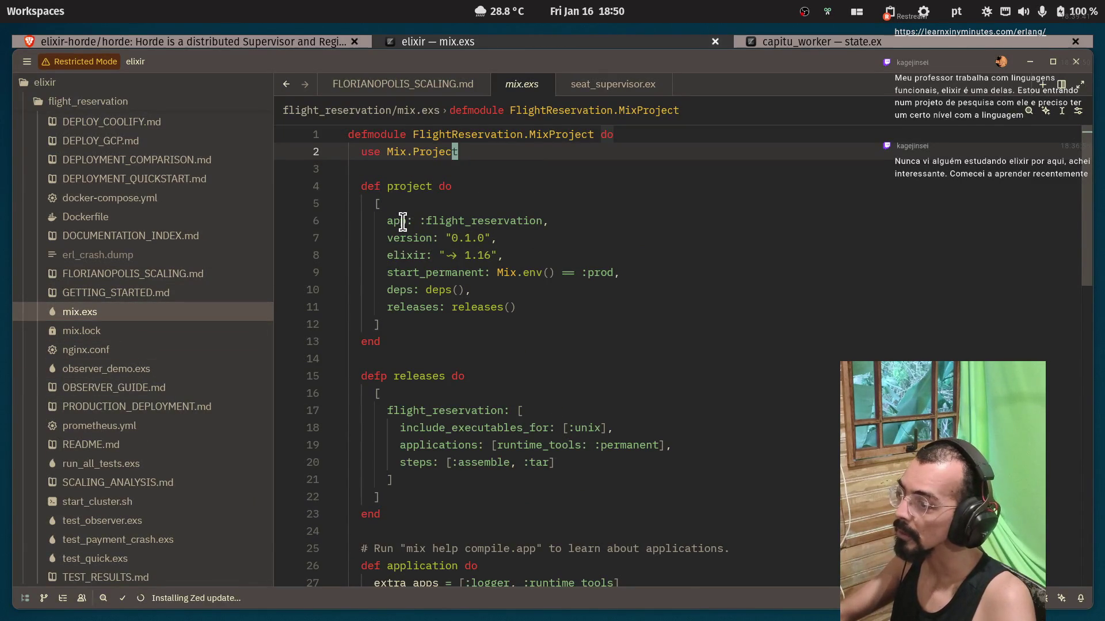
scroll(433, 307, down, 2)
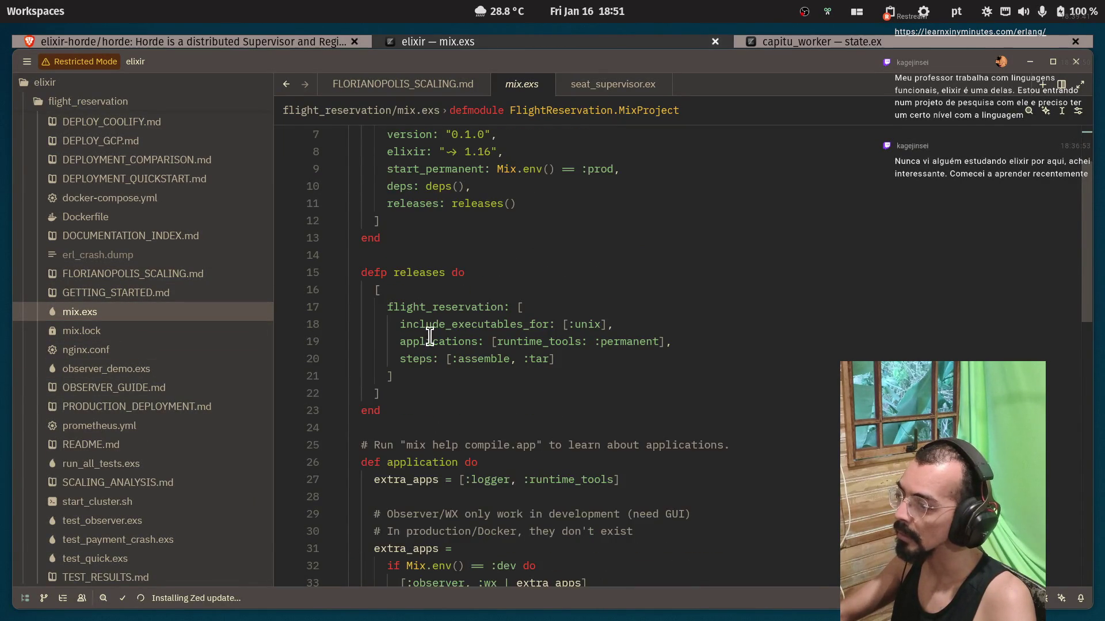
click(417, 324)
scroll(432, 346, down, 8)
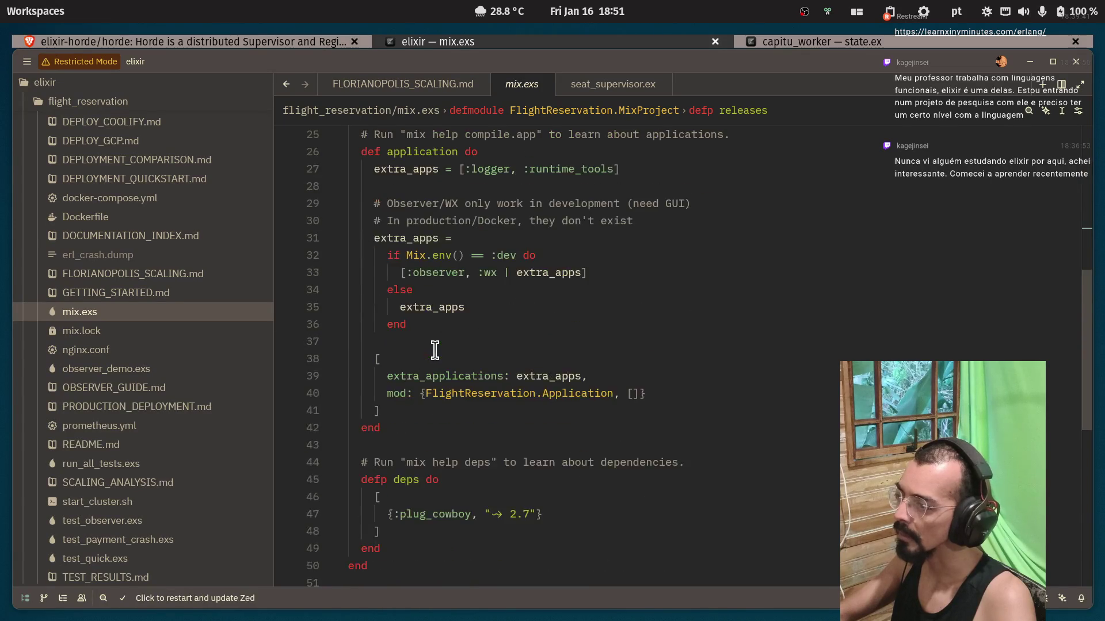
click(429, 416)
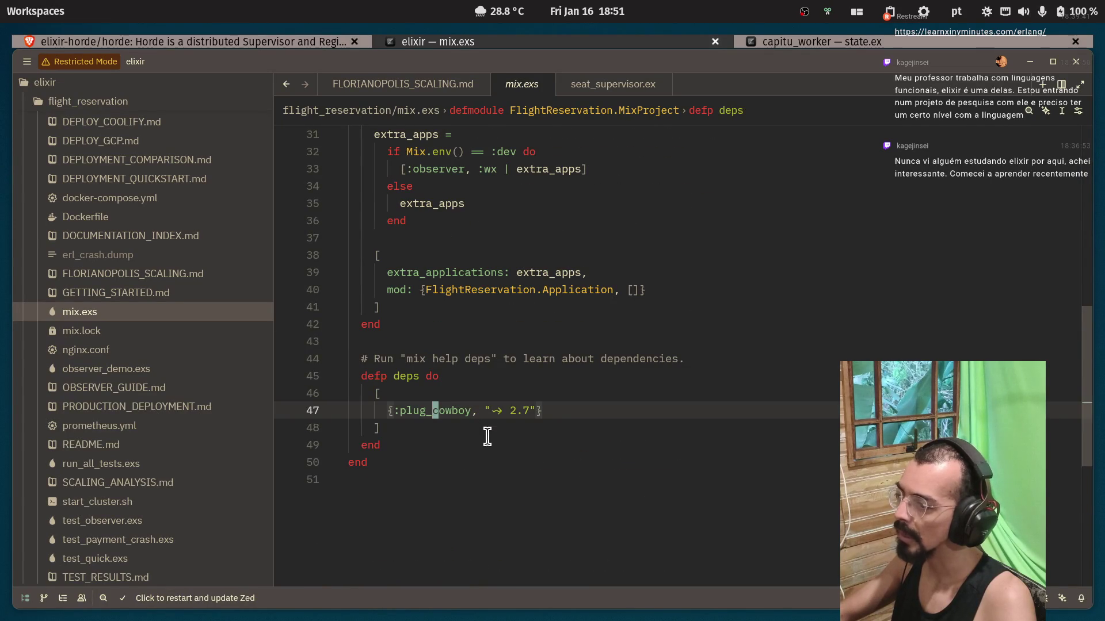
scroll(434, 423, up, 4)
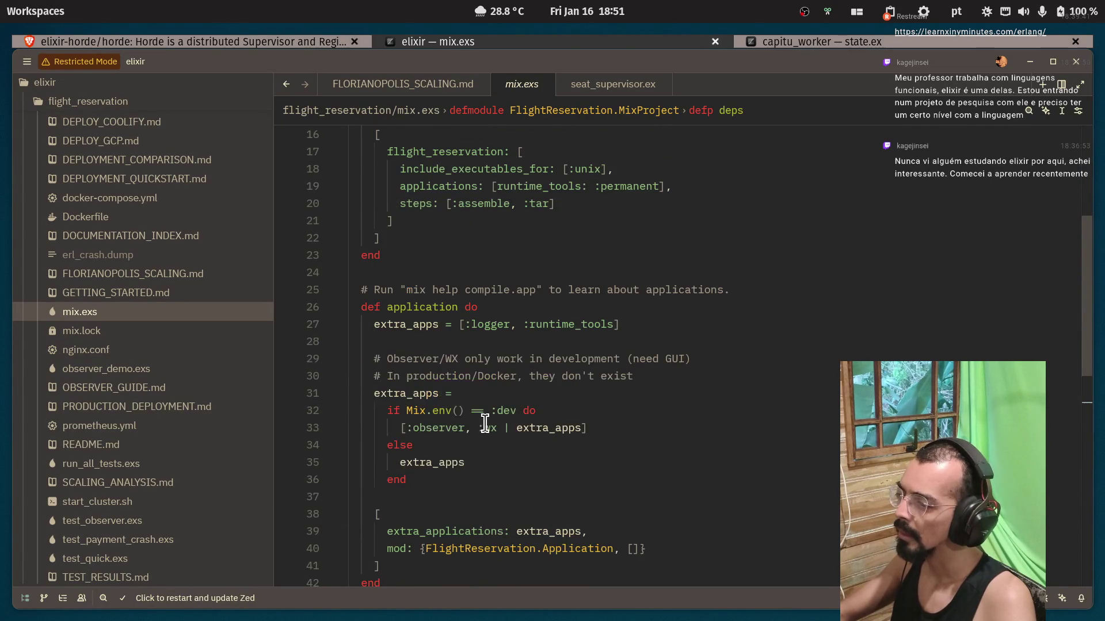
scroll(512, 389, down, 1)
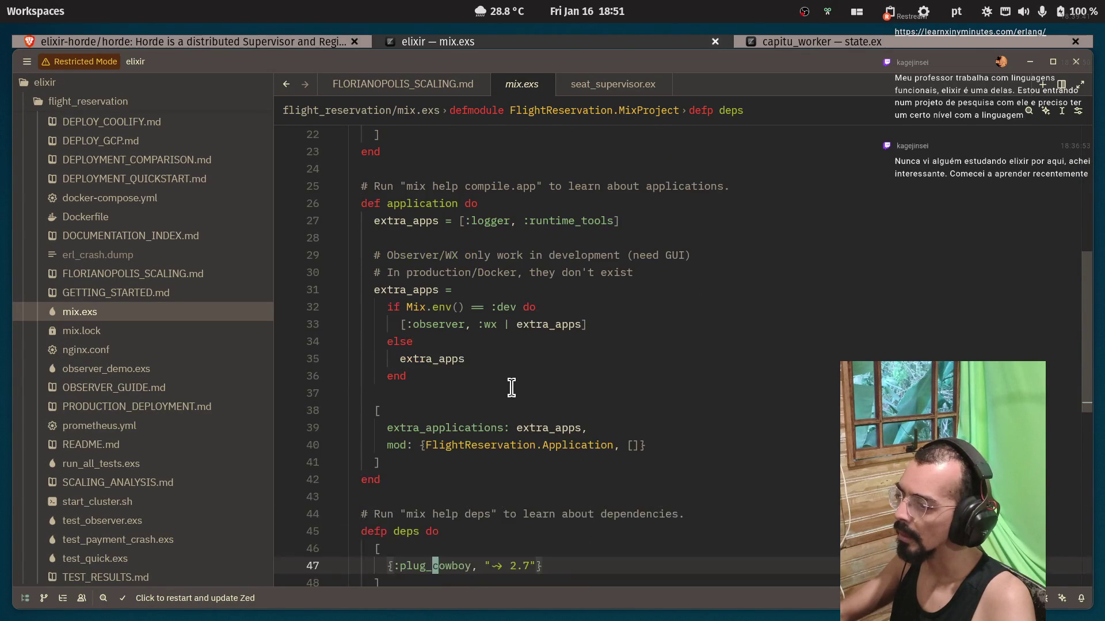
click(539, 325)
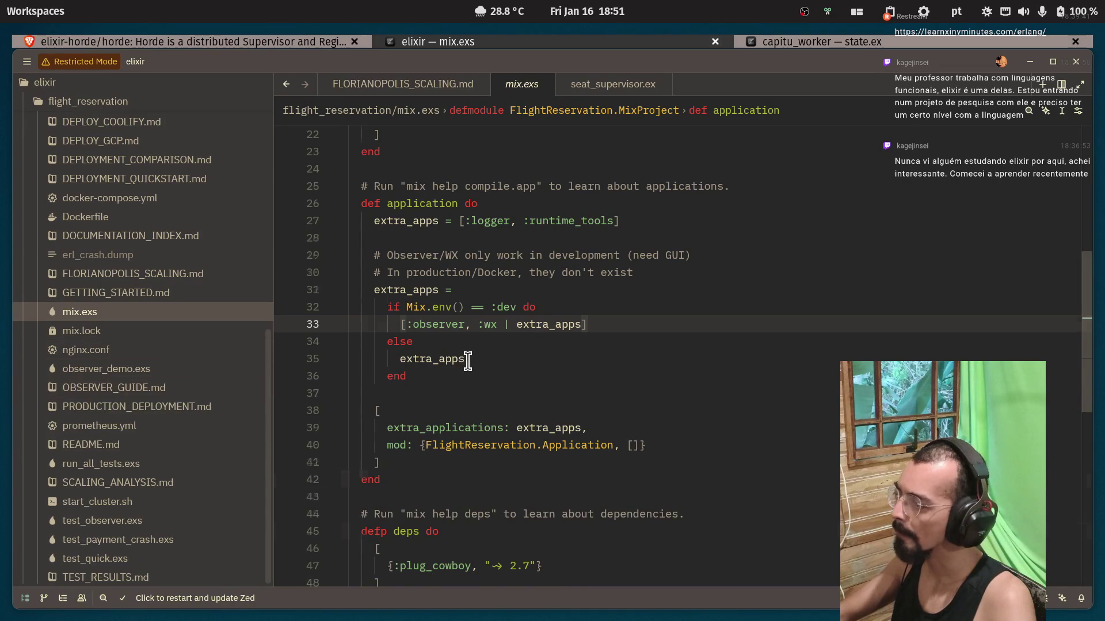
scroll(467, 365, up, 7)
scroll(107, 381, up, 6)
scroll(110, 369, up, 3)
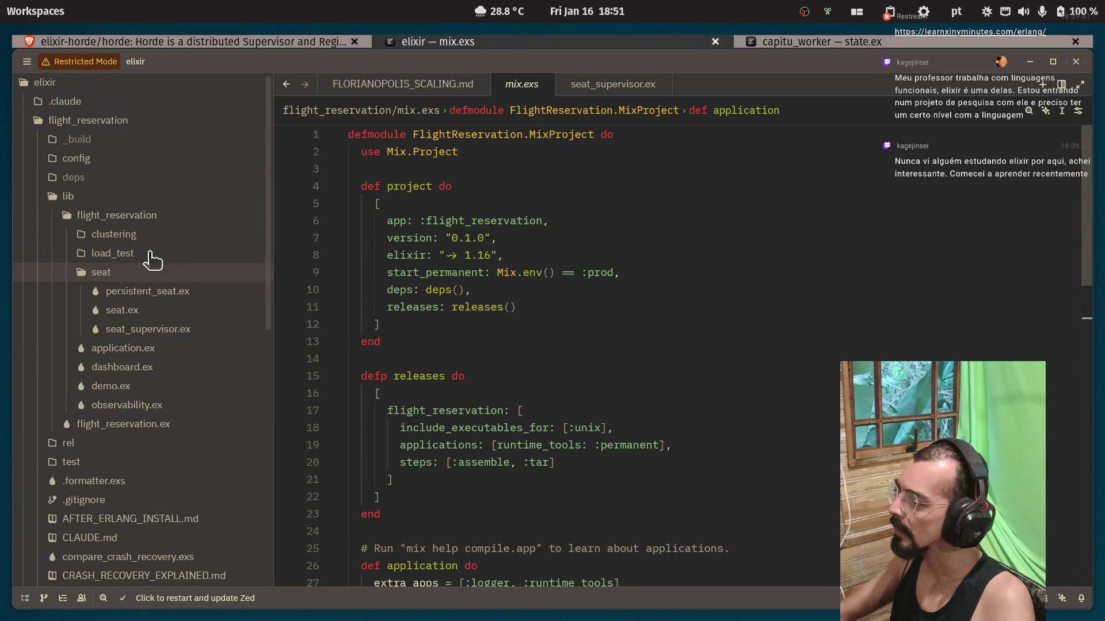
Expand the clustering folder and skim cluster_load_test.ex.
click(132, 236)
click(153, 255)
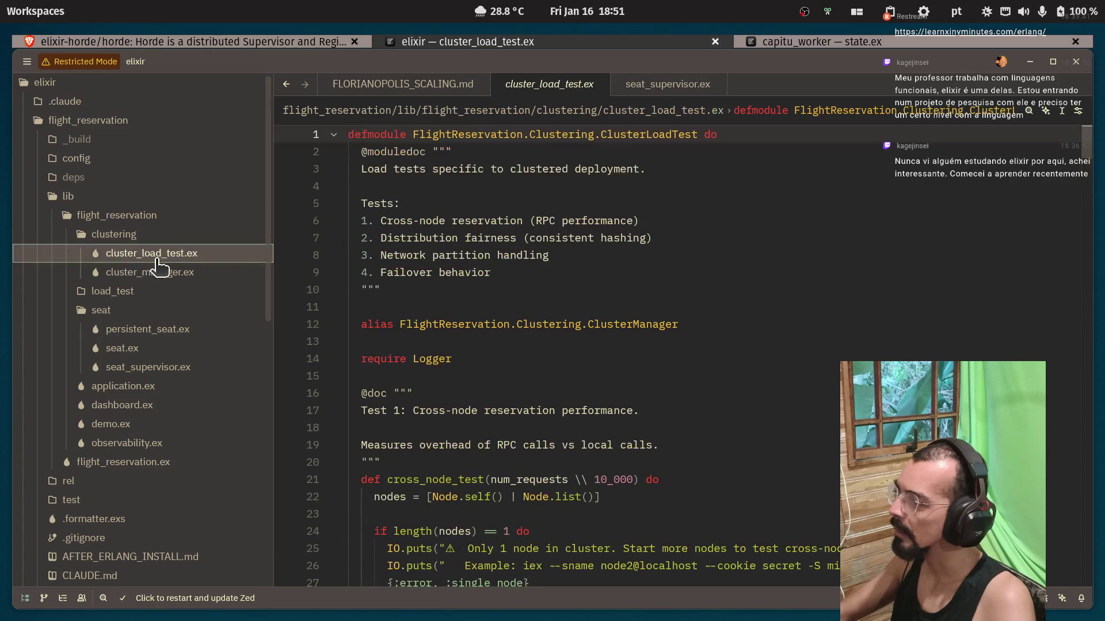
scroll(533, 263, down, 4)
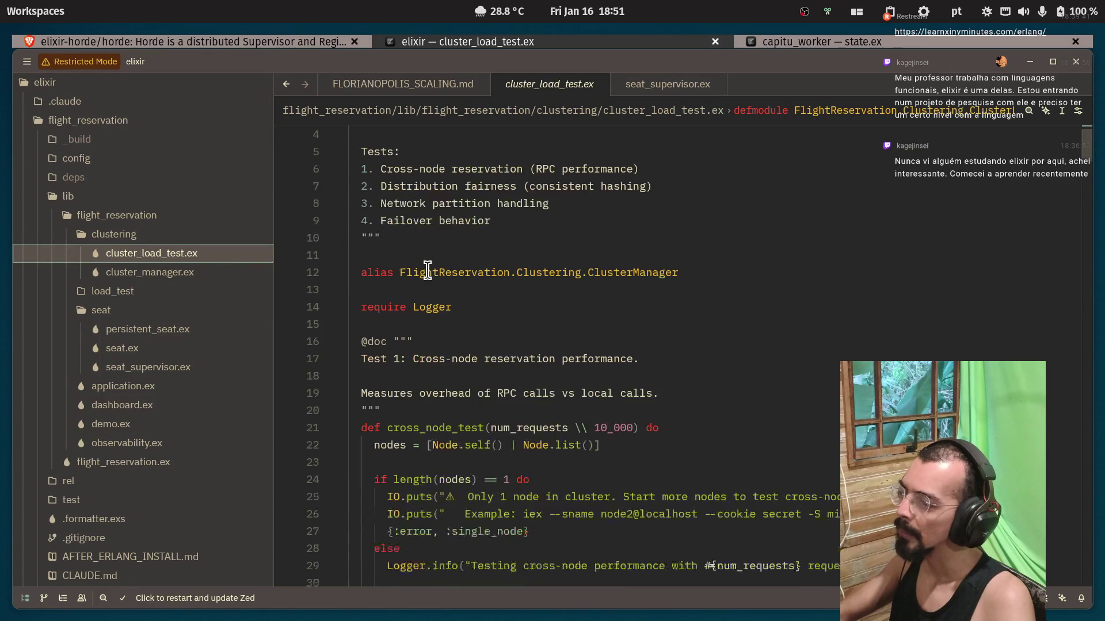
scroll(532, 264, down, 6)
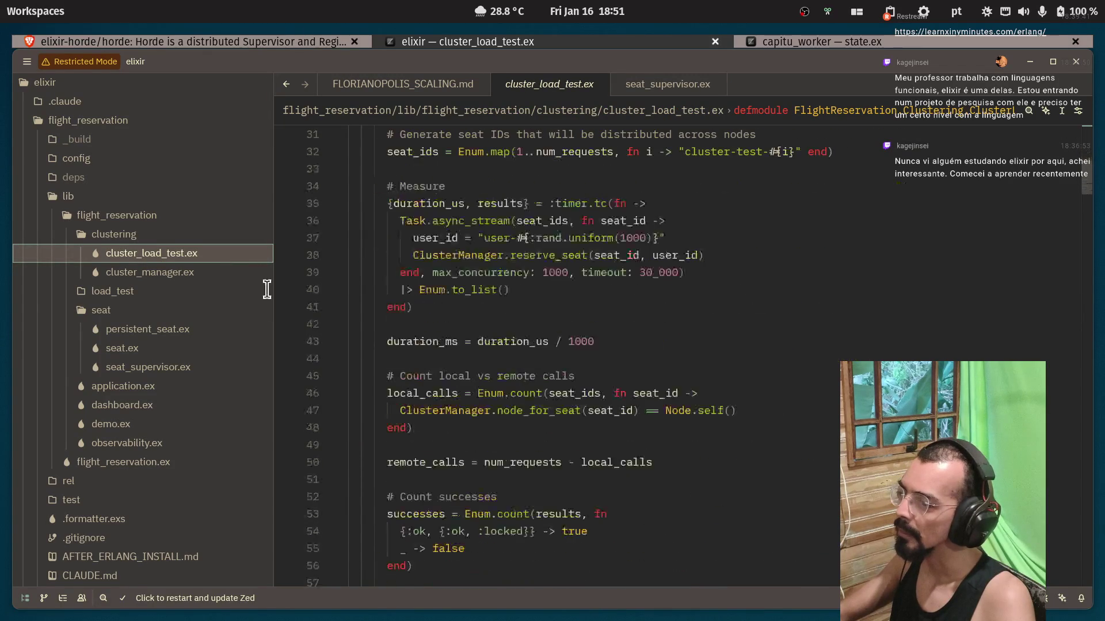
Read cluster_manager.ex's node2/node3 connect examples and seat-routing functions, then open seat.ex.
click(202, 274)
scroll(411, 287, down, 4)
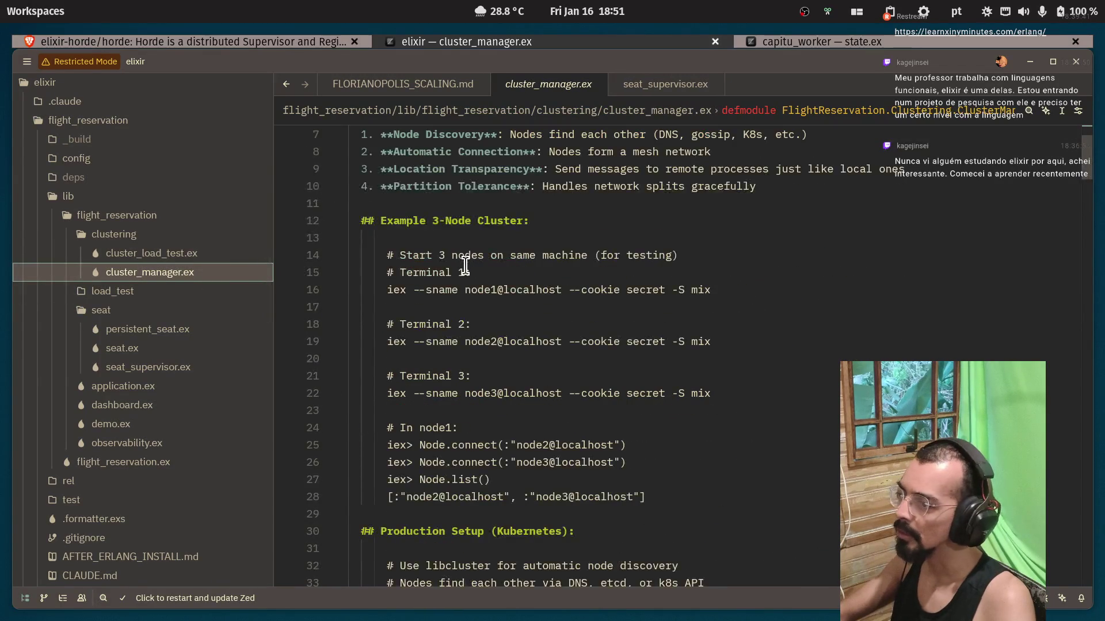
scroll(425, 409, up, 1)
click(427, 393)
click(476, 409)
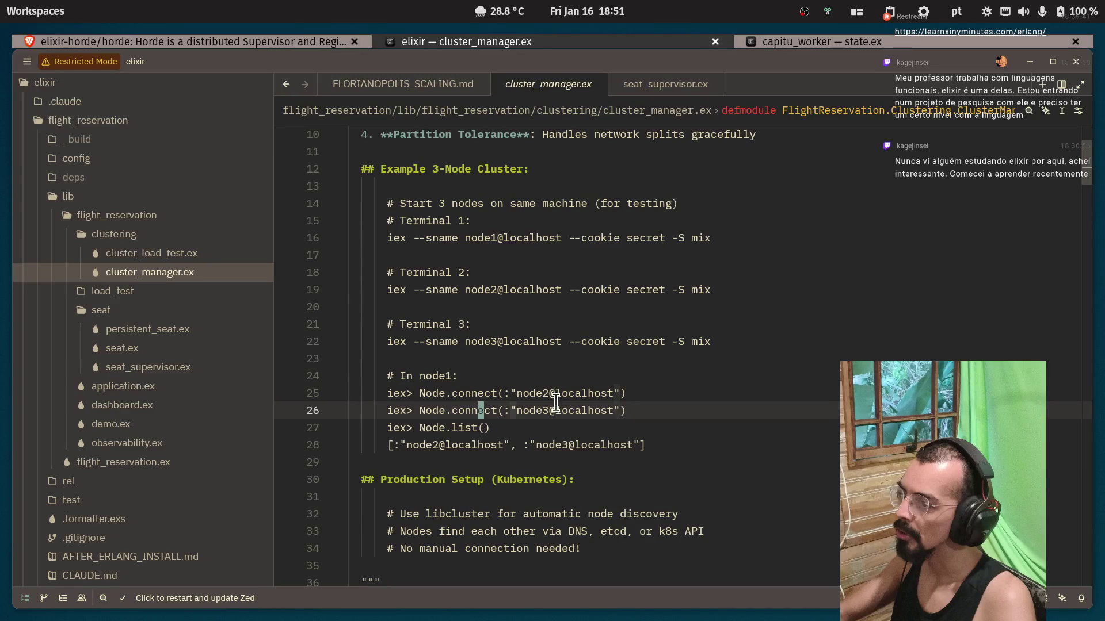
click(485, 429)
scroll(474, 409, down, 9)
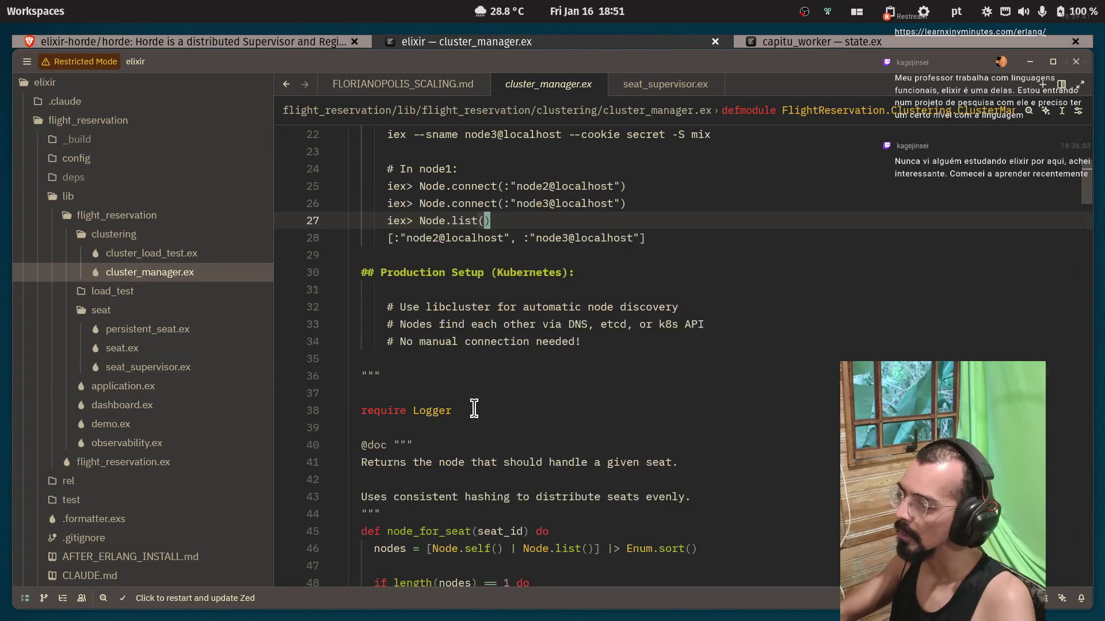
scroll(474, 408, down, 11)
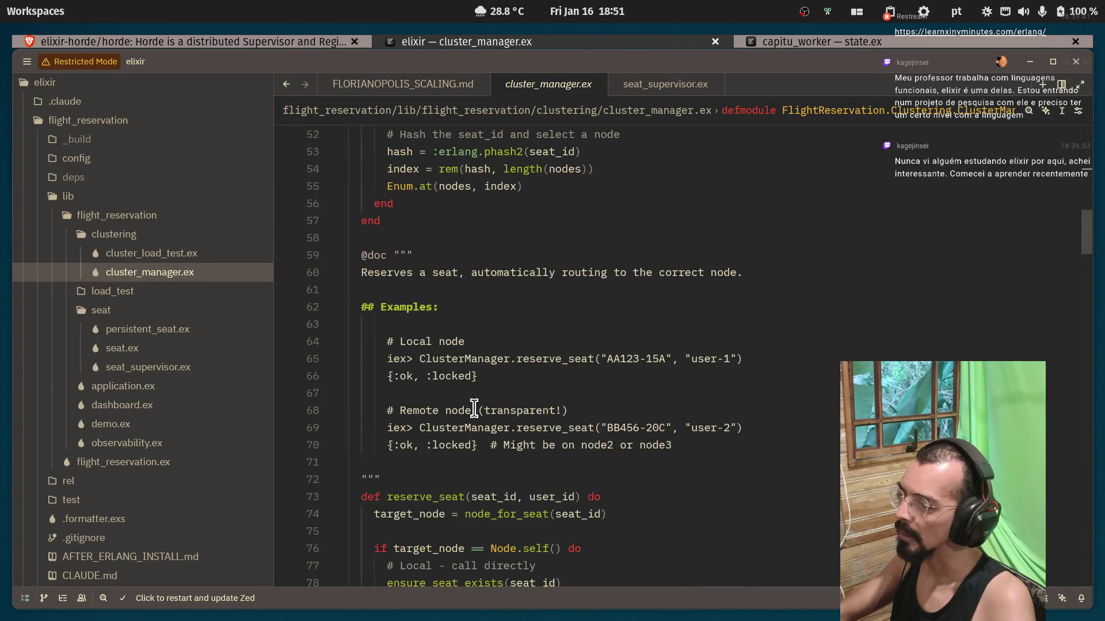
scroll(474, 408, down, 2)
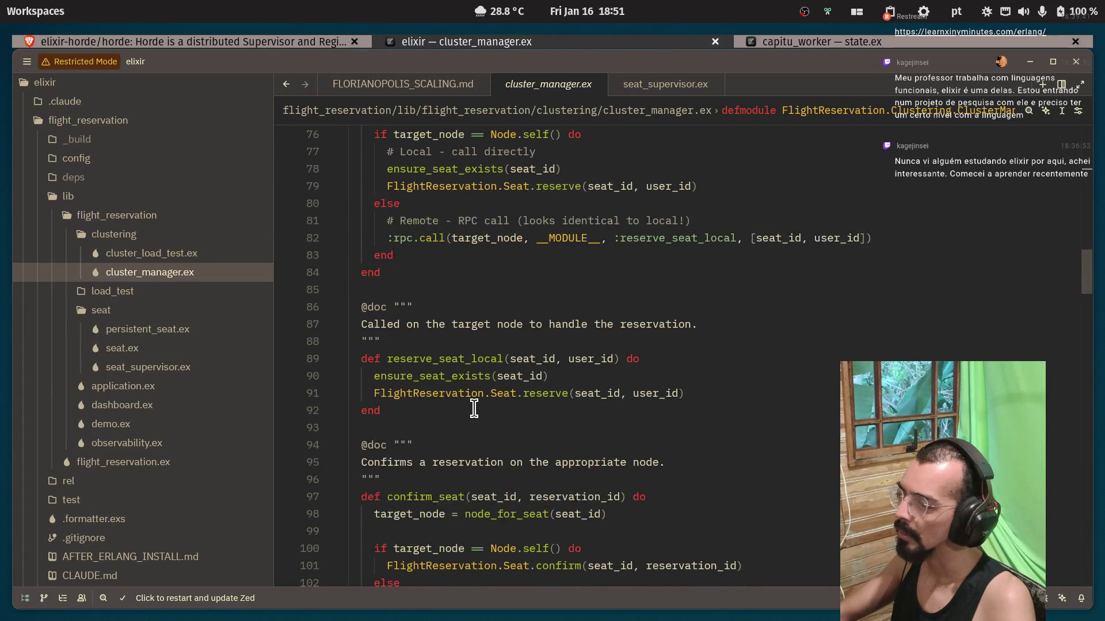
scroll(474, 408, down, 6)
click(153, 348)
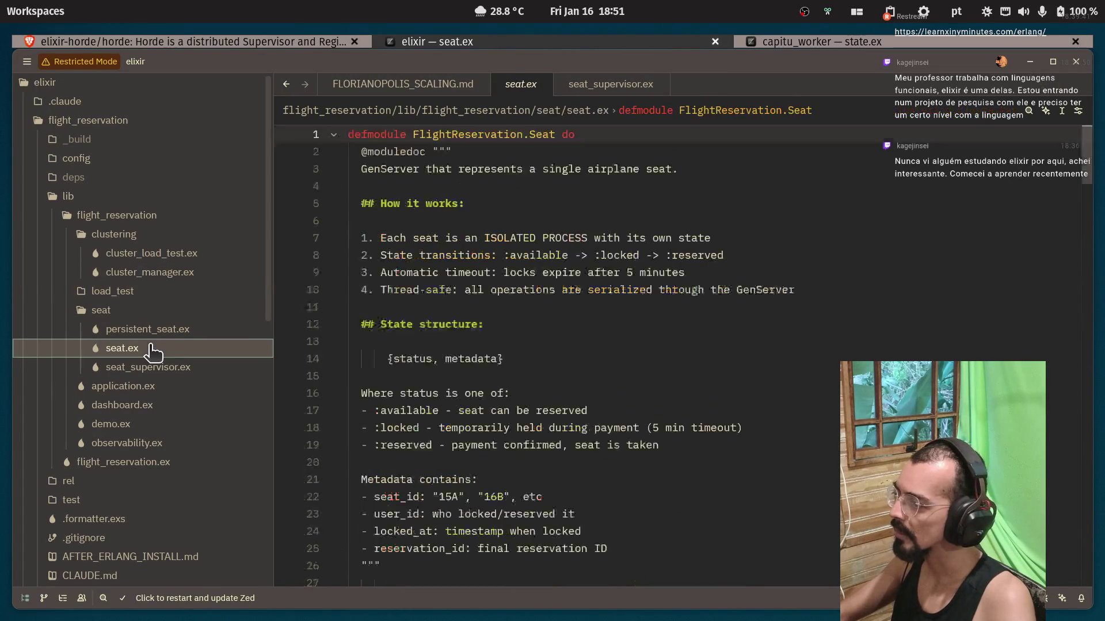
Review the top of seat.ex around the use GenServer line 28.
scroll(463, 207, down, 3)
scroll(460, 270, up, 3)
scroll(449, 253, down, 7)
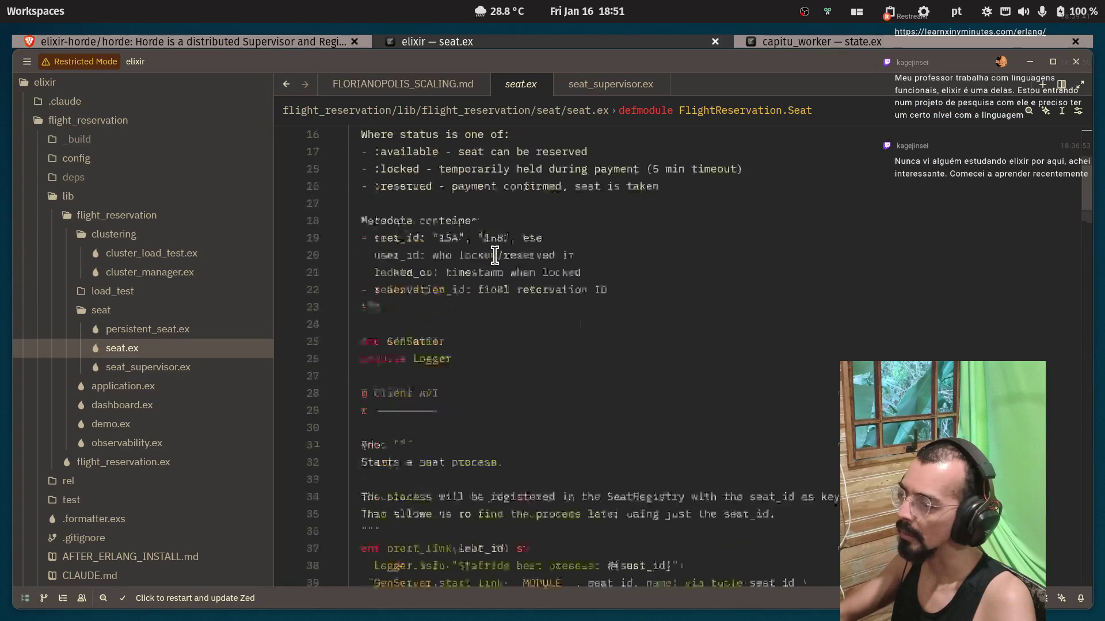
scroll(491, 251, up, 3)
scroll(491, 249, down, 4)
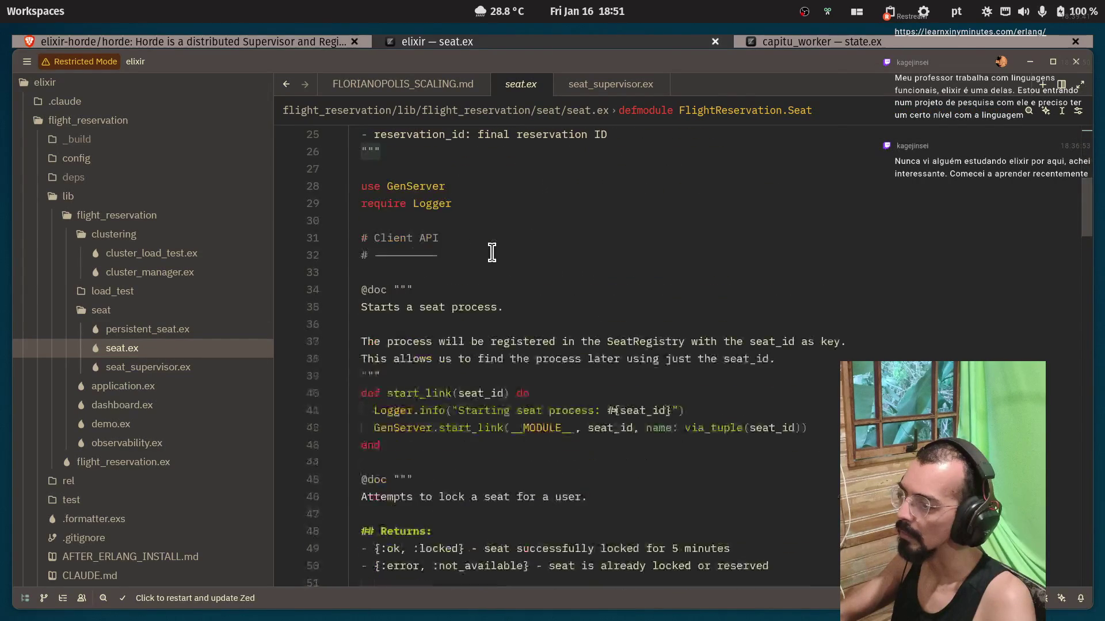
scroll(491, 251, up, 1)
click(443, 238)
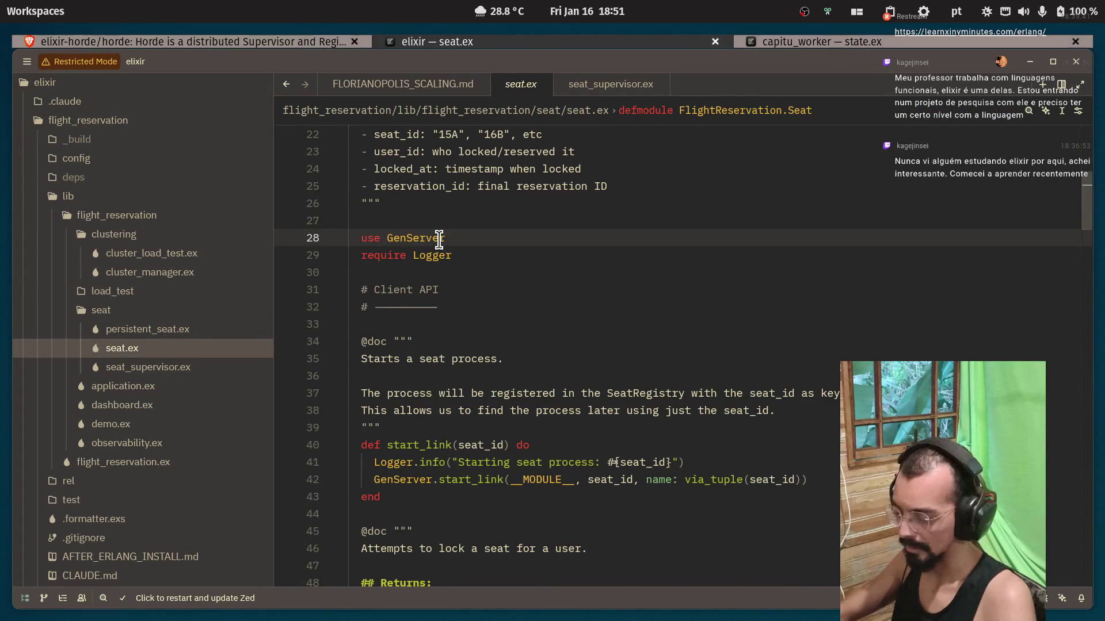
click(403, 238)
scroll(496, 245, down, 5)
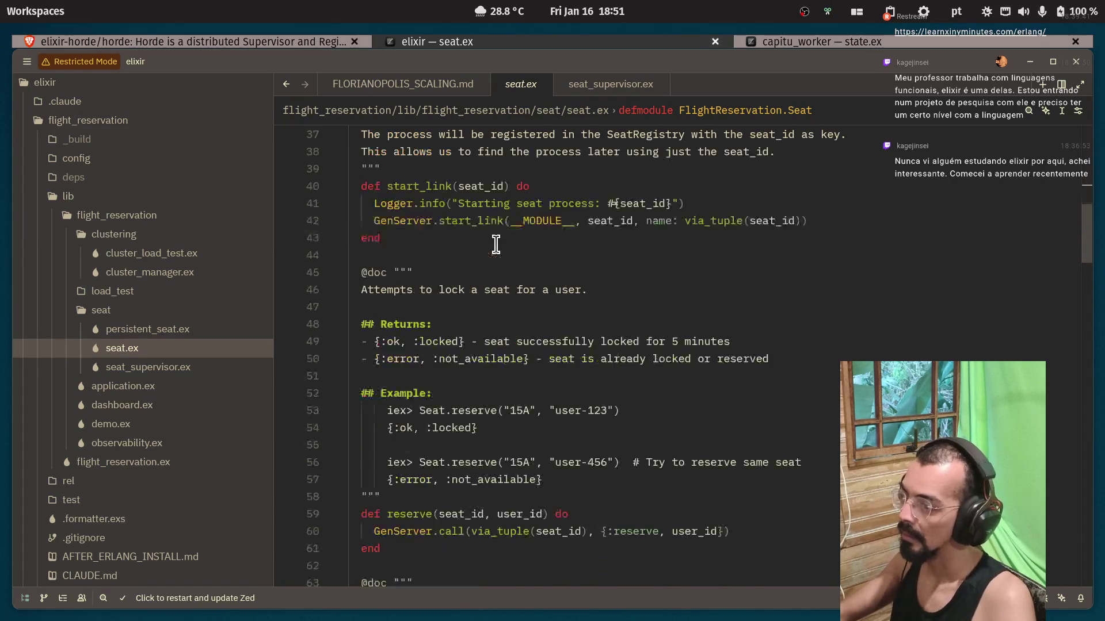
Select start_link on line 42 to check its occurrences and context menu.
click(447, 221)
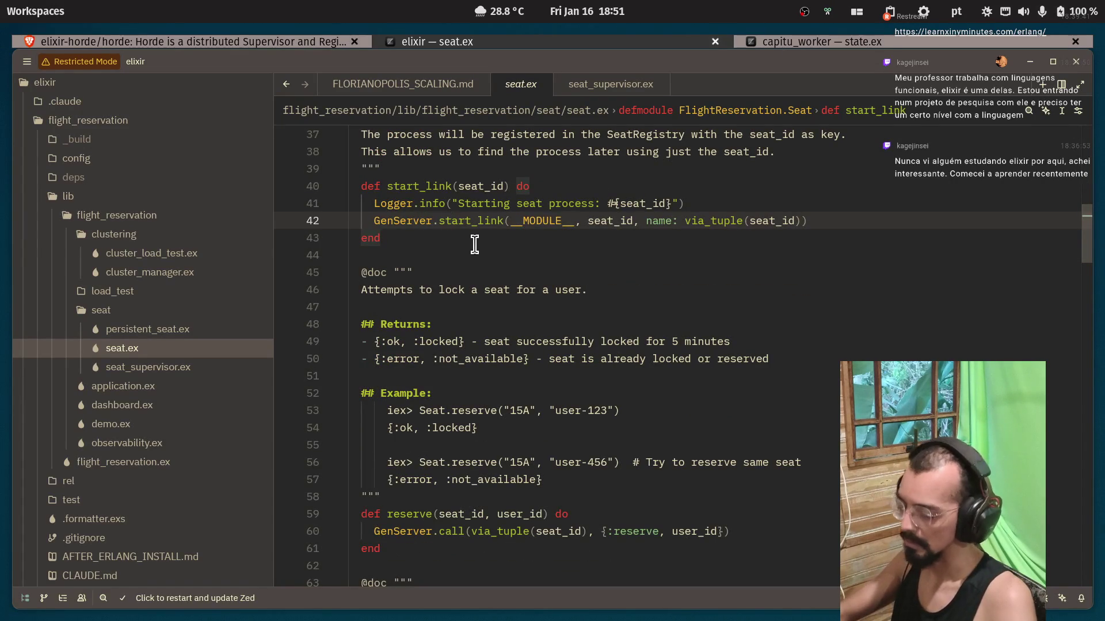
click(453, 223)
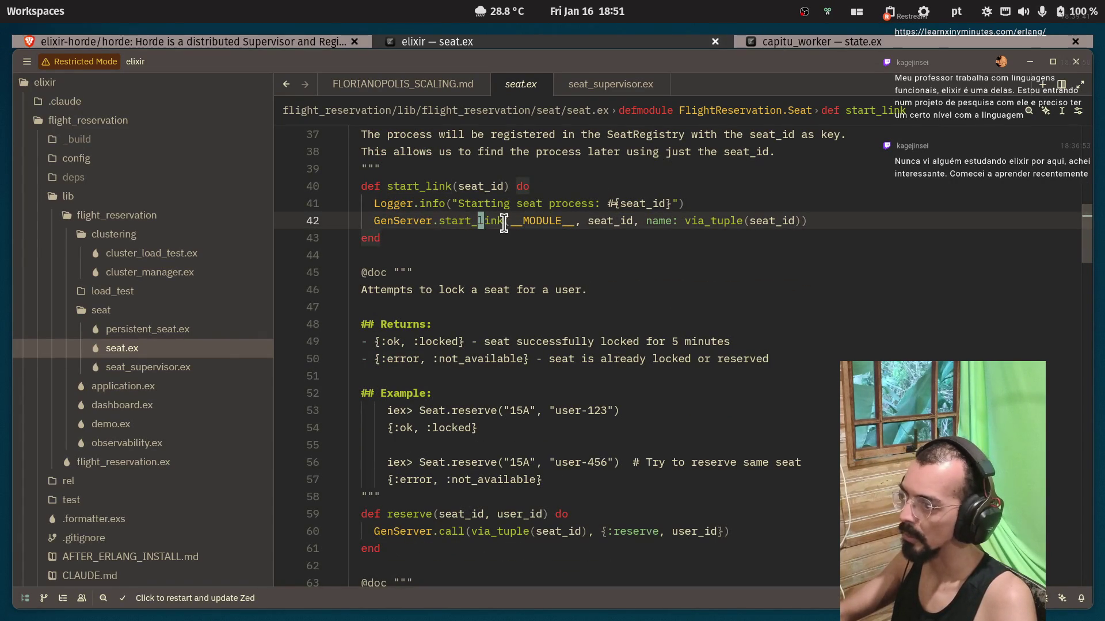
double_click(453, 224)
click(440, 525)
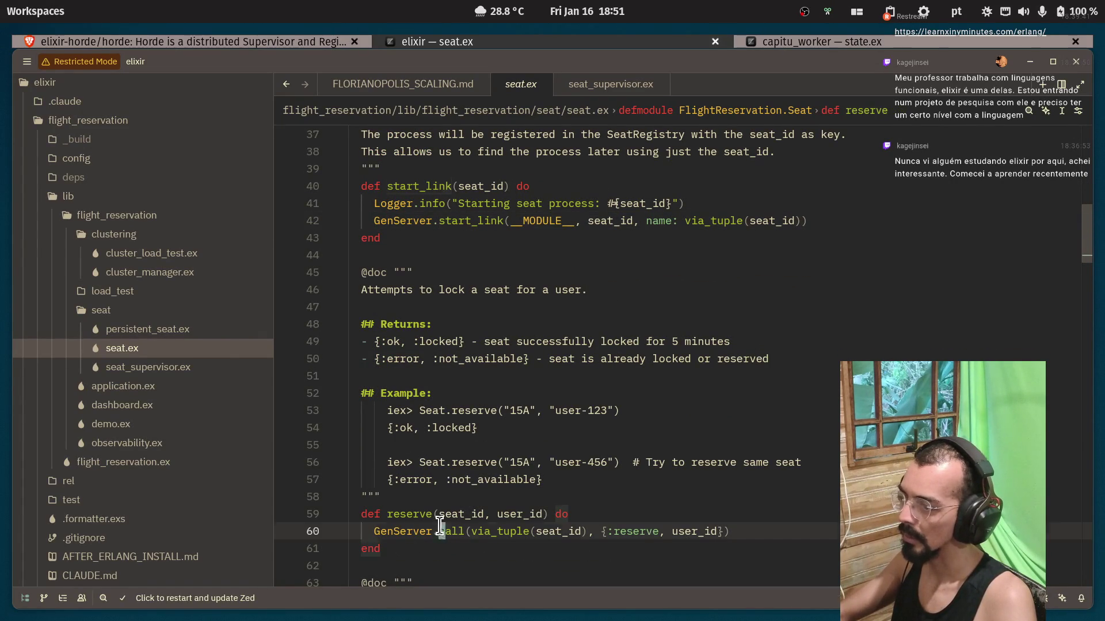
click(451, 256)
click(463, 219)
double_click(464, 219)
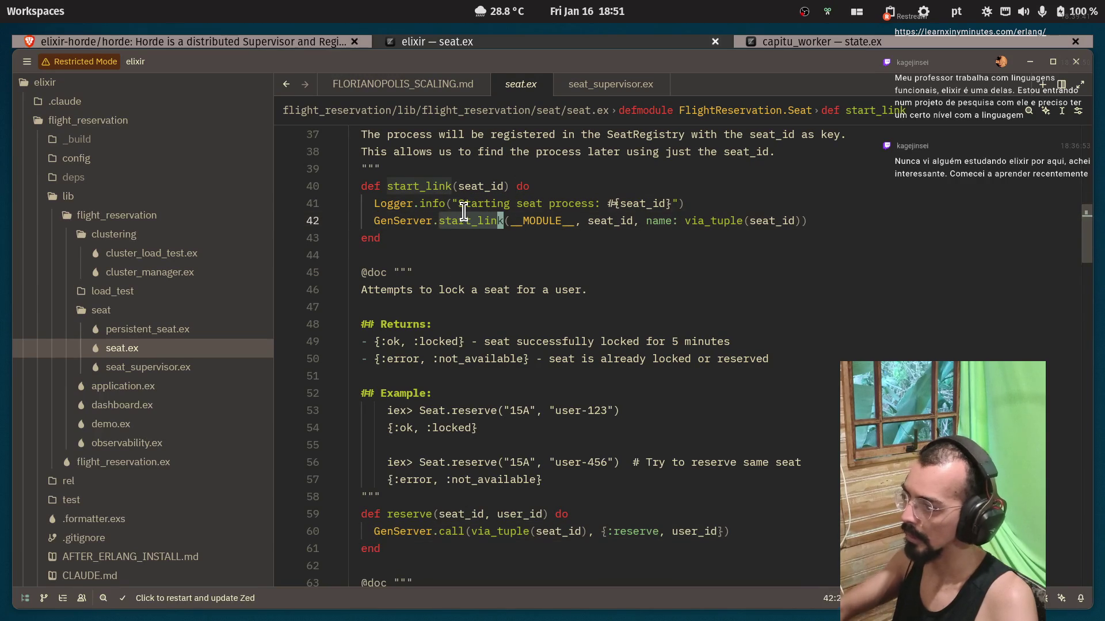
key(ctrl+F11)
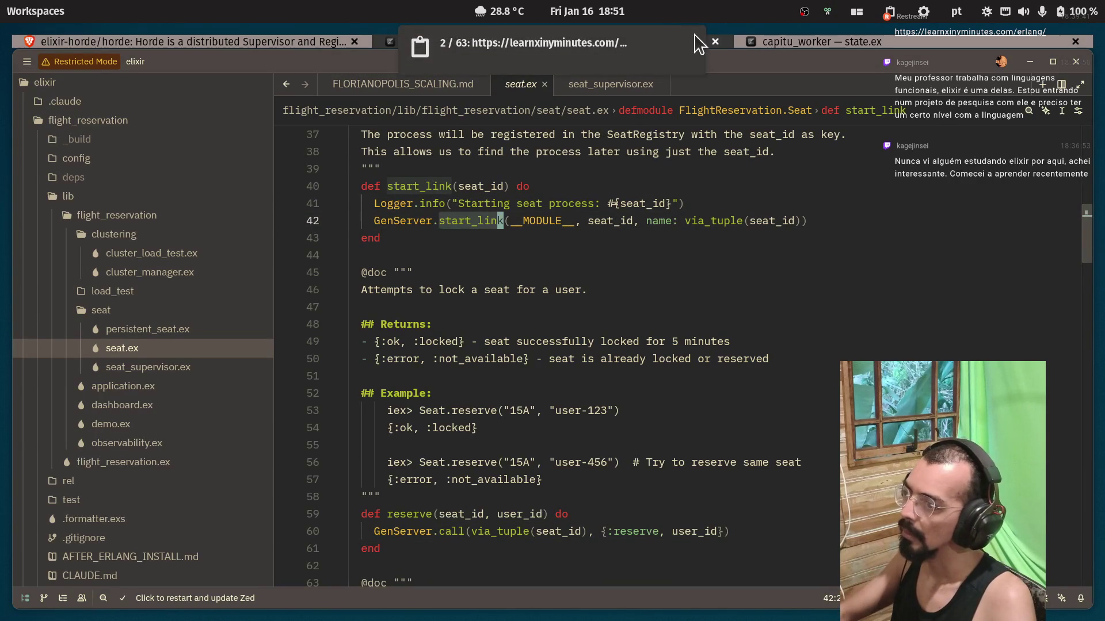
right_click(491, 217)
click(507, 229)
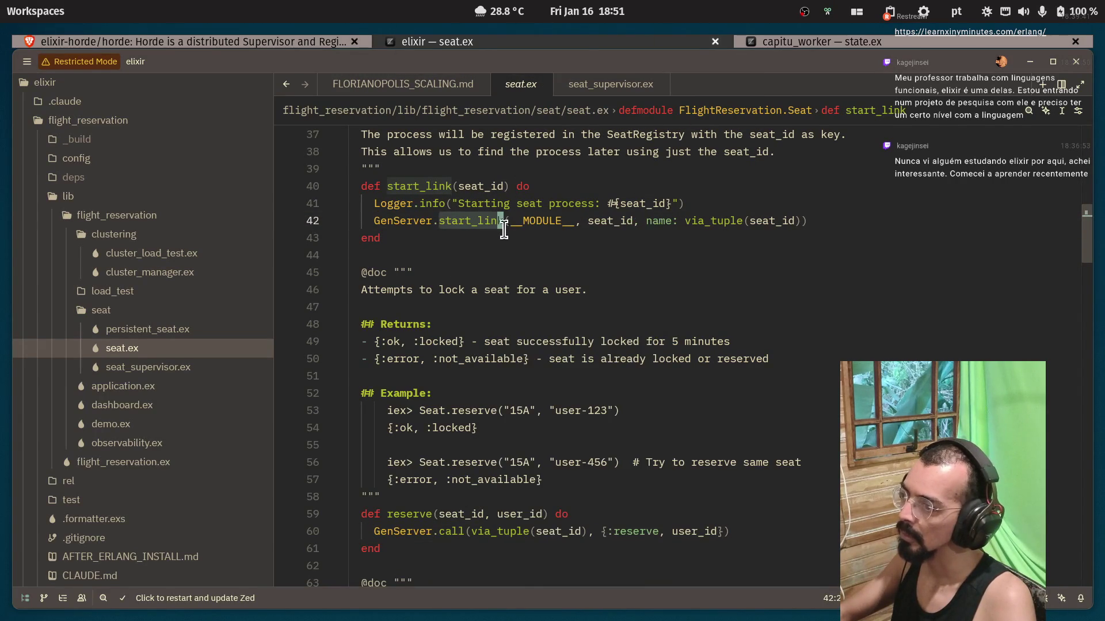
click(446, 251)
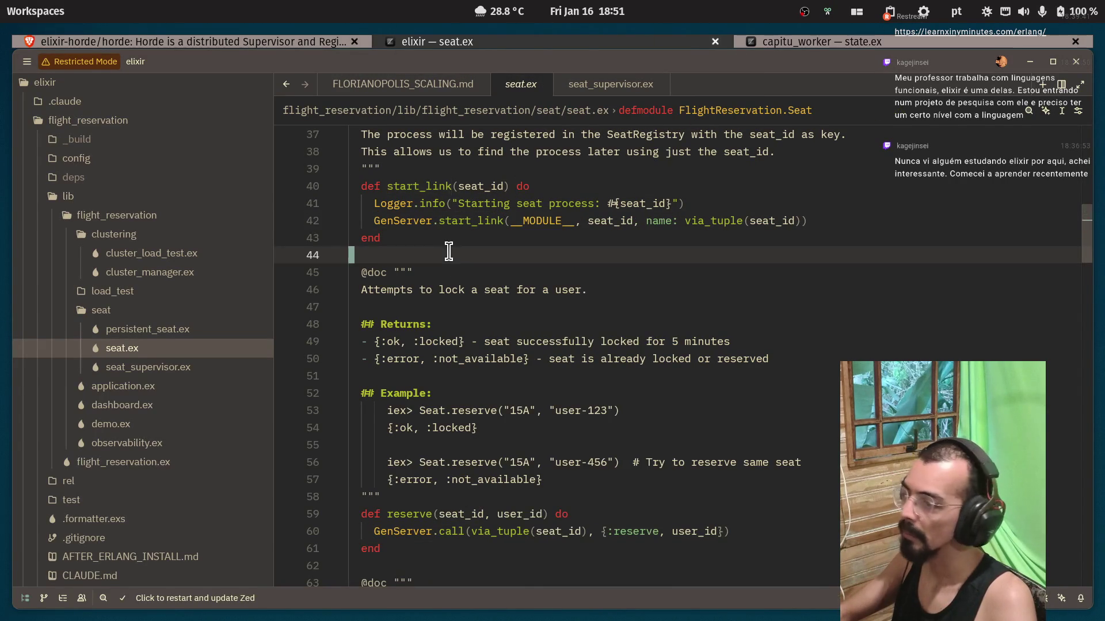
Scroll down to the private via_tuple helper and open seat_supervisor.ex.
scroll(460, 259, down, 8)
scroll(479, 276, down, 16)
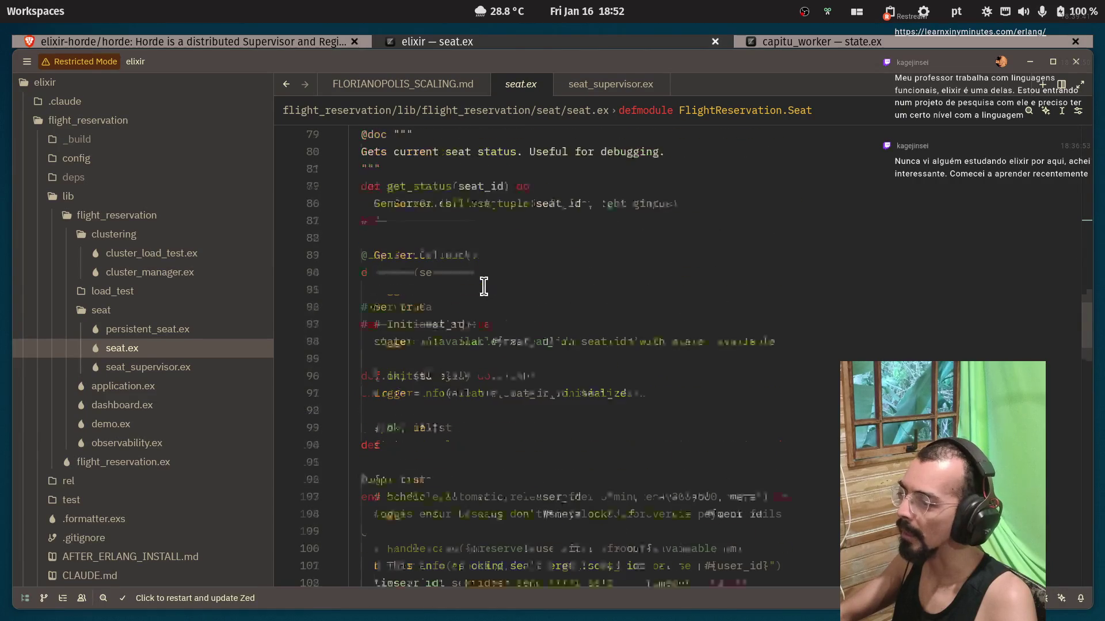
scroll(482, 292, down, 17)
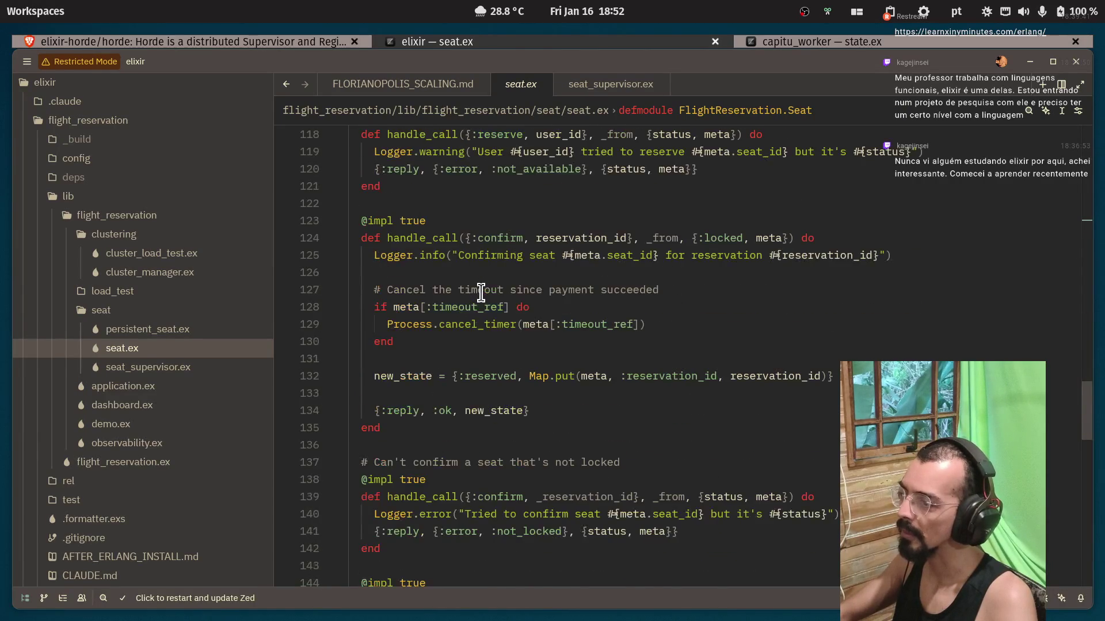
scroll(481, 294, down, 4)
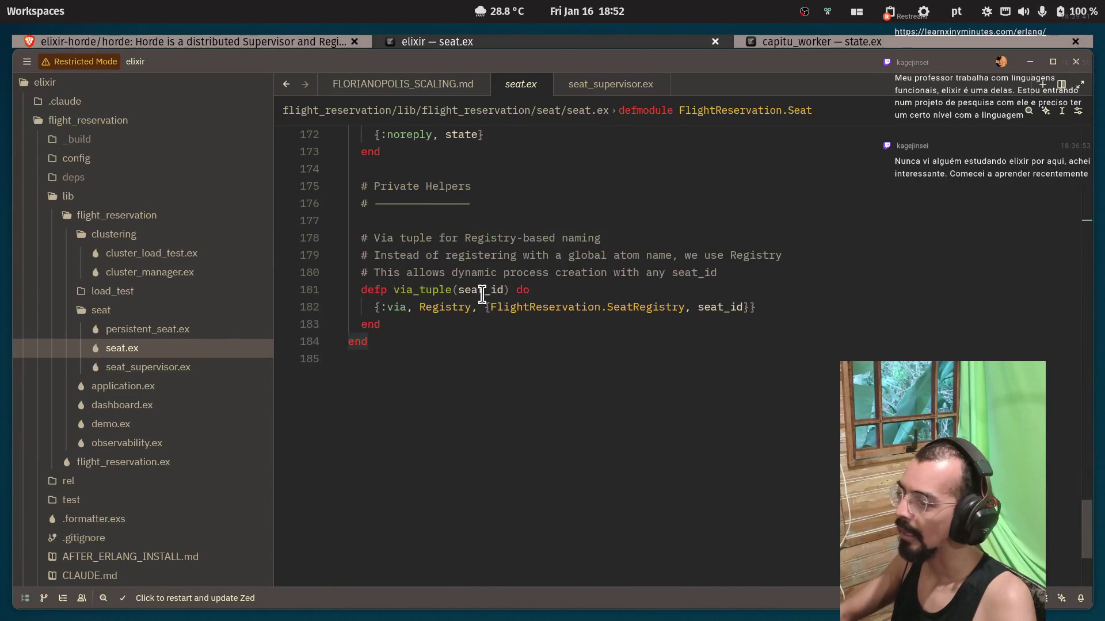
click(185, 368)
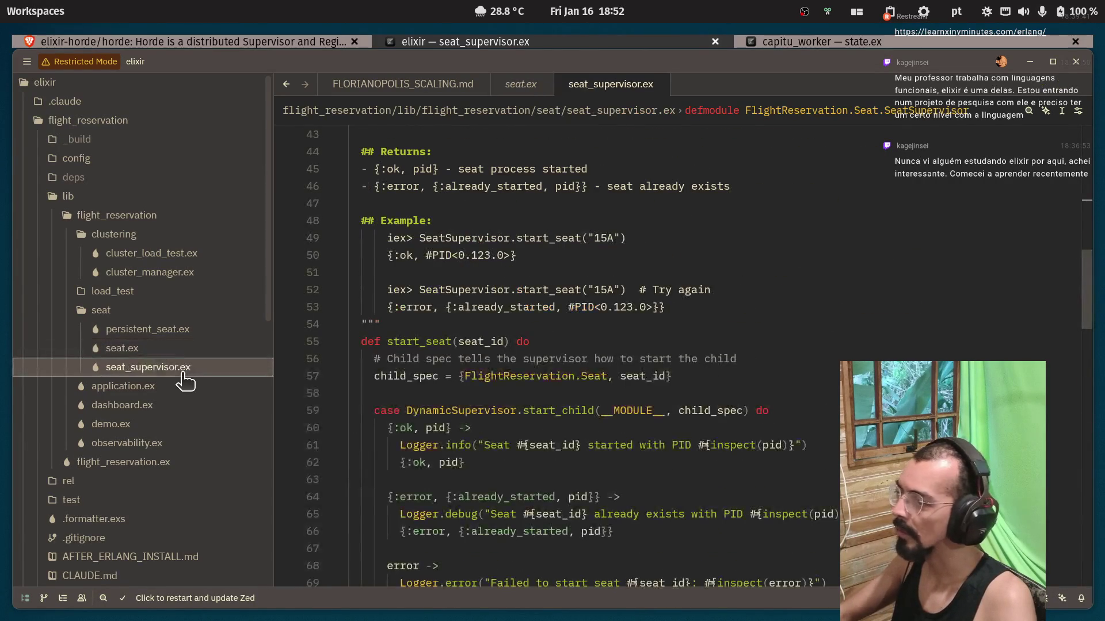
Read the module doc at the top of seat_supervisor.ex, selecting DynamicSupervisor, Regular and Supervisor.
scroll(428, 414, up, 14)
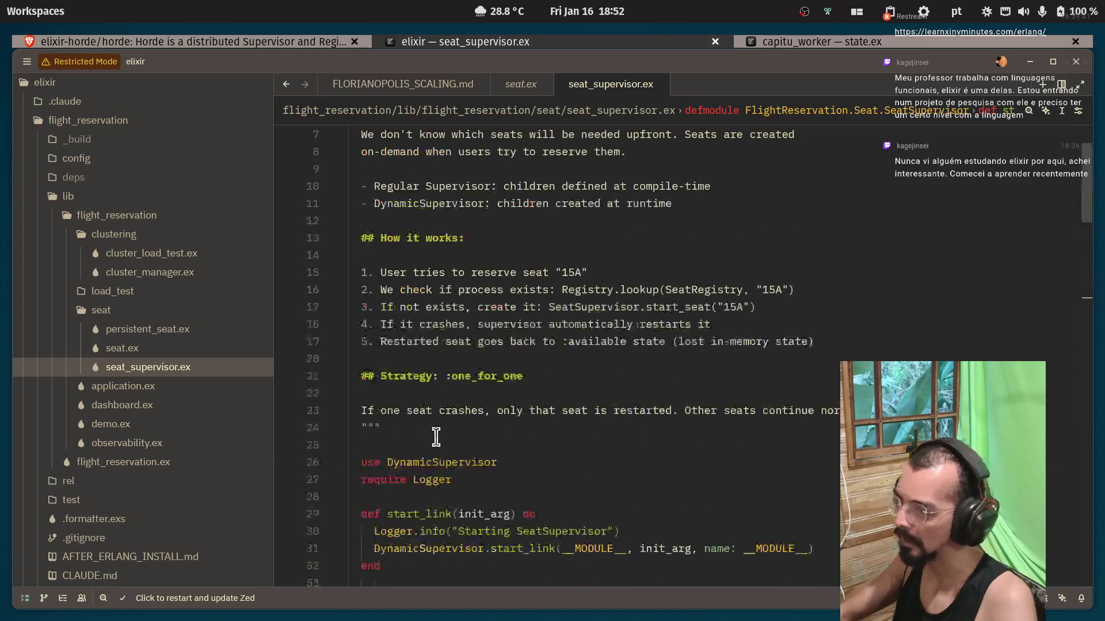
scroll(457, 206, down, 1)
scroll(457, 206, up, 1)
click(437, 169)
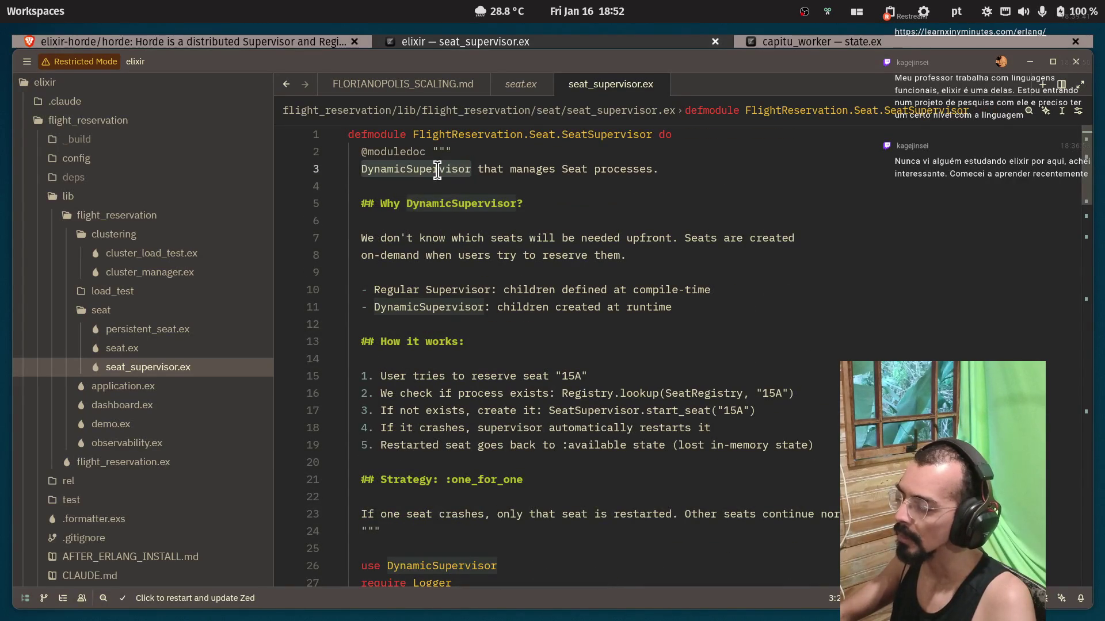
scroll(447, 233, down, 3)
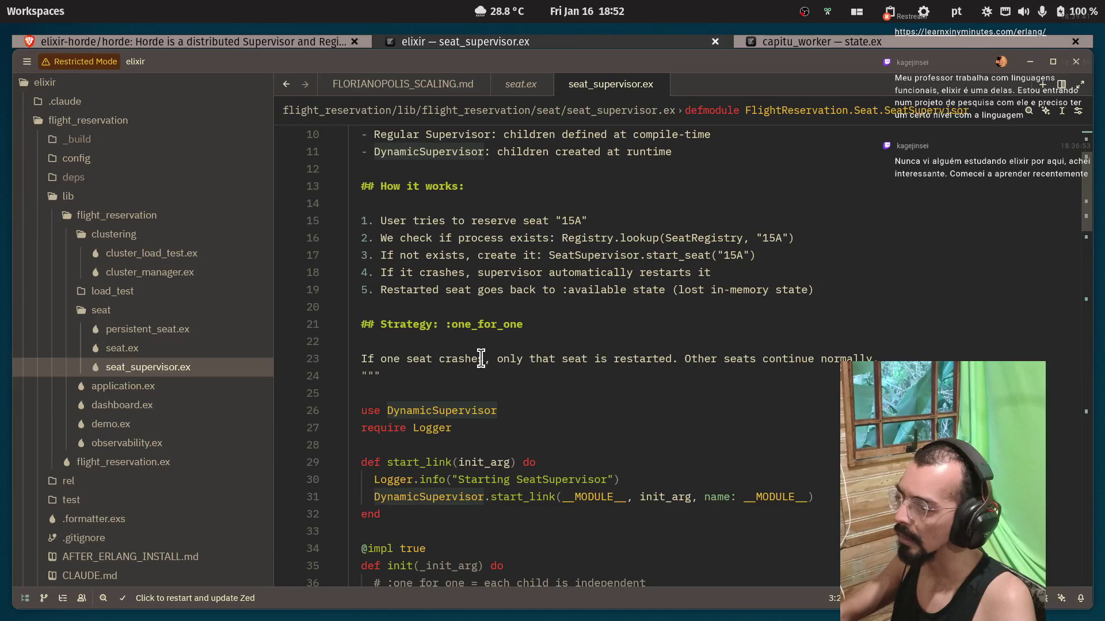
click(448, 411)
scroll(448, 411, up, 3)
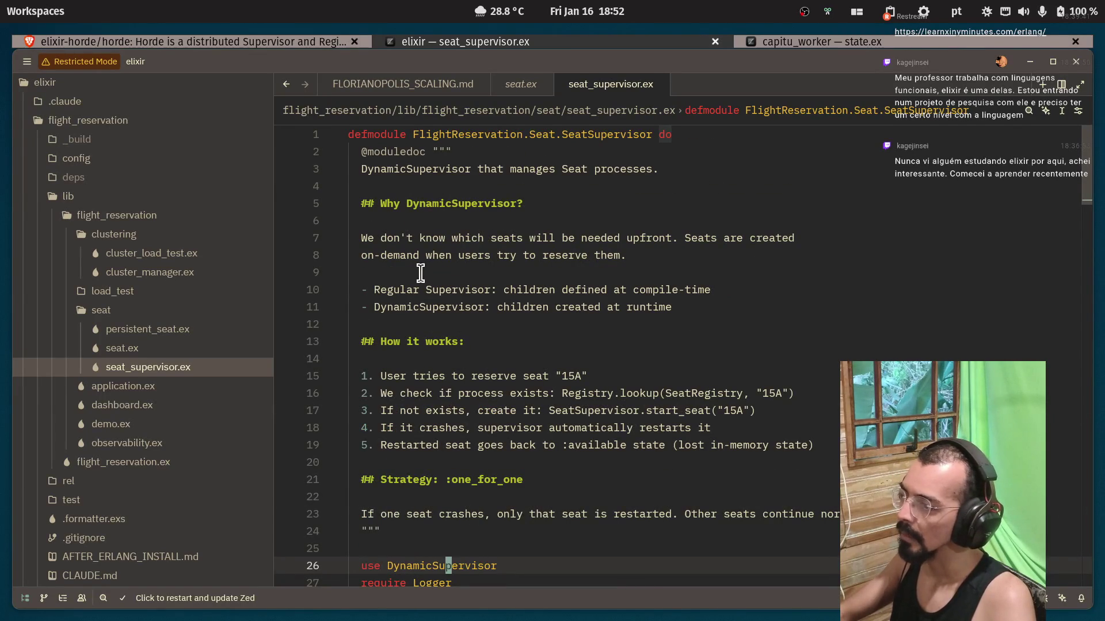
double_click(412, 203)
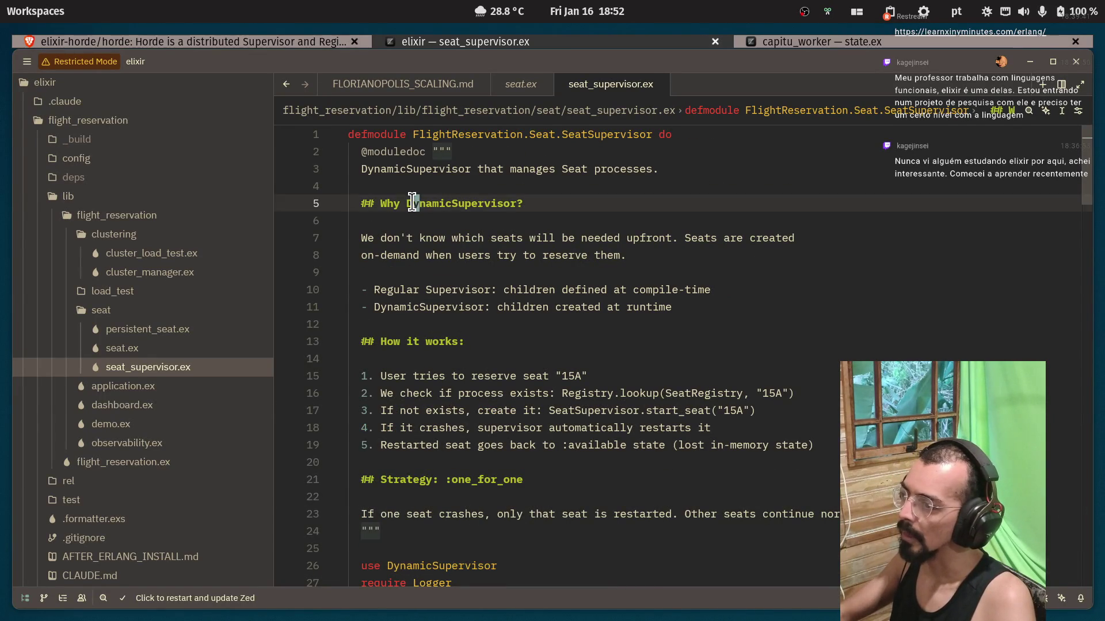
double_click(431, 238)
click(579, 237)
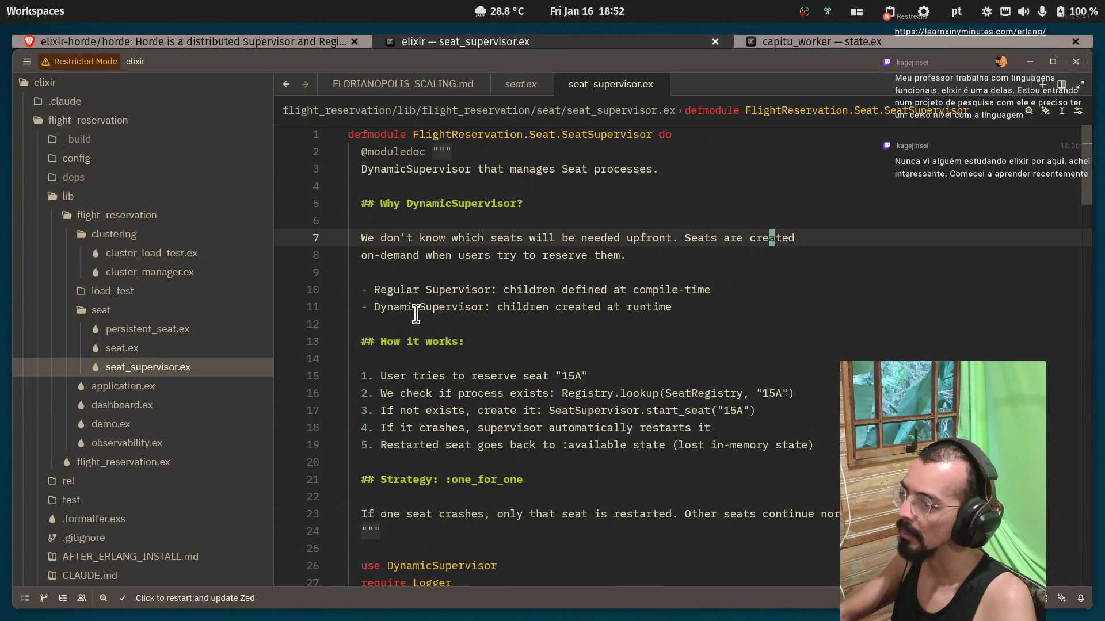
double_click(384, 290)
click(460, 290)
double_click(460, 290)
click(516, 290)
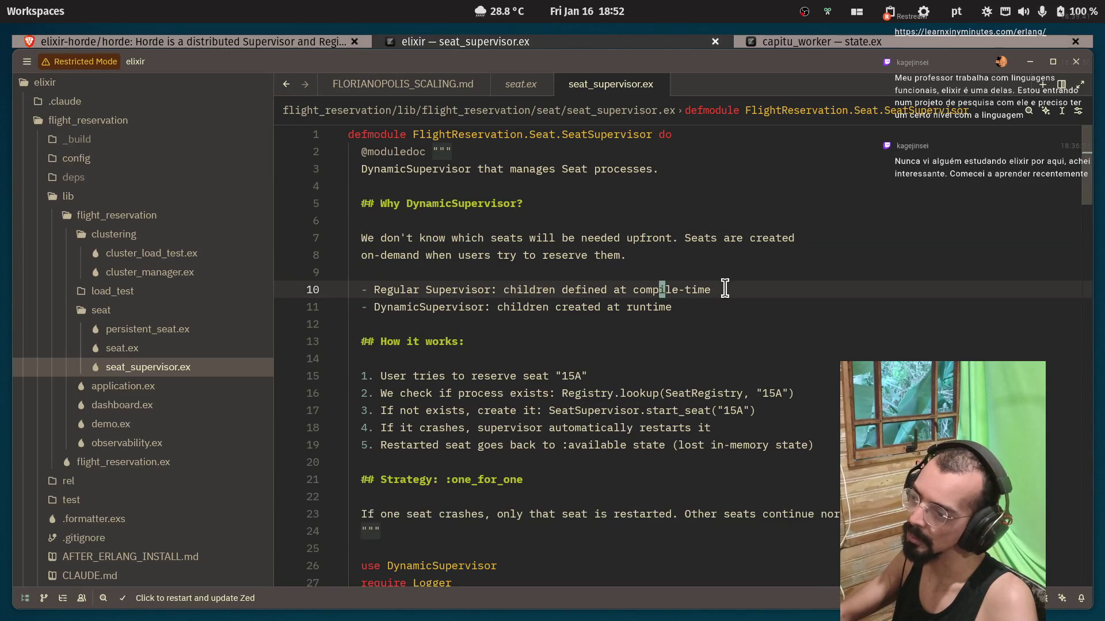
click(402, 316)
click(652, 306)
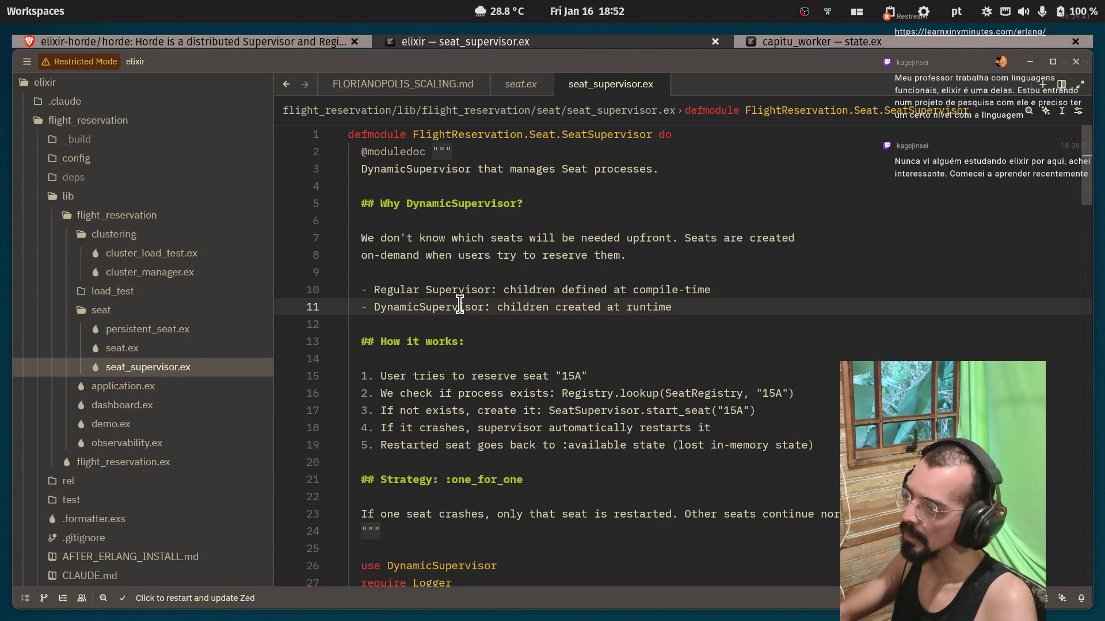
Scroll down past the require Logger line, the start_link call and the init comments.
scroll(460, 303, down, 2)
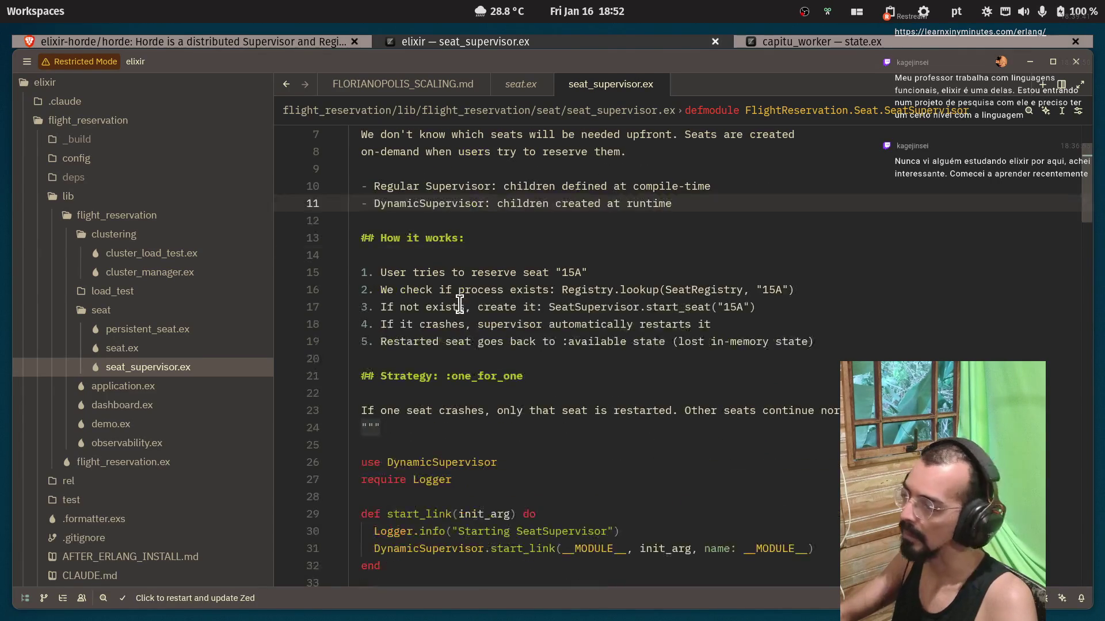
scroll(460, 303, down, 4)
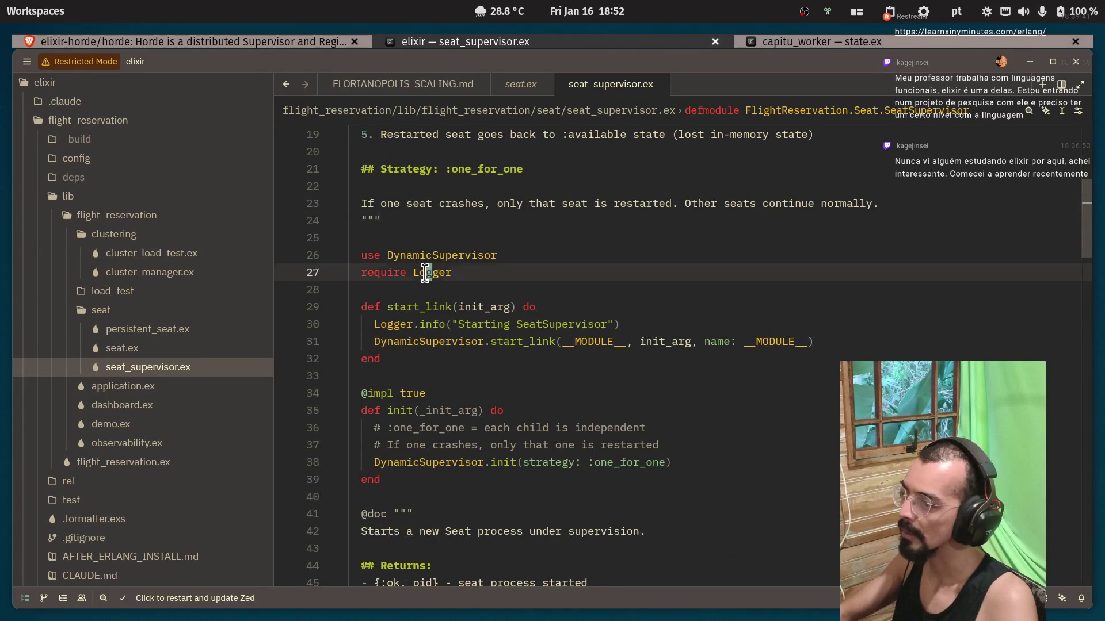
click(424, 273)
scroll(428, 276, down, 1)
click(519, 289)
scroll(521, 308, down, 2)
click(521, 308)
scroll(515, 307, down, 6)
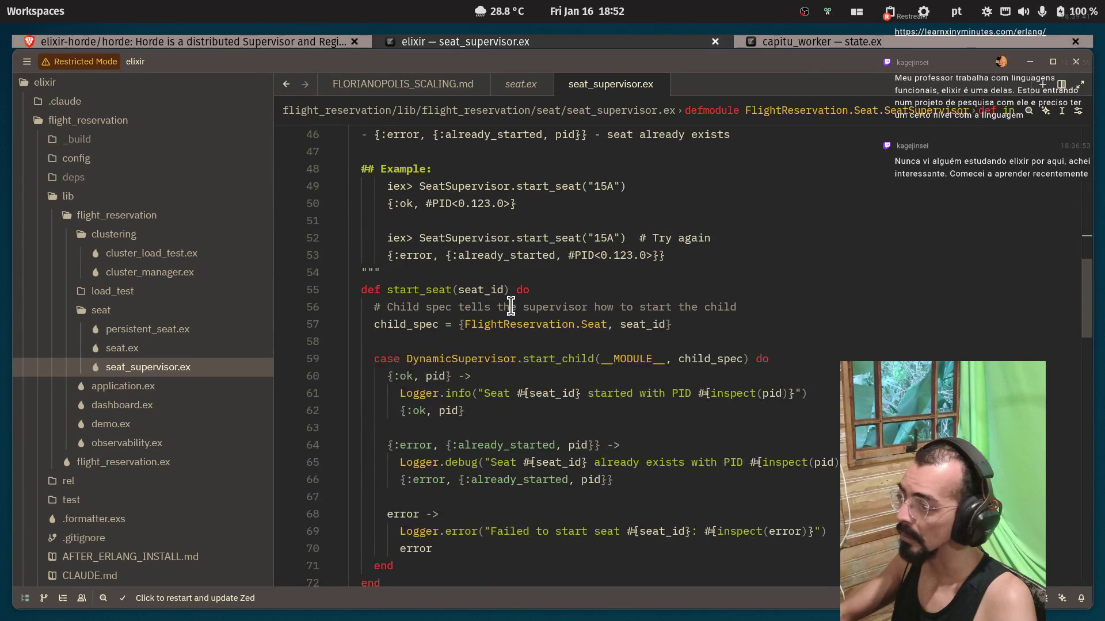
scroll(511, 306, down, 1)
Inspect the start_seat case on DynamicSupervisor.start_child and its {:ok, pid} match on line 60.
click(493, 311)
click(520, 309)
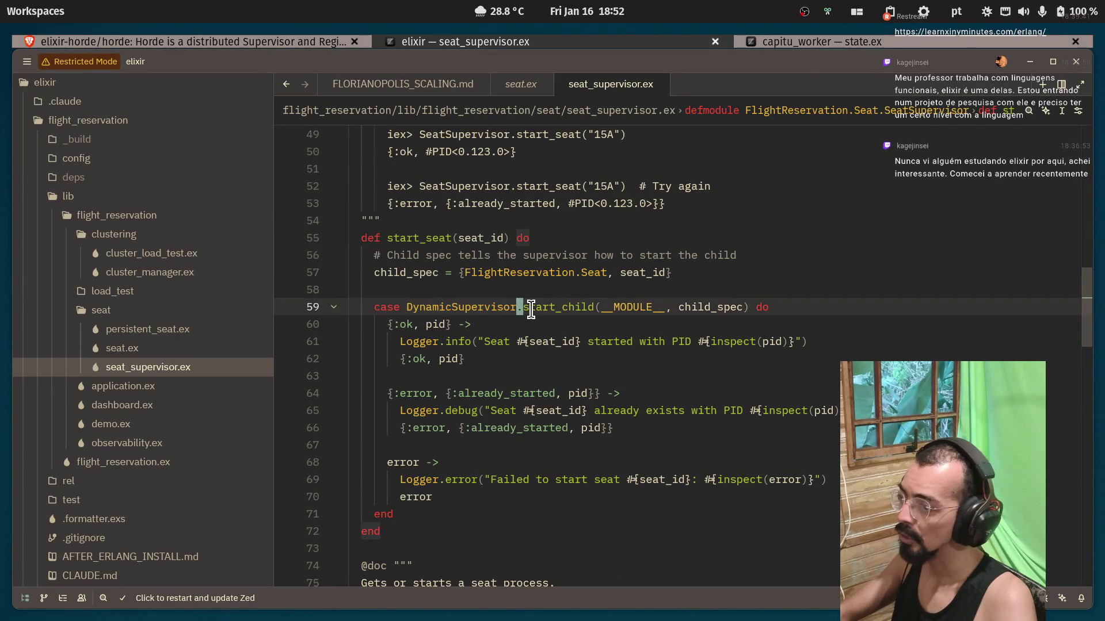
drag(535, 309, 585, 311)
click(614, 307)
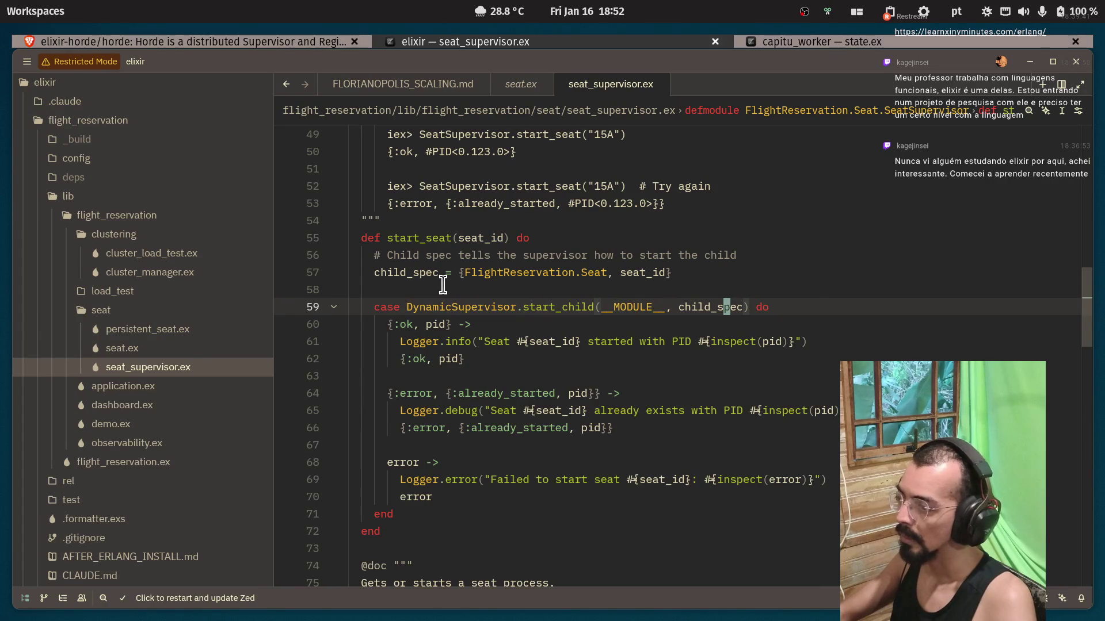
click(765, 307)
click(462, 328)
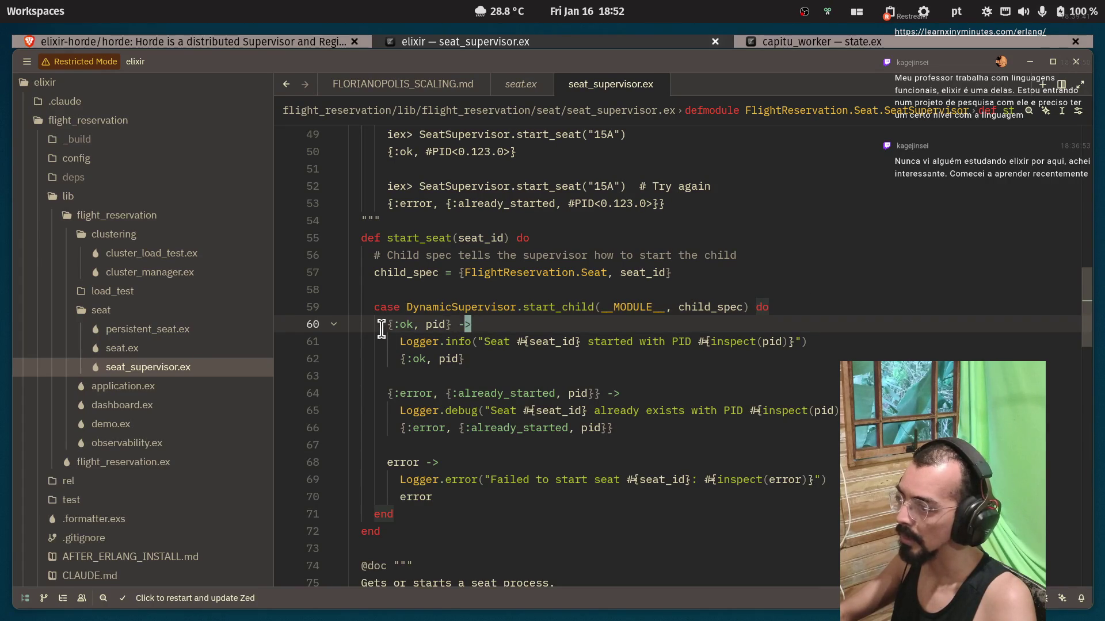
drag(382, 325, 454, 325)
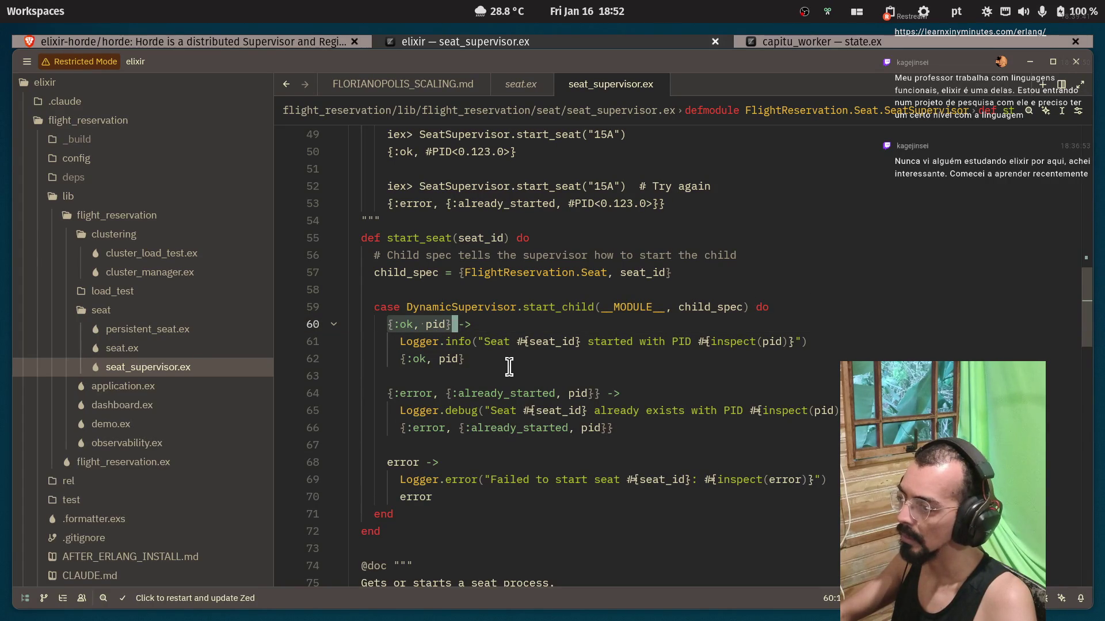
Select the case keyword, the Logger.info call and the {:ok, pid} return in start_seat.
double_click(387, 307)
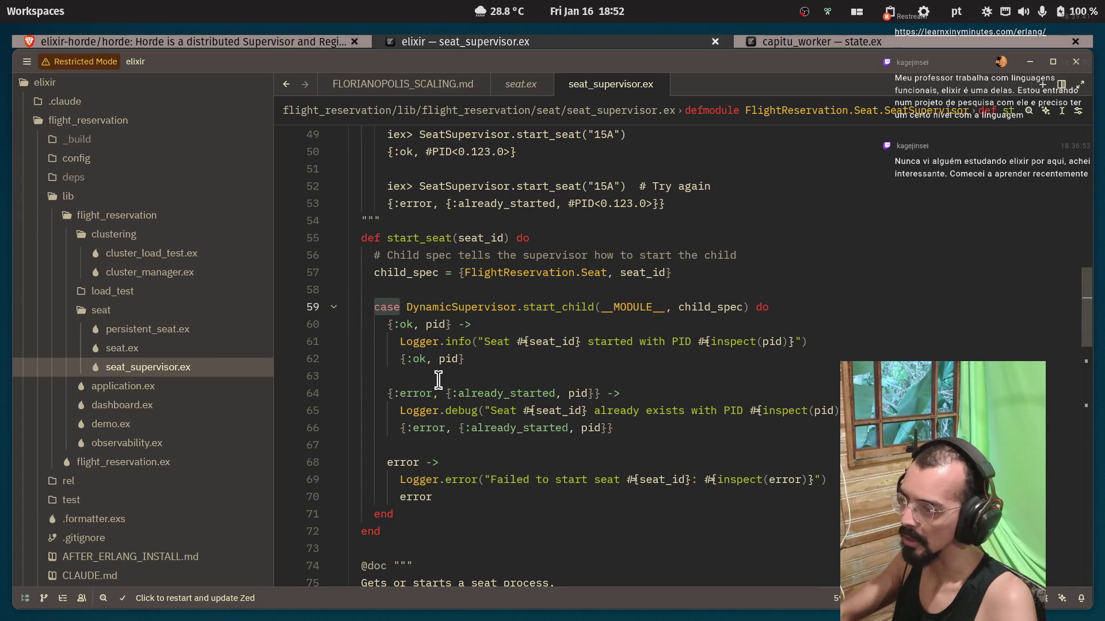
click(436, 379)
double_click(386, 307)
double_click(557, 307)
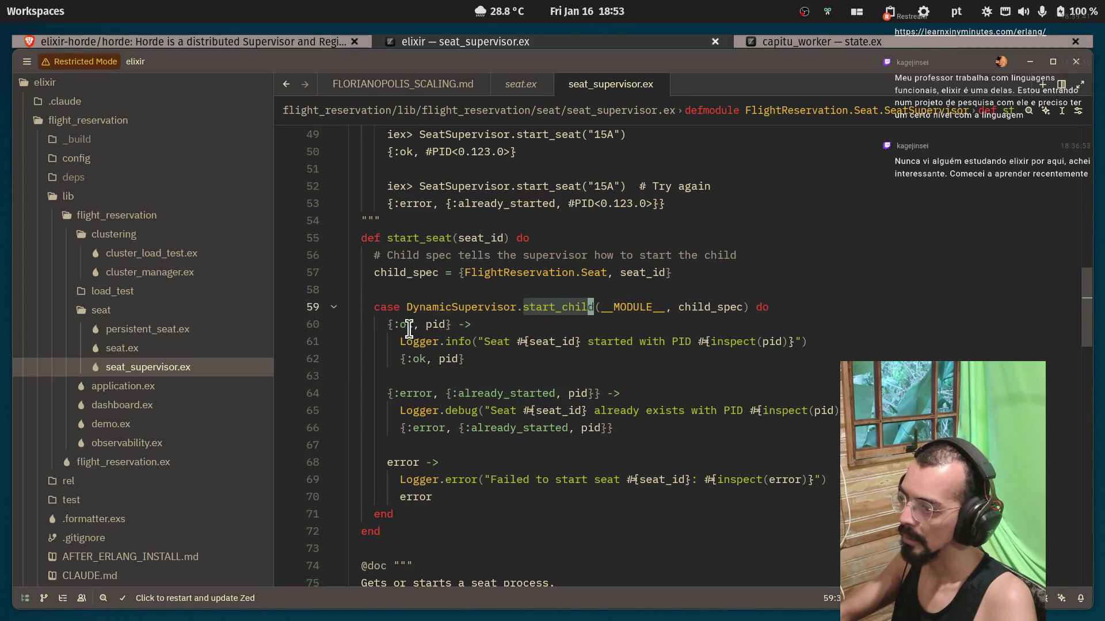
click(392, 324)
double_click(467, 324)
drag(400, 341, 808, 341)
drag(402, 360, 463, 358)
click(465, 358)
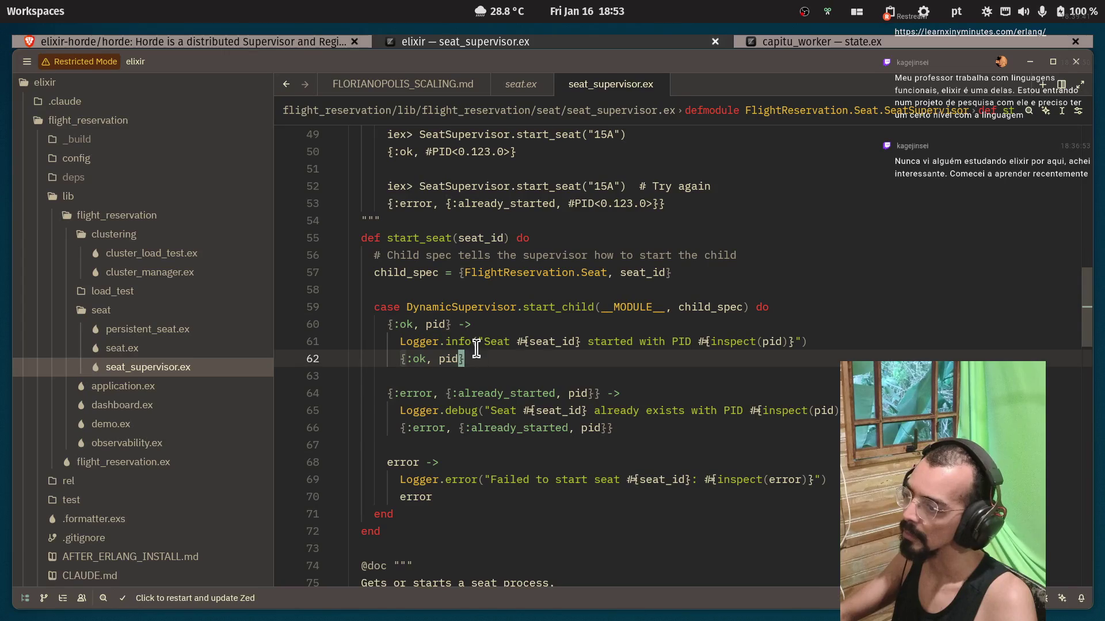
click(381, 242)
drag(388, 358, 461, 359)
click(433, 358)
Enlarge the editor font with Ctrl+=, narrow the file tree, and select the already_started error tuple.
scroll(397, 372, down, 1)
click(375, 357)
key(ctrl+equal)
key(ctrl+equal)
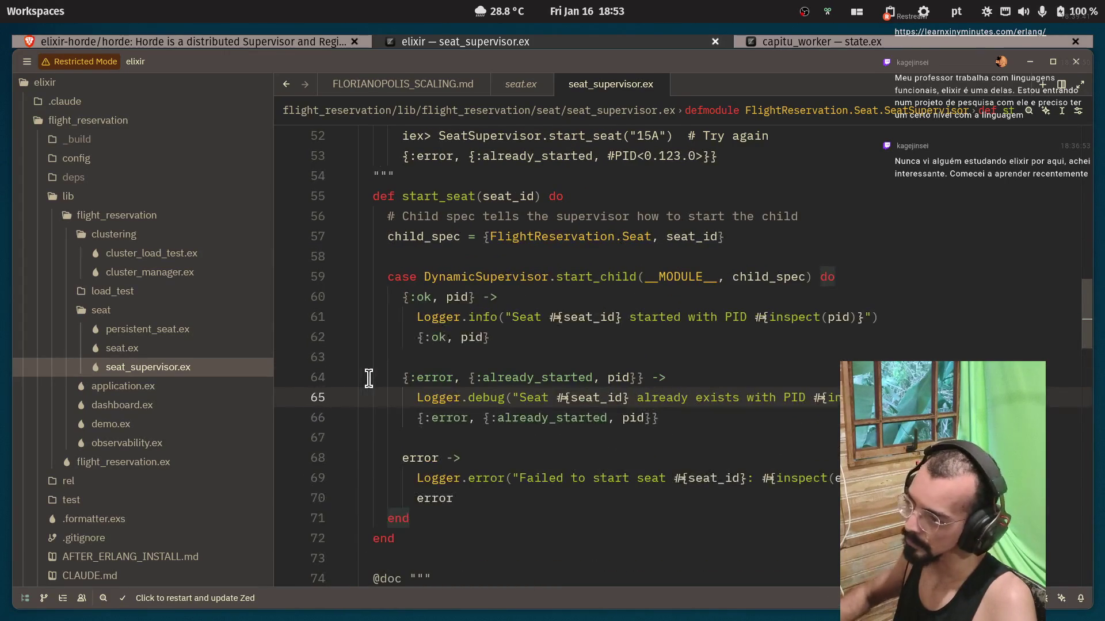
drag(271, 210, 124, 210)
click(257, 357)
drag(254, 381, 311, 380)
drag(494, 375, 259, 377)
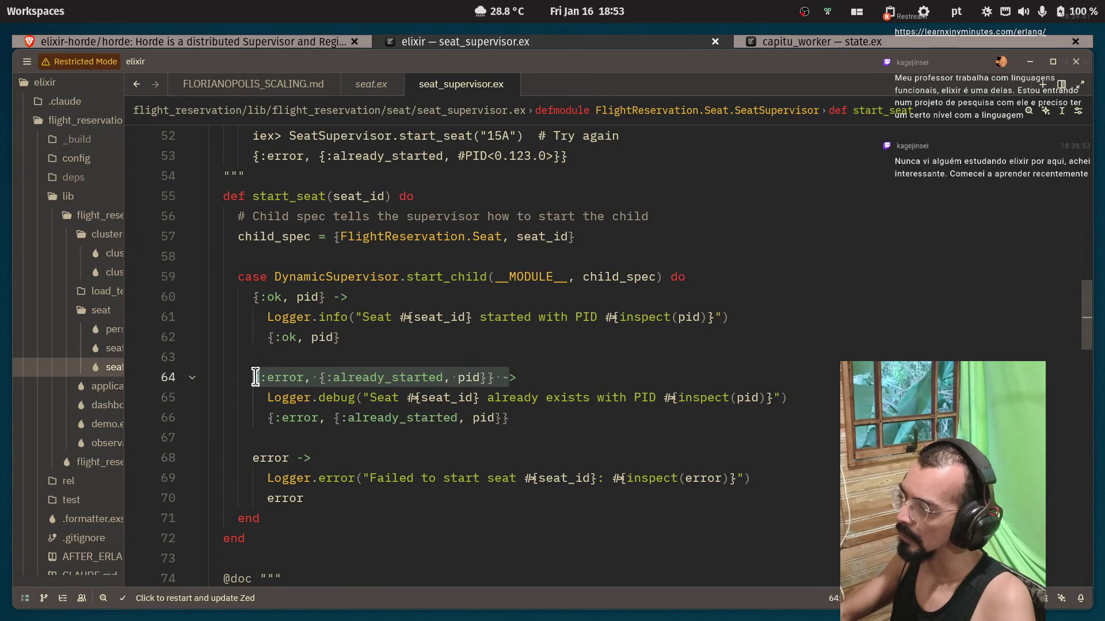
click(255, 377)
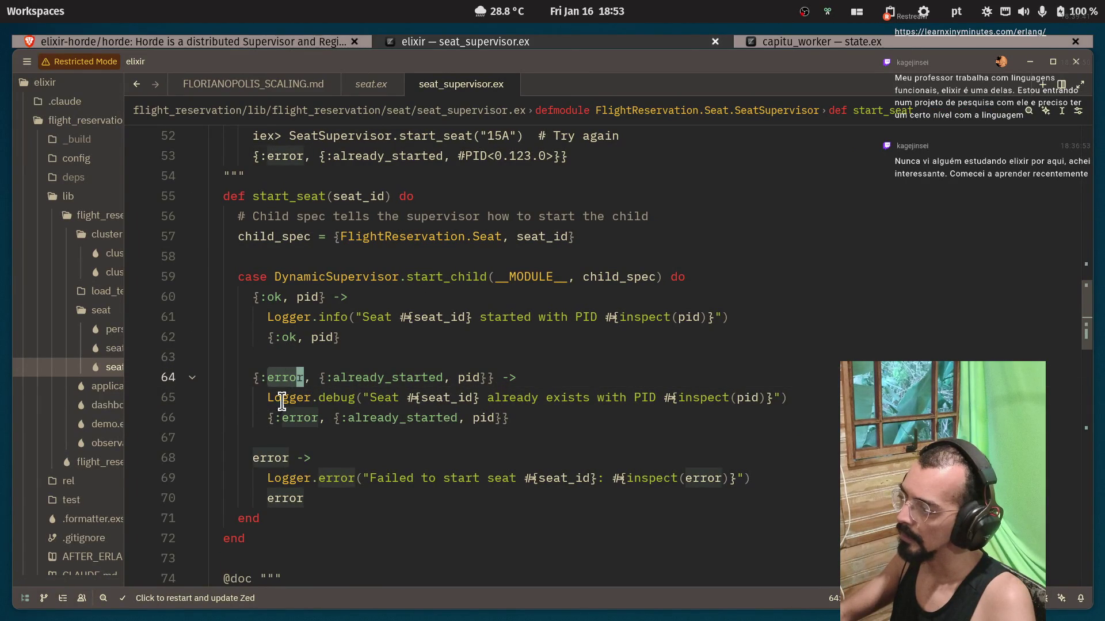
Examine the {:error, {:already_started, pid}} branch, pid occurrences and the error branch on lines 68-70.
click(291, 358)
drag(253, 378, 501, 378)
click(276, 377)
mouse_move(326, 377)
mouse_down()
mouse_move(740, 394)
mouse_move(332, 399)
mouse_up()
click(459, 379)
click(517, 378)
drag(268, 418, 547, 420)
click(487, 420)
scroll(183, 393, down, 1)
double_click(262, 397)
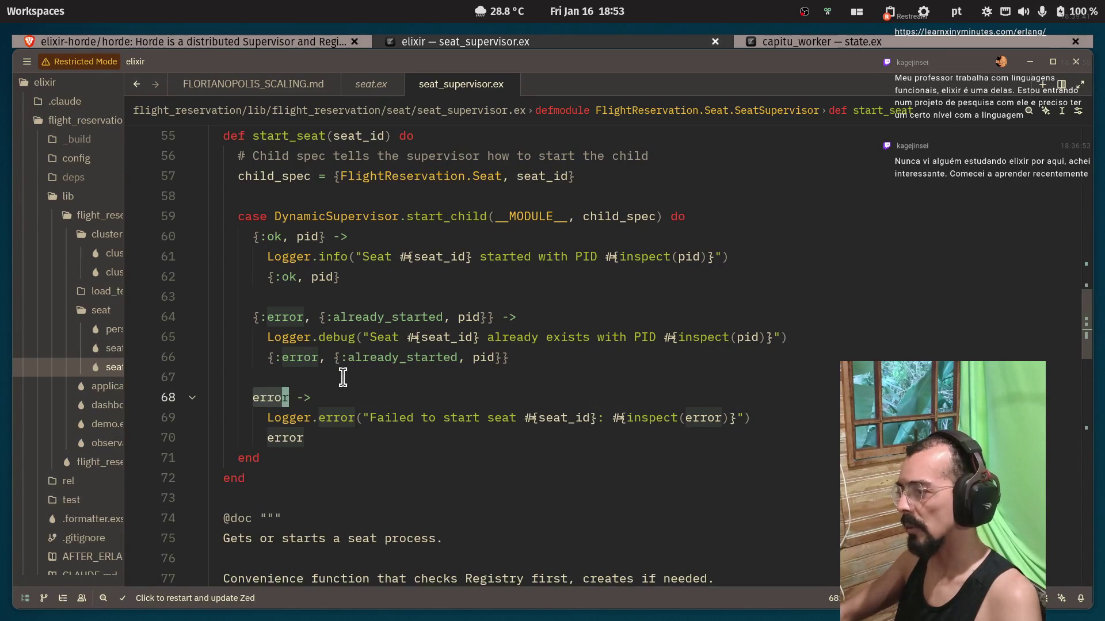
click(764, 416)
click(461, 399)
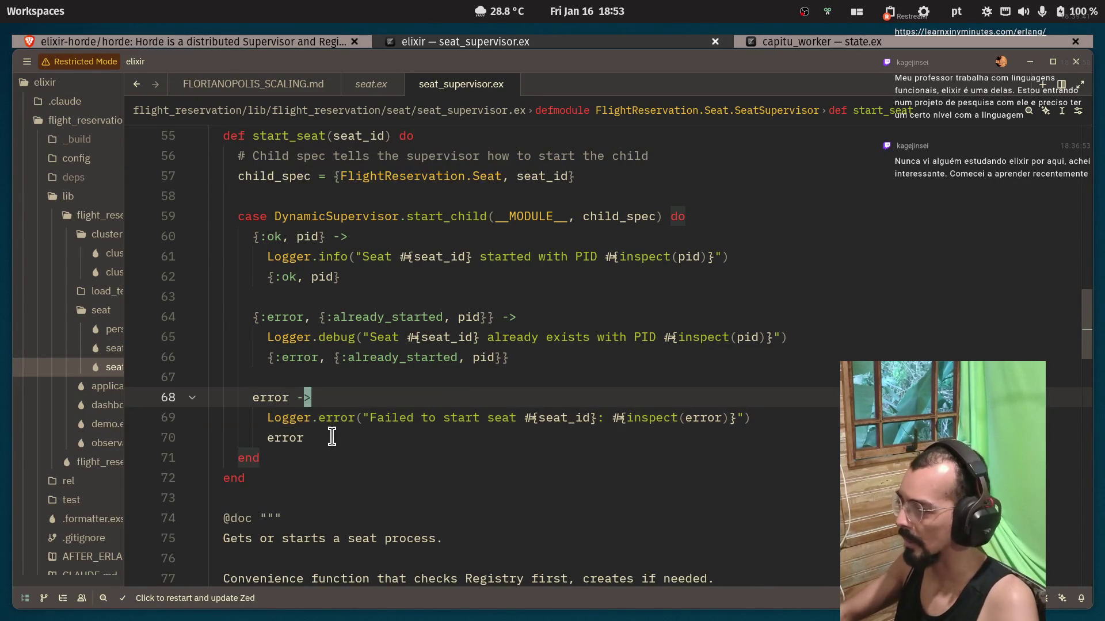
click(333, 438)
Read get_or_start_seat and stop_seat's Registry.lookup, then widen the file tree again.
scroll(374, 402, down, 4)
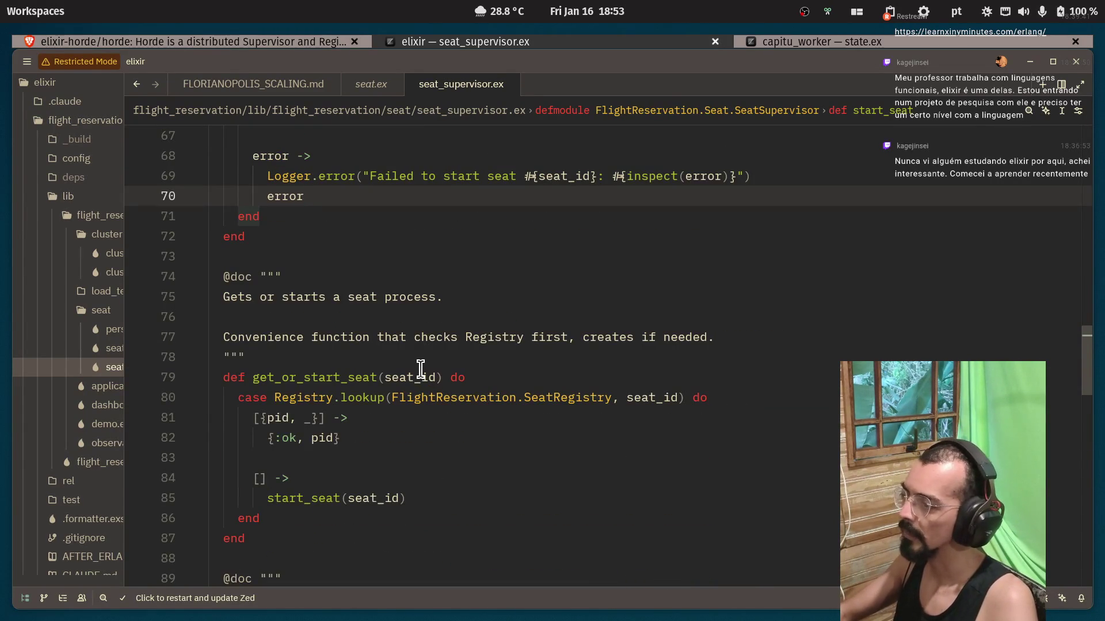
scroll(420, 367, down, 2)
click(292, 277)
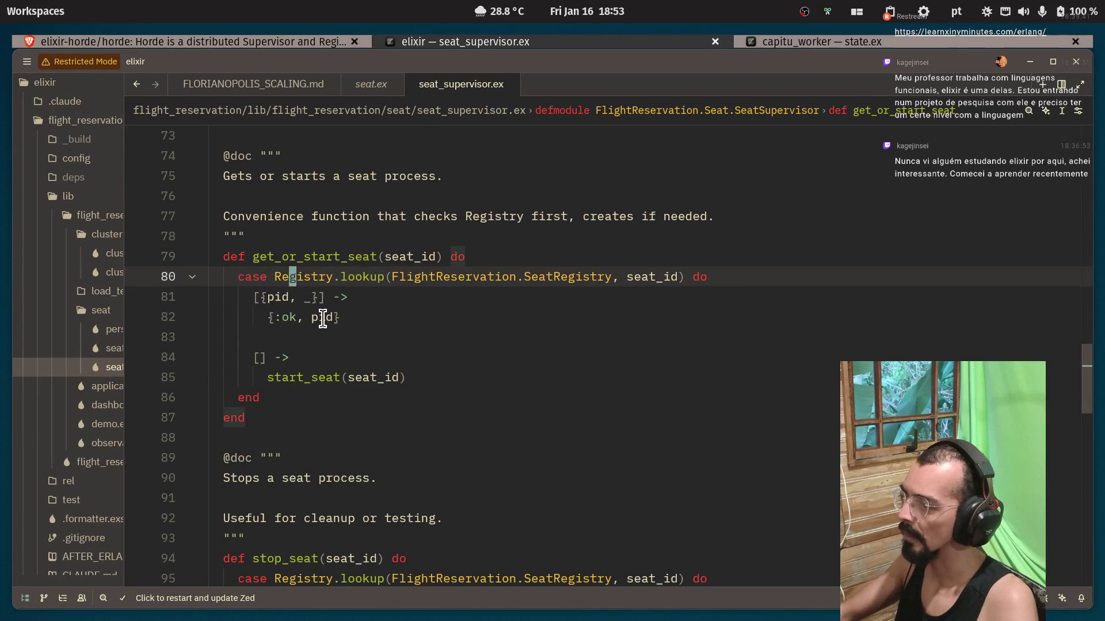
scroll(290, 271, down, 5)
click(288, 256)
click(348, 276)
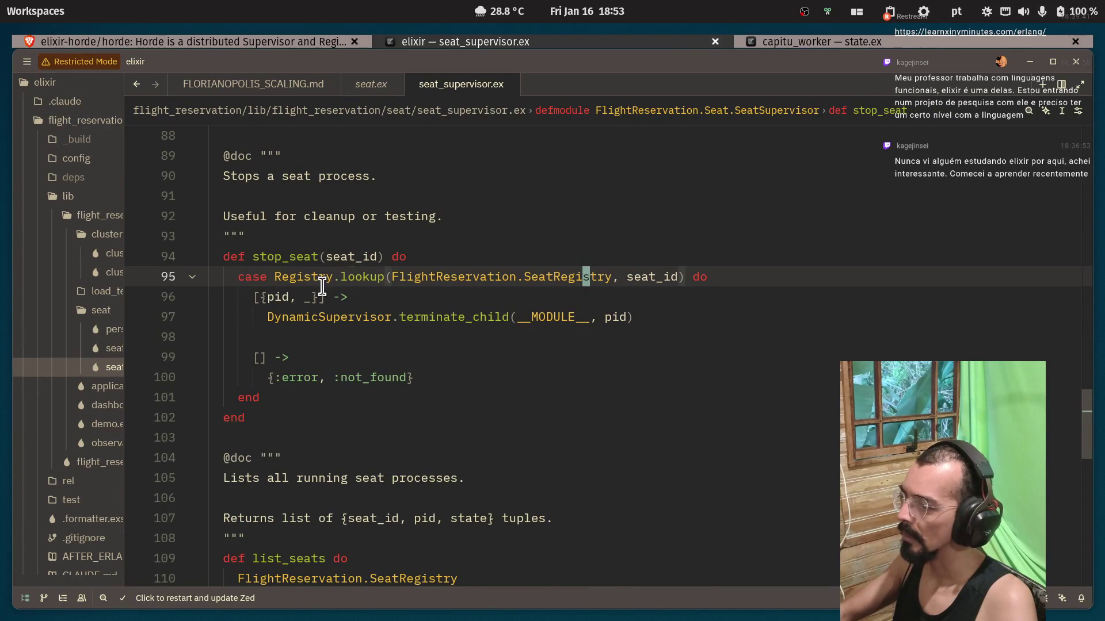
scroll(318, 287, down, 1)
click(324, 260)
scroll(422, 332, down, 4)
scroll(207, 323, up, 4)
drag(125, 305, 207, 306)
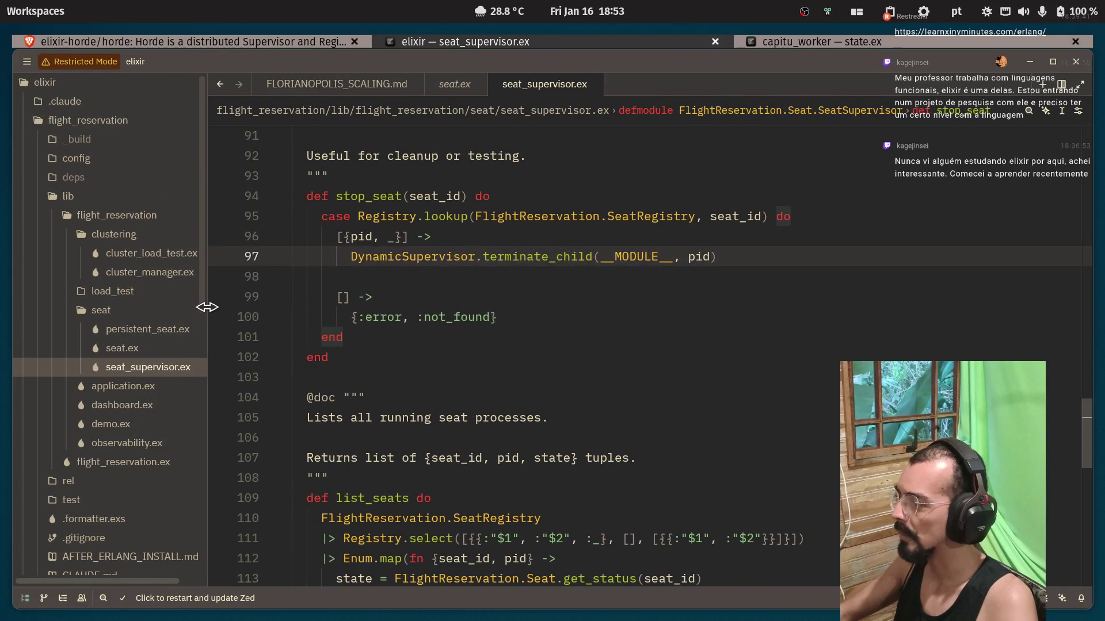
key(Left)
key(Left)
key(Left)
Run a project-wide search for DynamicSupervisor from the word on line 97.
double_click(394, 257)
key(ctrl+shift+f)
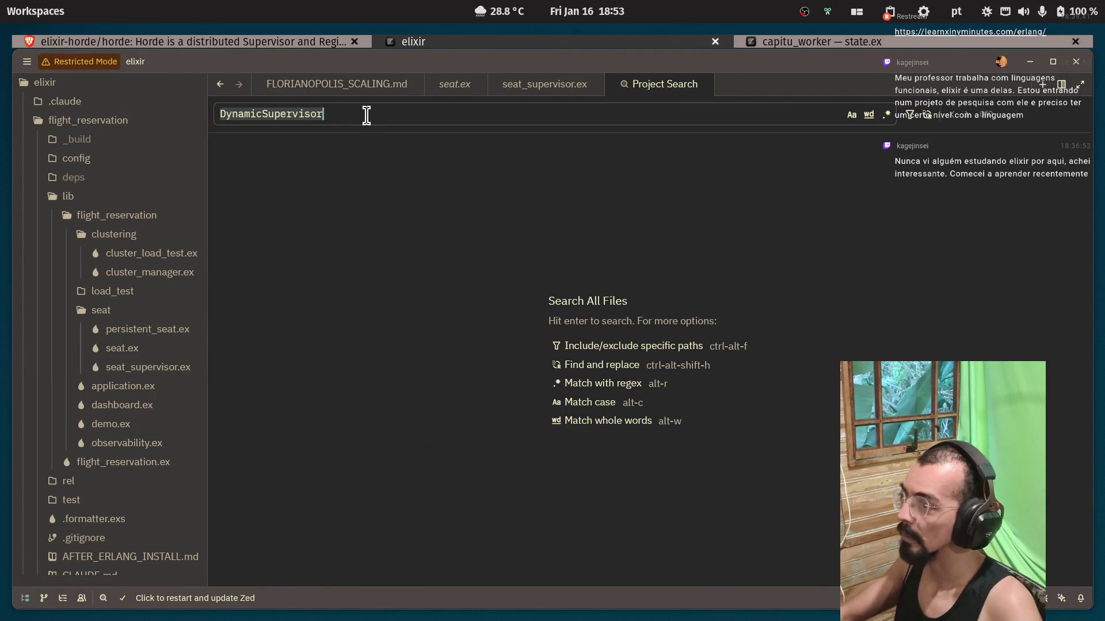
click(366, 114)
key(Return)
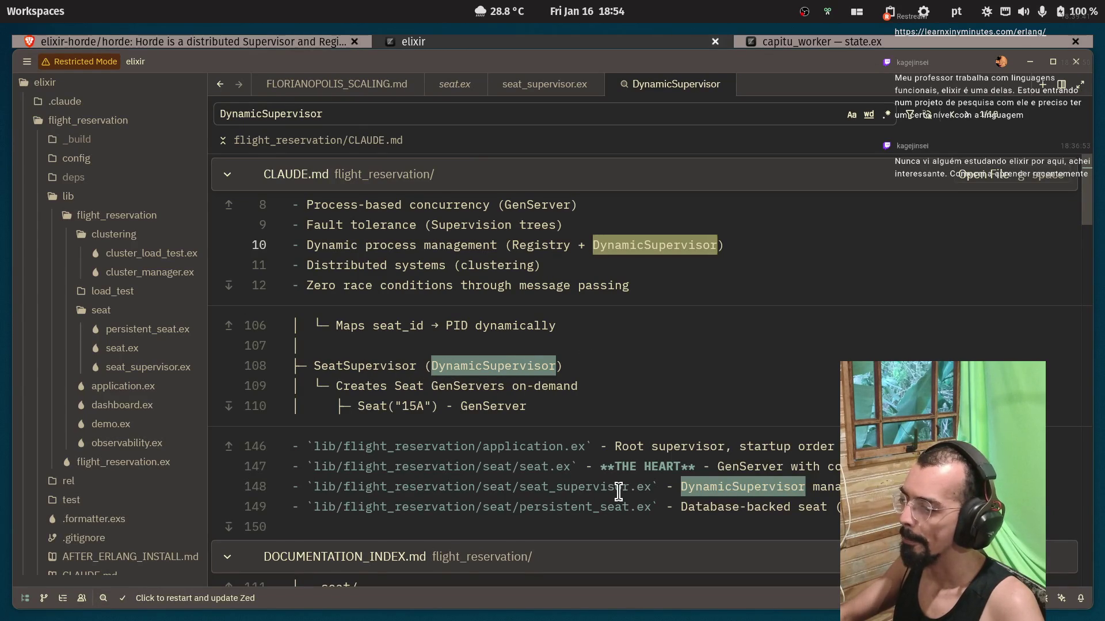
Scroll through all DynamicSupervisor matches across the docs and source files.
scroll(633, 460, down, 4)
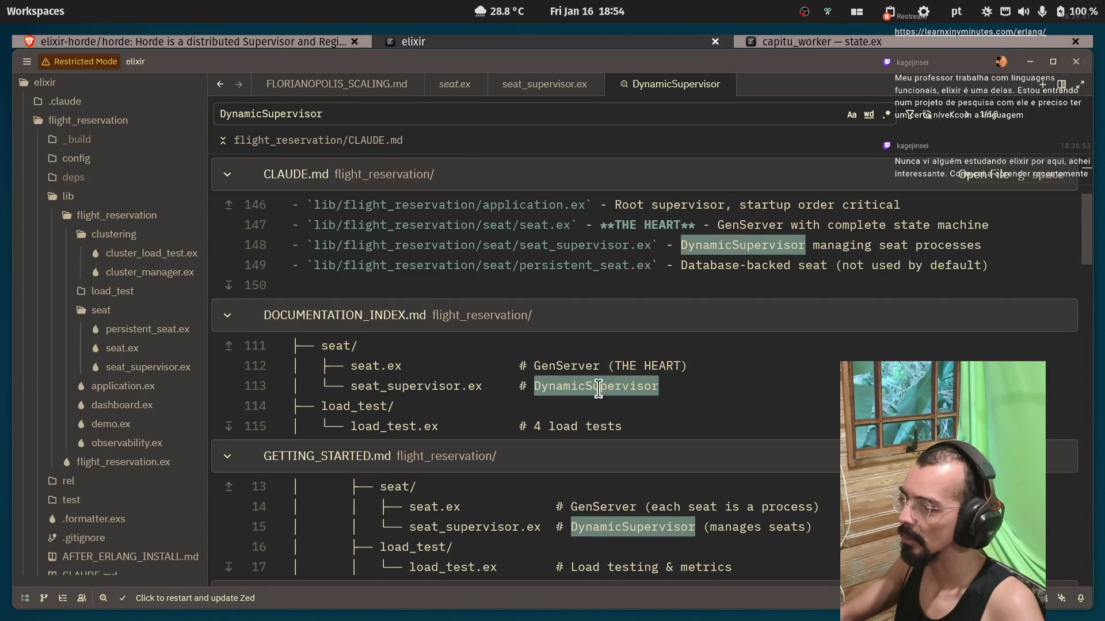
scroll(599, 389, down, 3)
scroll(475, 341, down, 5)
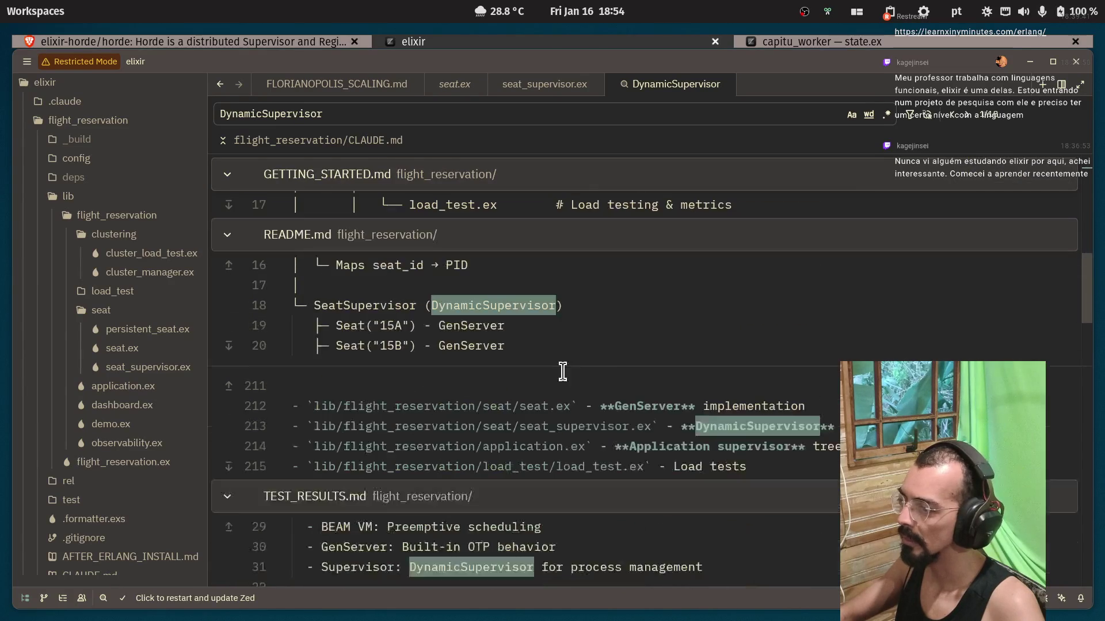
scroll(683, 309, down, 1)
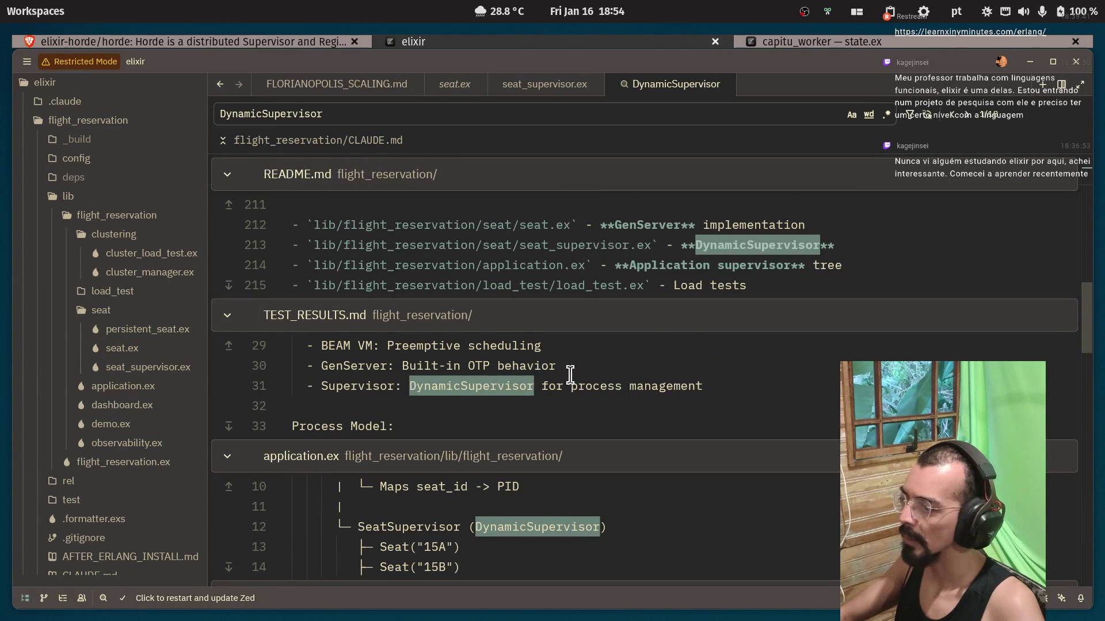
scroll(479, 381, down, 2)
scroll(479, 381, down, 2)
scroll(550, 376, down, 1)
scroll(698, 374, down, 2)
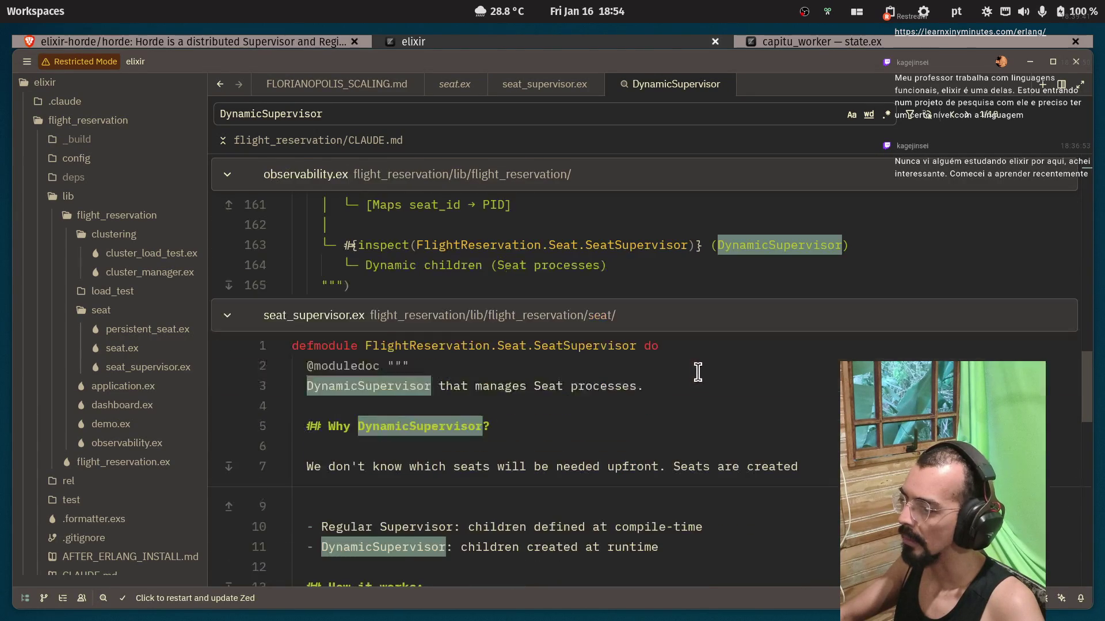
scroll(691, 366, down, 8)
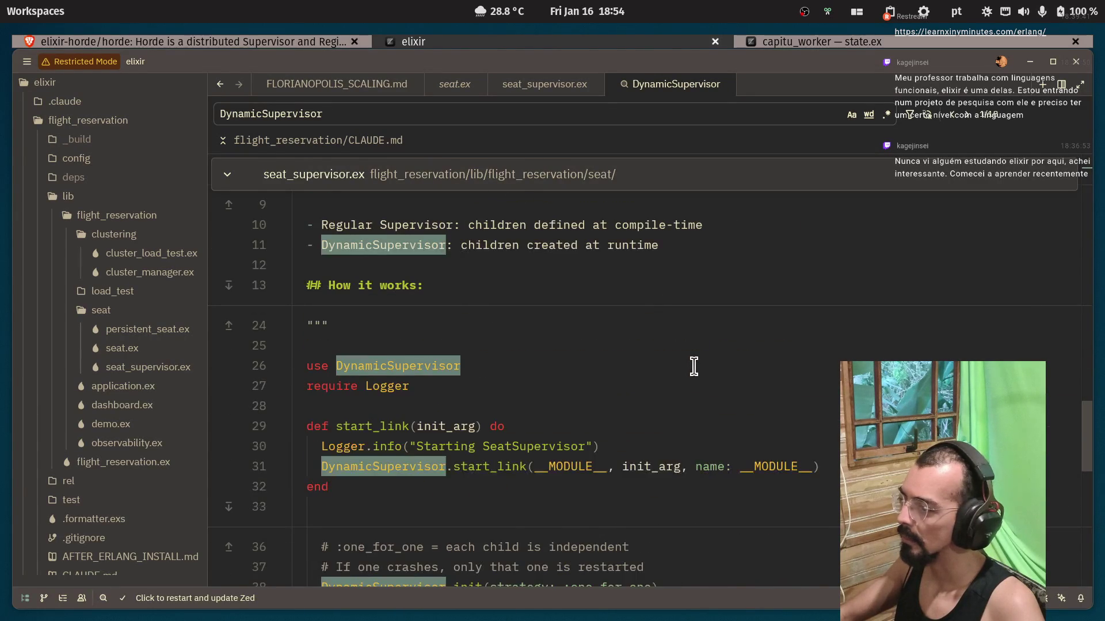
scroll(680, 367, down, 5)
scroll(511, 402, up, 15)
scroll(510, 403, up, 10)
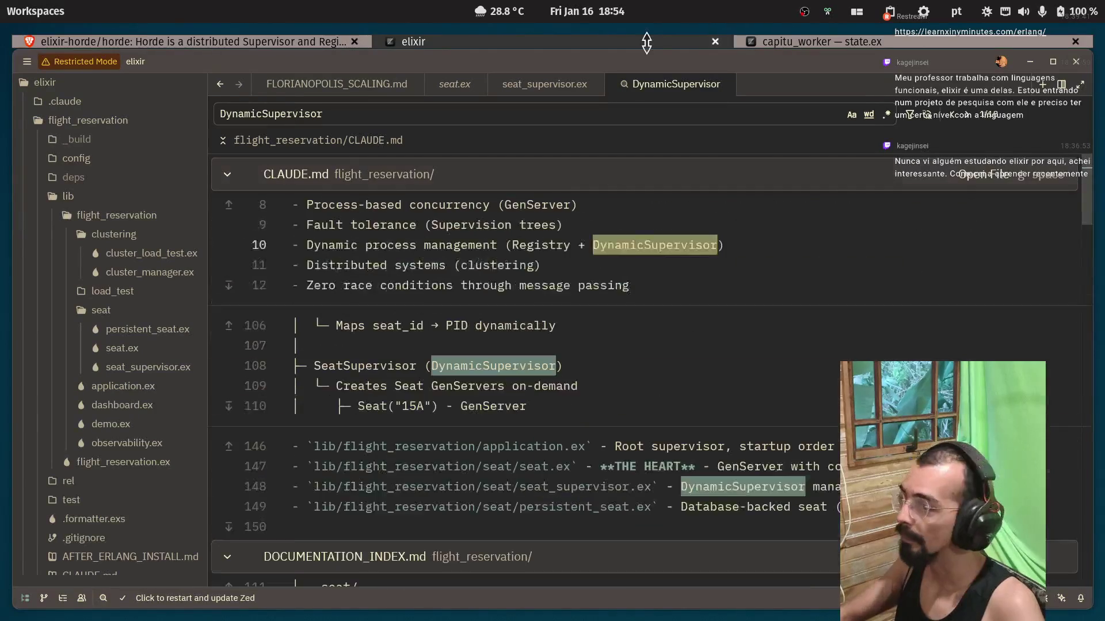
click(172, 40)
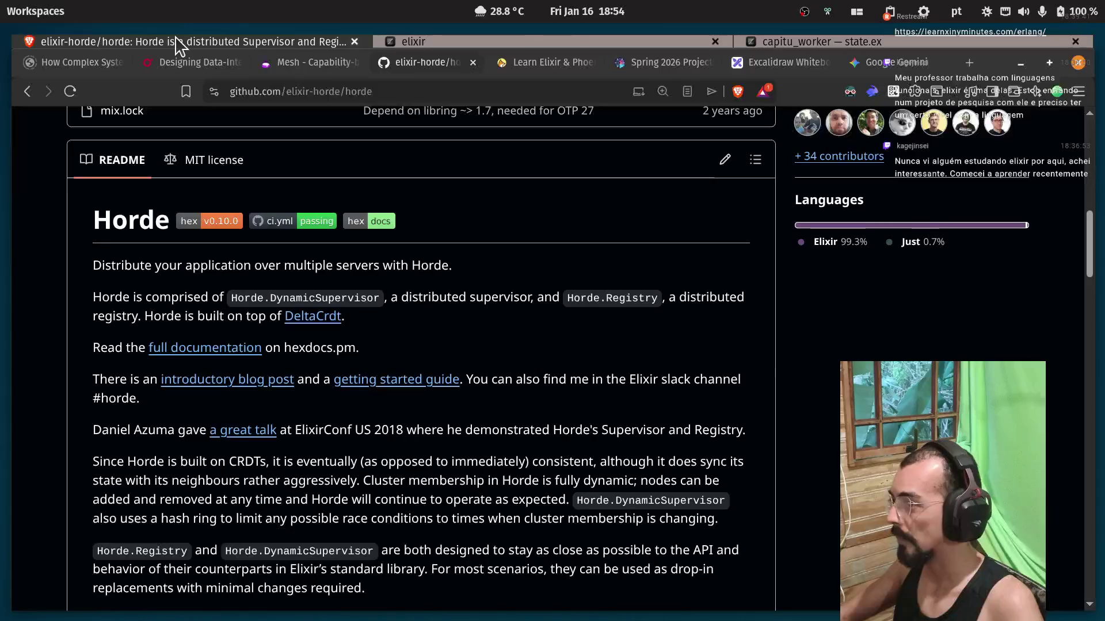
Switch between Zed and Brave with Alt+Tab, ending on the Horde README.
click(449, 38)
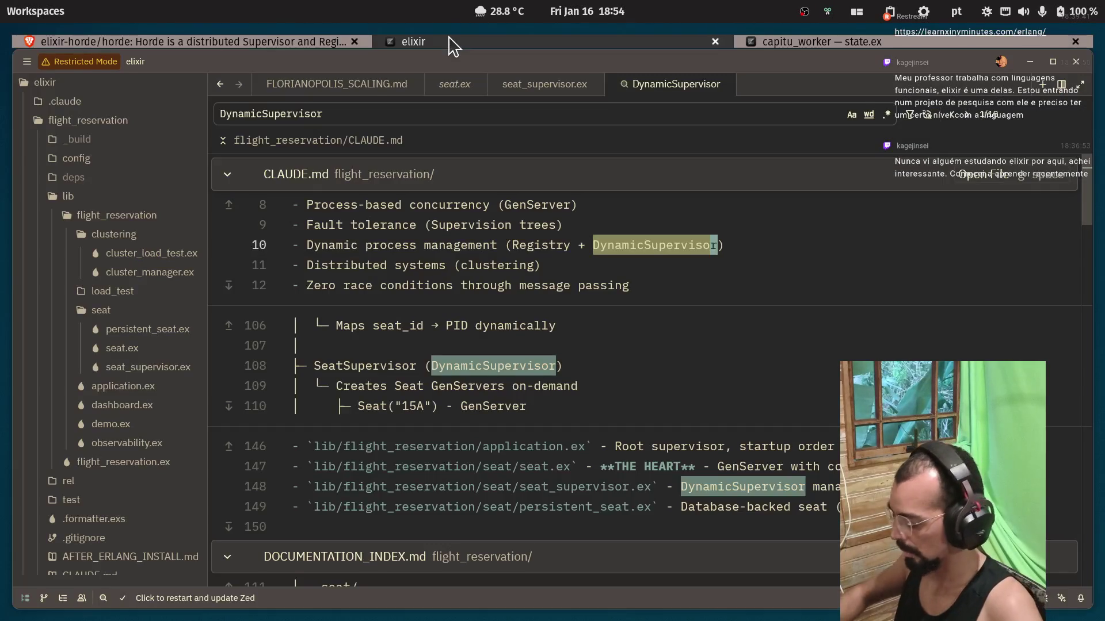
key(alt+Tab)
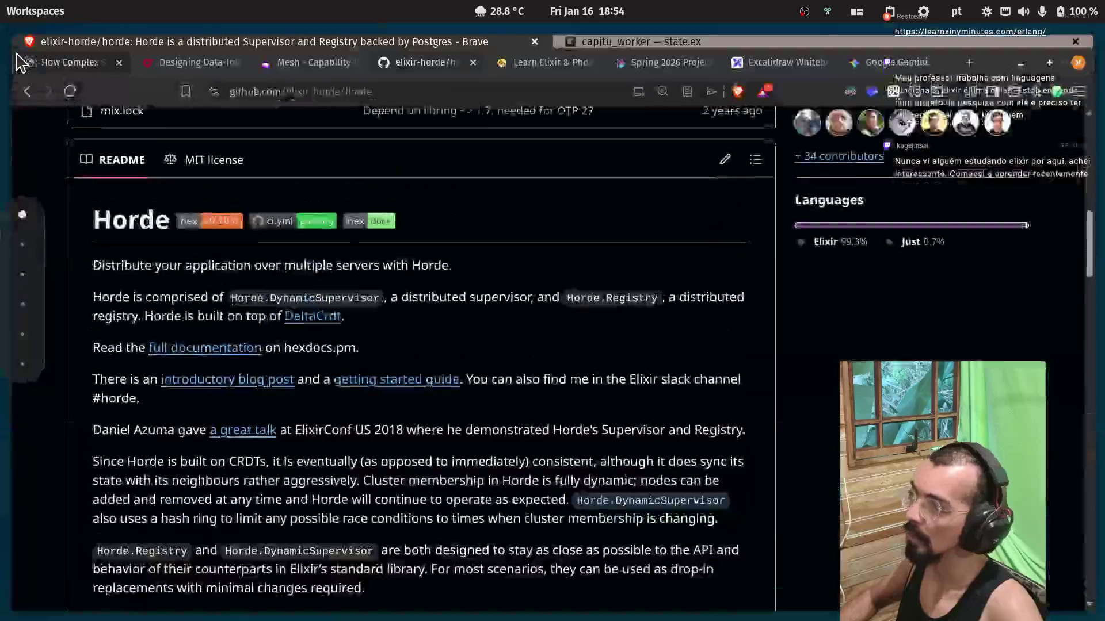
key(alt+Tab)
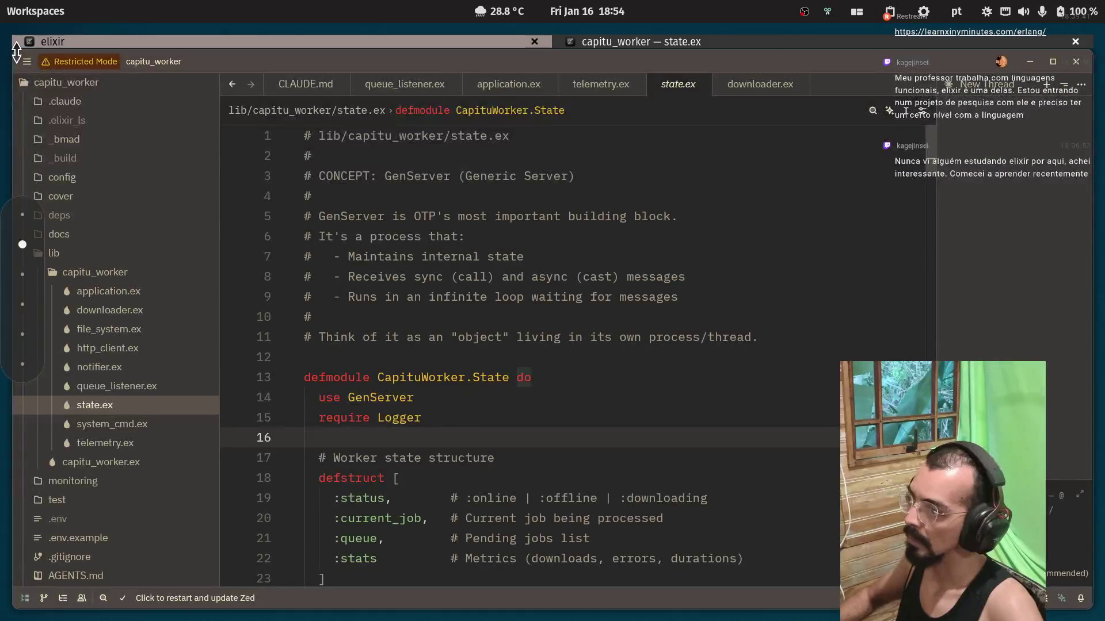
key(alt+Tab)
key(alt+Tab)
key(alt+Tab)
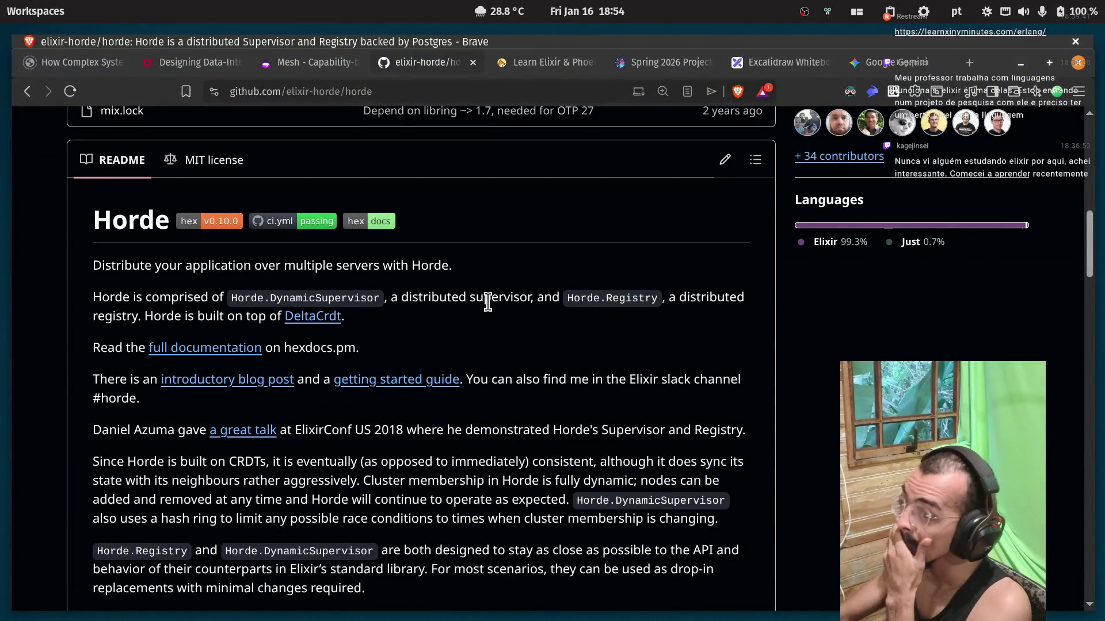
Read the Horde intro, selecting Horde, supervisor and distributed in the text.
double_click(99, 298)
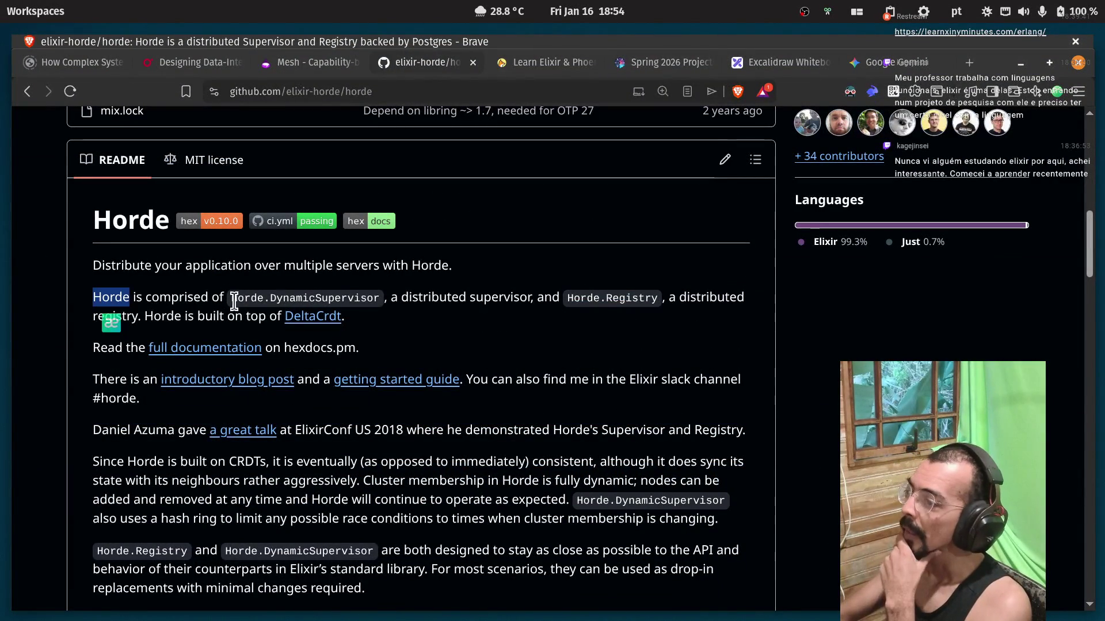
click(379, 299)
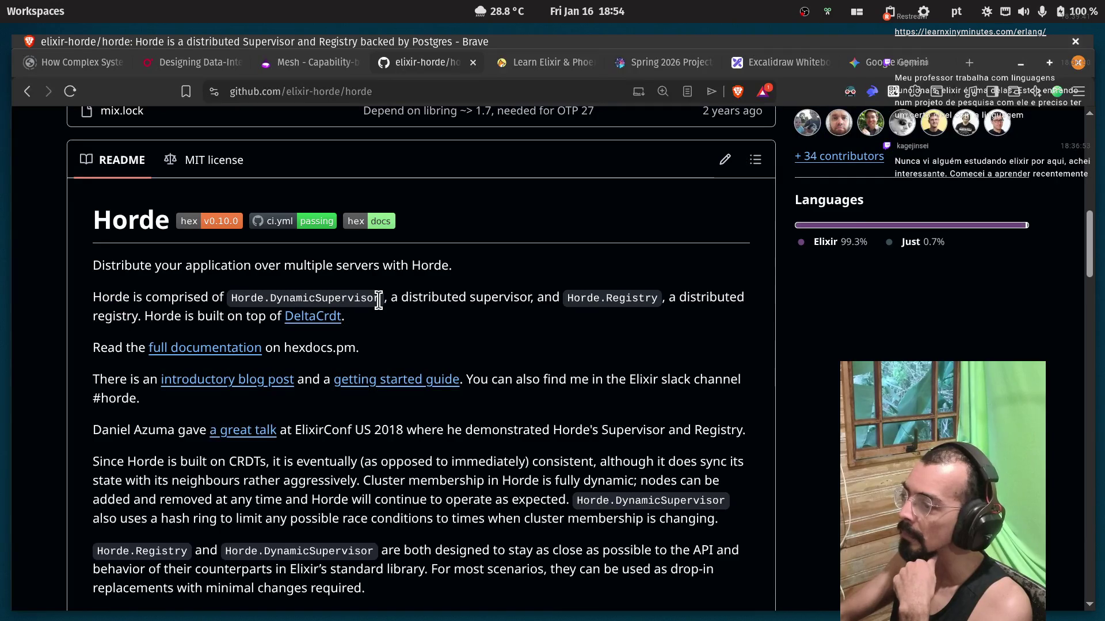
double_click(490, 297)
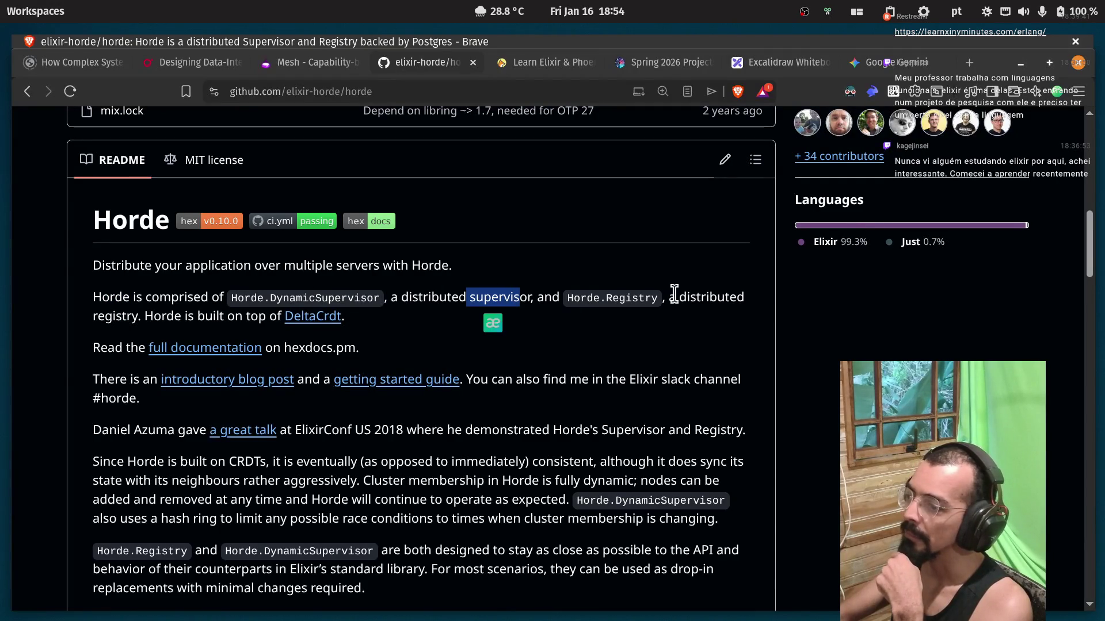
double_click(711, 297)
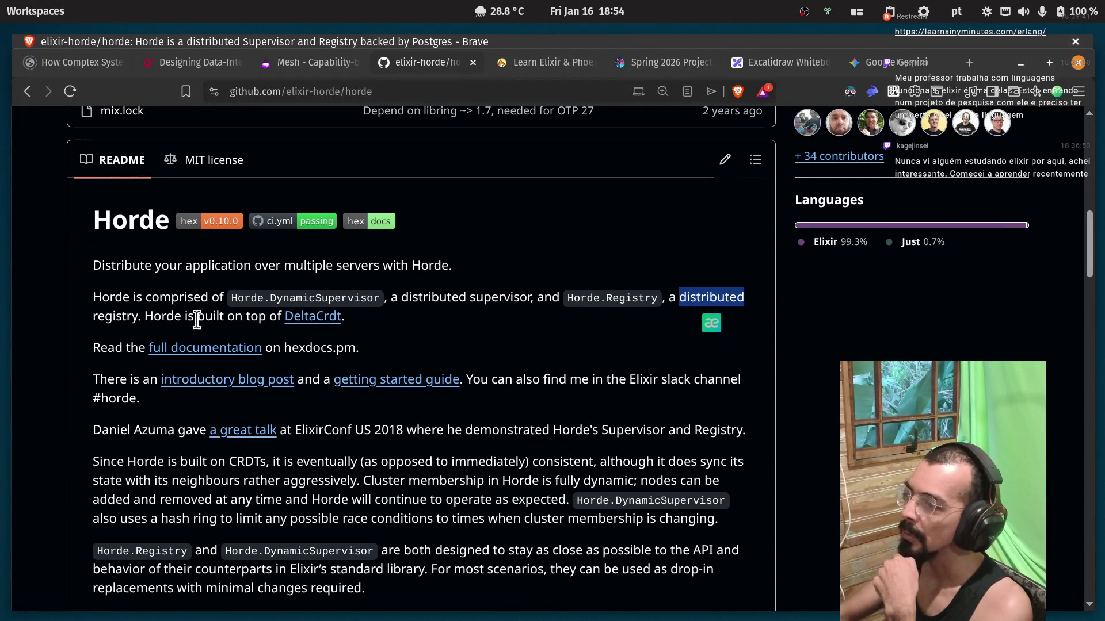
click(145, 324)
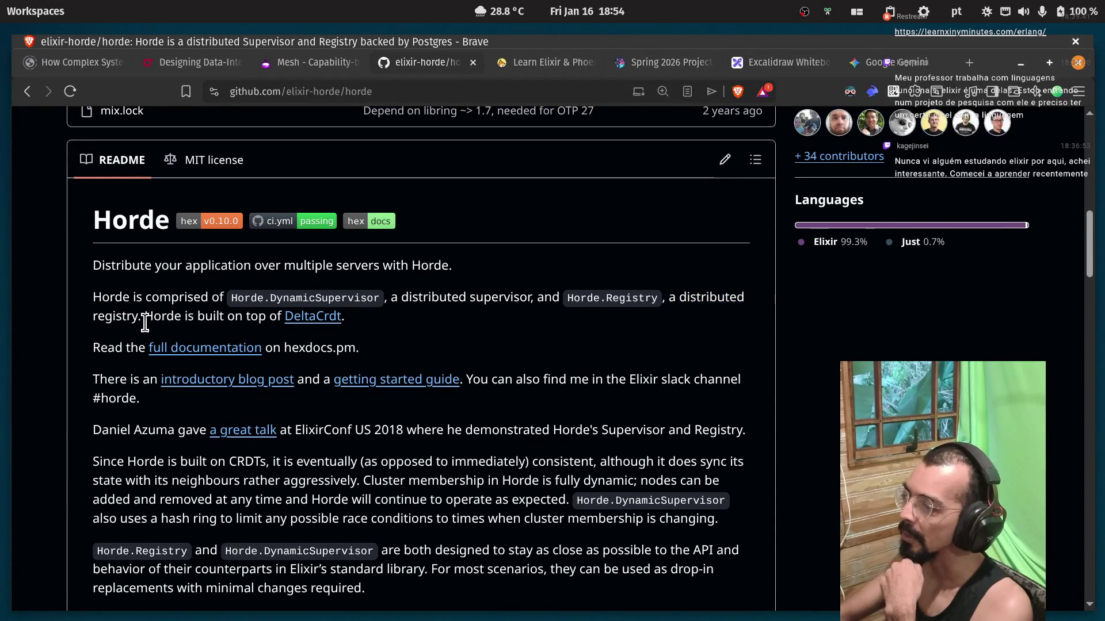
Open the DeltaCrdt link from the Horde README in a new tab and skim its README.
middle_click(333, 326)
click(478, 62)
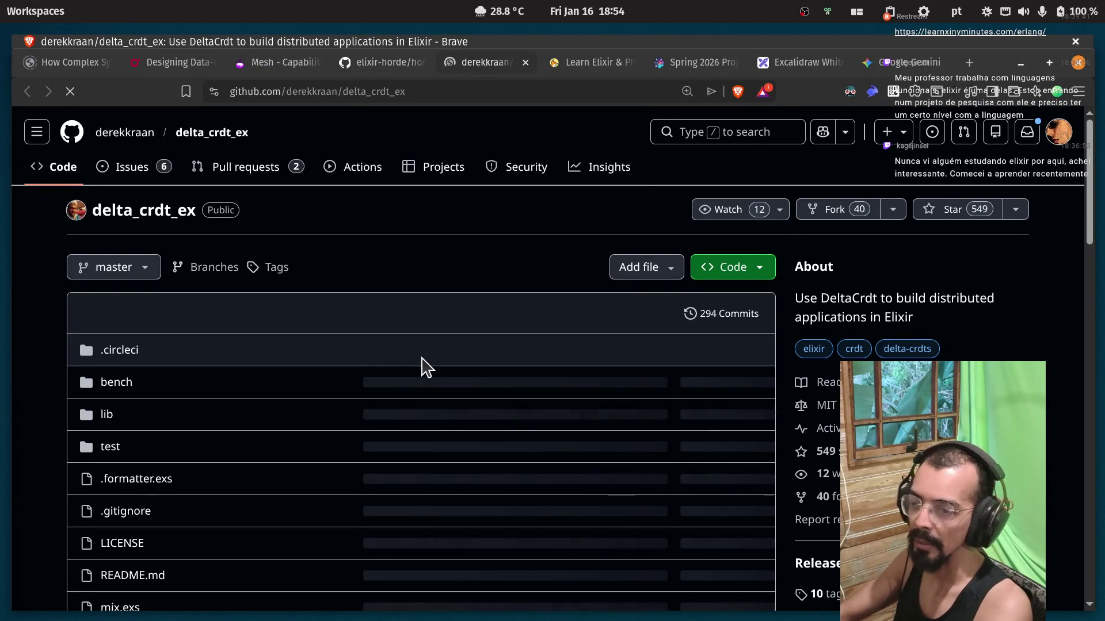
scroll(426, 367, down, 8)
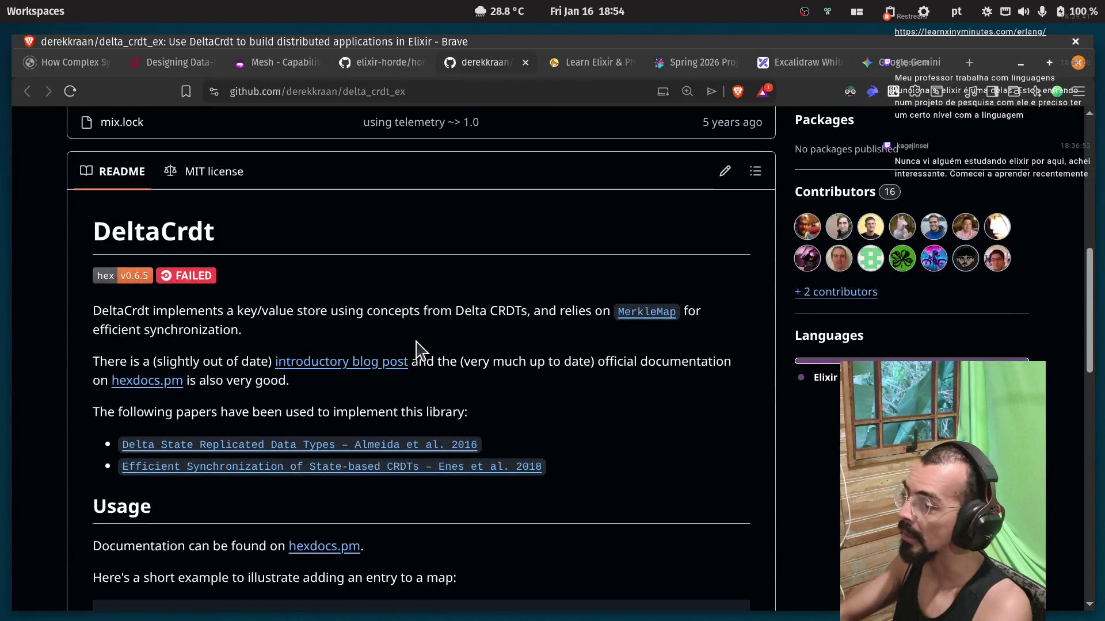
double_click(505, 311)
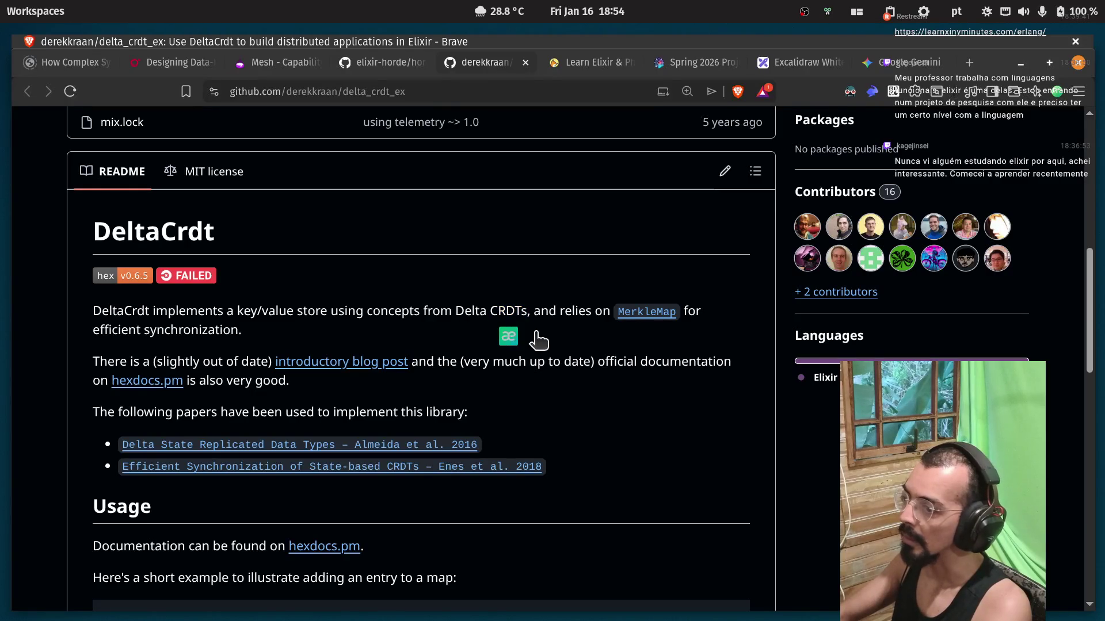
scroll(540, 341, up, 8)
scroll(539, 340, up, 2)
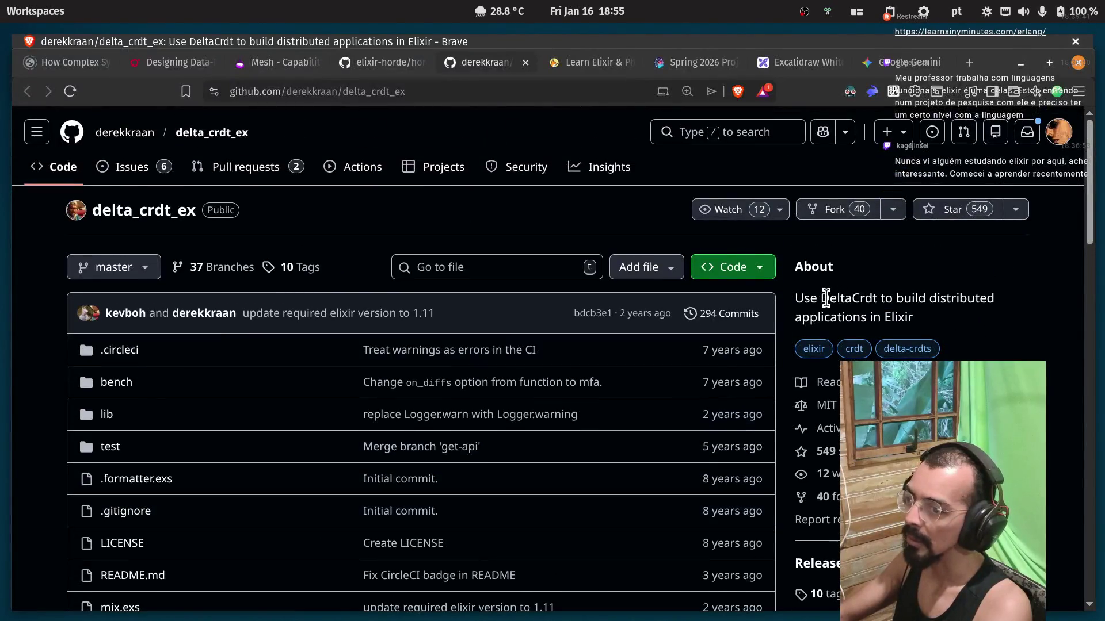
Read the DeltaCrdt description, selecting DeltaCrdt, build, distributed and CRDTs.
double_click(831, 298)
double_click(912, 299)
double_click(968, 299)
click(968, 299)
scroll(784, 287, down, 10)
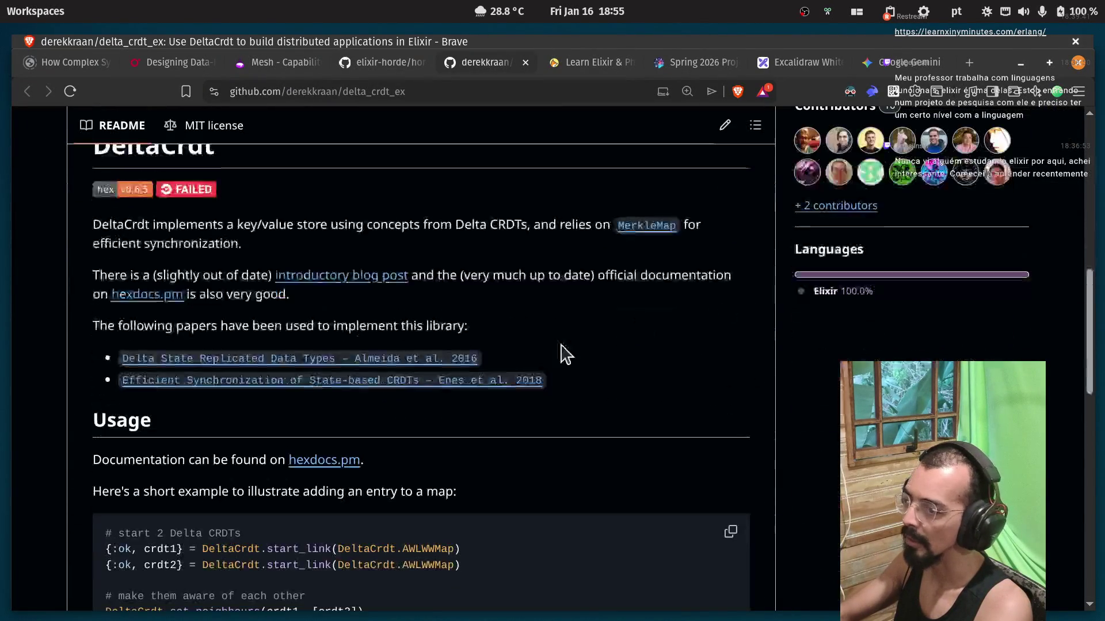
drag(489, 225, 515, 224)
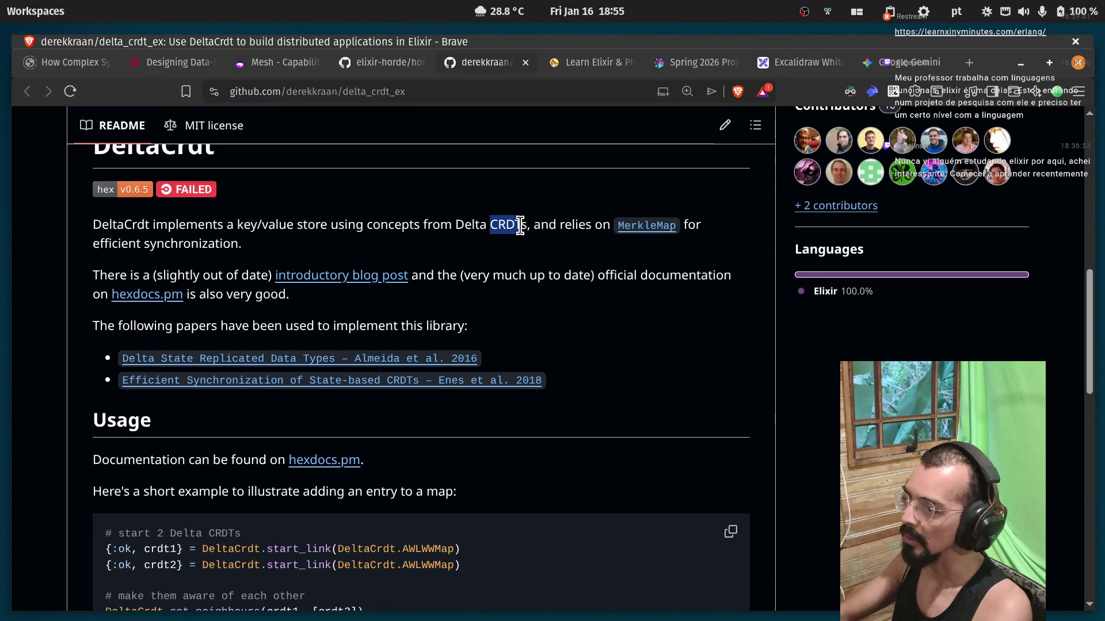
click(495, 224)
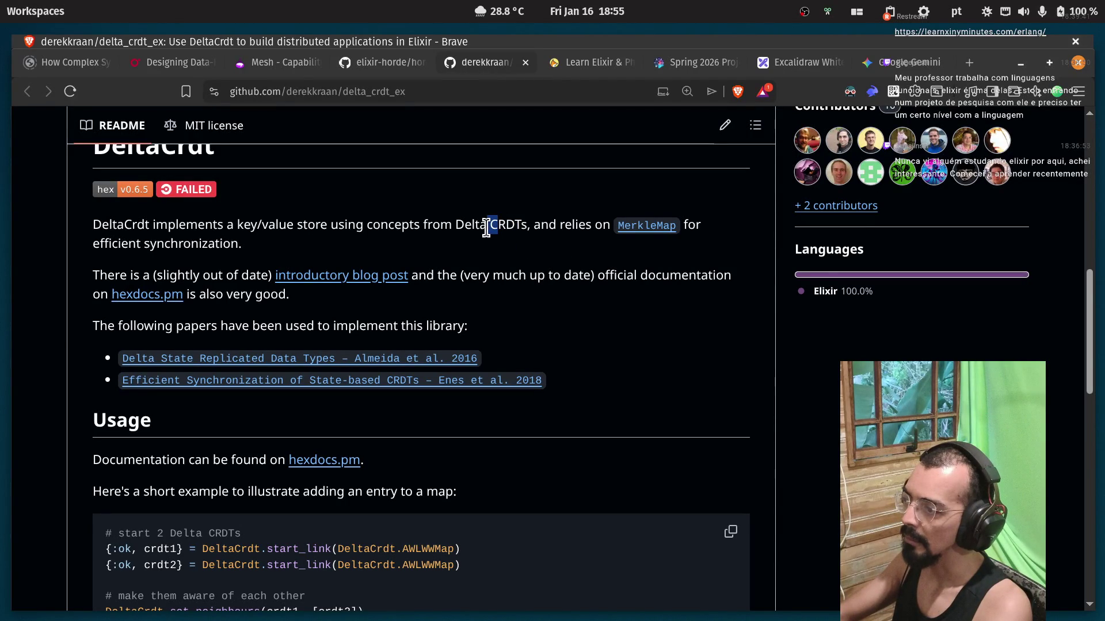
click(502, 223)
click(505, 223)
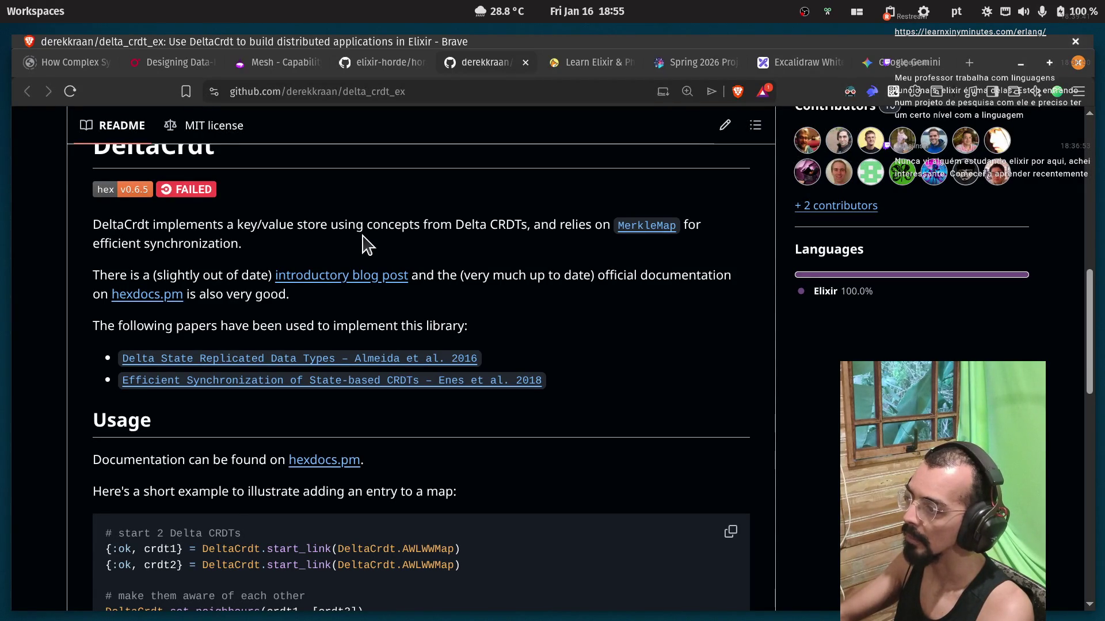
After discarding a stray new tab, open the Almeida et al. 2016 arXiv paper 1603.01529 in a new tab.
click(967, 63)
text(OT)
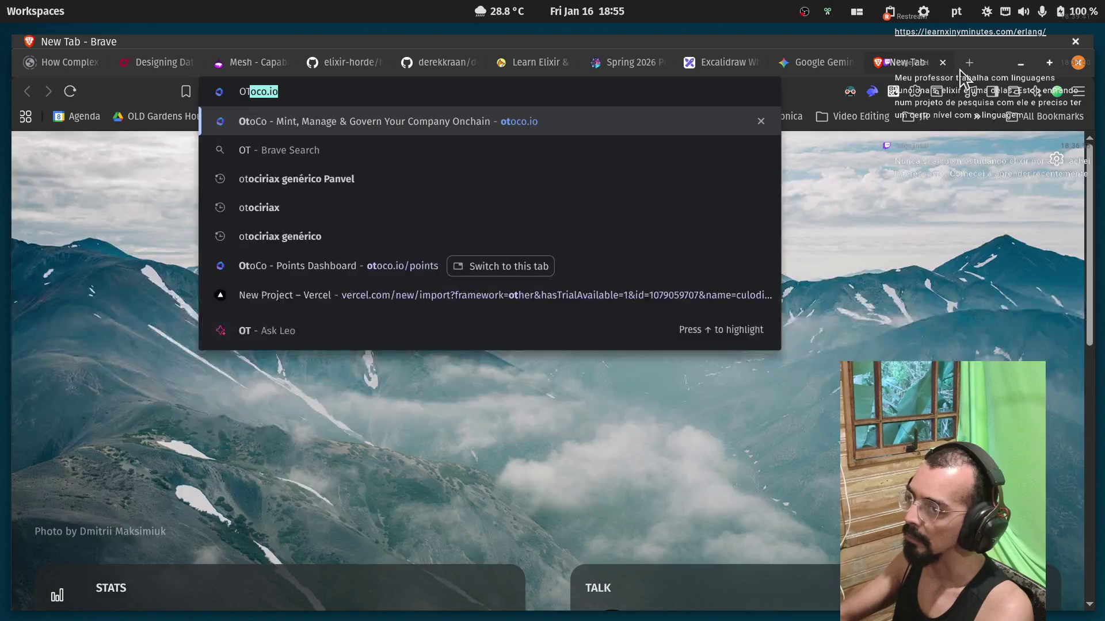
key(ctrl+w)
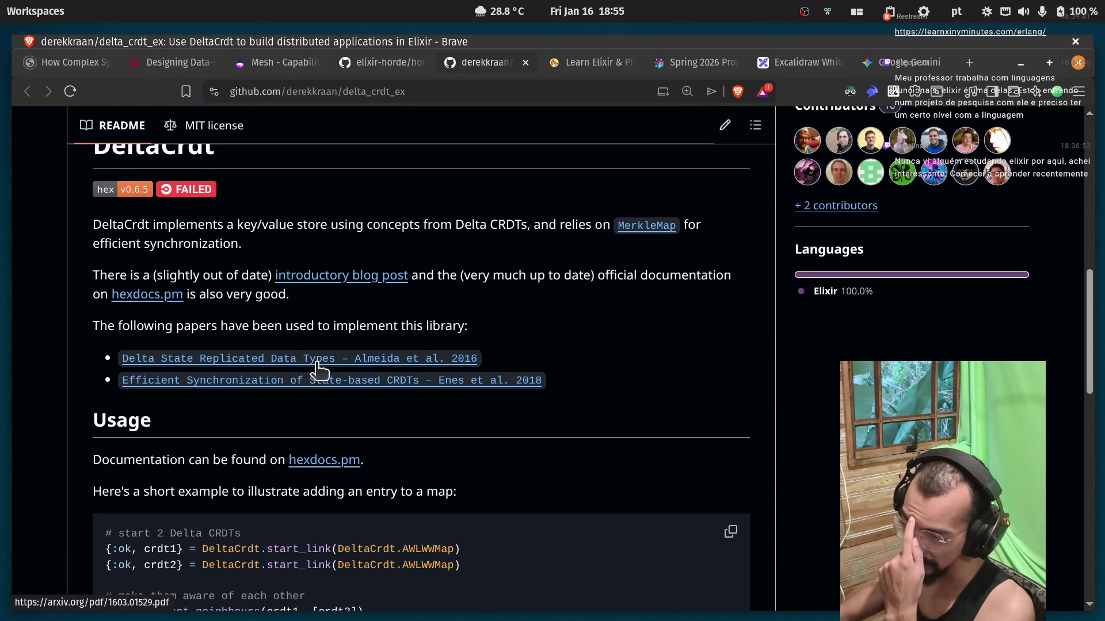
middle_click(384, 363)
click(512, 63)
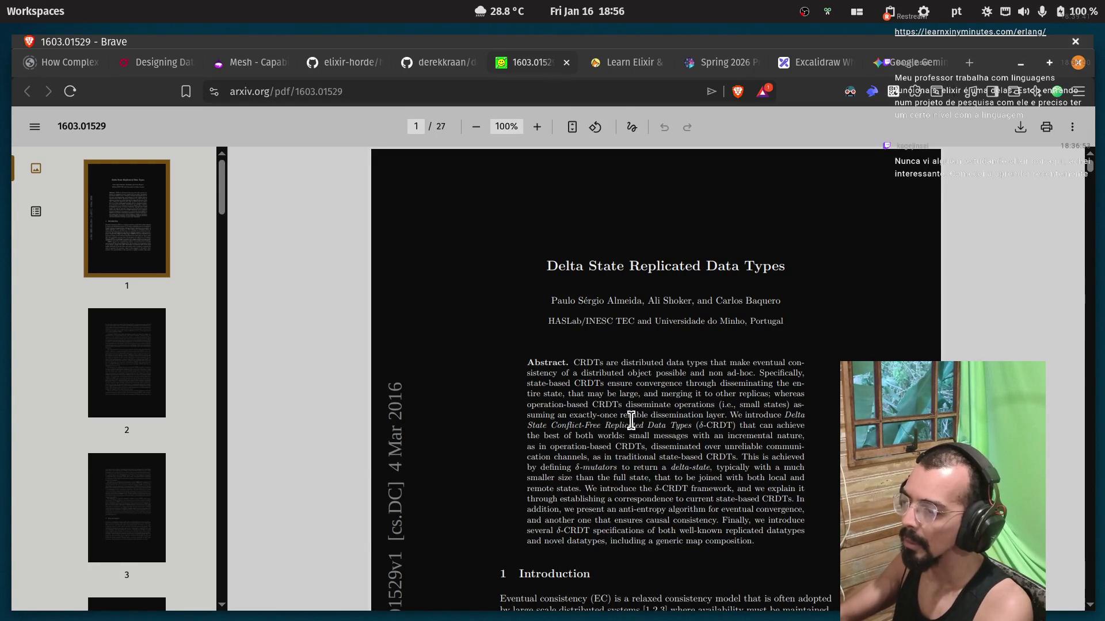
Highlight the terms Conflict-Free, Replicated and CRDTs in the paper's introduction.
ctrl+scroll(636, 414, up, 3)
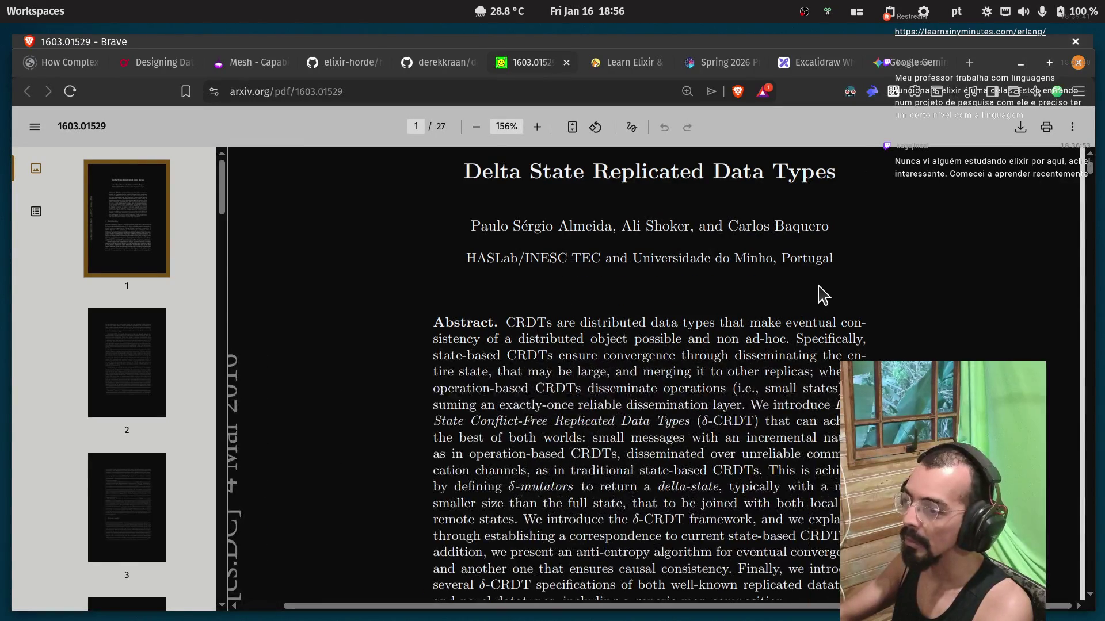
scroll(777, 313, down, 5)
scroll(785, 234, up, 5)
scroll(826, 254, down, 5)
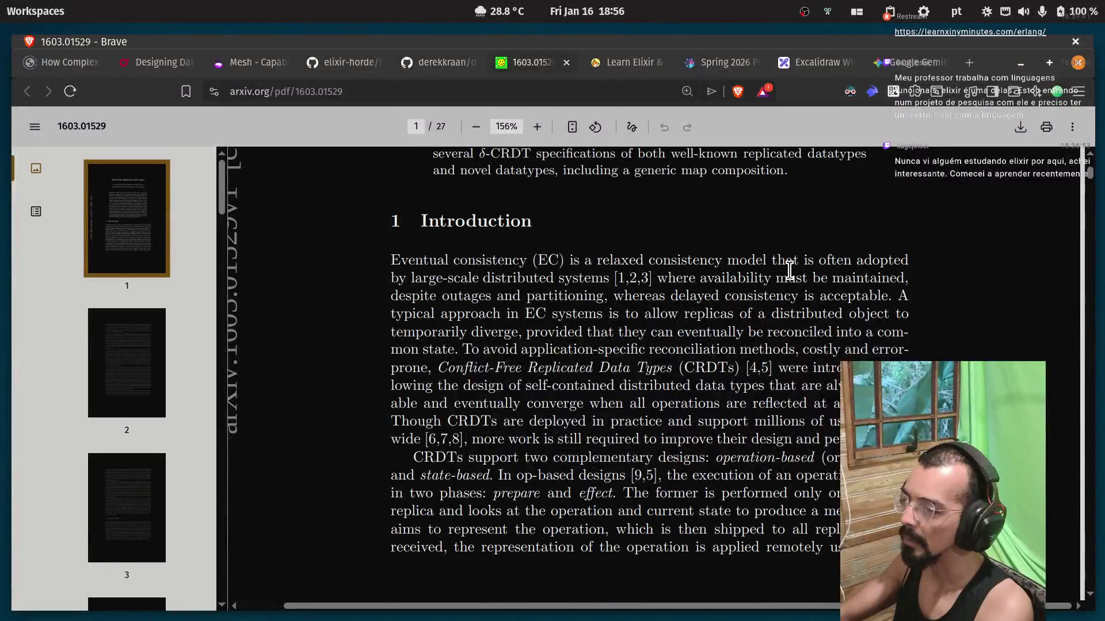
drag(444, 373, 535, 371)
double_click(537, 368)
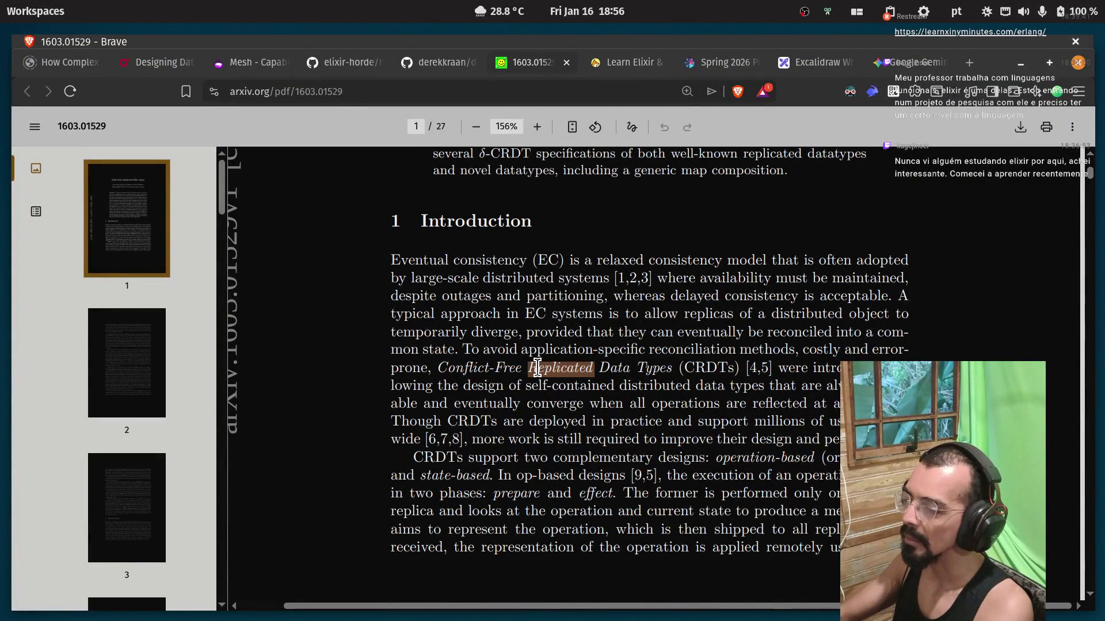
drag(698, 367, 707, 368)
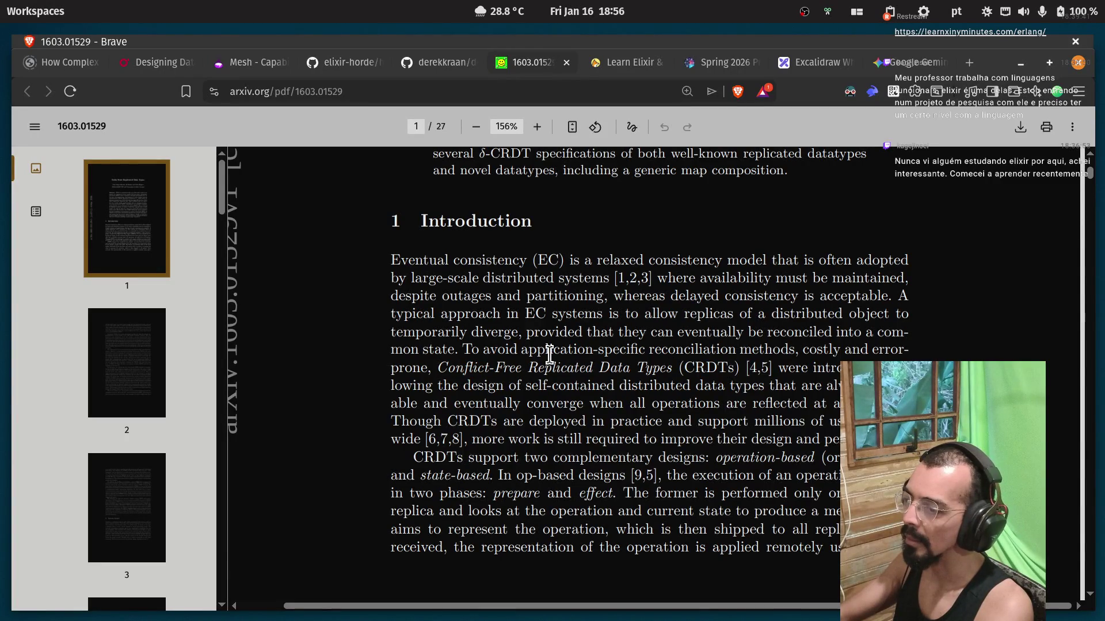
double_click(542, 370)
click(623, 373)
Read down to page 5 and highlight the Fig. 1 caption on counter CRDTs.
scroll(679, 371, down, 3)
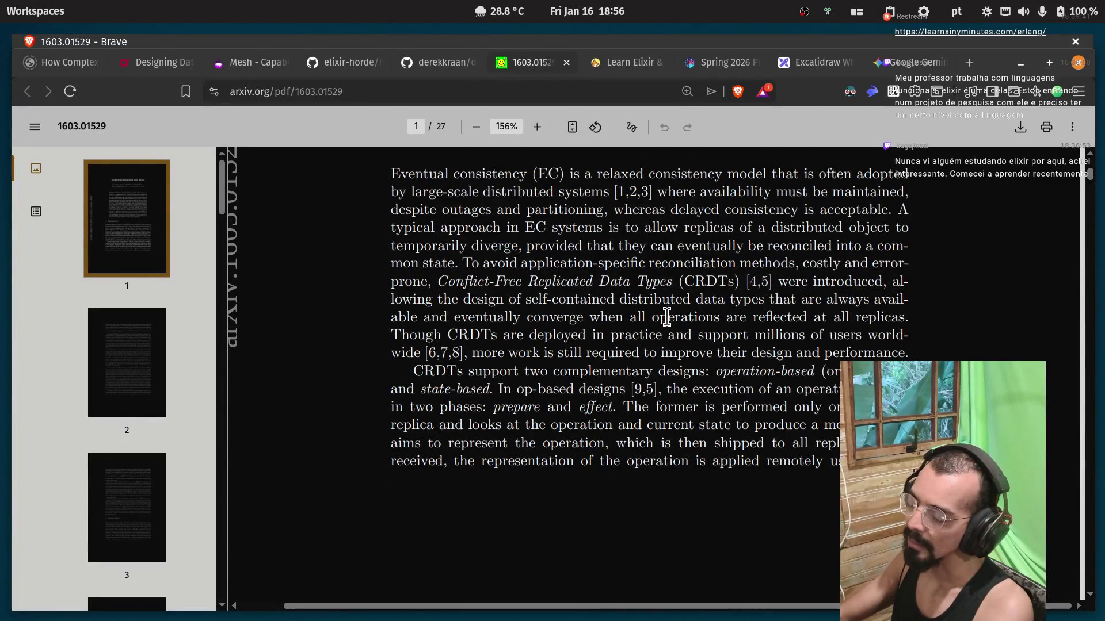
scroll(667, 316, down, 15)
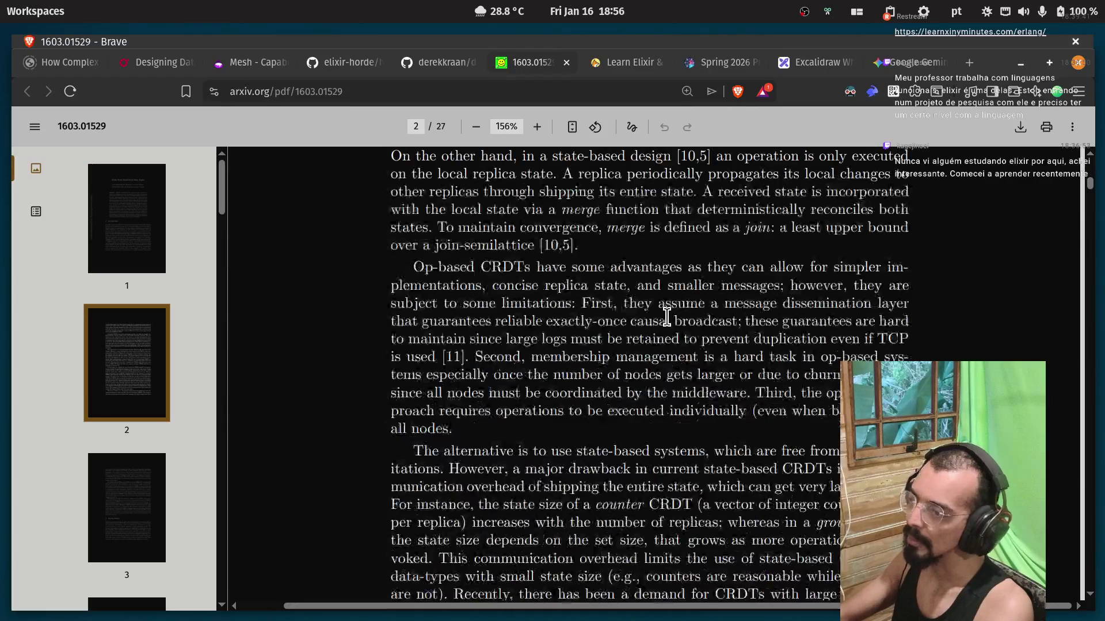
scroll(666, 316, down, 15)
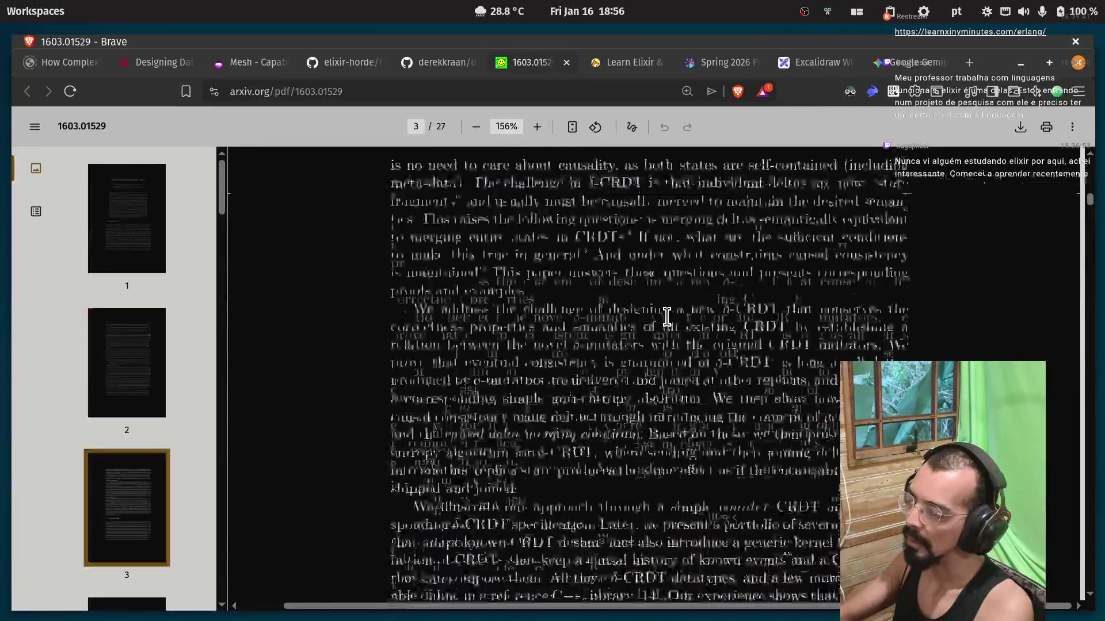
scroll(666, 316, up, 3)
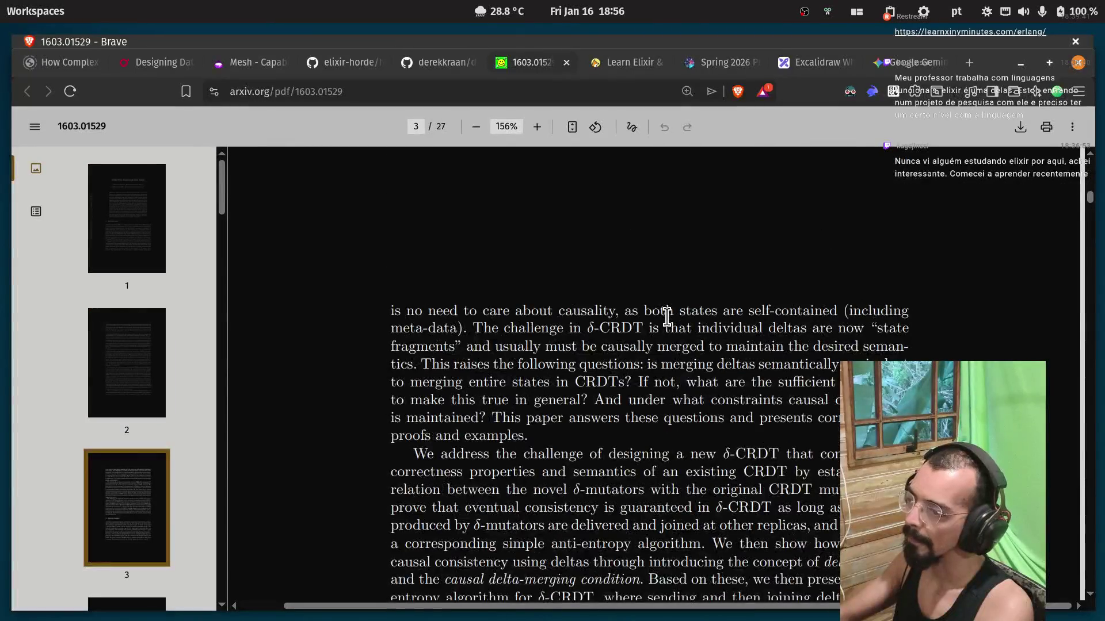
scroll(666, 316, down, 5)
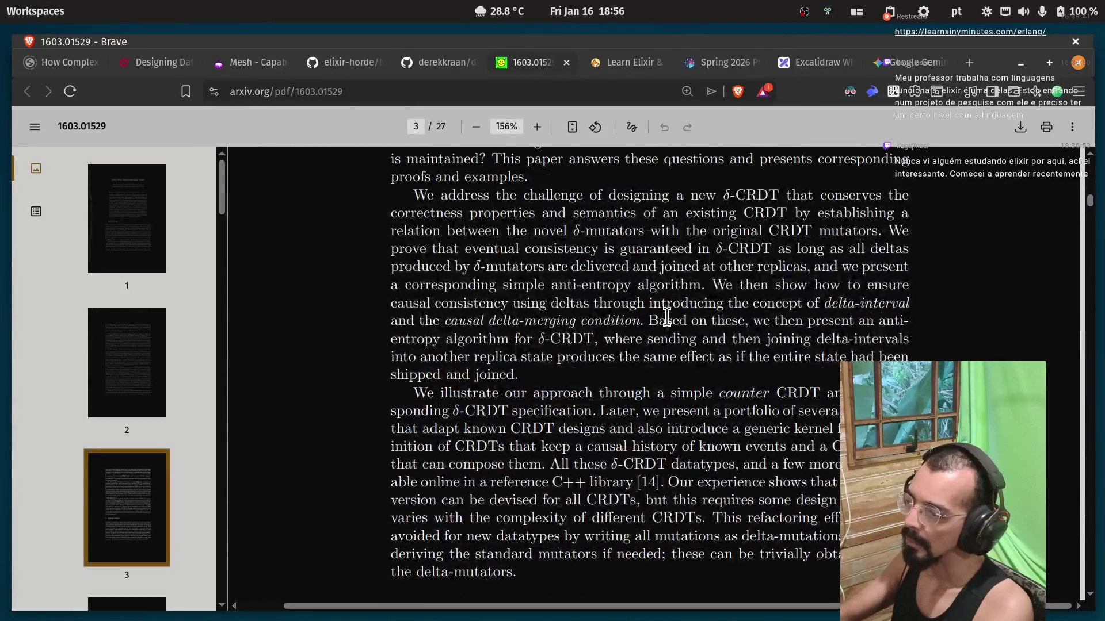
scroll(666, 316, down, 15)
scroll(666, 316, up, 8)
scroll(667, 316, down, 11)
scroll(667, 316, down, 18)
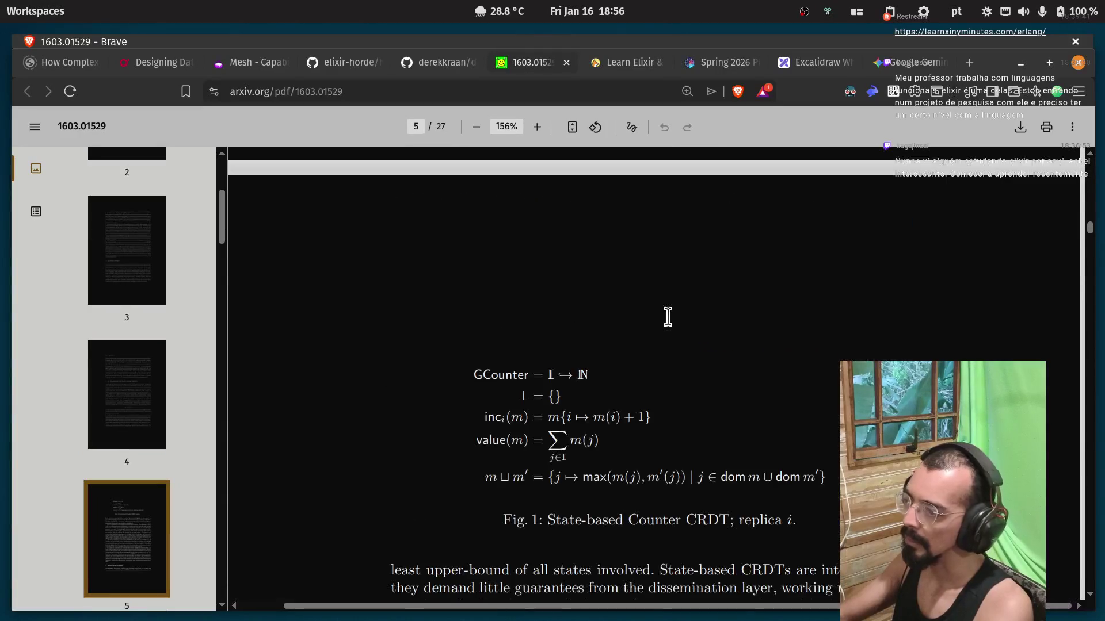
scroll(667, 316, down, 9)
scroll(668, 316, up, 7)
scroll(668, 316, up, 1)
drag(561, 437, 736, 435)
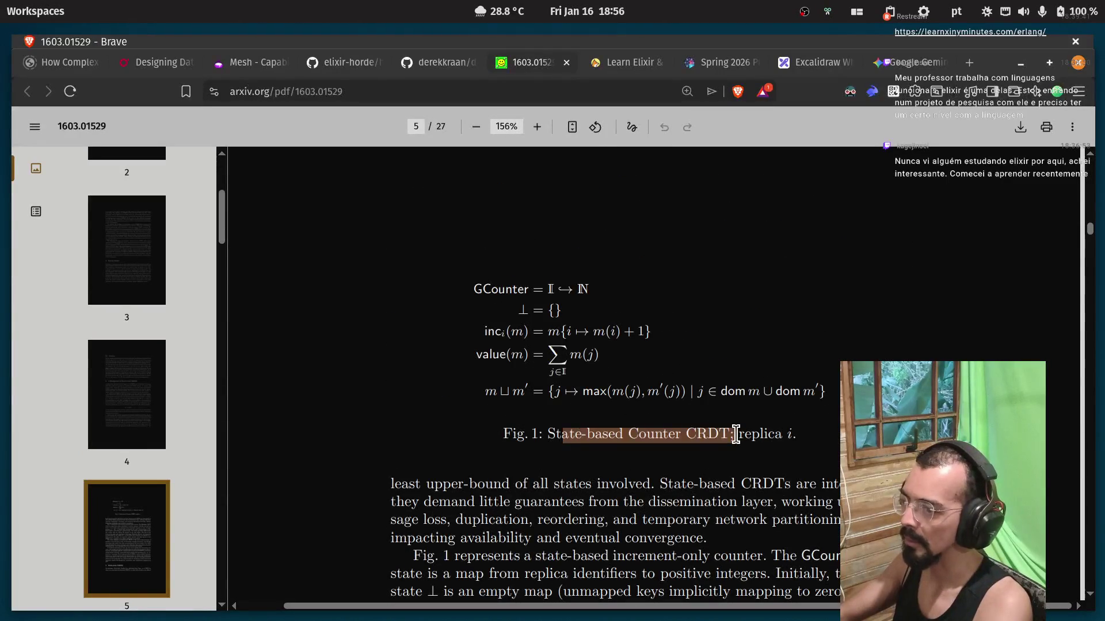
click(634, 368)
Close the arXiv paper and scroll the delta_crdt_ex README to its Usage example.
key(ctrl+w)
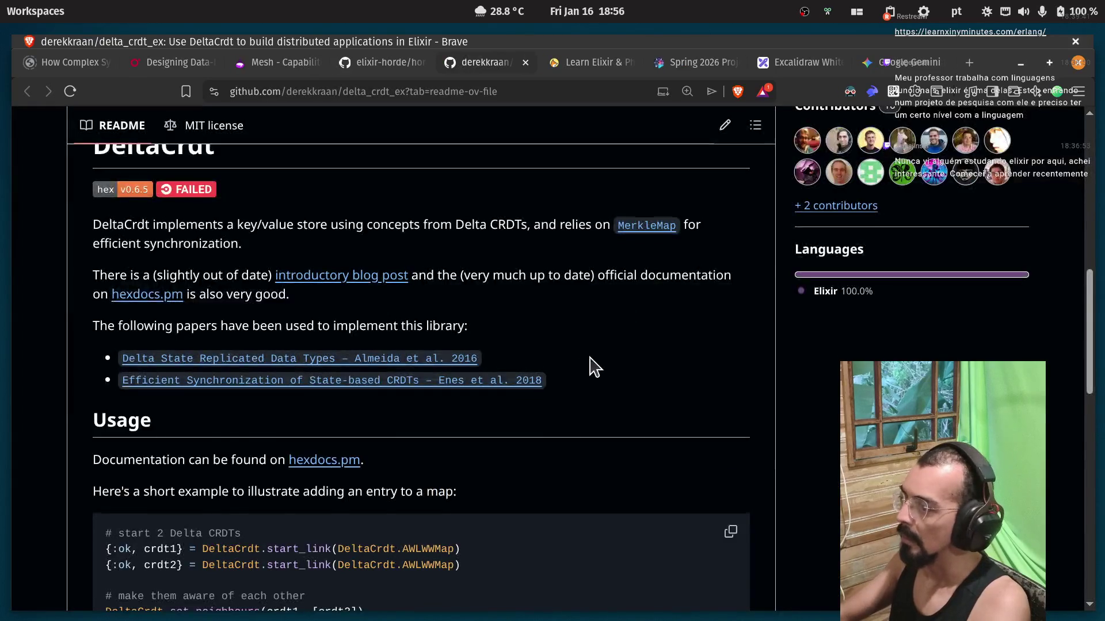
scroll(592, 367, down, 3)
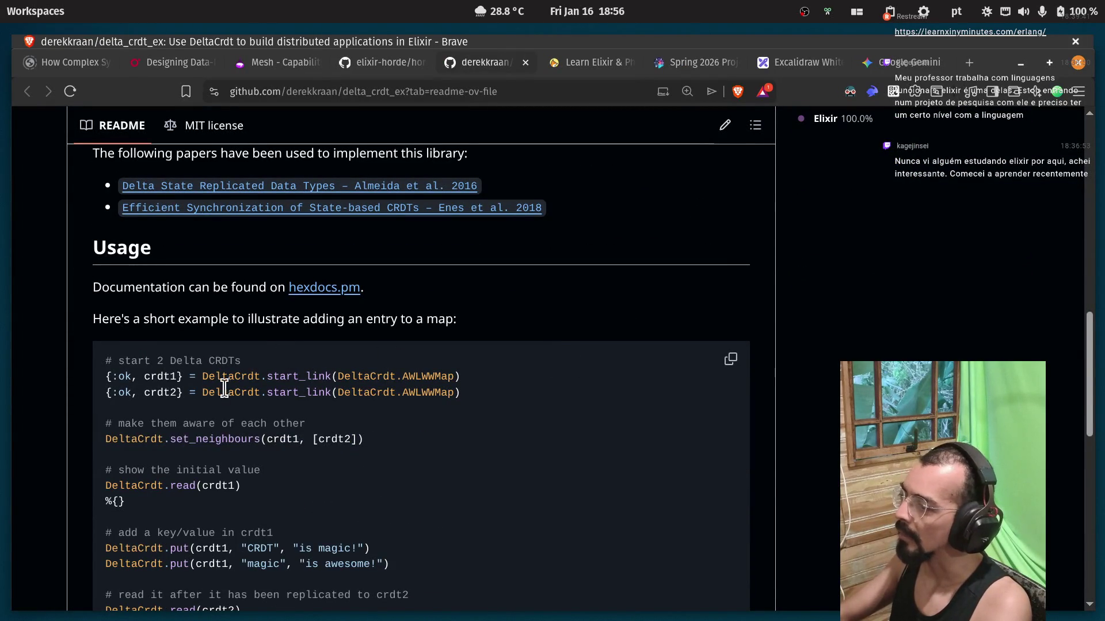
drag(113, 379, 459, 395)
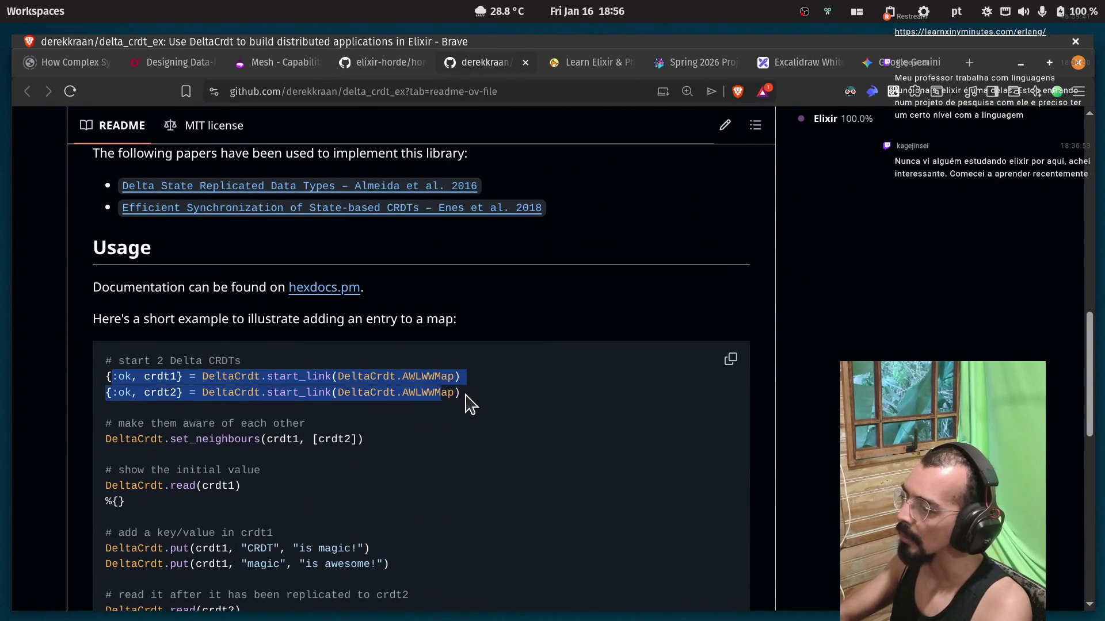
scroll(486, 407, down, 3)
click(415, 323)
scroll(415, 323, down, 2)
scroll(403, 329, up, 2)
scroll(202, 271, down, 3)
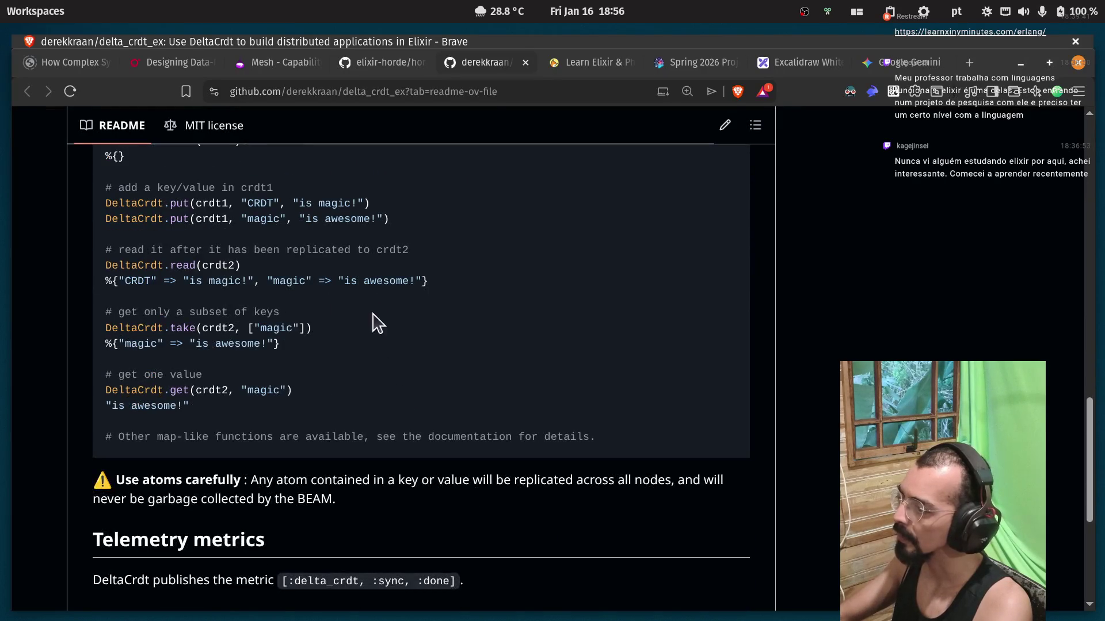
Highlight crdt2, take and the two put lines in the Usage example.
double_click(211, 265)
double_click(197, 328)
drag(208, 203, 280, 218)
click(260, 267)
scroll(205, 412, up, 3)
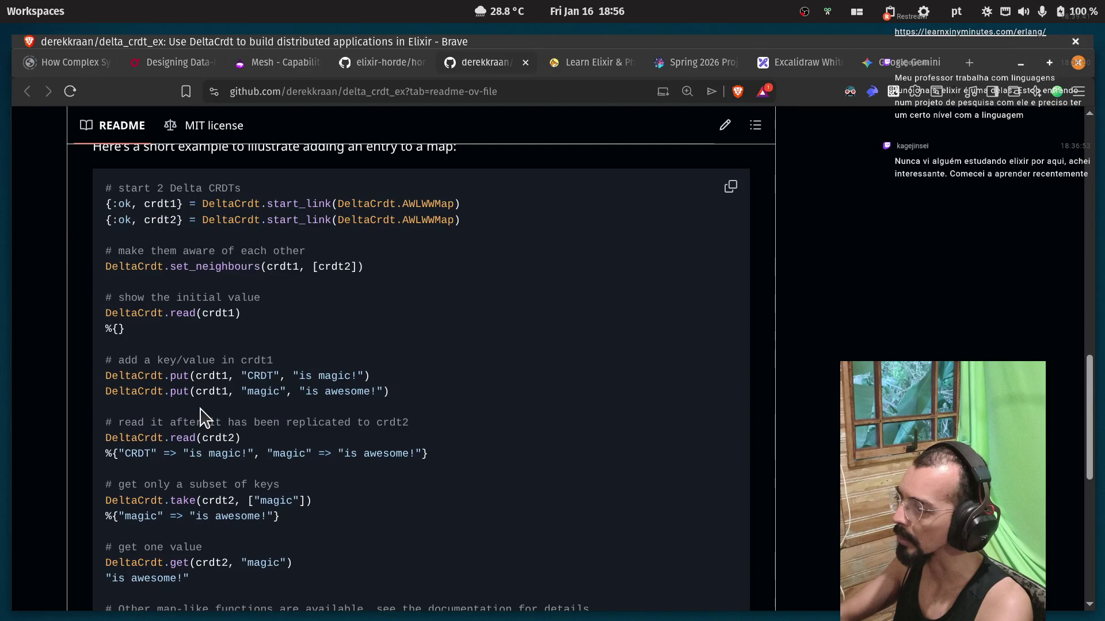
scroll(204, 415, up, 2)
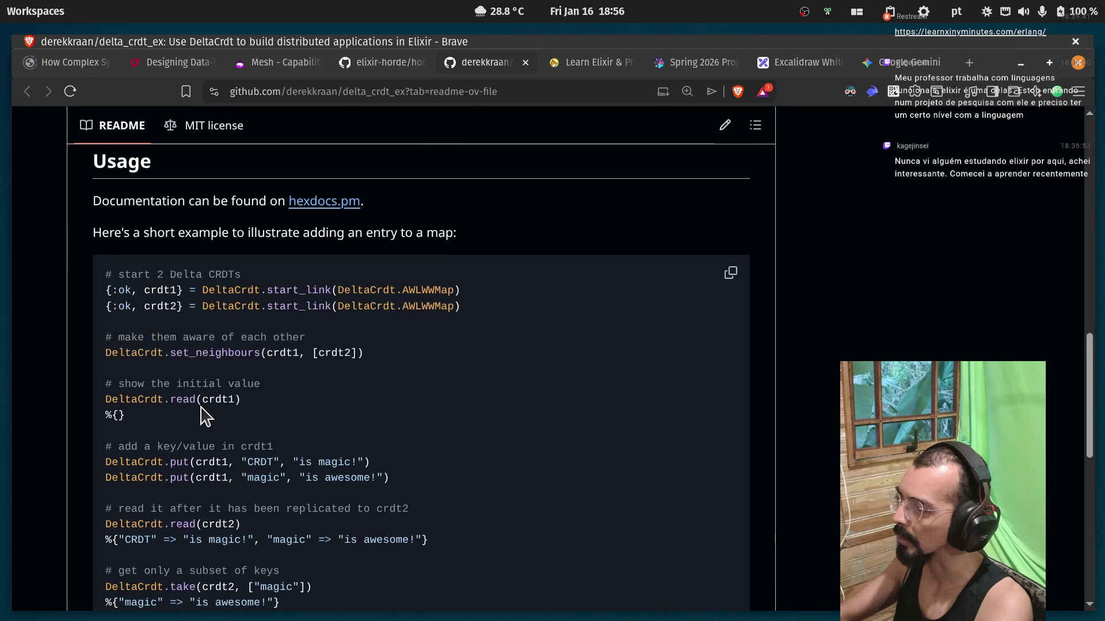
Zoom the README to 125% and highlight the first start_link line and AWLWWMap.
key(ctrl+plus)
key(ctrl+plus)
double_click(149, 314)
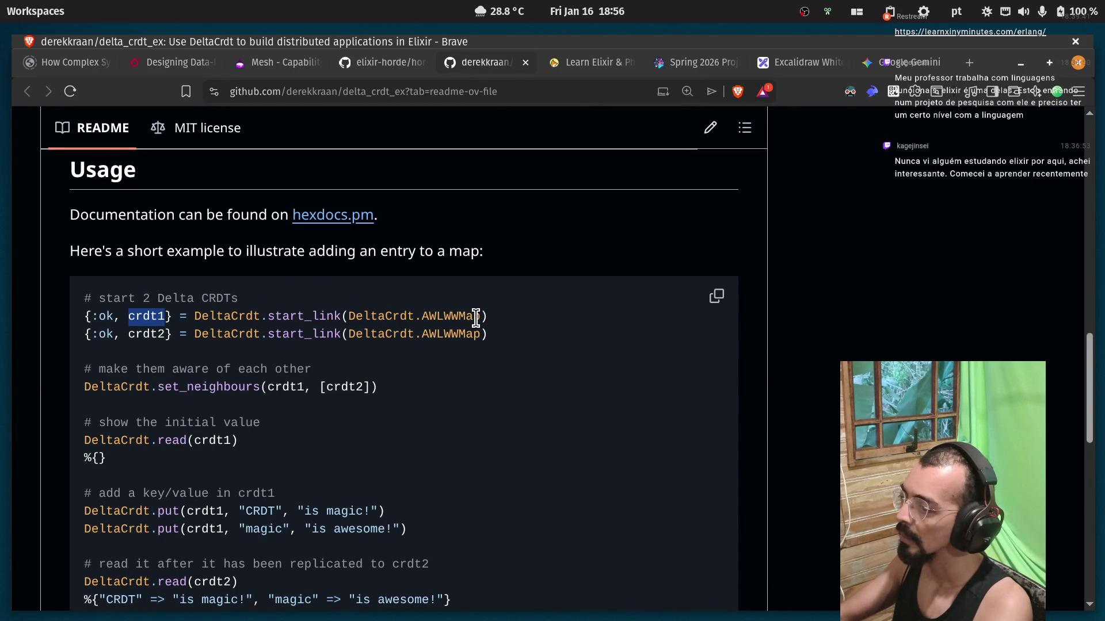
drag(479, 318, 305, 318)
click(429, 320)
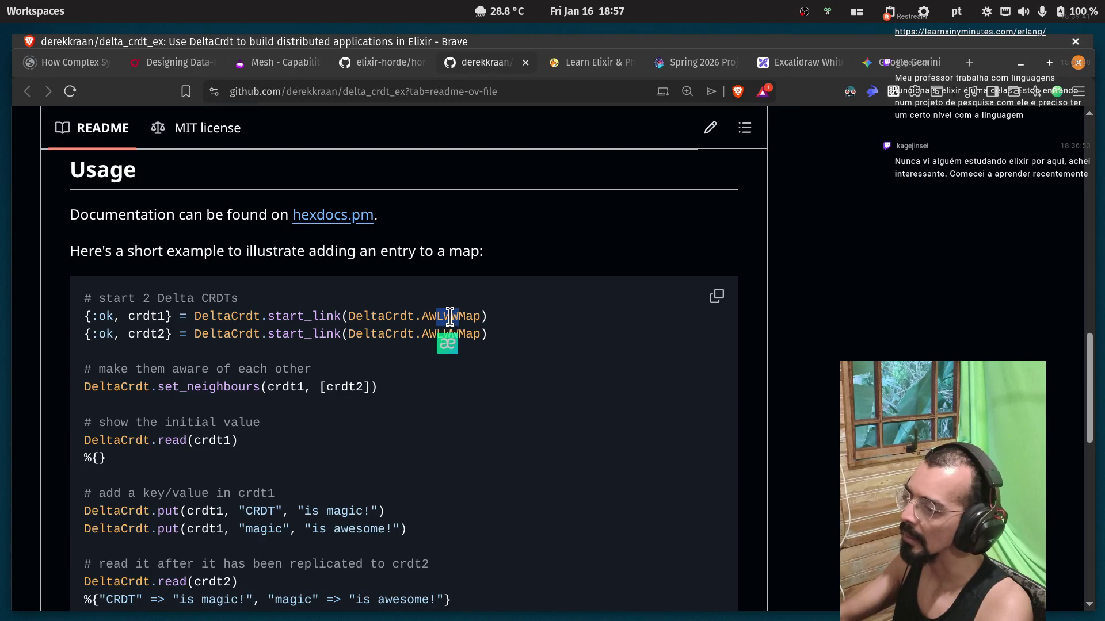
drag(459, 317, 439, 316)
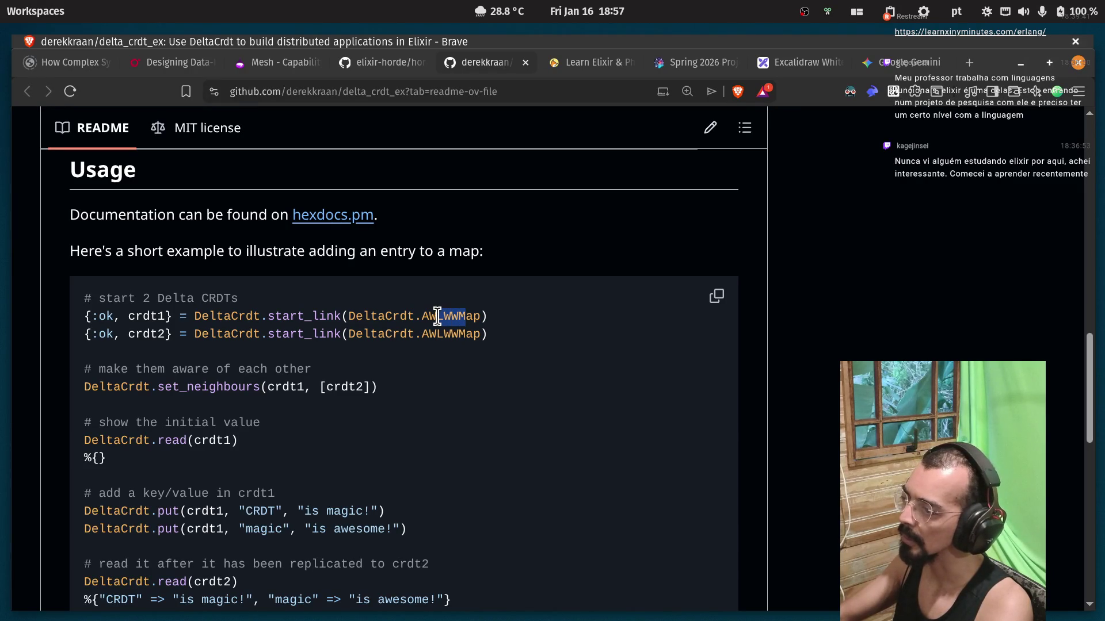
double_click(442, 315)
click(449, 314)
double_click(447, 315)
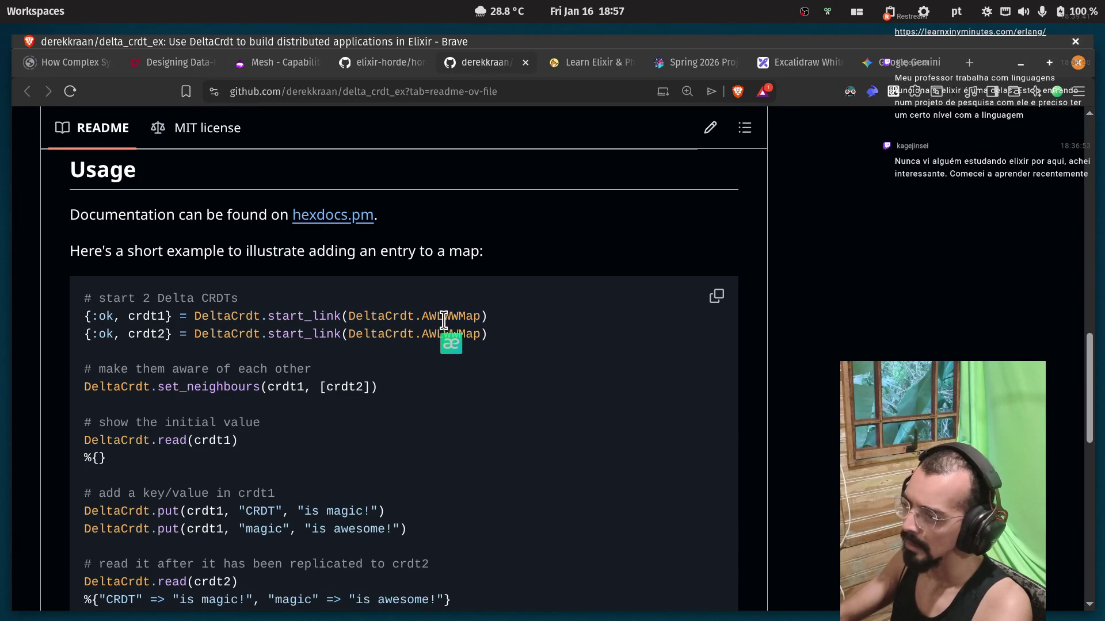
click(447, 318)
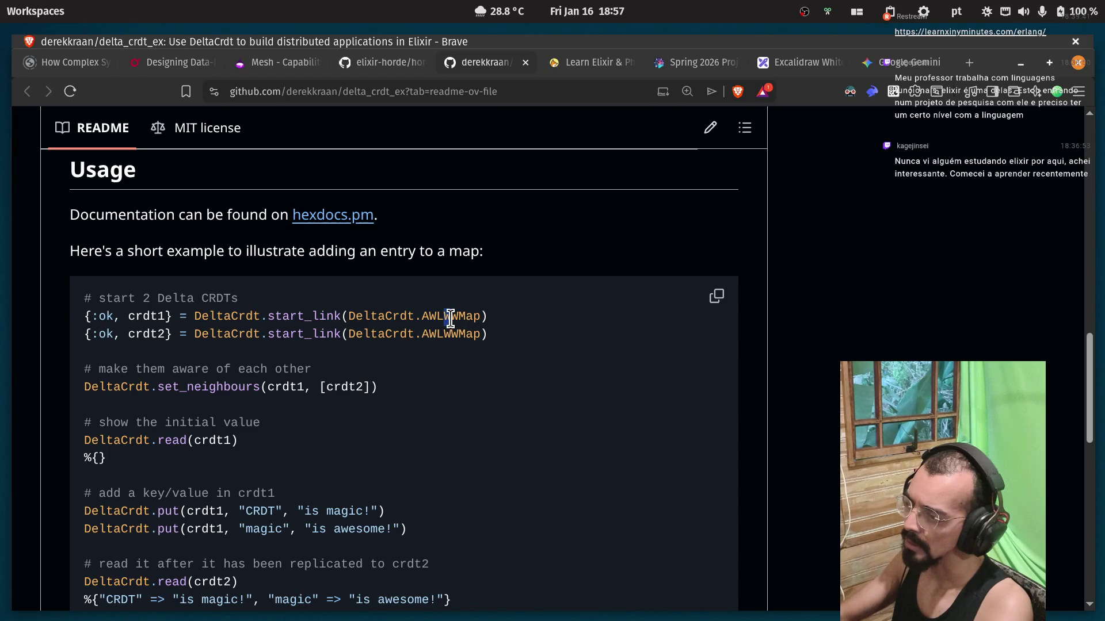
double_click(451, 318)
click(392, 317)
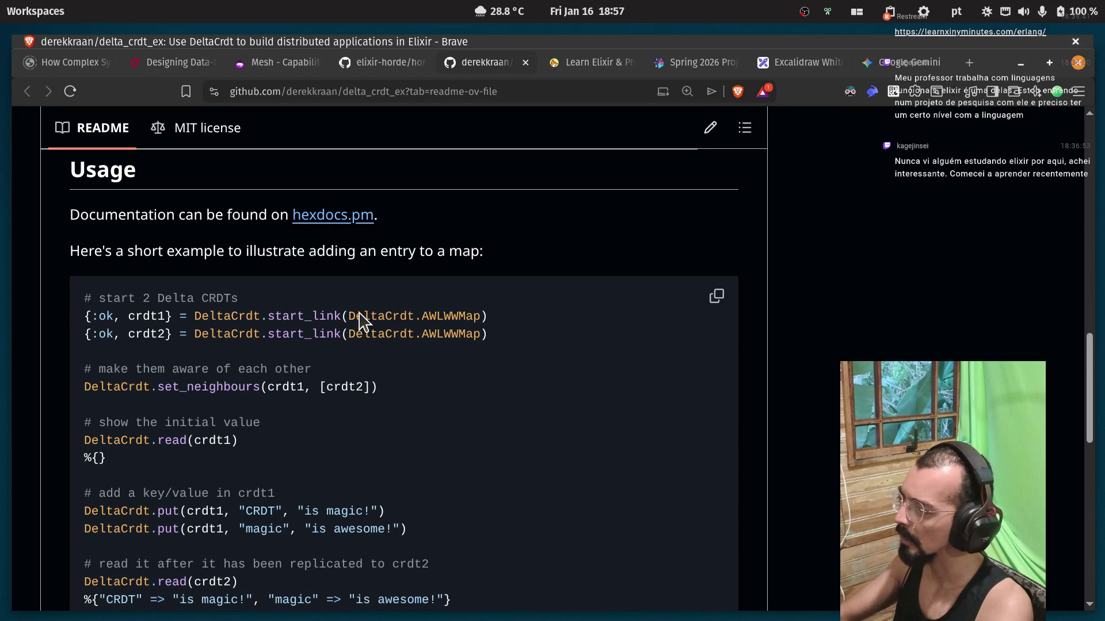
click(234, 334)
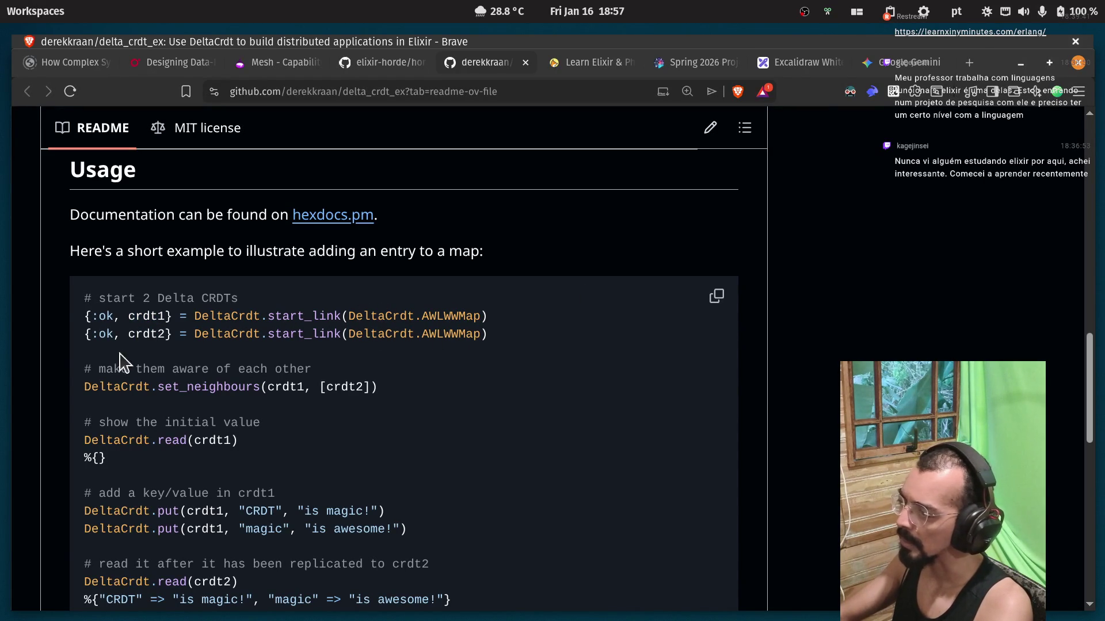
Highlight the make-them-aware comment, set_neighbours, read(crdt1) and put lines while reading.
drag(99, 374, 320, 380)
click(337, 385)
drag(394, 391, 83, 389)
click(292, 414)
drag(245, 444, 81, 444)
scroll(115, 420, down, 3)
click(216, 415)
mouse_move(202, 421)
mouse_down()
mouse_move(447, 425)
mouse_move(451, 434)
mouse_up()
click(250, 440)
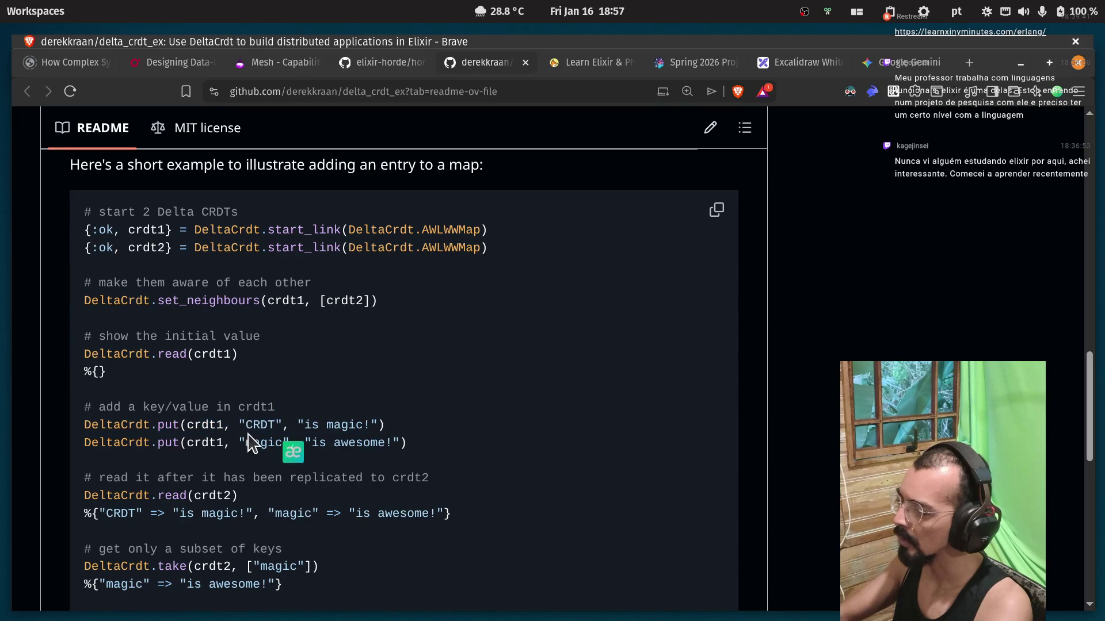
drag(205, 426, 217, 441)
click(195, 404)
scroll(206, 347, down, 3)
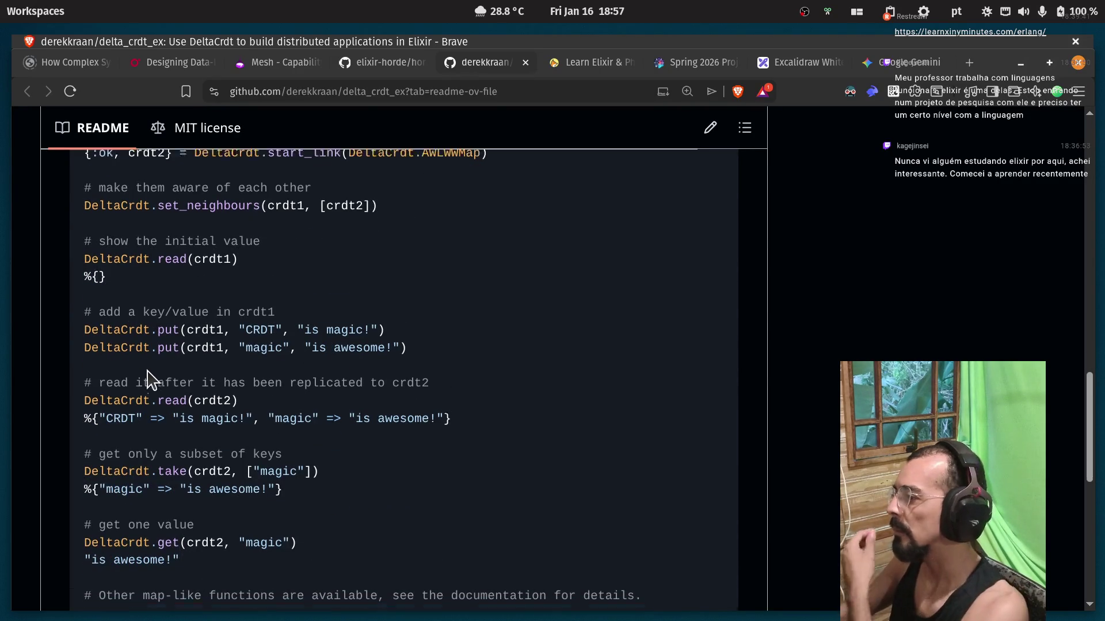
scroll(153, 380, down, 3)
double_click(219, 325)
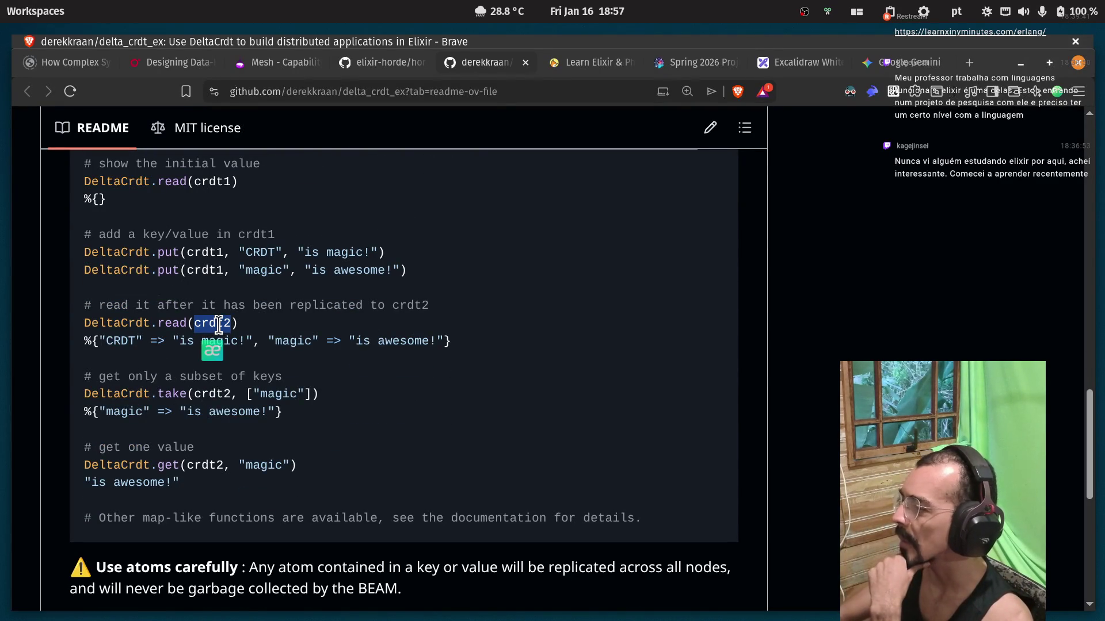
drag(95, 340, 475, 351)
click(82, 348)
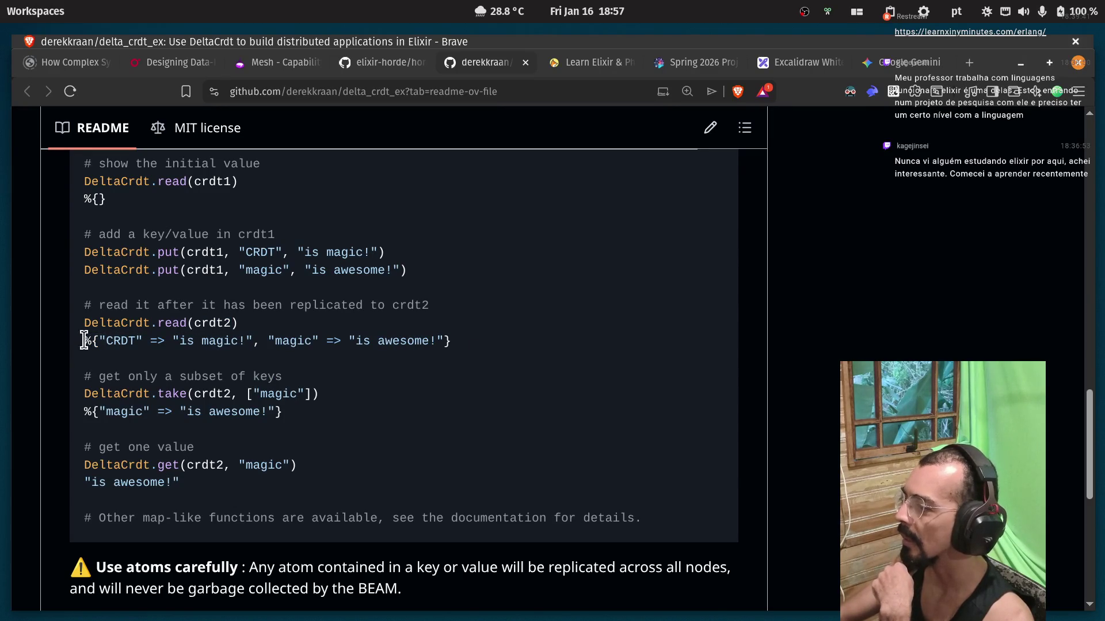
drag(85, 341, 447, 340)
click(447, 341)
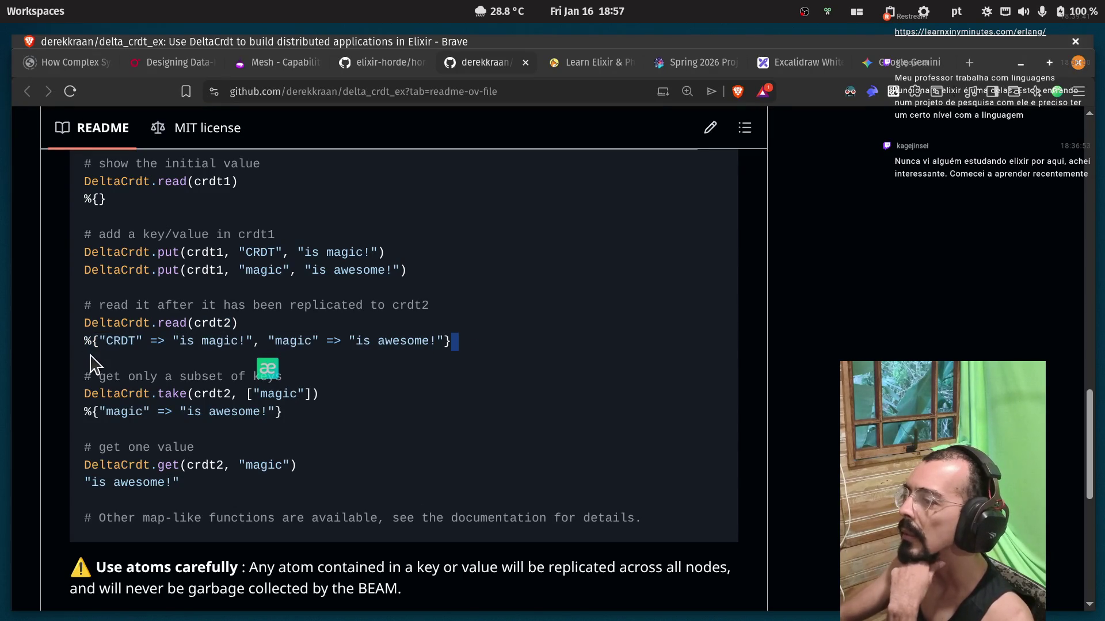
triple_click(71, 348)
drag(187, 252, 297, 269)
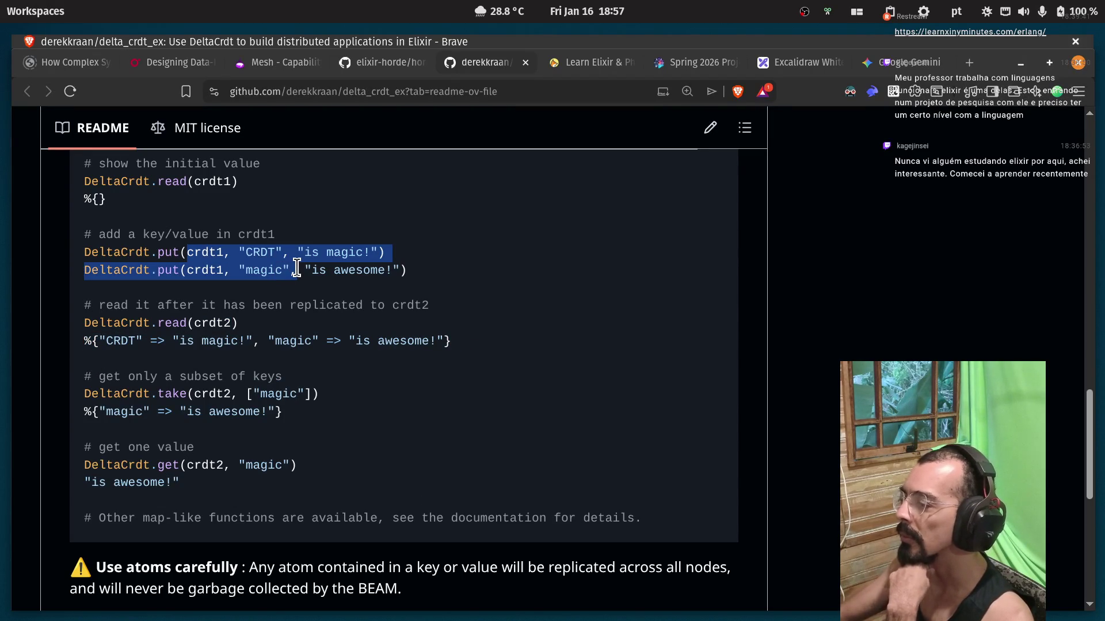
click(296, 269)
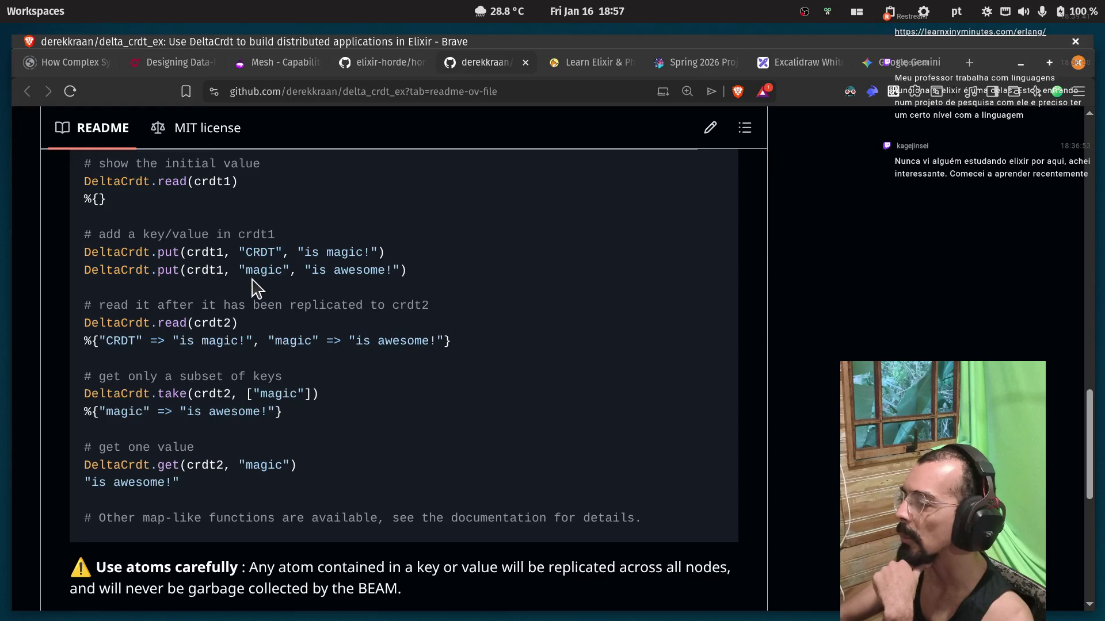
scroll(253, 288, down, 2)
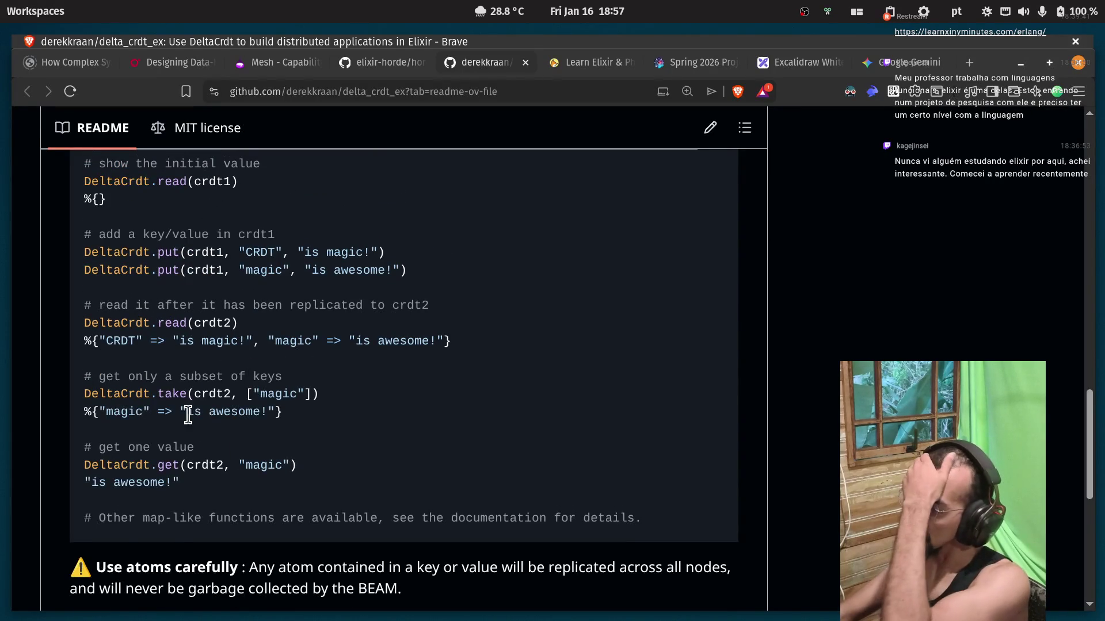
double_click(200, 398)
click(303, 405)
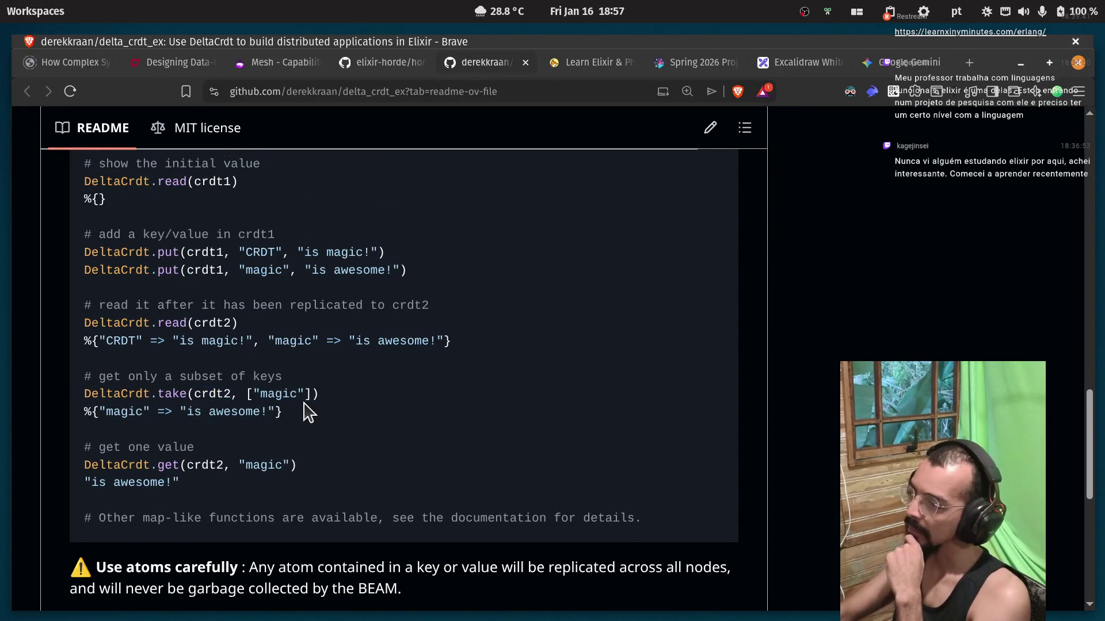
double_click(205, 465)
scroll(322, 397, down, 3)
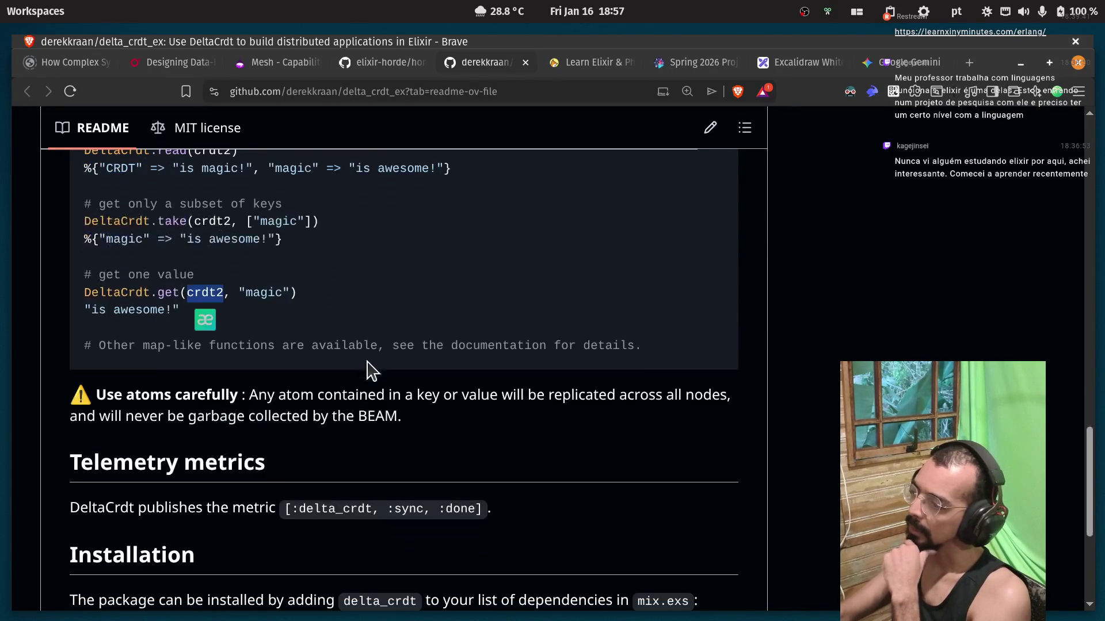
double_click(149, 395)
double_click(217, 396)
click(295, 396)
double_click(296, 395)
double_click(352, 396)
double_click(400, 396)
click(429, 395)
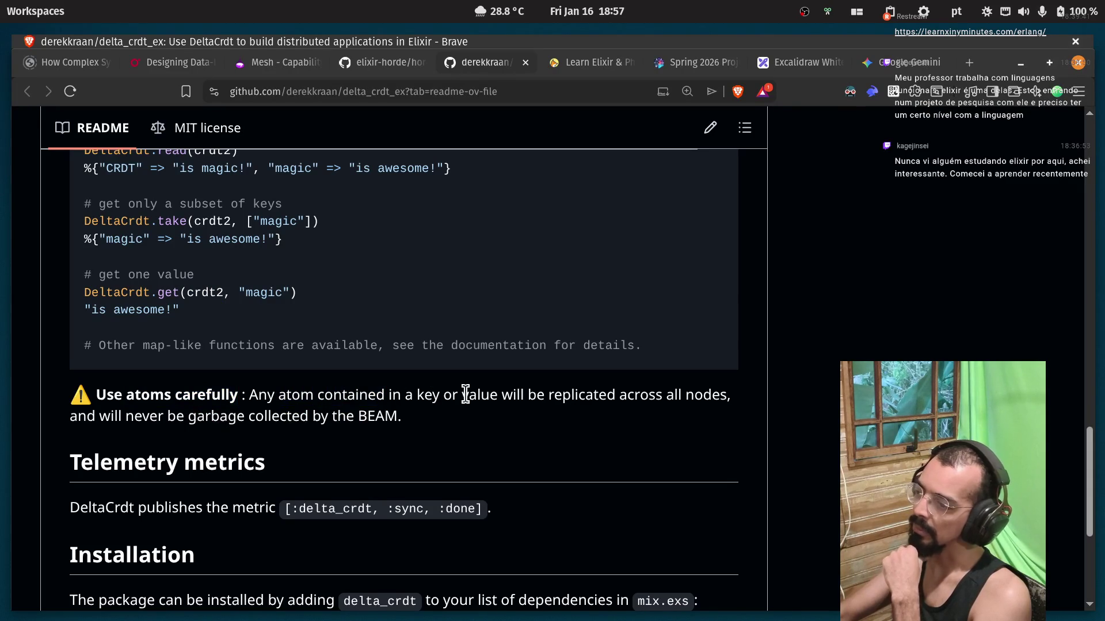
double_click(571, 395)
click(648, 395)
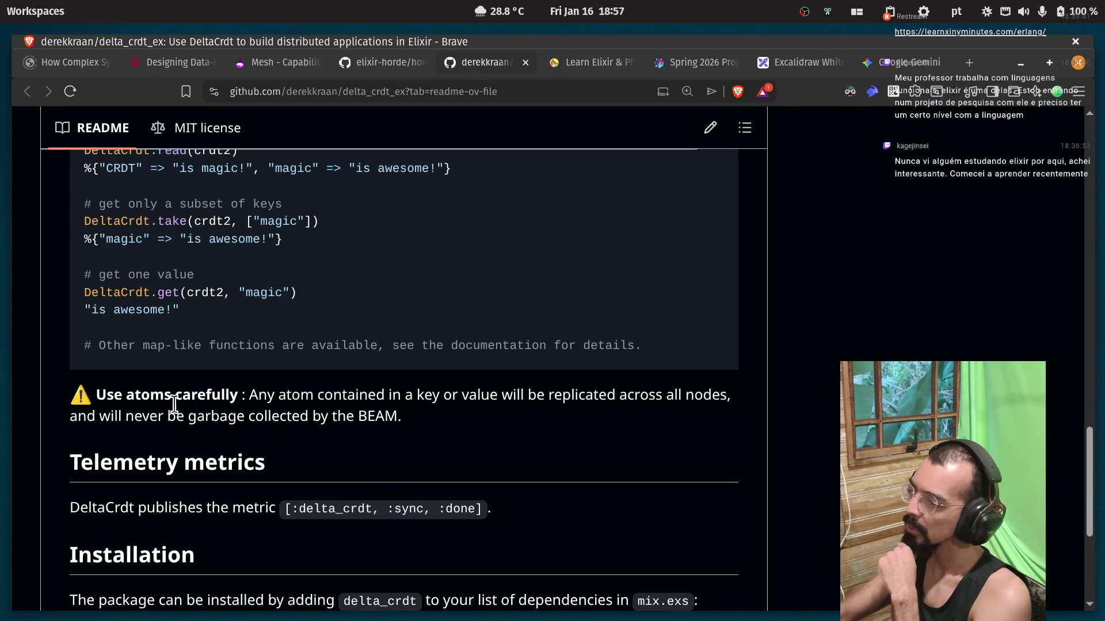
double_click(115, 417)
click(172, 416)
double_click(215, 417)
click(313, 415)
triple_click(341, 417)
scroll(277, 409, up, 3)
scroll(180, 301, up, 6)
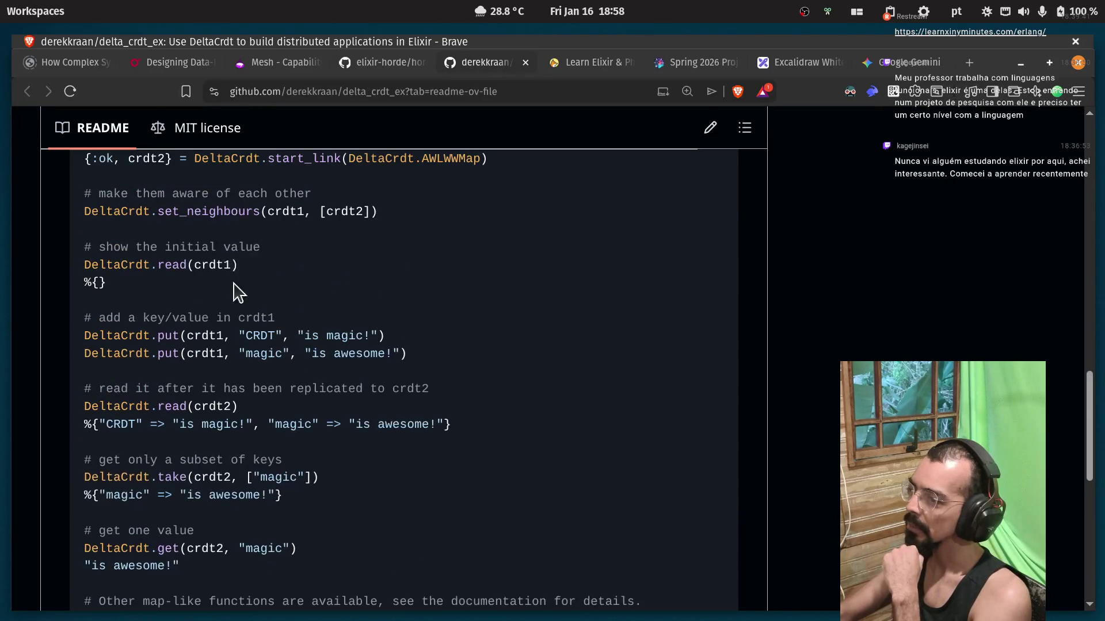
drag(241, 338, 282, 340)
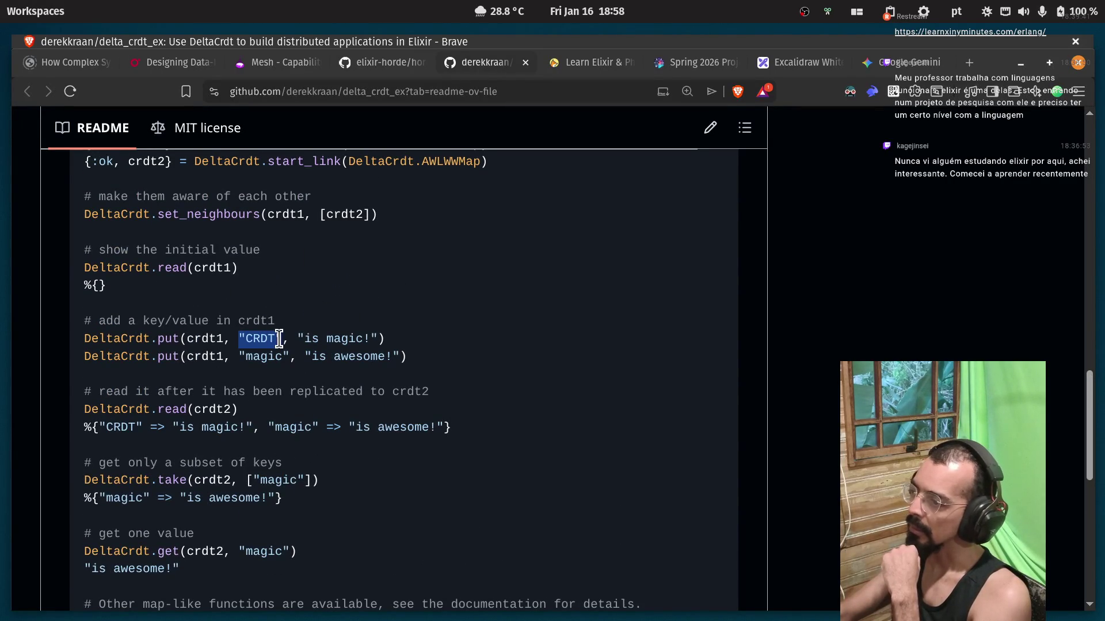
scroll(282, 301, up, 3)
scroll(282, 308, down, 20)
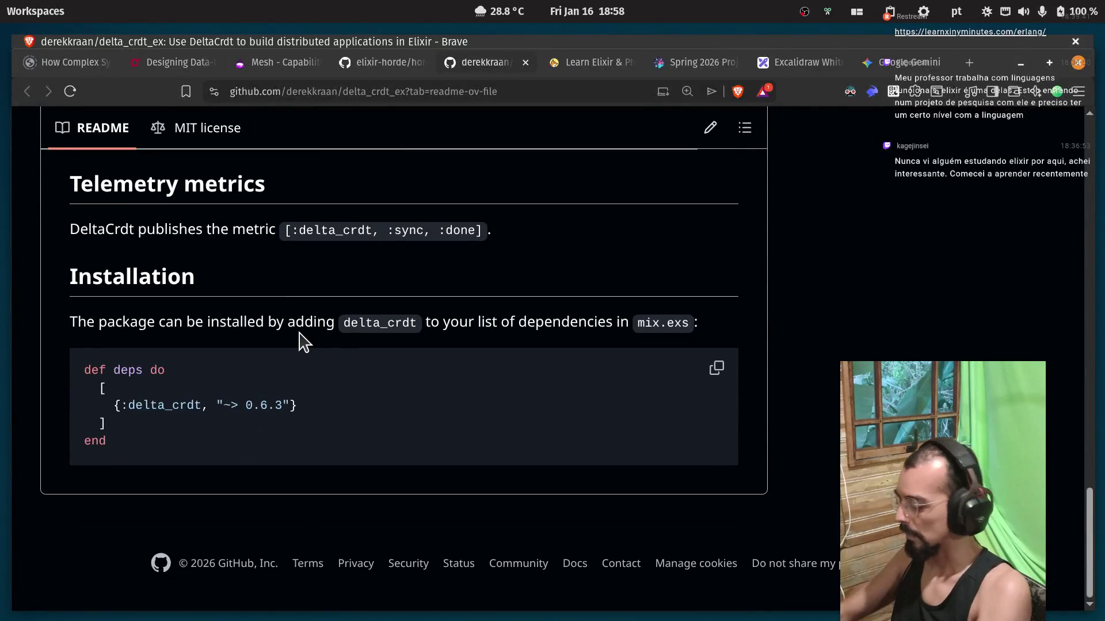
key(ctrl+w)
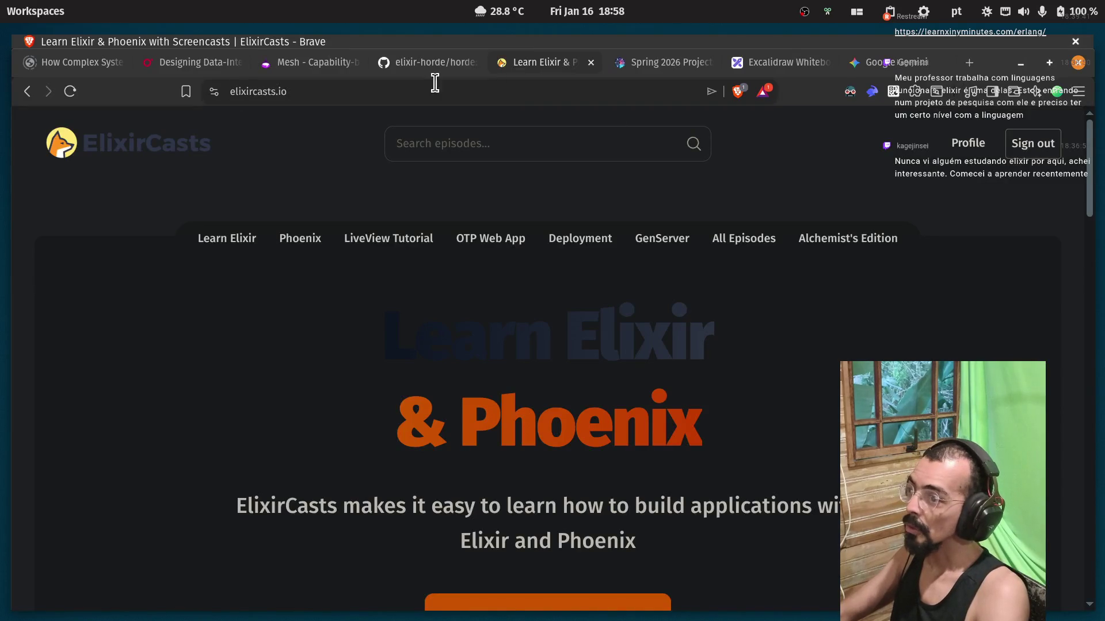
On the Horde README, highlight 'eventually consistent', 'neighbours', 'aggressively' and 'Cluster membership'.
click(413, 71)
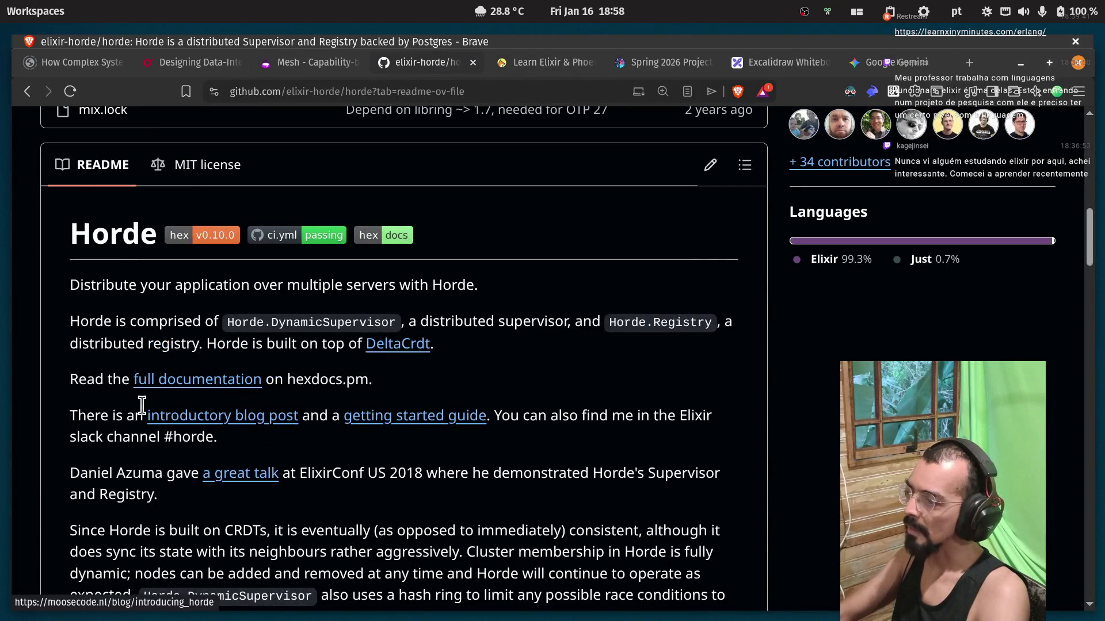
scroll(144, 409, down, 5)
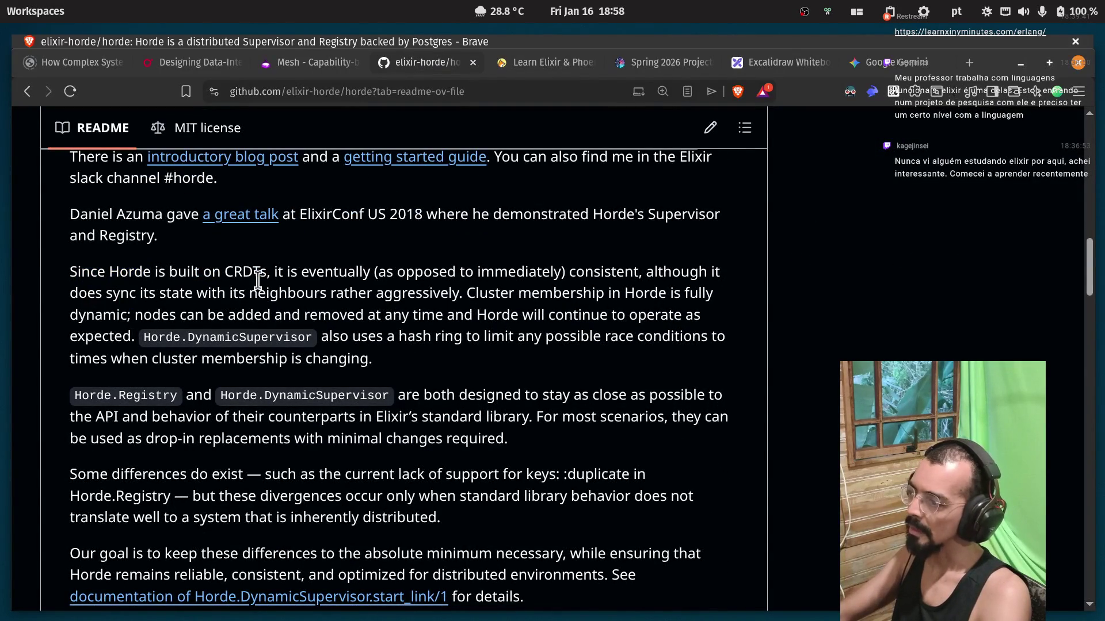
double_click(318, 274)
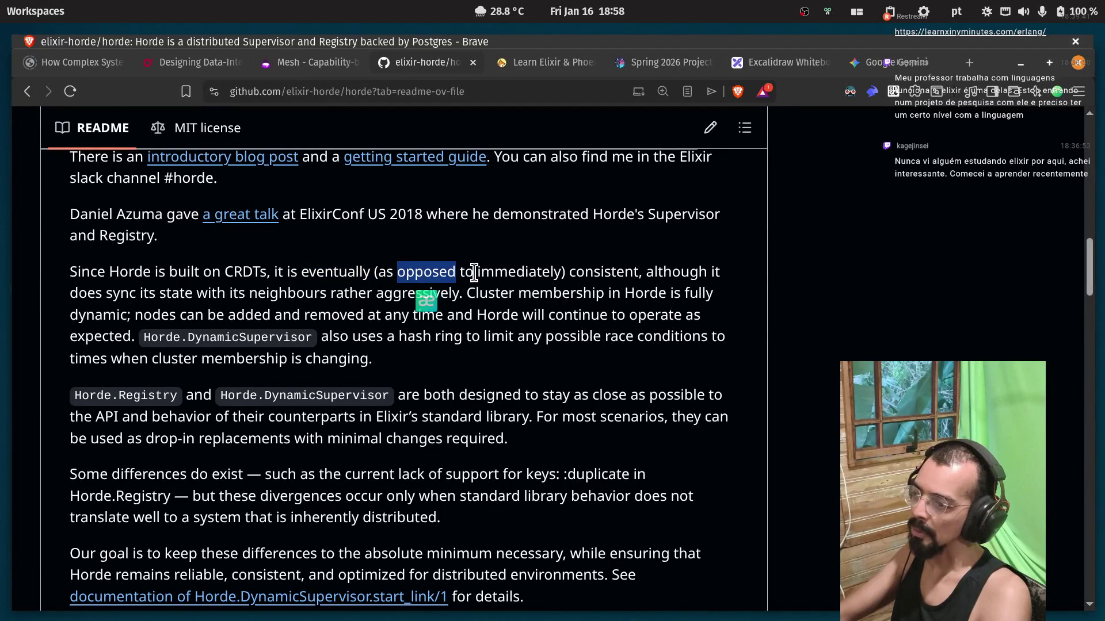
double_click(602, 274)
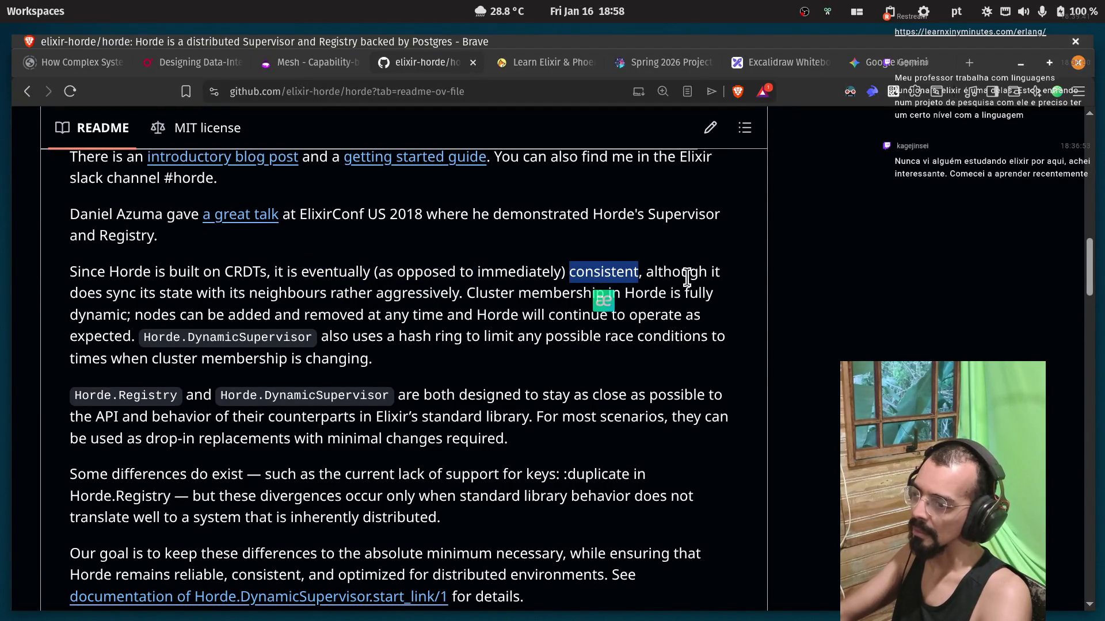
click(663, 299)
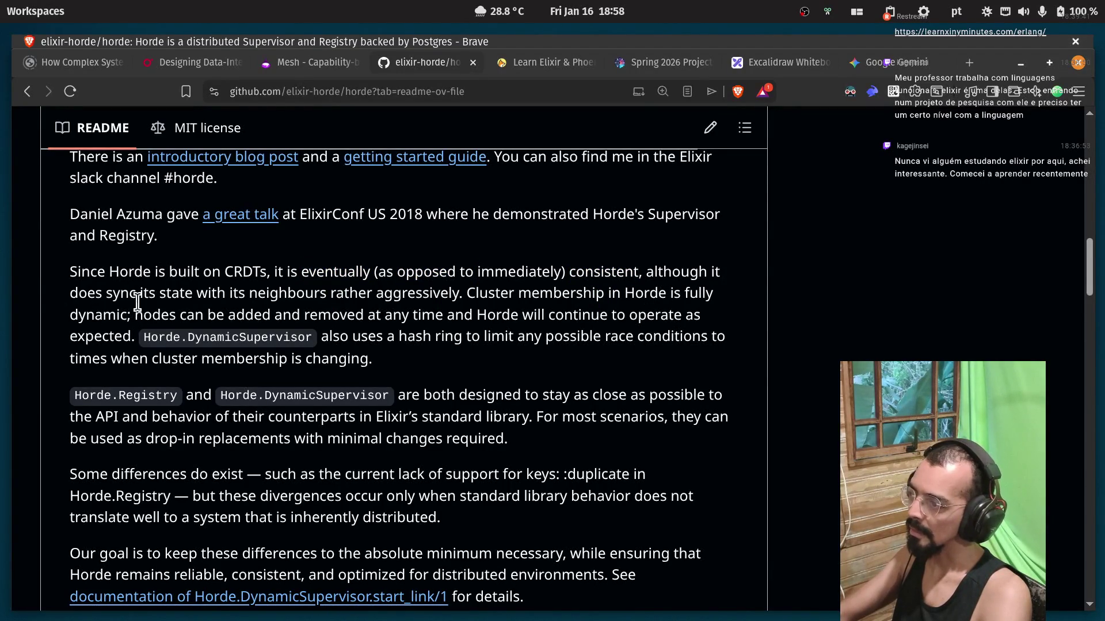
double_click(258, 298)
click(336, 304)
double_click(393, 304)
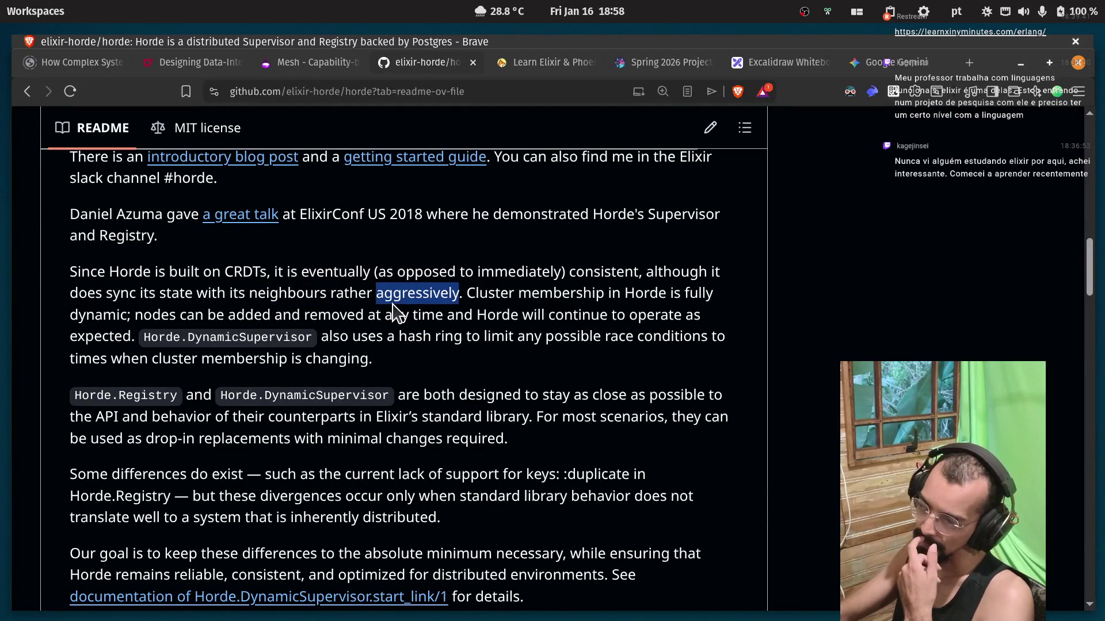
double_click(489, 294)
double_click(540, 294)
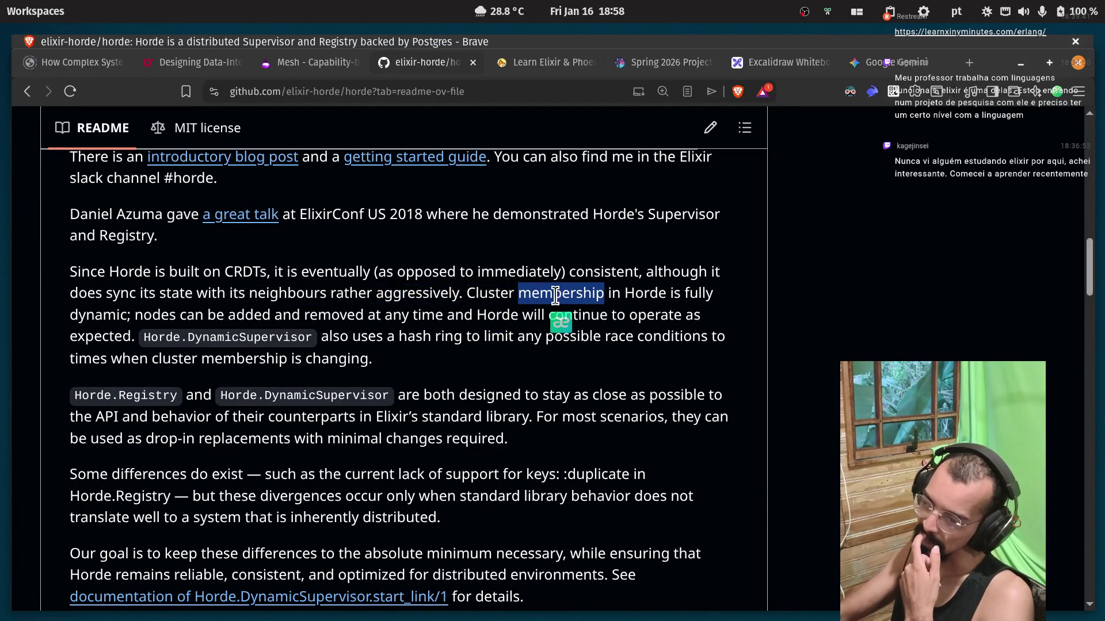
click(142, 309)
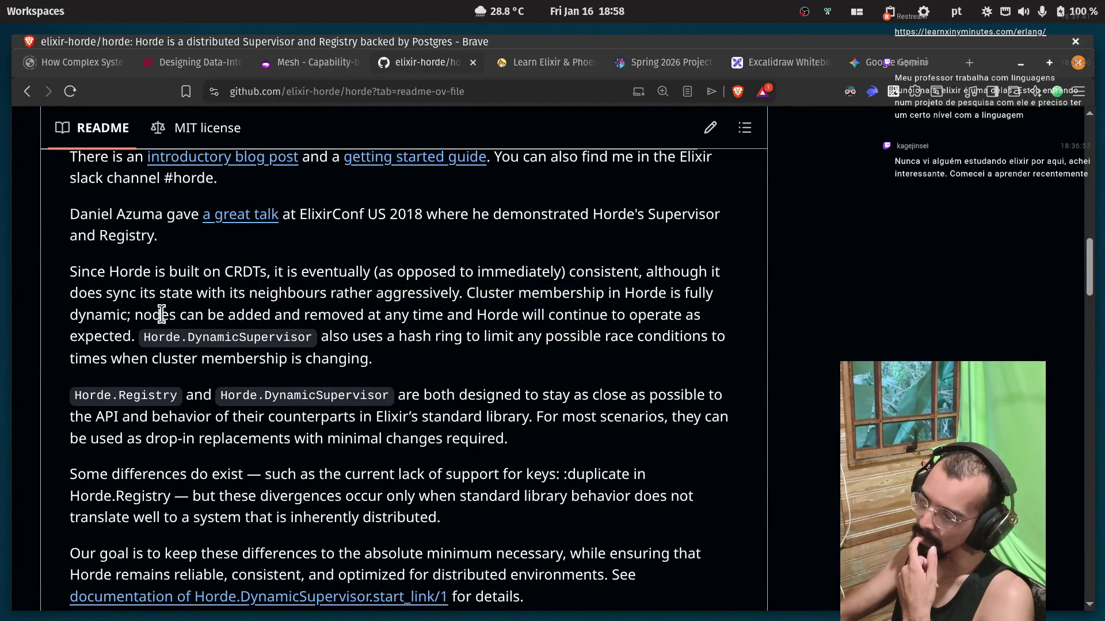
Highlight words including Horde.DynamicSupervisor, hash, ring and limit in the following sentences.
double_click(316, 315)
double_click(432, 314)
double_click(486, 315)
double_click(570, 315)
click(648, 314)
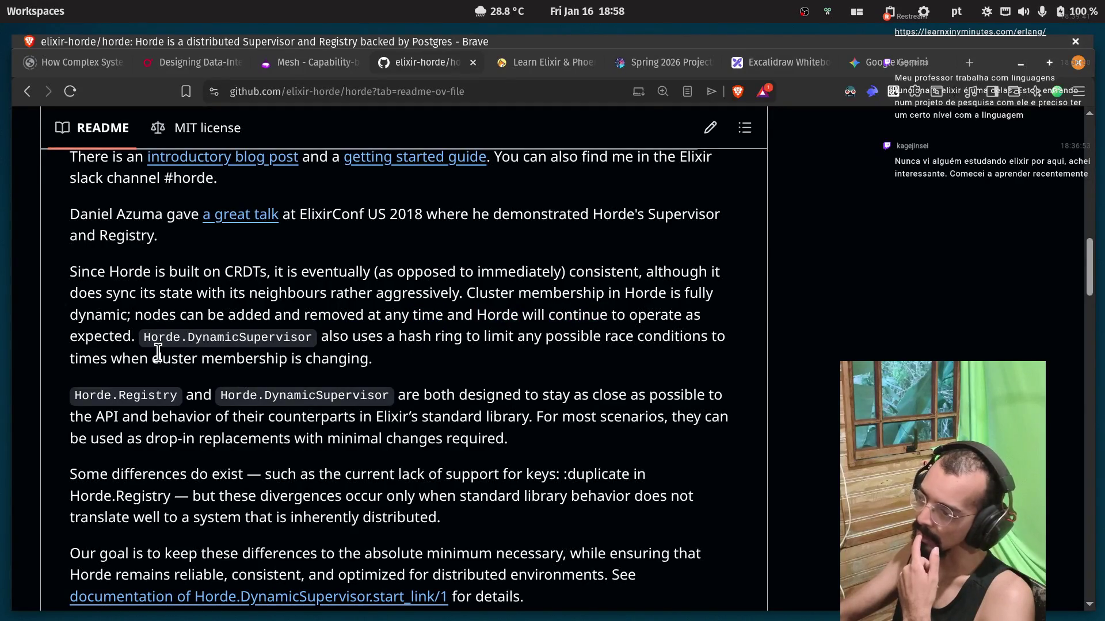
double_click(97, 338)
double_click(223, 341)
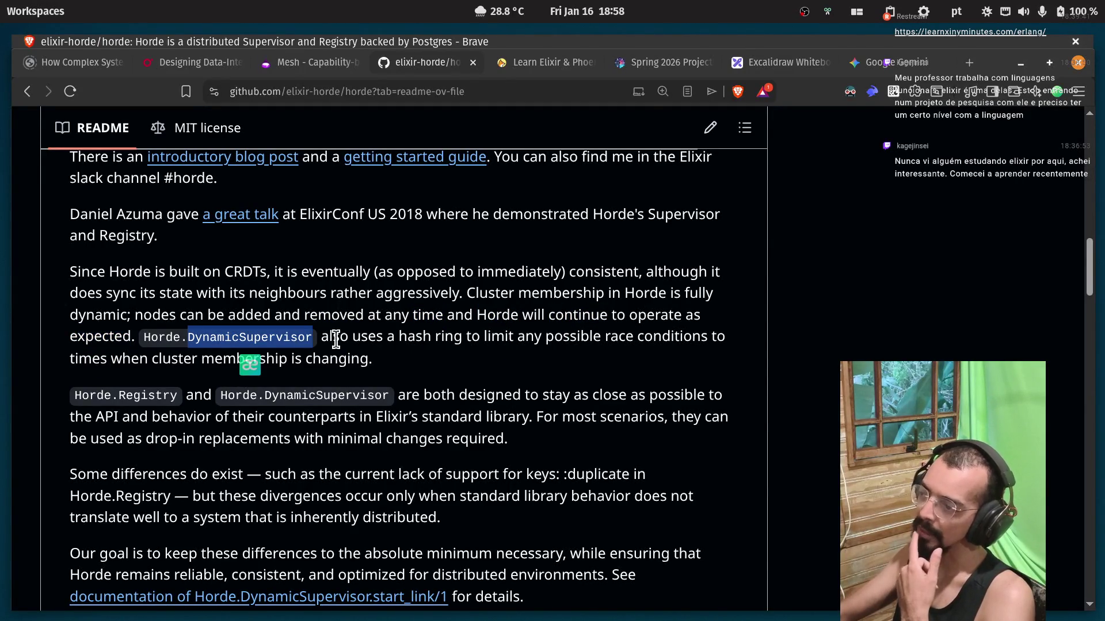
click(402, 341)
double_click(403, 340)
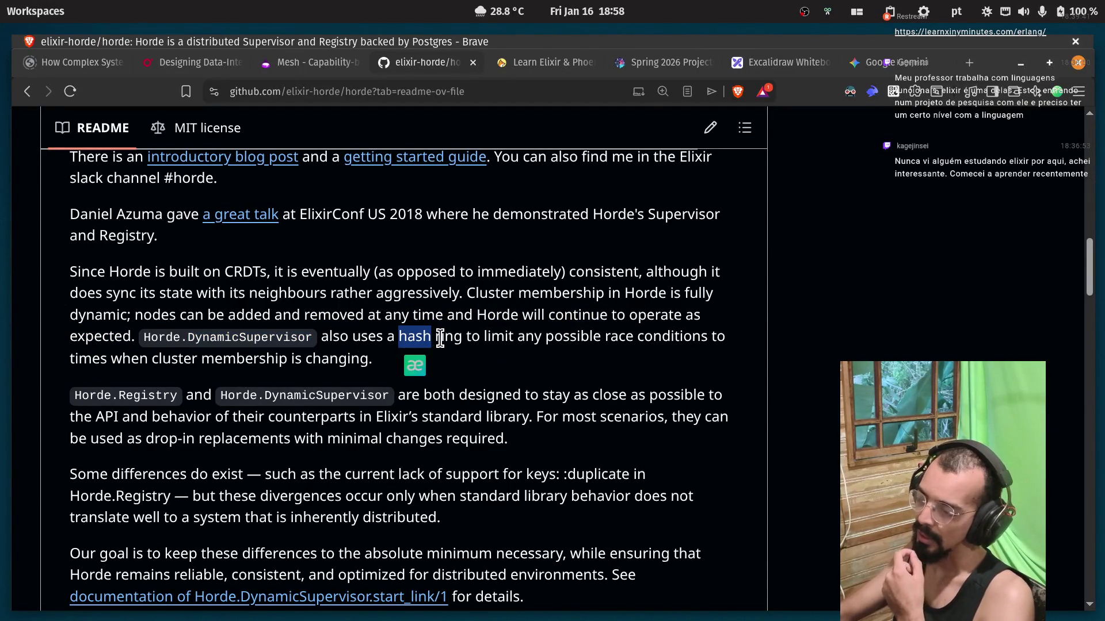
double_click(441, 340)
double_click(500, 339)
click(545, 352)
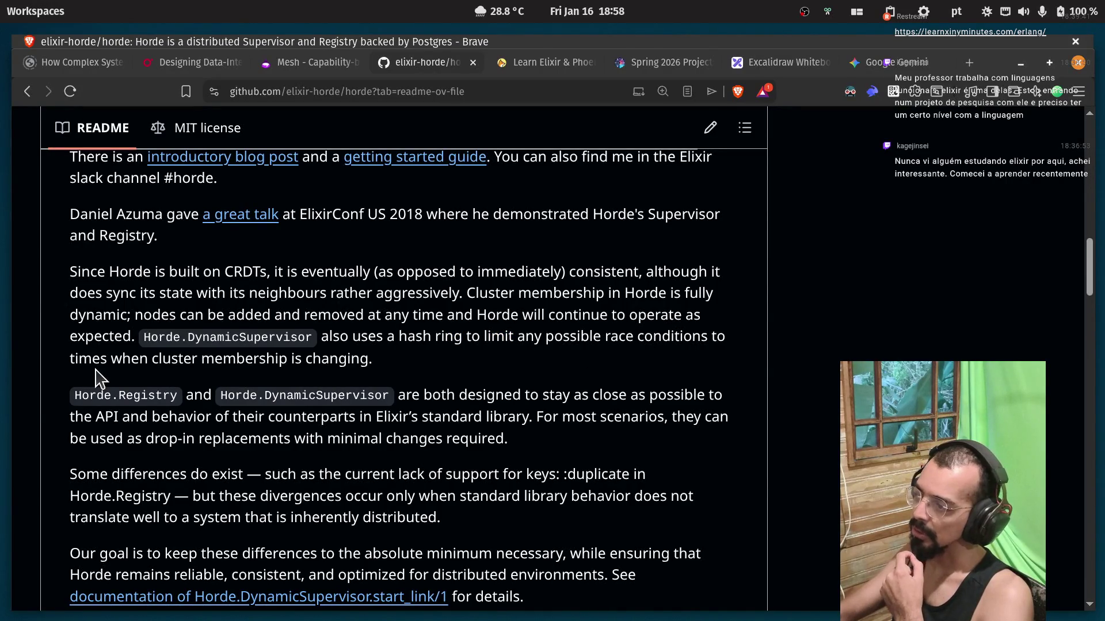
Copy the passage from 'expected.' through 'changing.' about the DynamicSupervisor hash ring.
drag(387, 367, 70, 337)
right_click(432, 348)
right_click(397, 348)
click(402, 353)
click(412, 375)
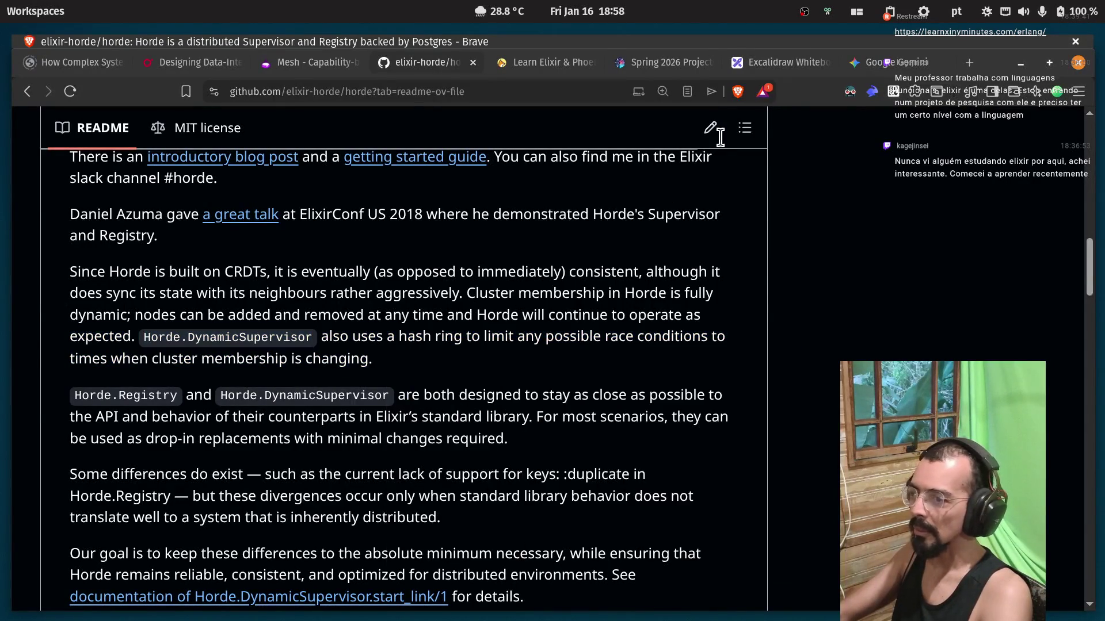
Paste the Horde.DynamicSupervisor passage into Gemini and send a request to explain hash rings.
click(866, 65)
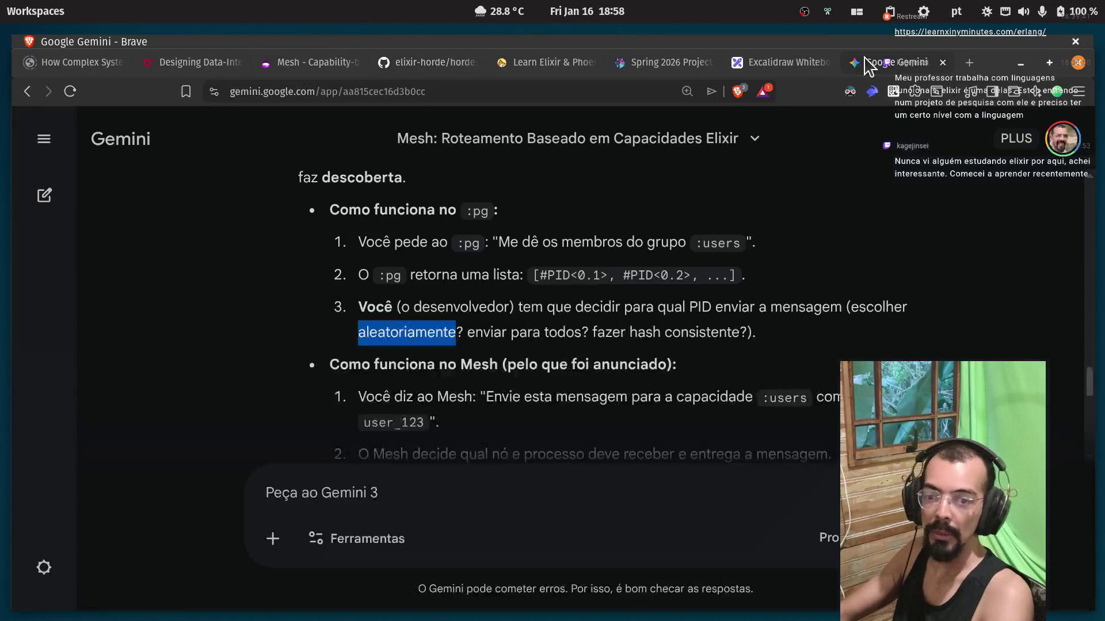
click(295, 493)
key(ctrl+v)
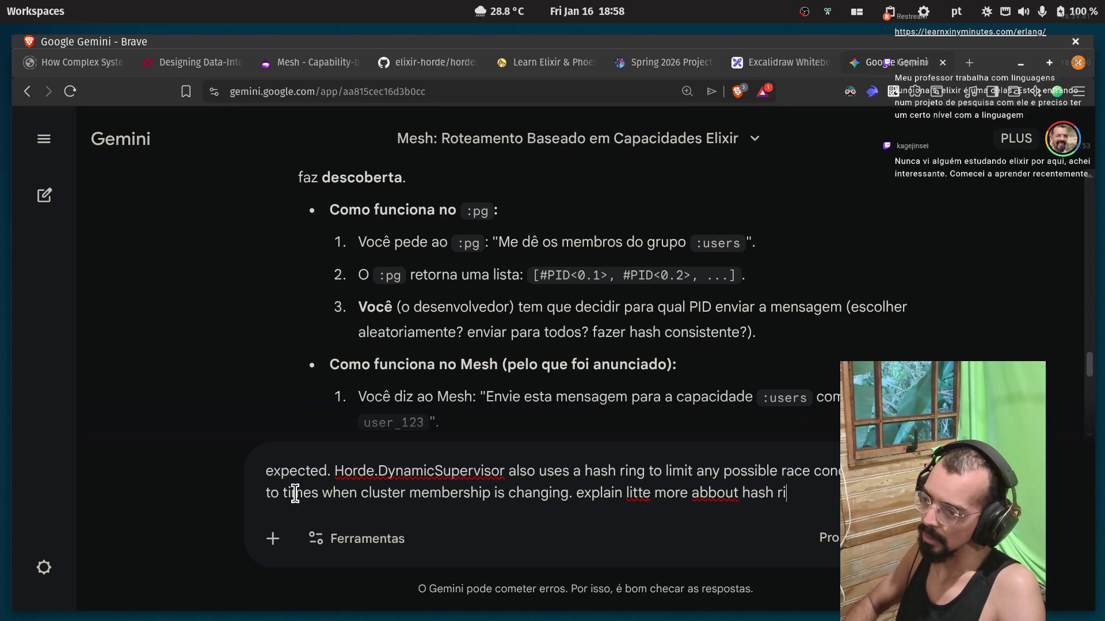
key(Return)
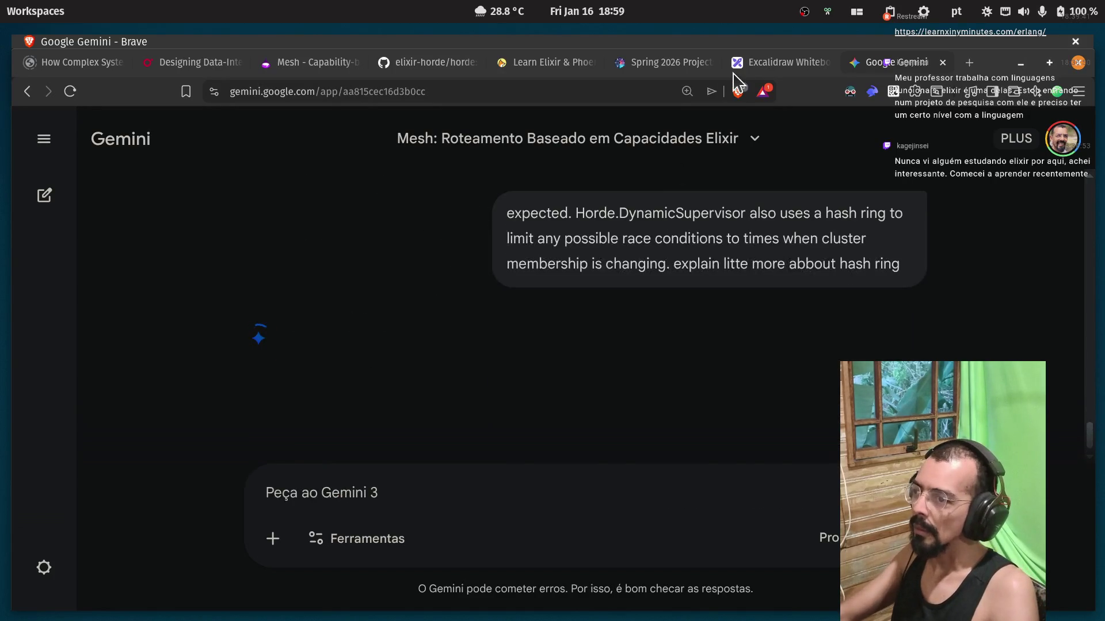
click(643, 68)
Reorder tabs: Spring 2026 Projects to the end, Learn Elixir and Horde after Excalidraw.
drag(659, 69, 861, 68)
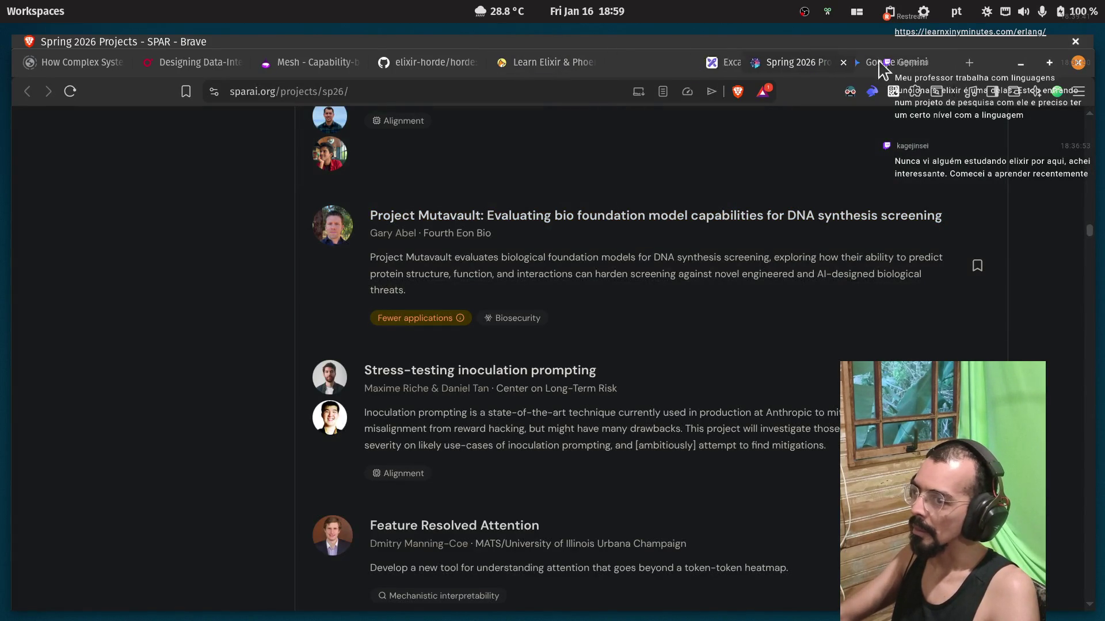
drag(532, 68, 637, 69)
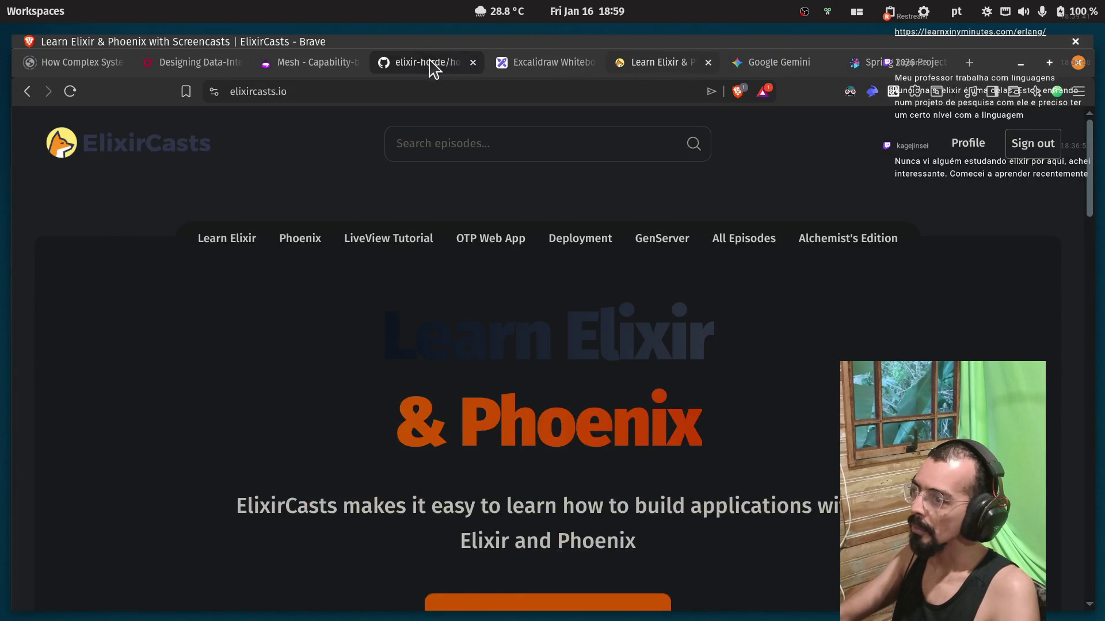
drag(434, 68, 483, 68)
Search Brave for 'ProcessHub elixir', starting from the word ProcessHub in the Mesh article.
click(269, 65)
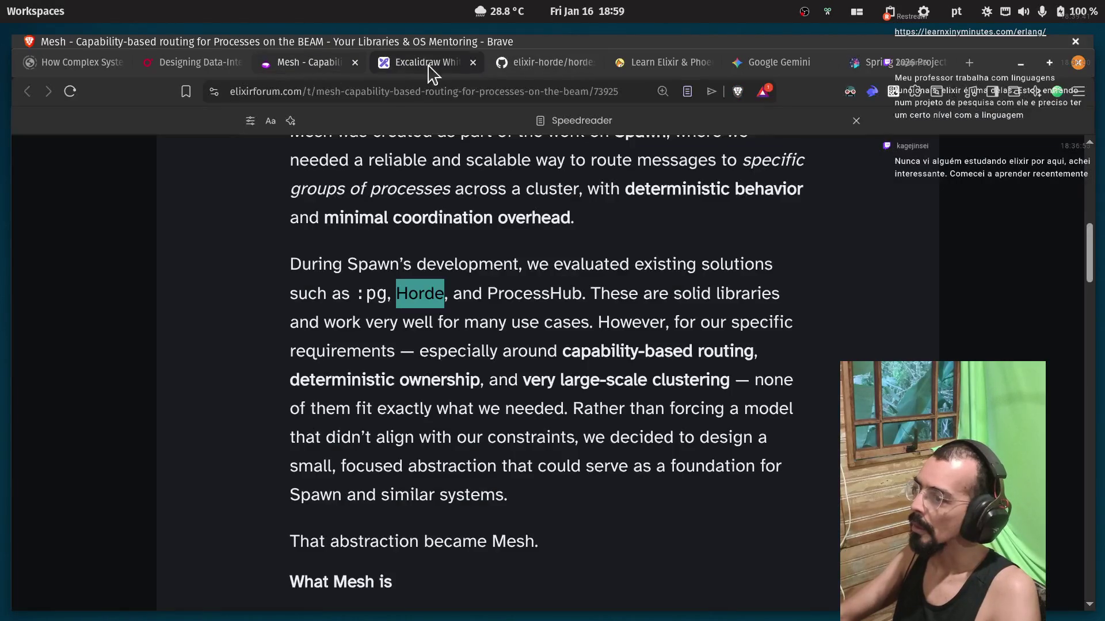
click(417, 373)
double_click(492, 294)
right_click(491, 295)
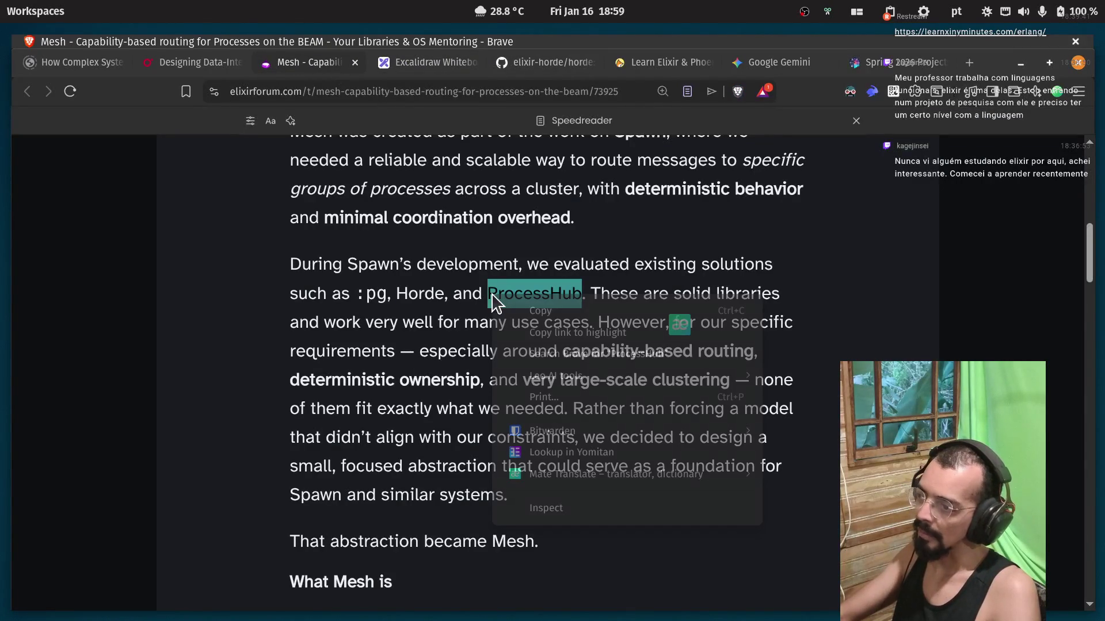
click(519, 351)
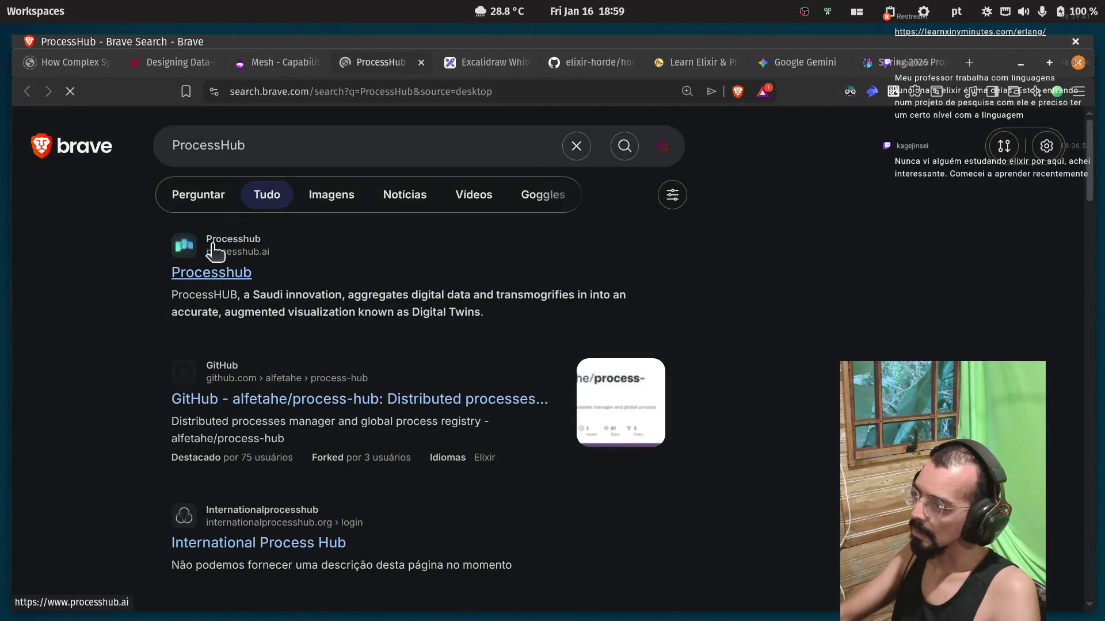
click(285, 153)
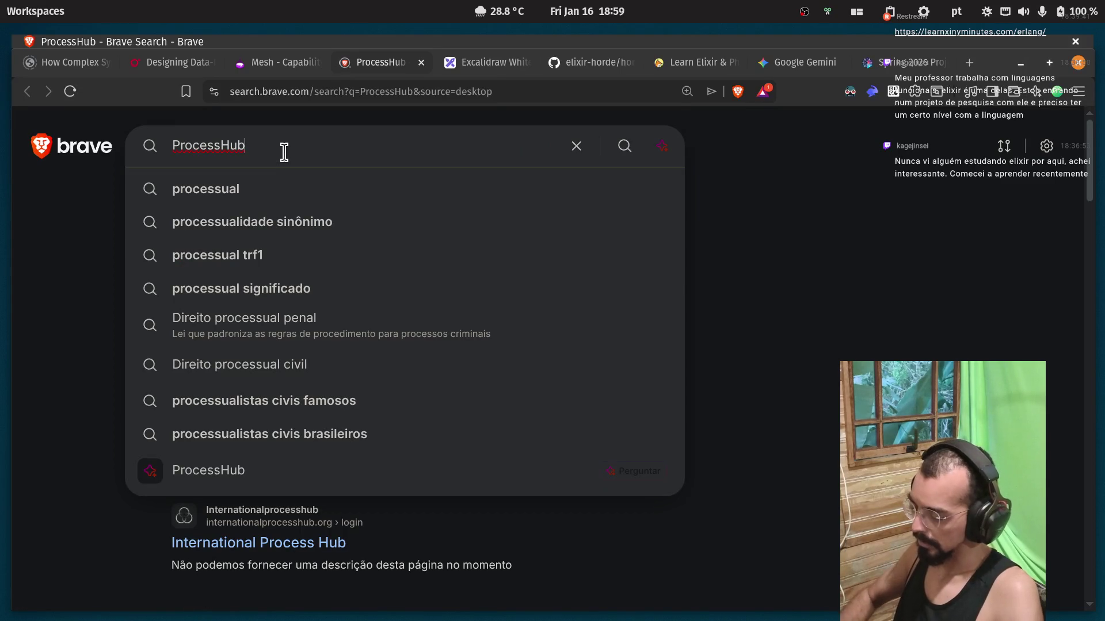
text(elixir)
key(Return)
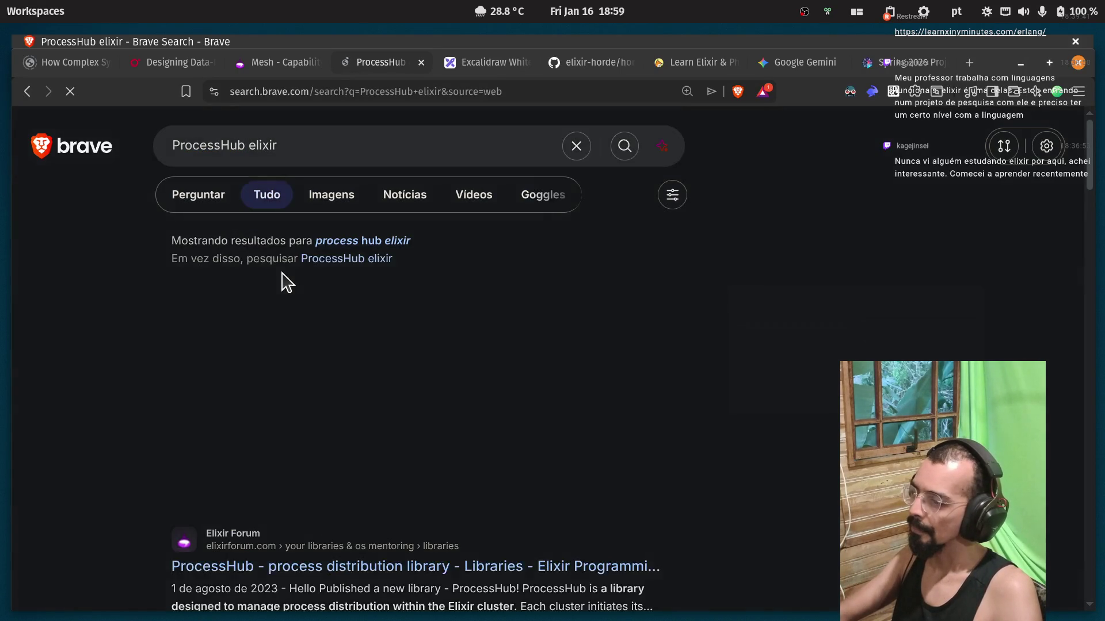
Open the Elixir Forum ProcessHub post and HexDocs Process page in new tabs, viewing the forum post.
scroll(314, 403, down, 3)
scroll(262, 415, down, 3)
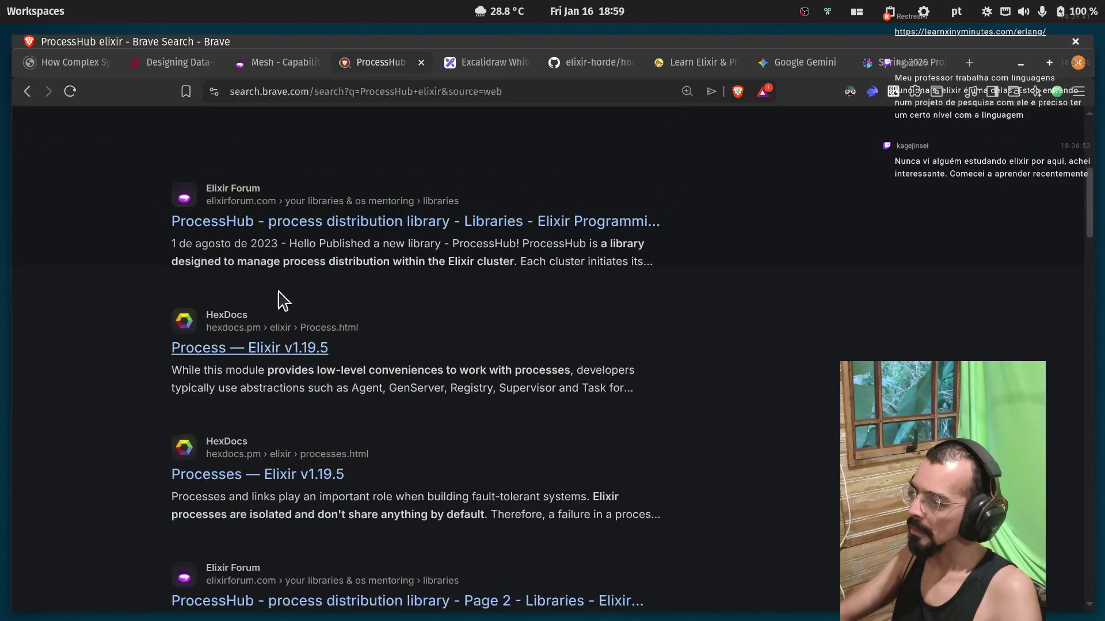
middle_click(284, 230)
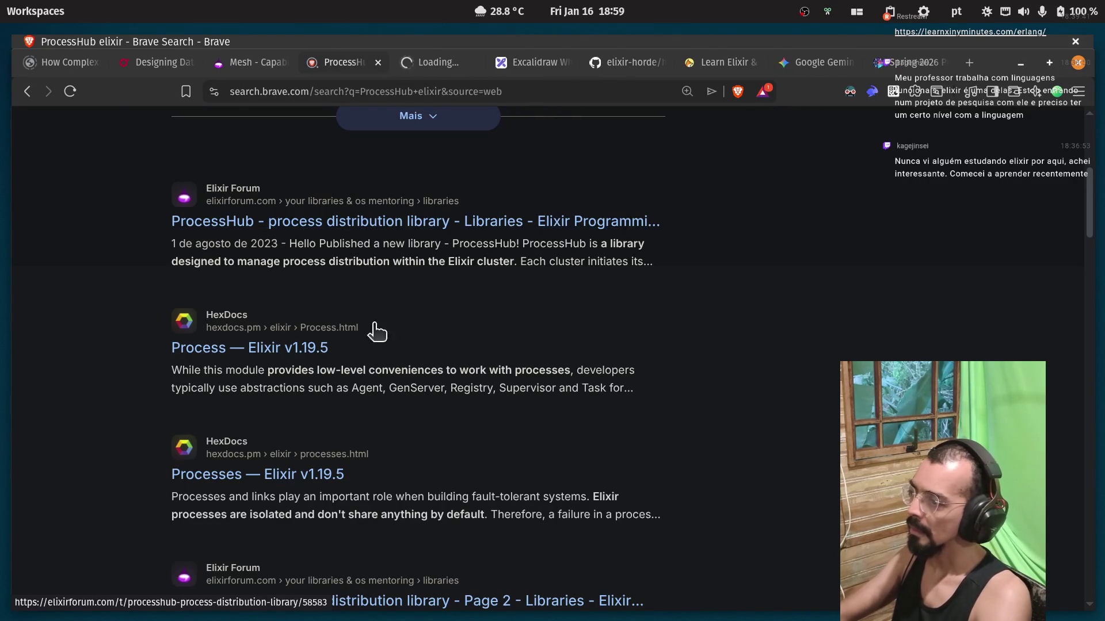
middle_click(282, 347)
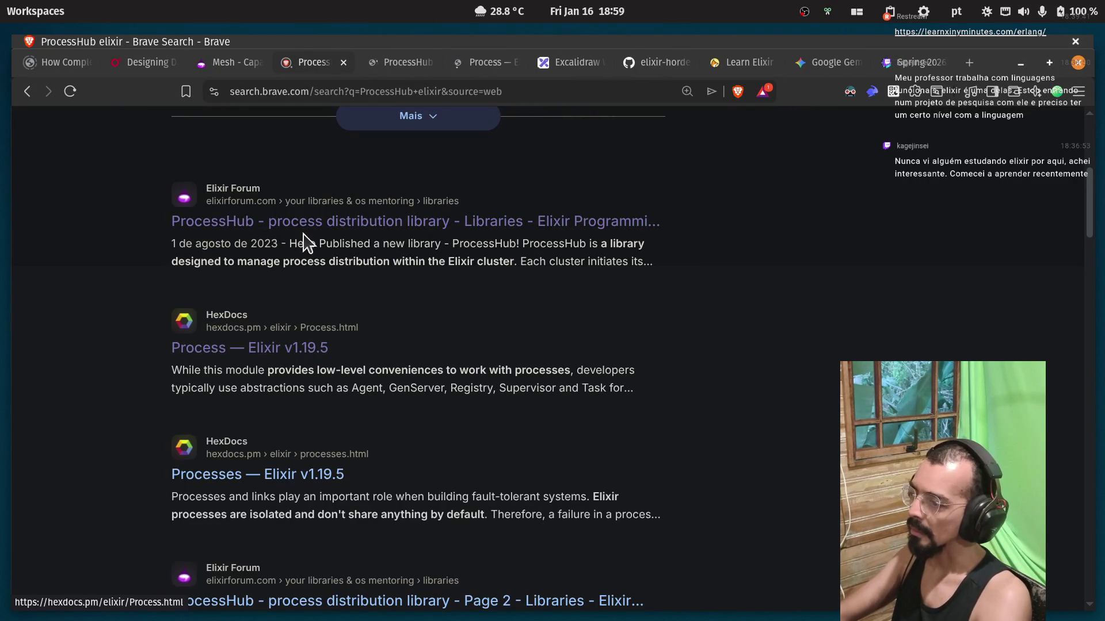
click(399, 65)
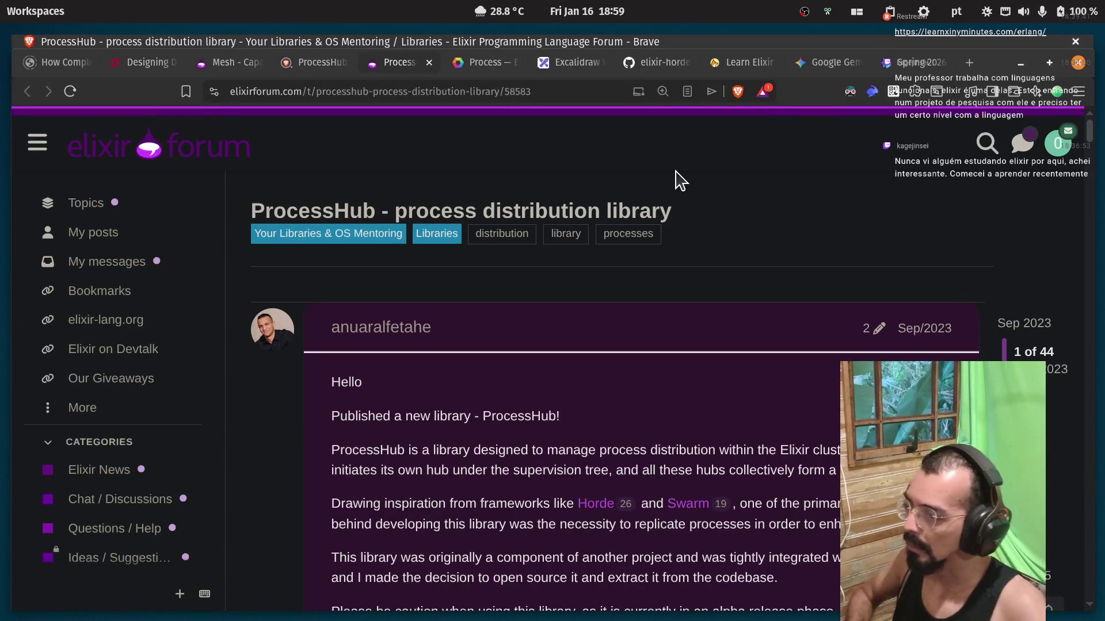
Open the ProcessHub author's profile in a new tab, read their summary and scroll to Stats.
scroll(628, 353, down, 3)
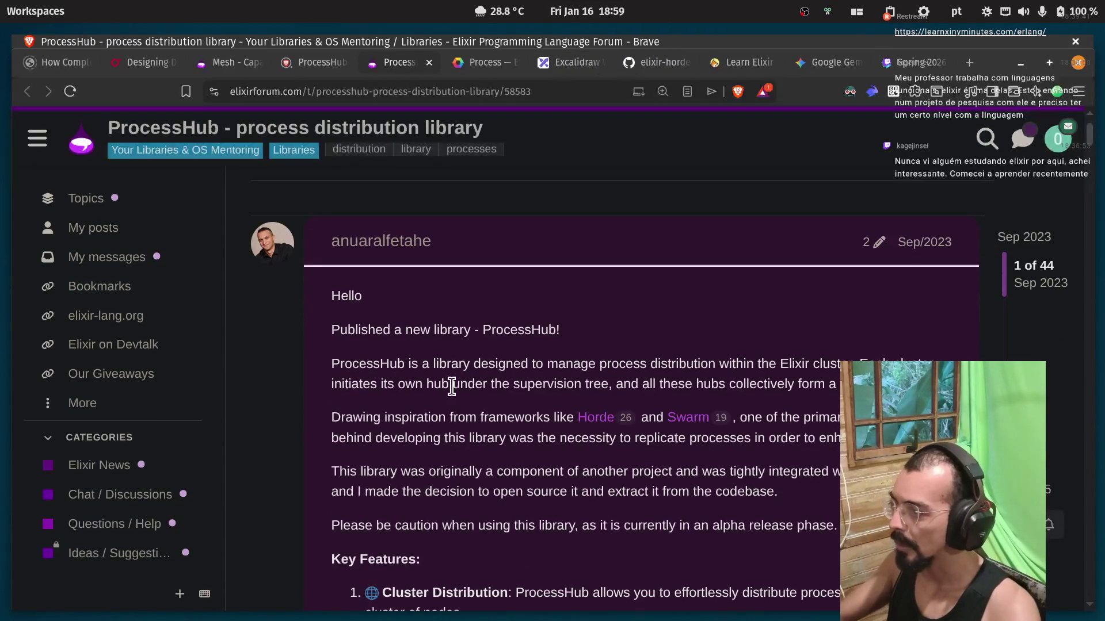
middle_click(351, 251)
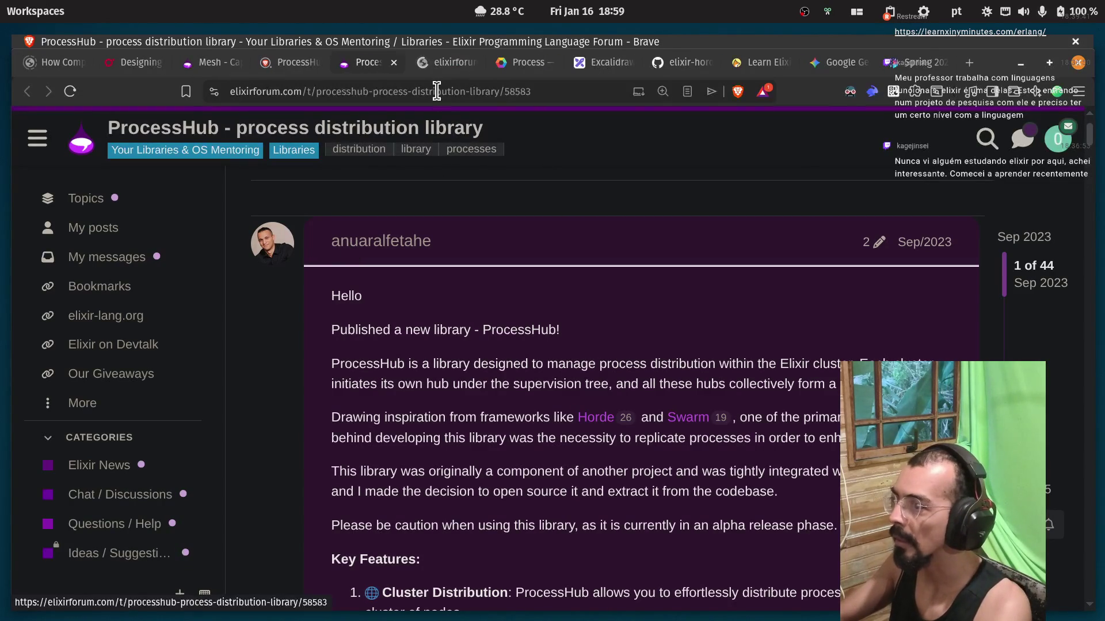
click(440, 63)
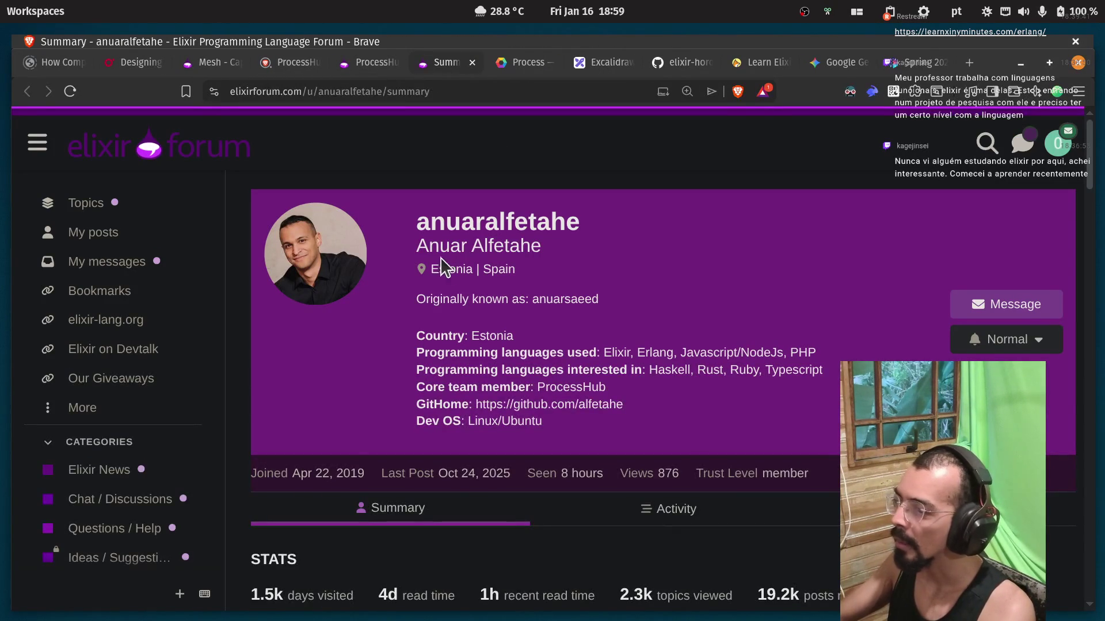
drag(442, 249, 529, 246)
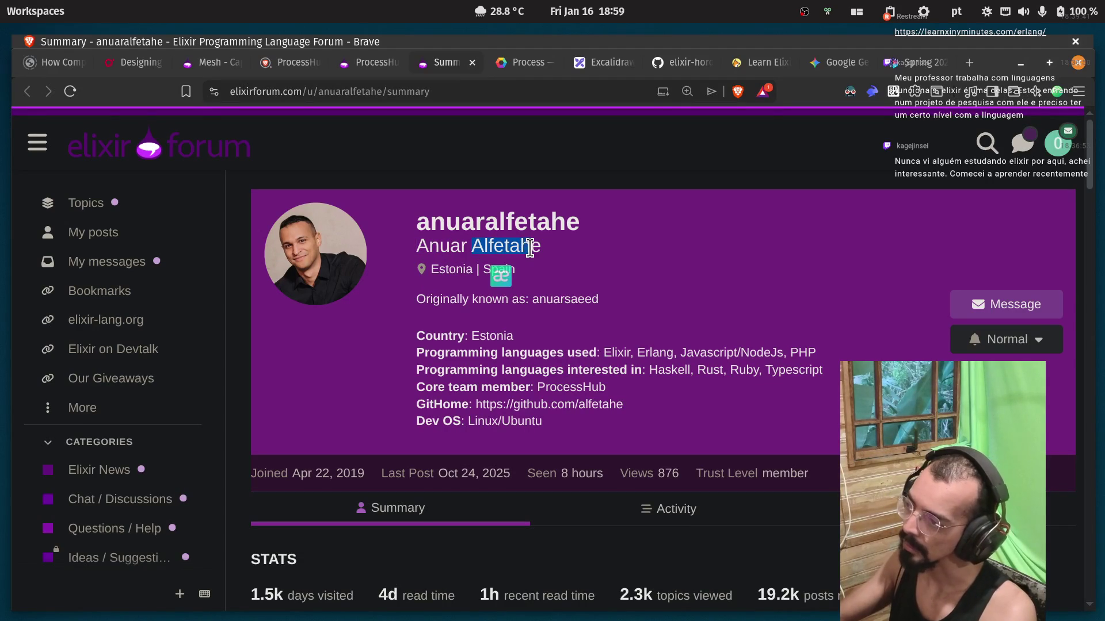
click(468, 275)
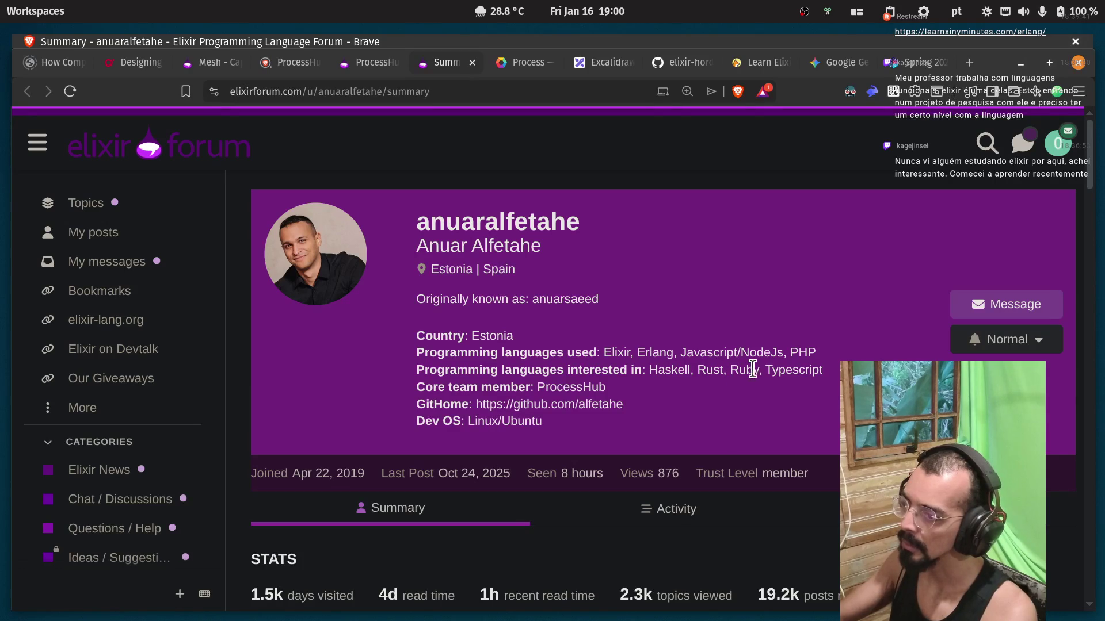
scroll(585, 355, down, 3)
scroll(585, 355, down, 3)
click(437, 456)
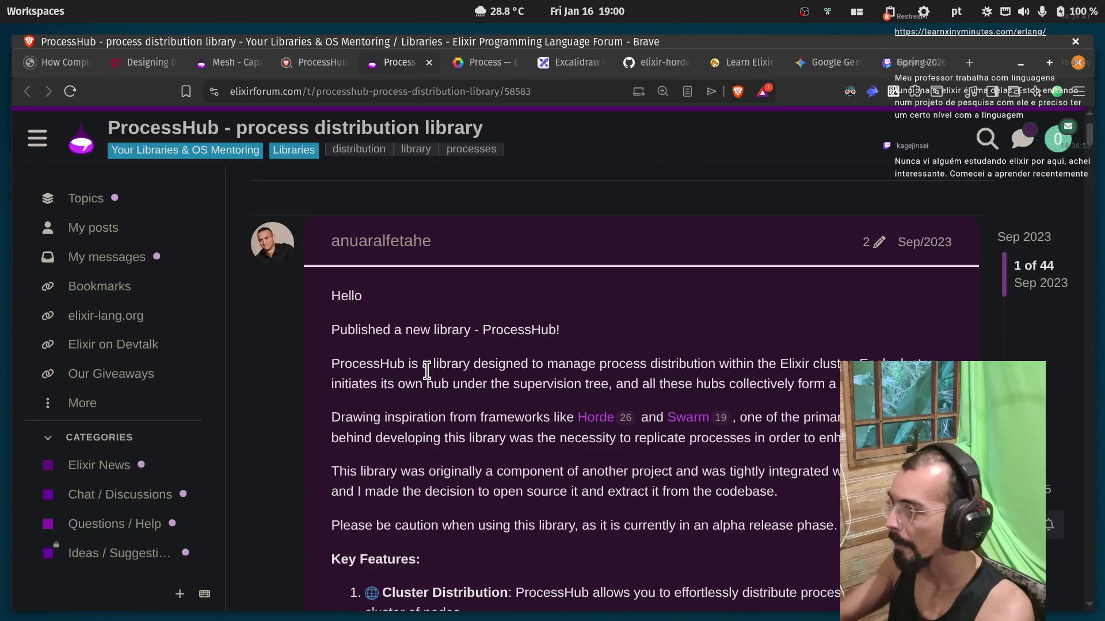
Read the ProcessHub topic's opening lines on distribution across an Elixir cluster, highlighting words.
double_click(373, 368)
click(509, 364)
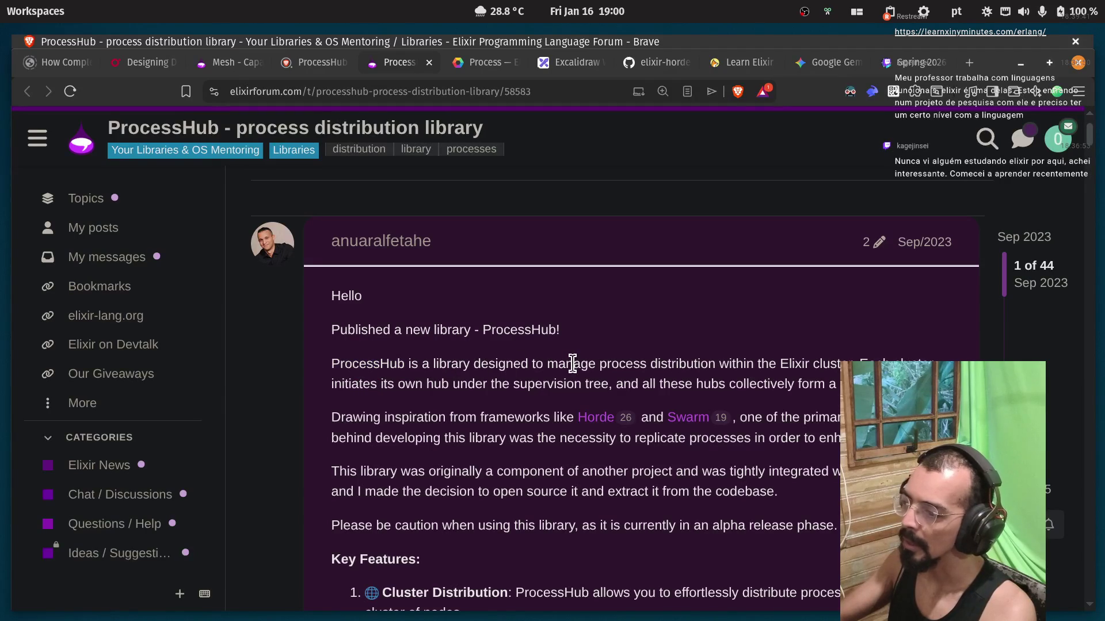
double_click(682, 364)
click(683, 390)
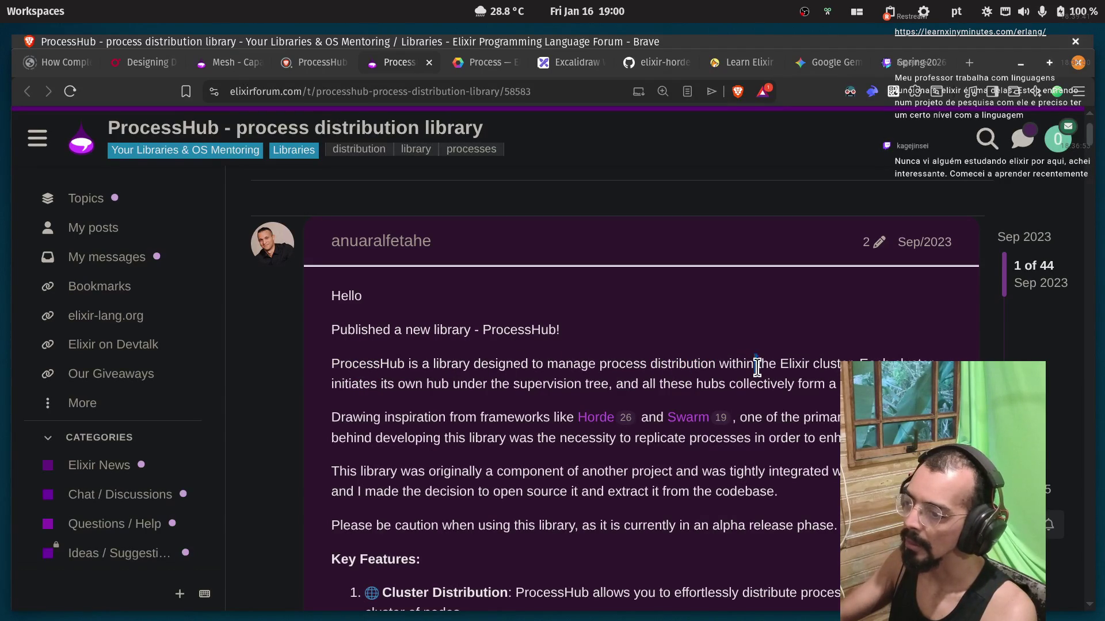
double_click(792, 365)
double_click(828, 364)
click(611, 364)
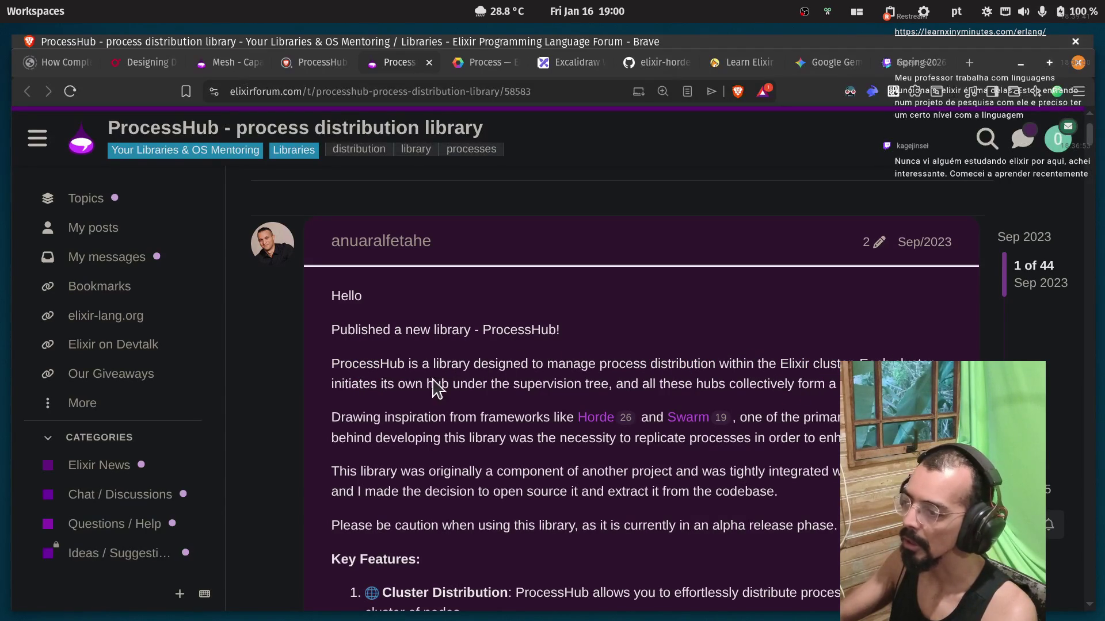
double_click(365, 384)
click(380, 386)
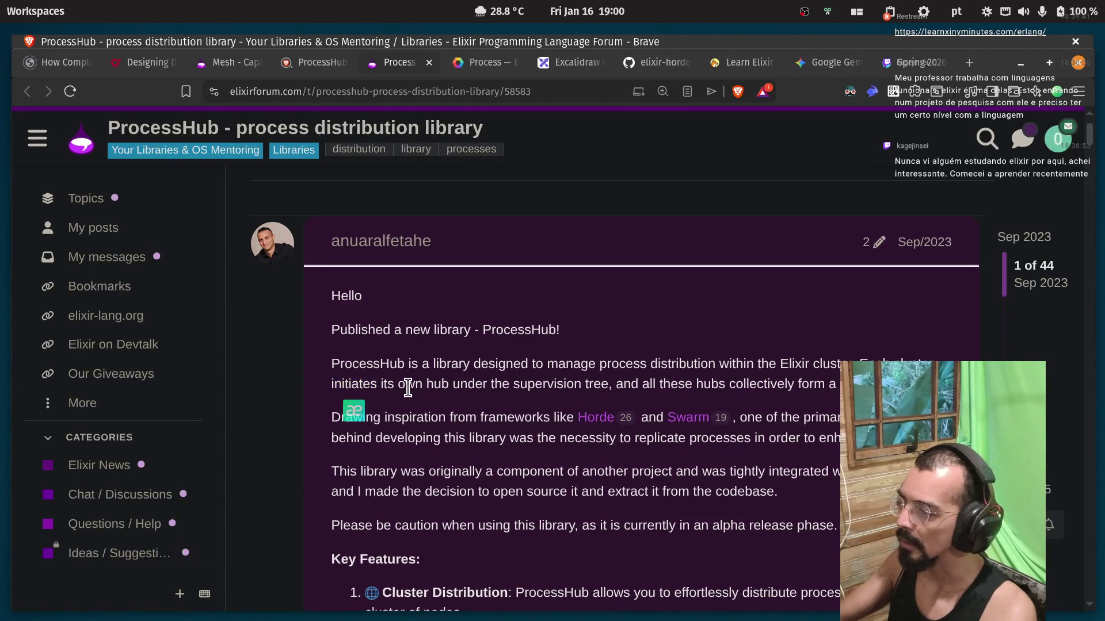
double_click(437, 384)
click(467, 384)
Continue reading how each hub runs under supervision and how these hubs form a cluster.
double_click(468, 384)
click(557, 384)
double_click(558, 384)
click(572, 383)
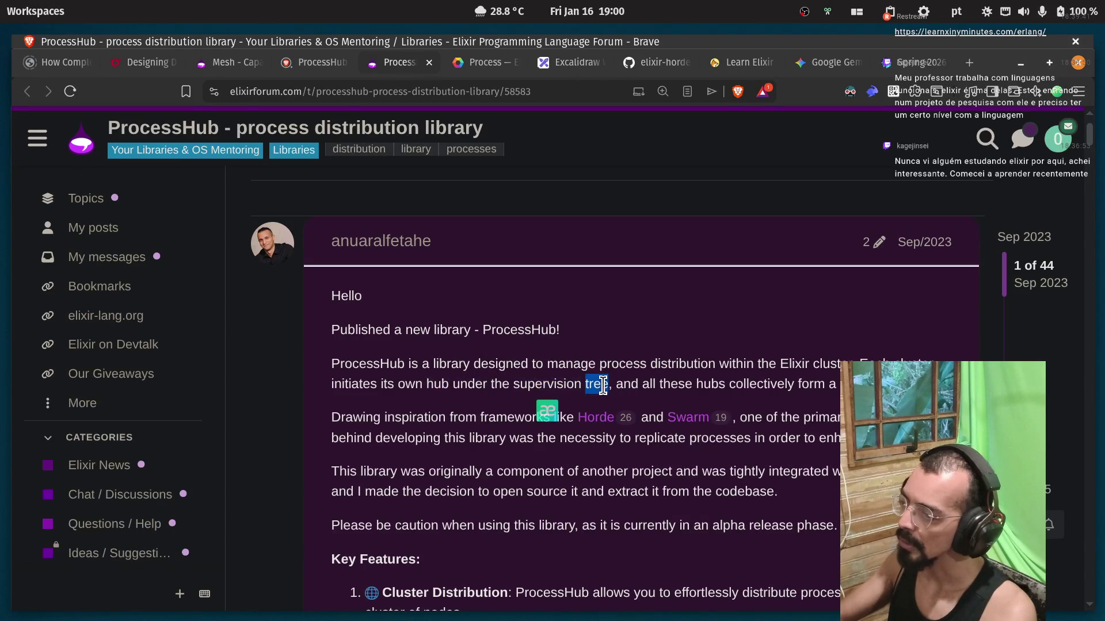
double_click(645, 384)
click(659, 384)
double_click(678, 384)
double_click(707, 384)
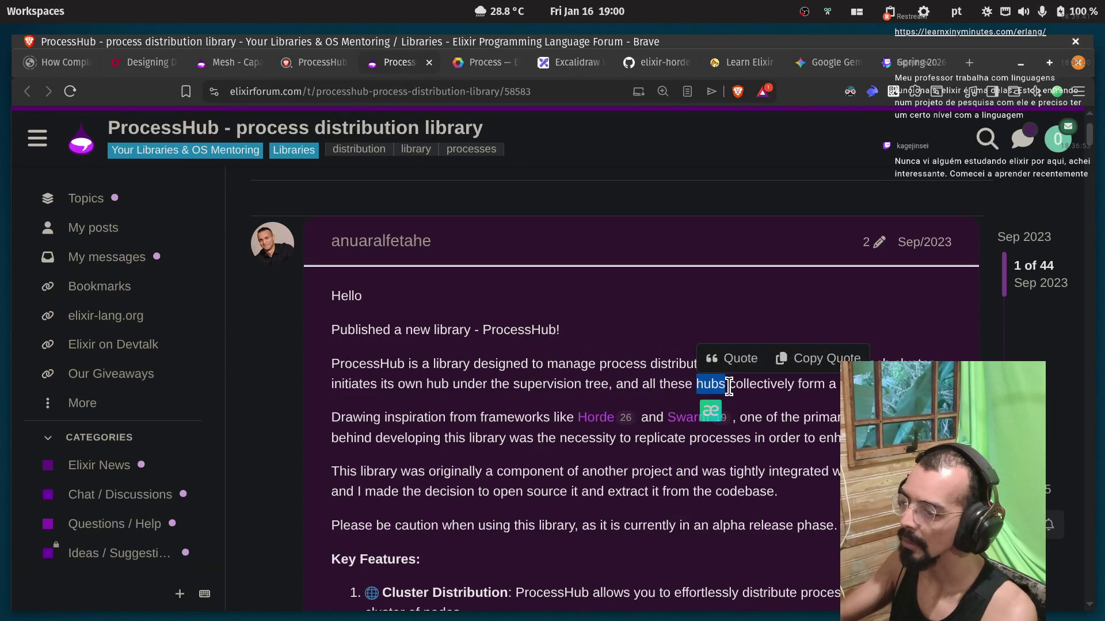
click(732, 386)
double_click(809, 384)
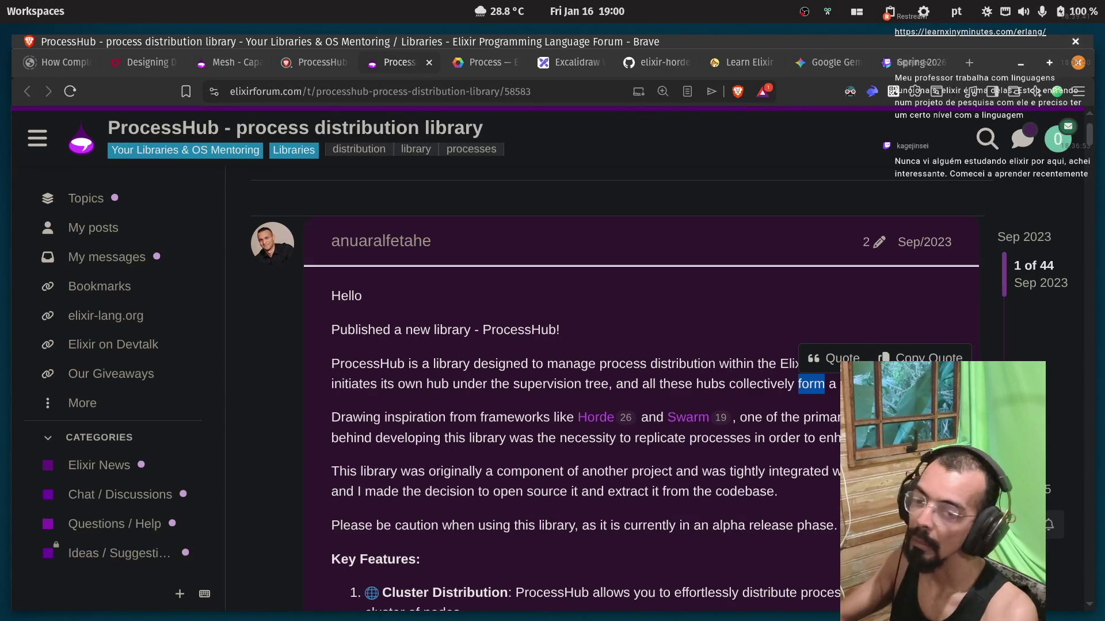
key(Escape)
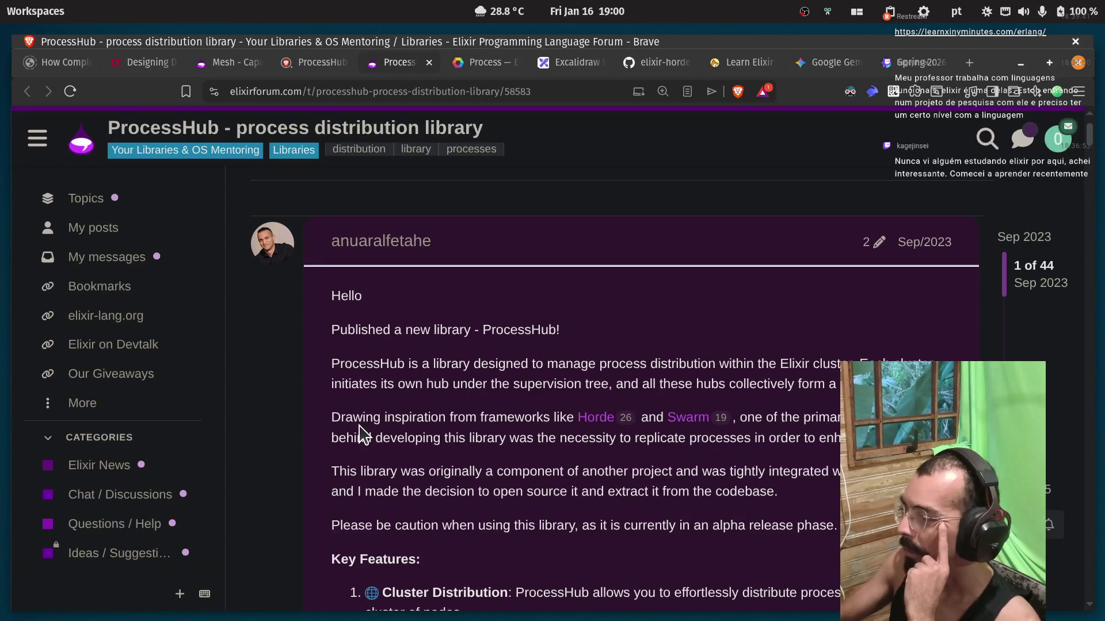
Read the paragraph on frameworks, the necessity to replicate processes, and what was originally integrated.
double_click(486, 423)
click(514, 438)
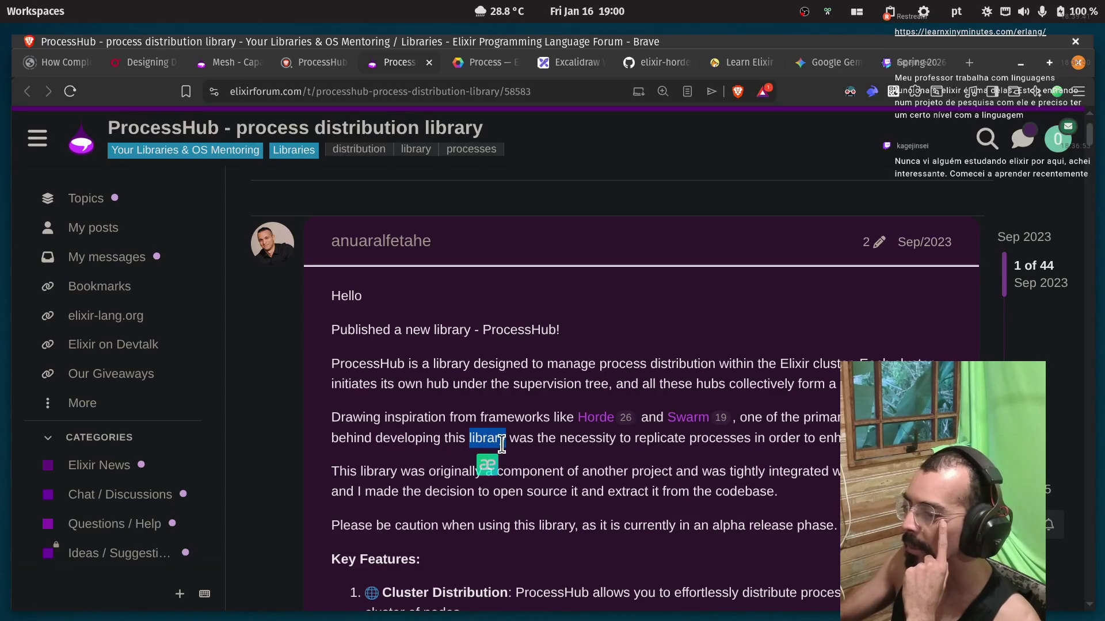
double_click(604, 440)
double_click(651, 438)
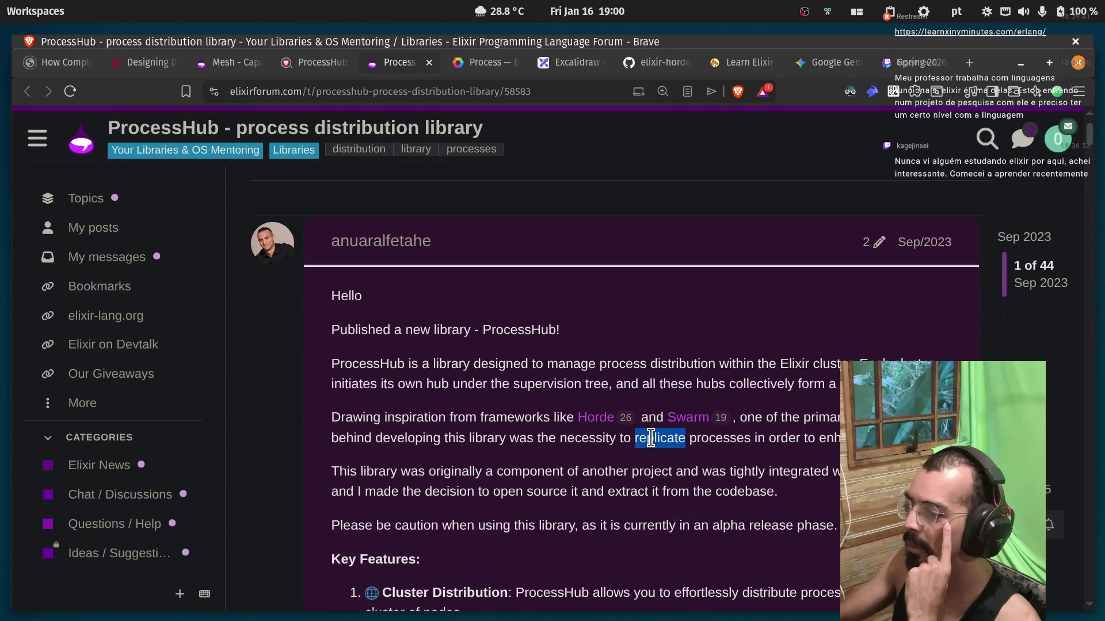
double_click(701, 439)
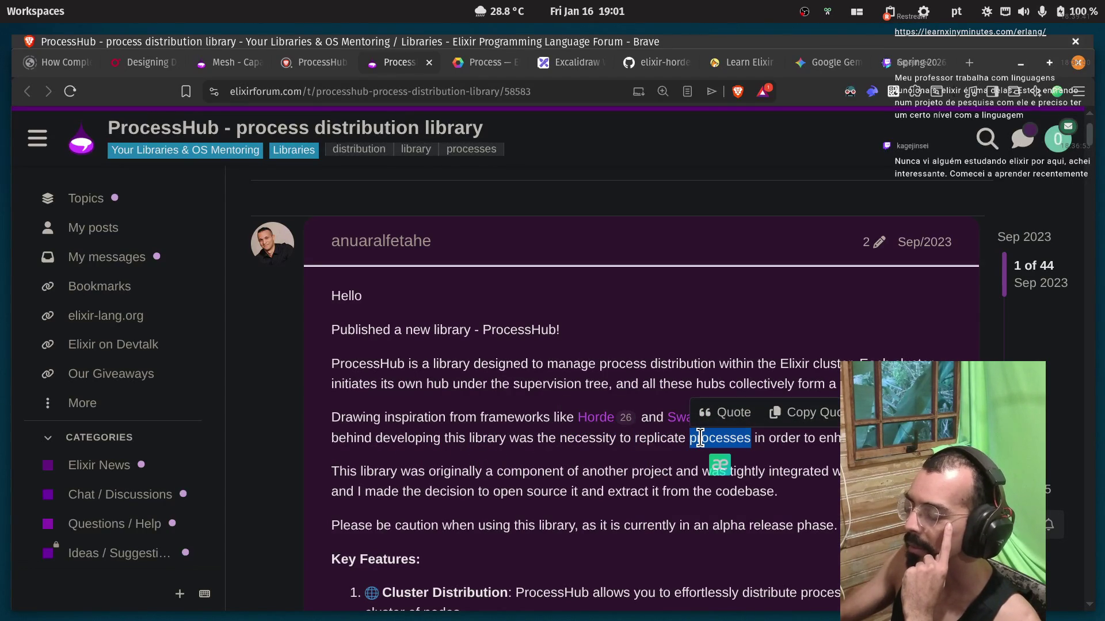
double_click(829, 439)
click(835, 469)
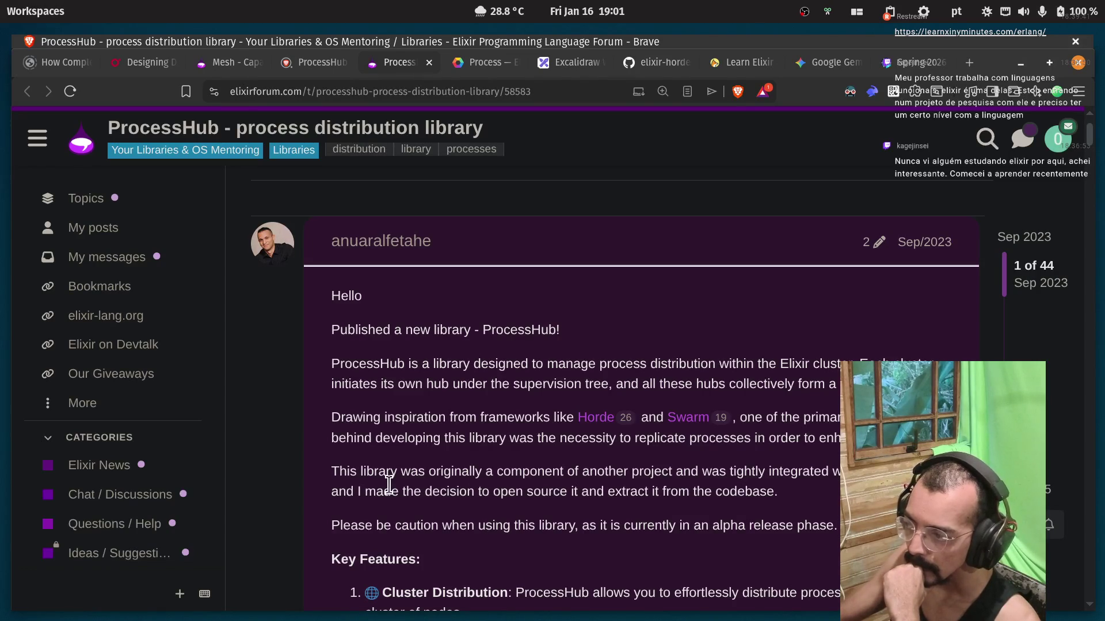
drag(434, 477, 567, 470)
click(581, 471)
drag(728, 472, 831, 473)
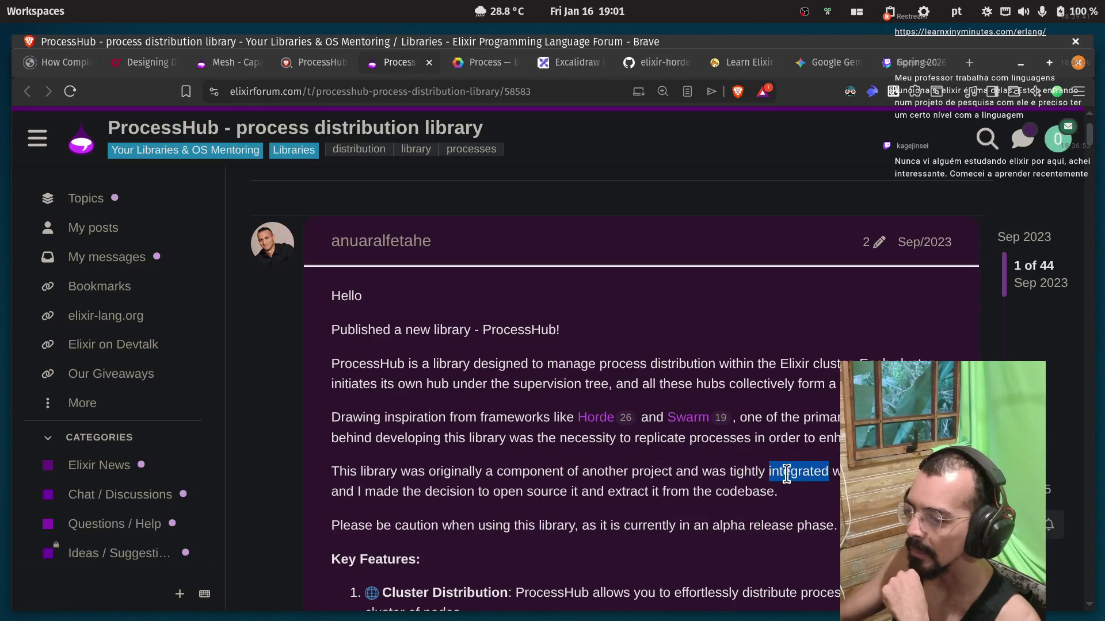
click(397, 492)
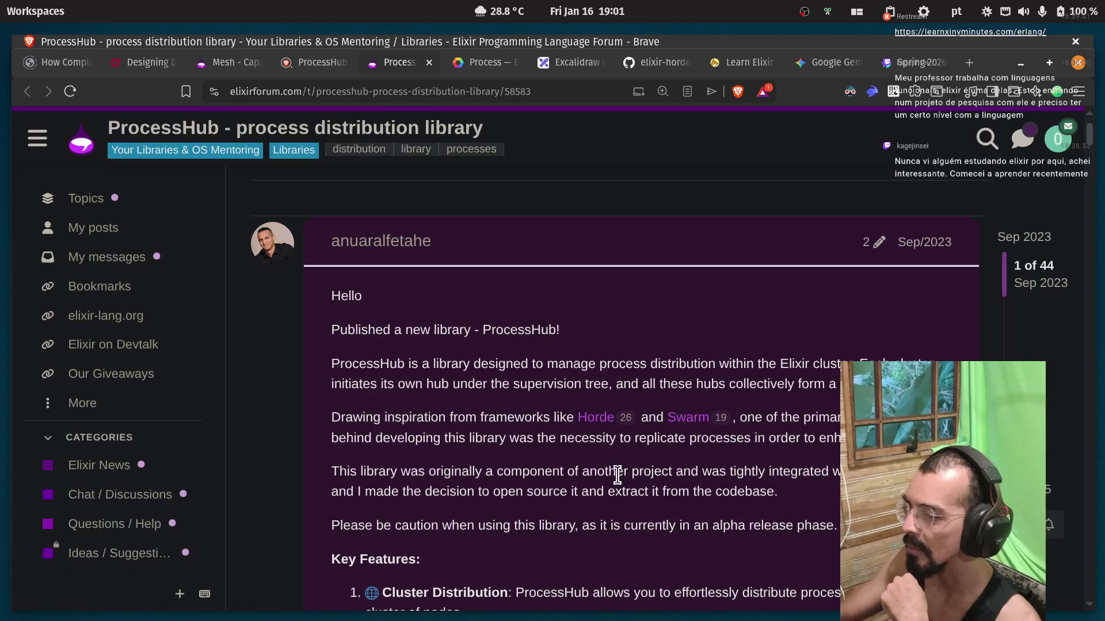
Scroll down to the Key Features list and copy the word ProcessHub.
scroll(665, 443, down, 3)
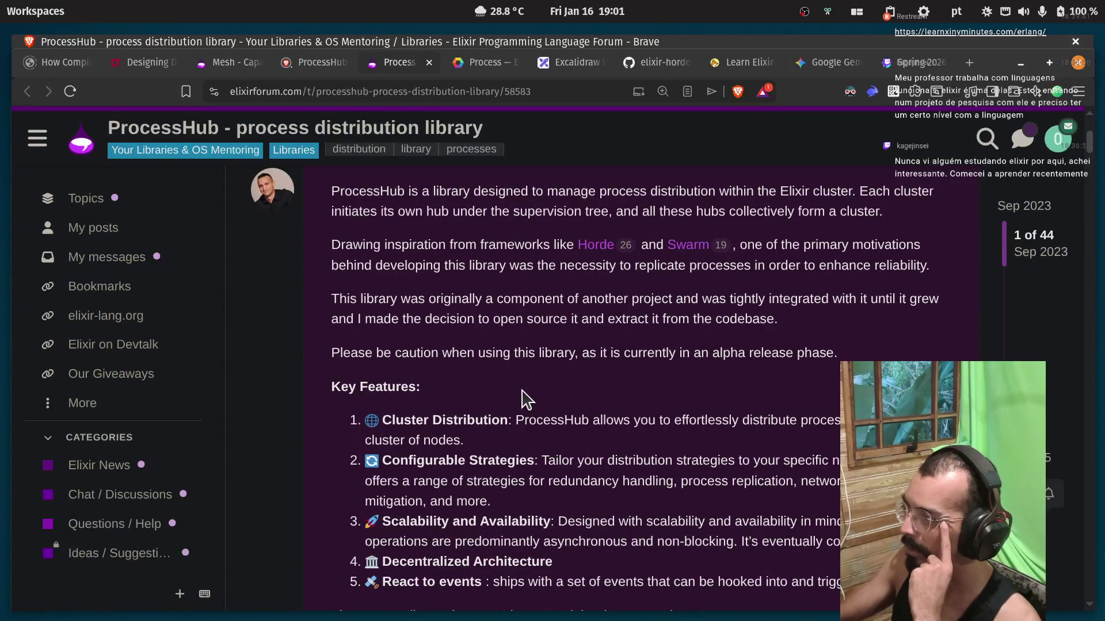
scroll(368, 334, down, 2)
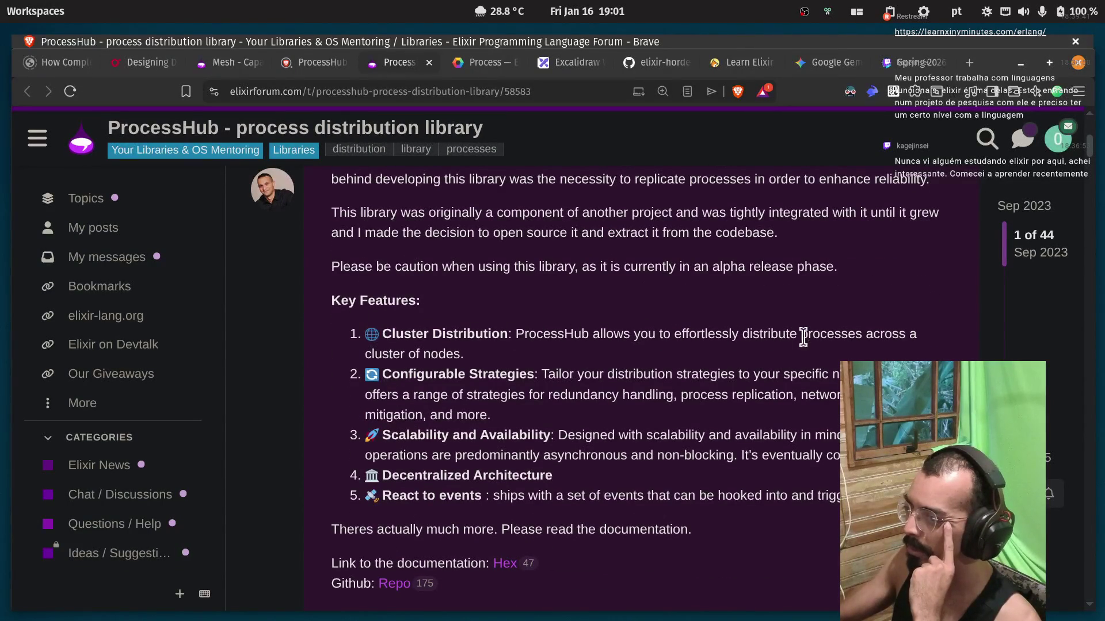
double_click(556, 335)
right_click(569, 338)
click(597, 350)
From a new tab, go to youtube.com and search for 'ProcessHub elixir conf'.
click(968, 62)
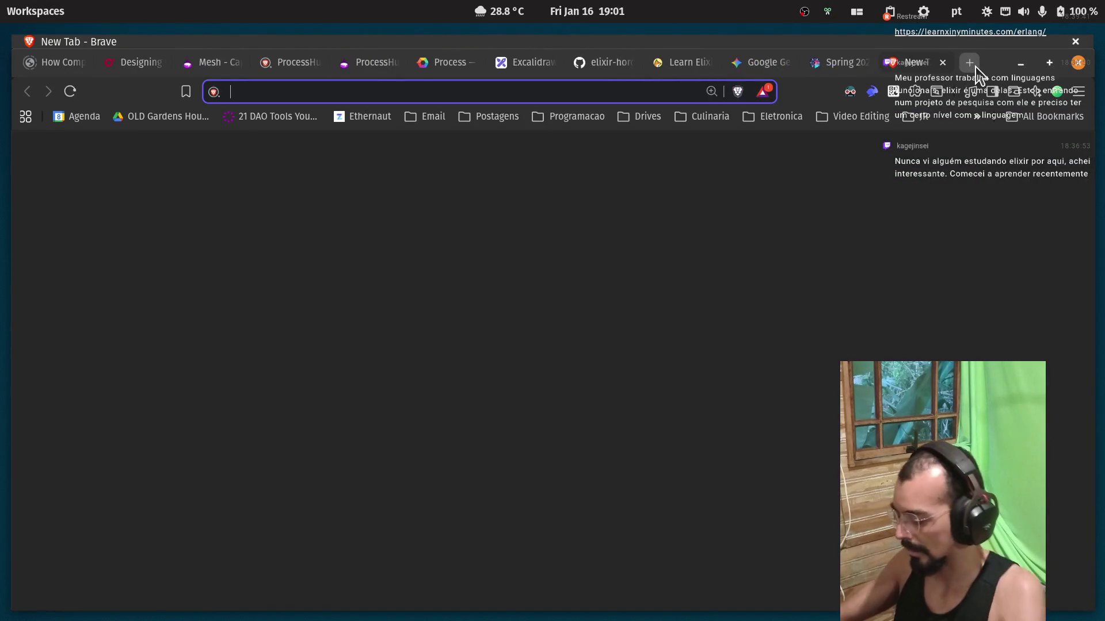
text(you)
click(549, 122)
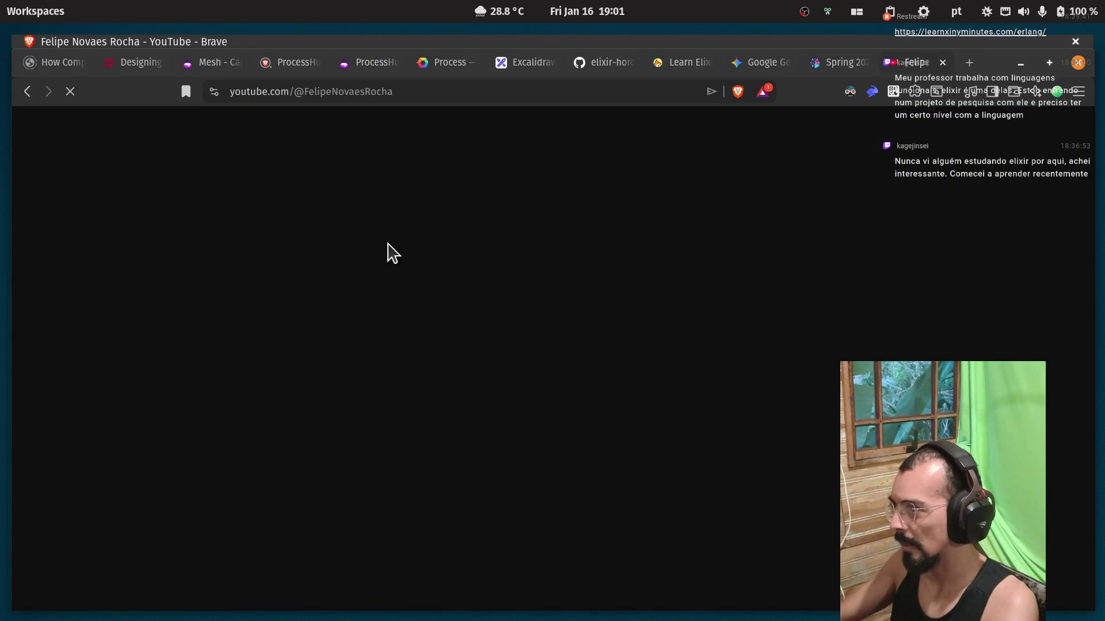
click(387, 127)
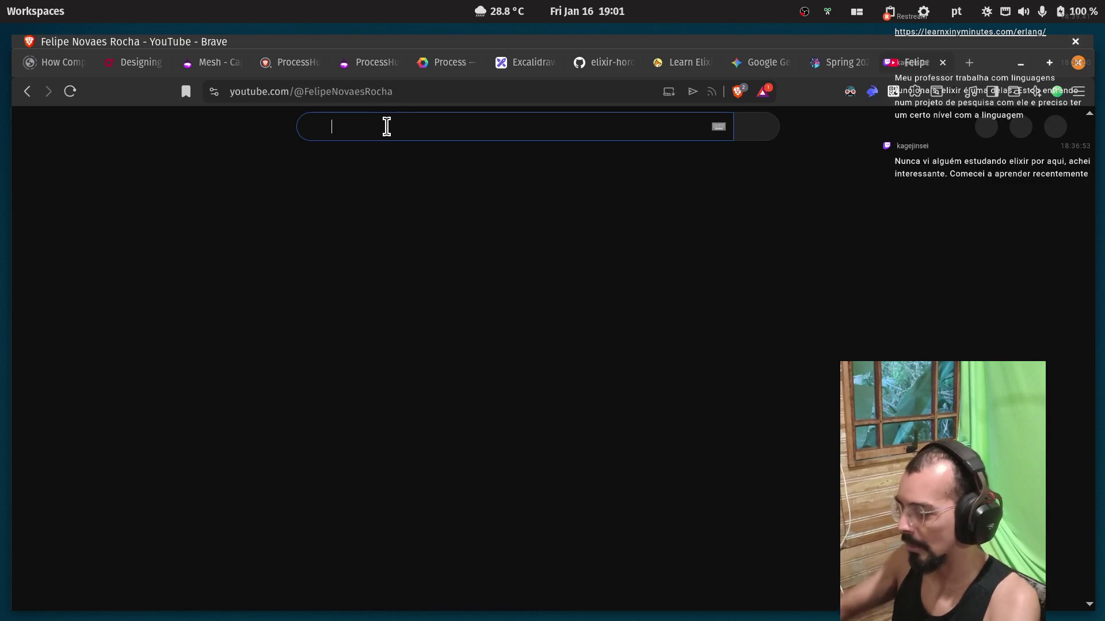
text(ProcessHub elixir conf)
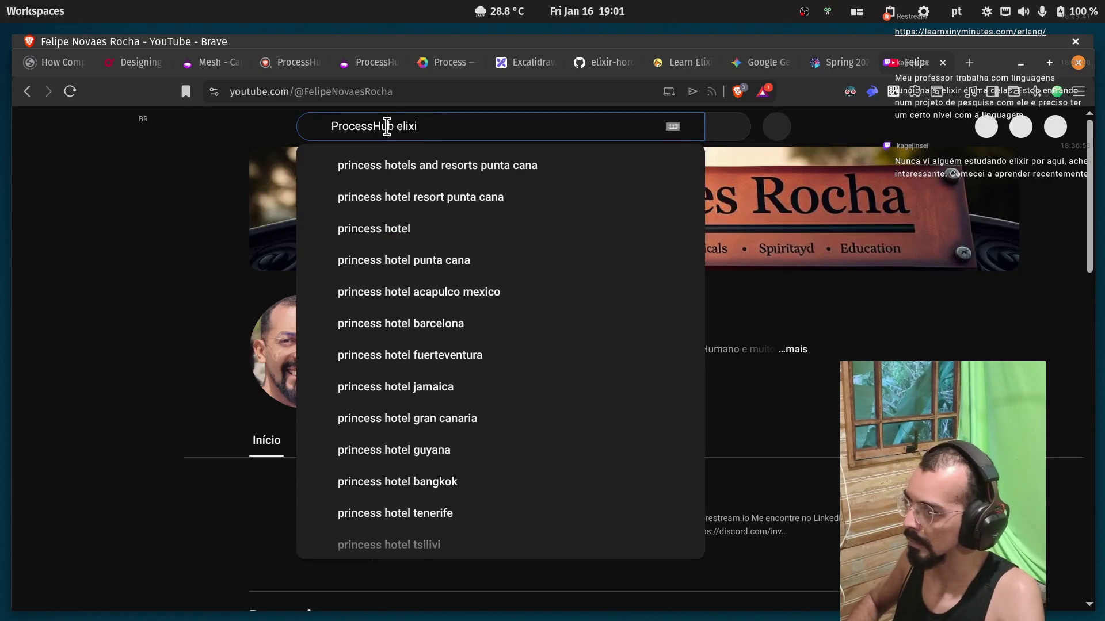
key(Return)
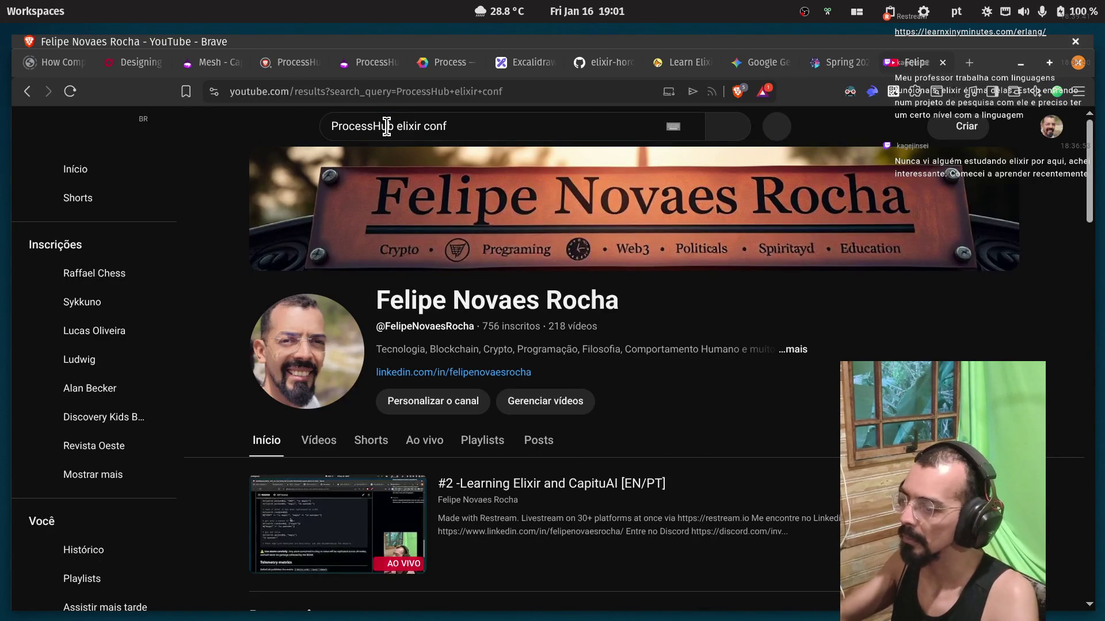
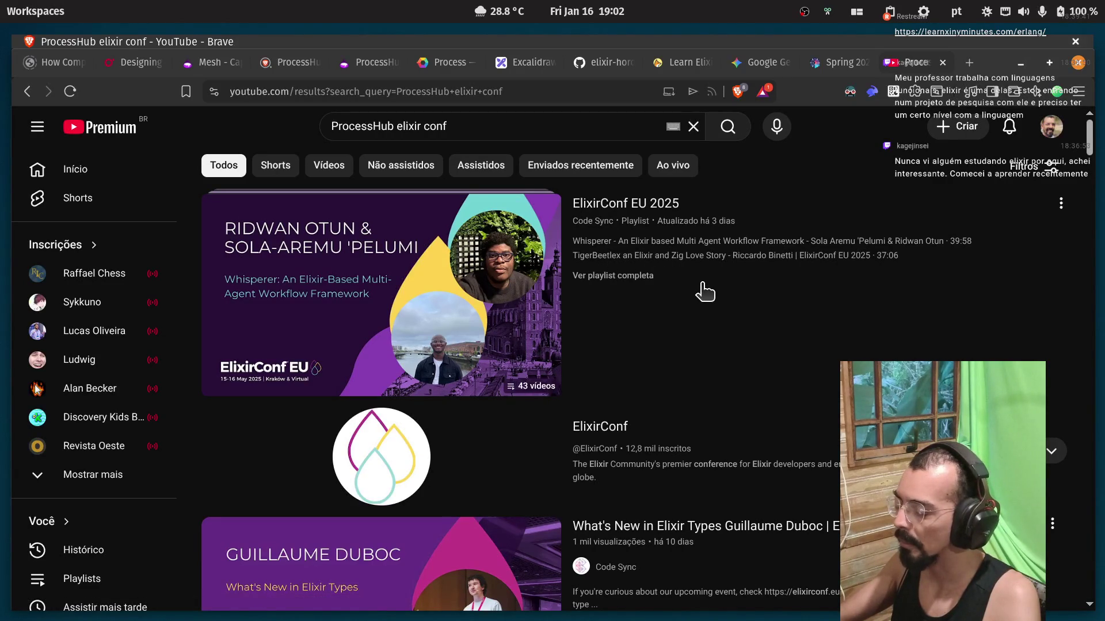
Open the TigerBeetlex ElixirConf EU 2025 talk in a background tab.
scroll(705, 290, down, 3)
scroll(706, 289, up, 1)
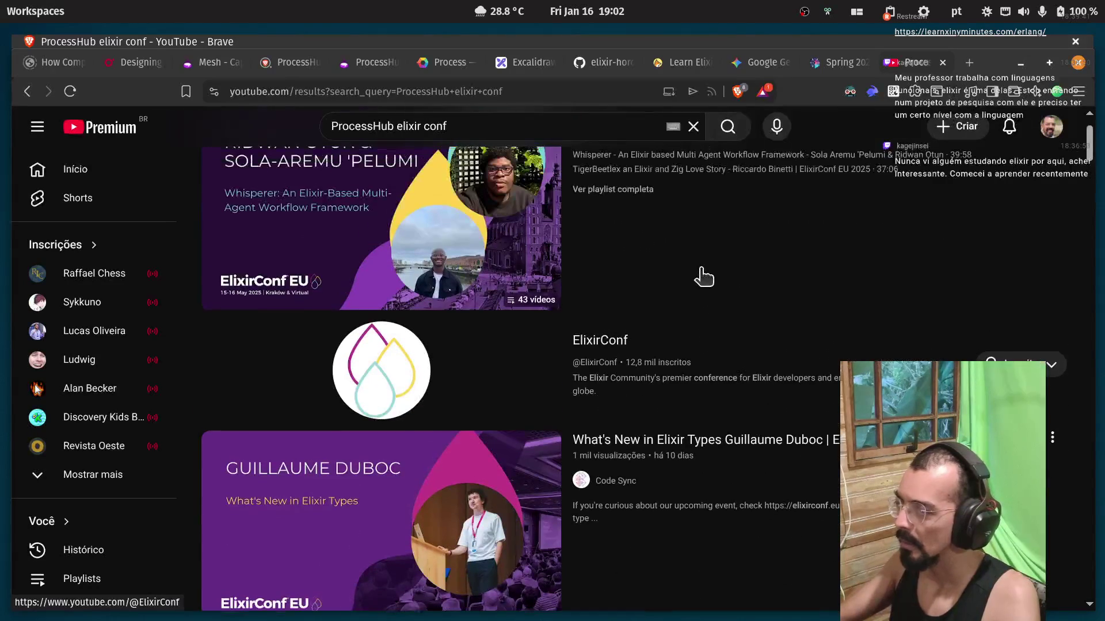
middle_click(687, 171)
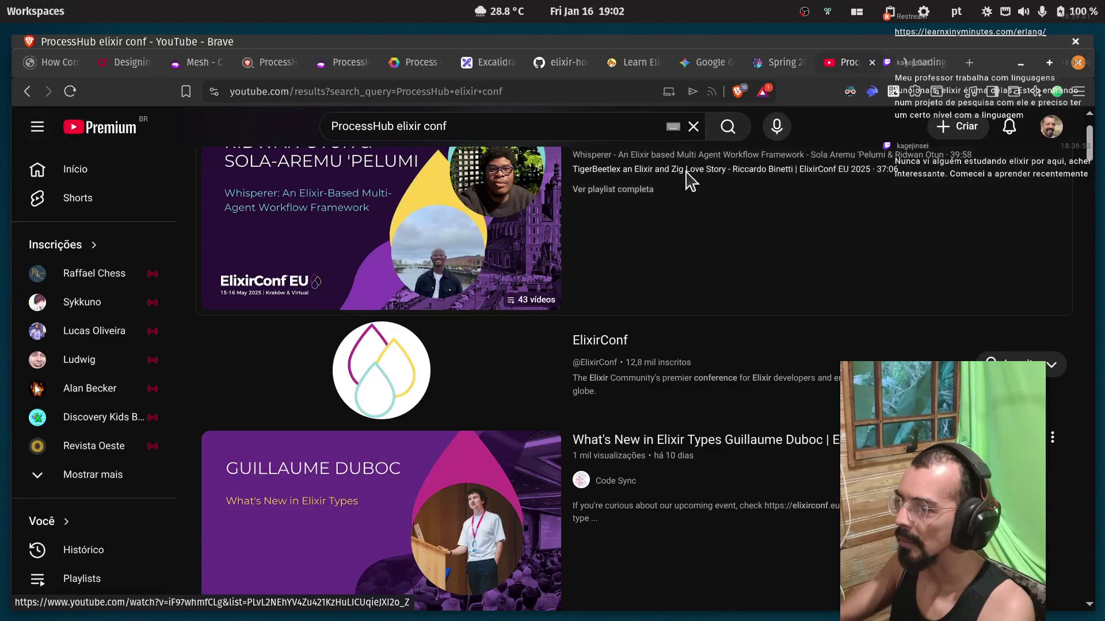
scroll(697, 230, down, 4)
mouse_move(697, 235)
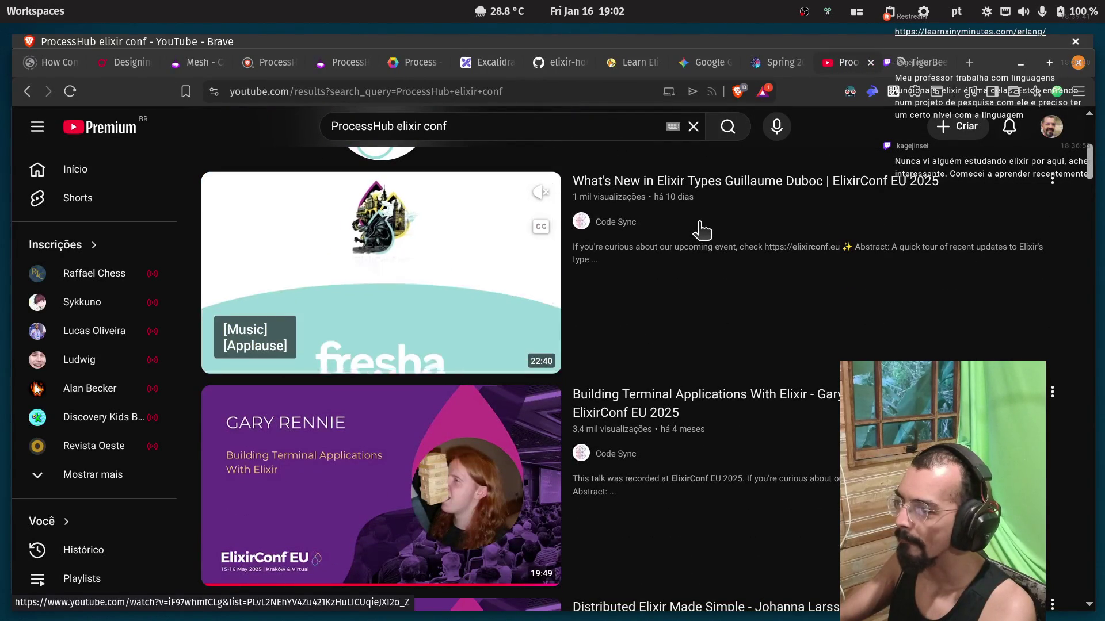
scroll(701, 230, down, 4)
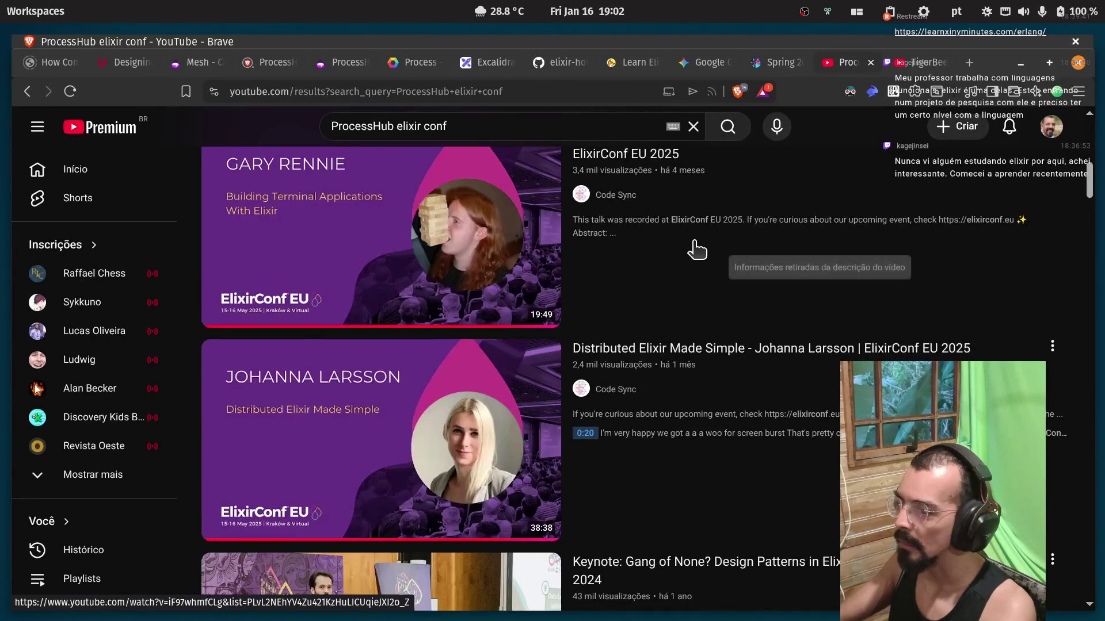
scroll(695, 248, up, 8)
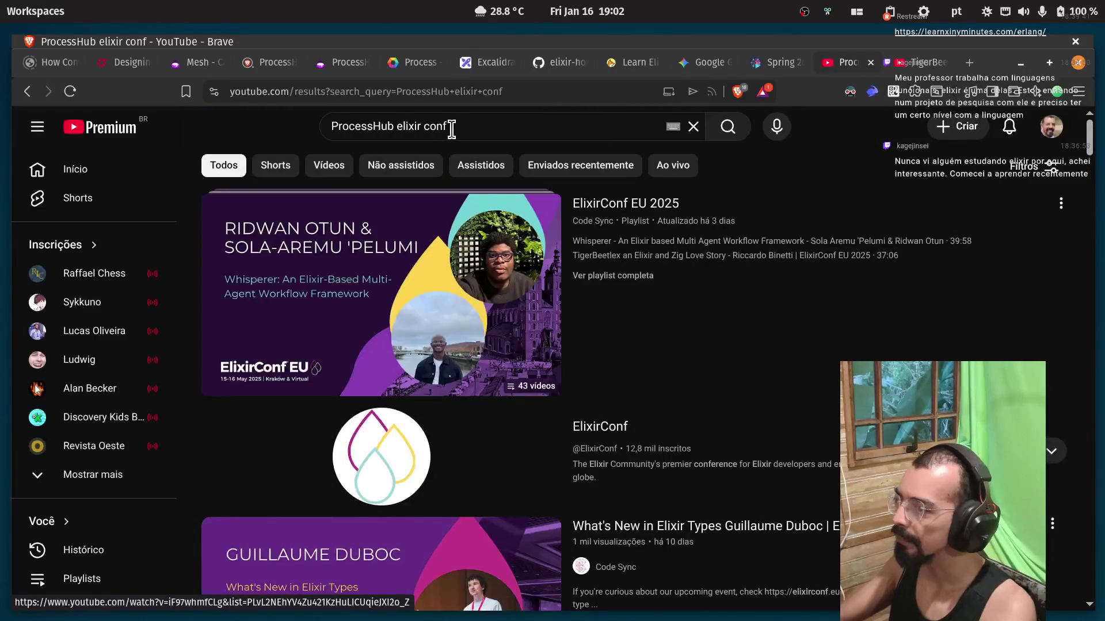
Trim the YouTube search query to 'ProcessHub elixir' and run it.
drag(447, 126, 420, 126)
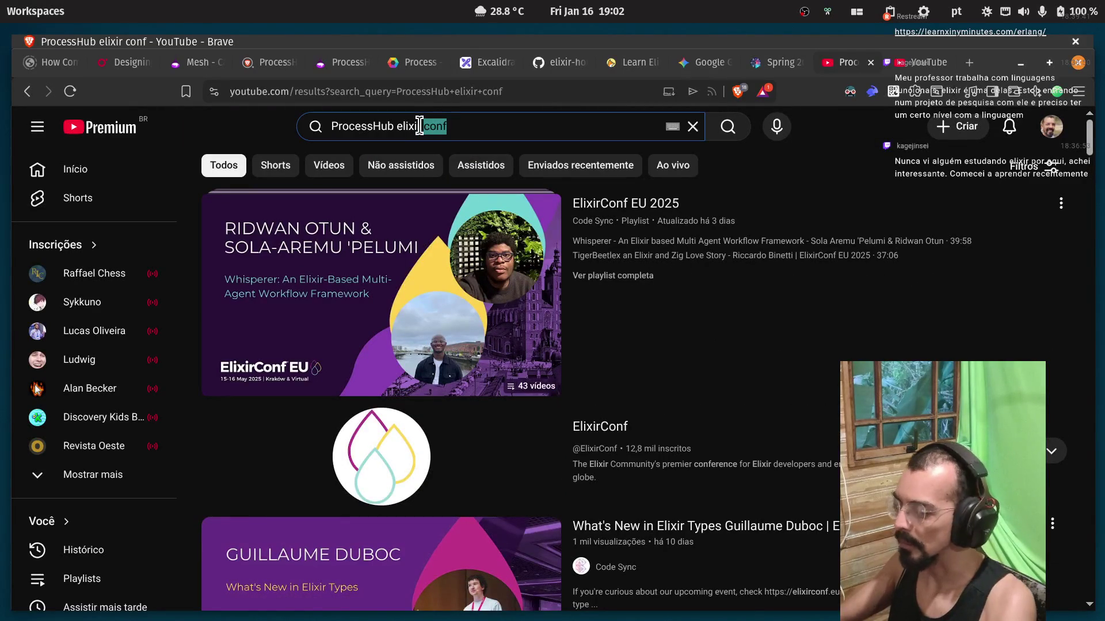
key(BackSpace)
key(Return)
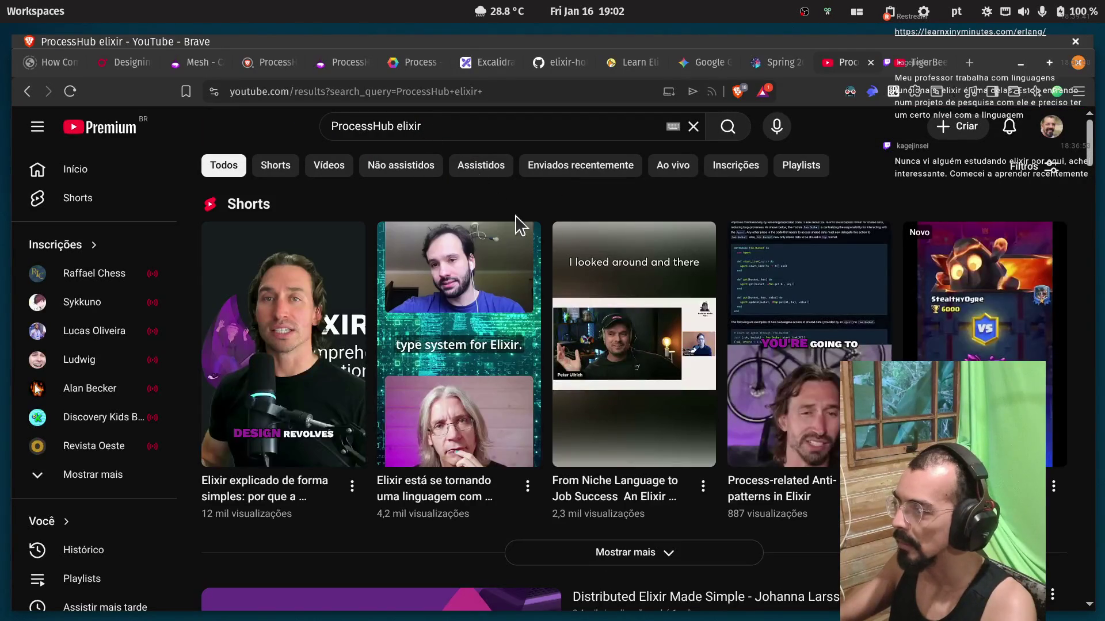
Look over the ProcessHub elixir results, then go to the TigerBeetlex talk tab.
scroll(506, 277, down, 5)
scroll(575, 288, down, 3)
scroll(610, 279, up, 5)
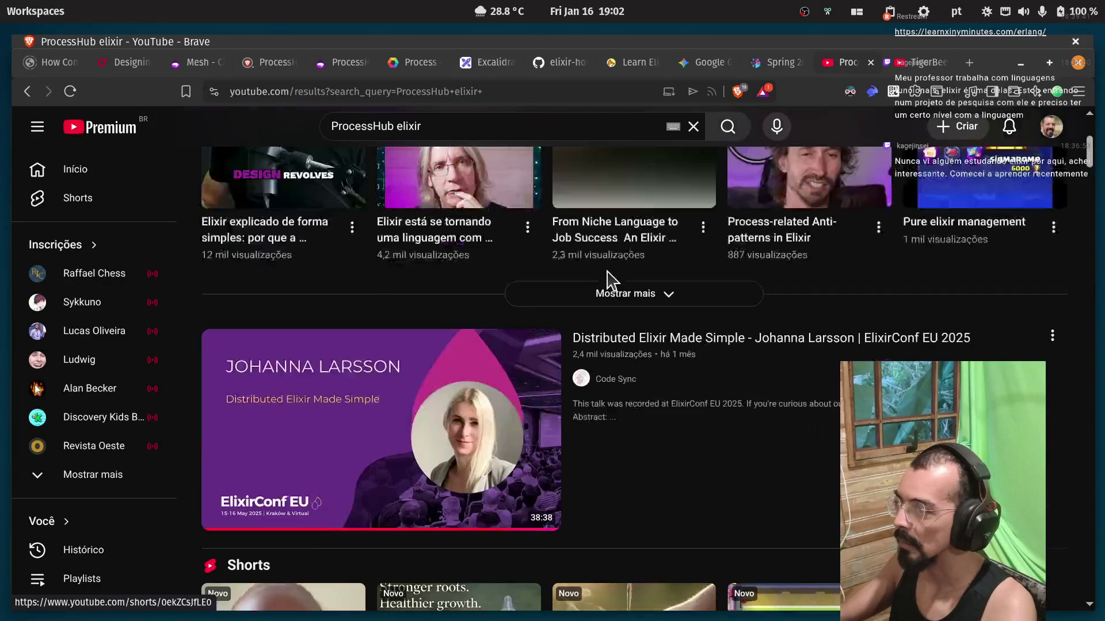
scroll(609, 279, down, 5)
scroll(238, 548, up, 5)
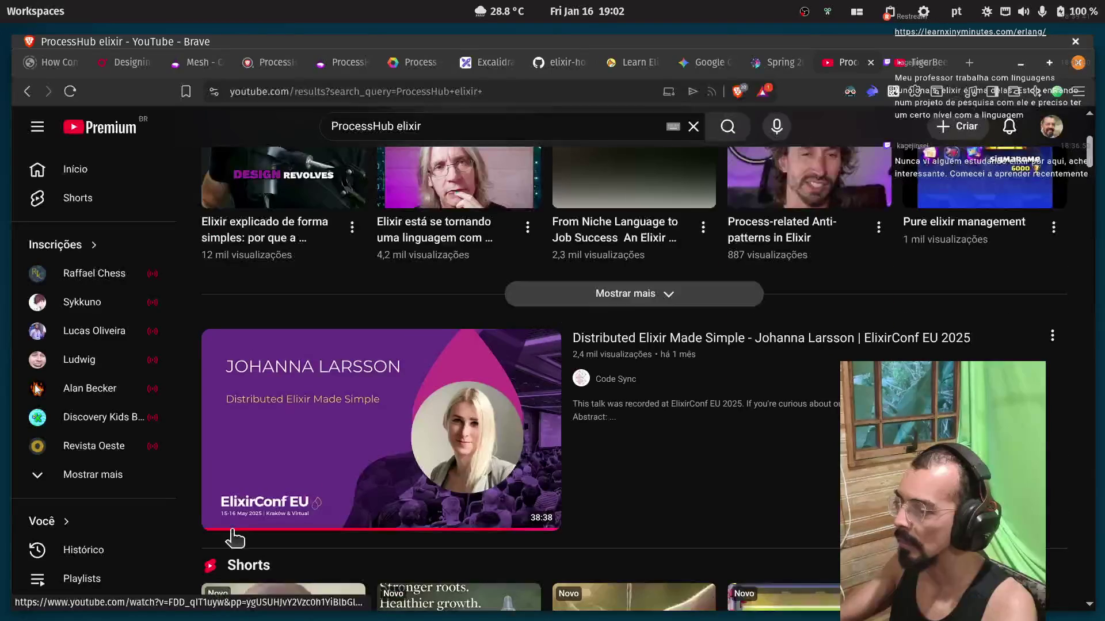
mouse_move(309, 412)
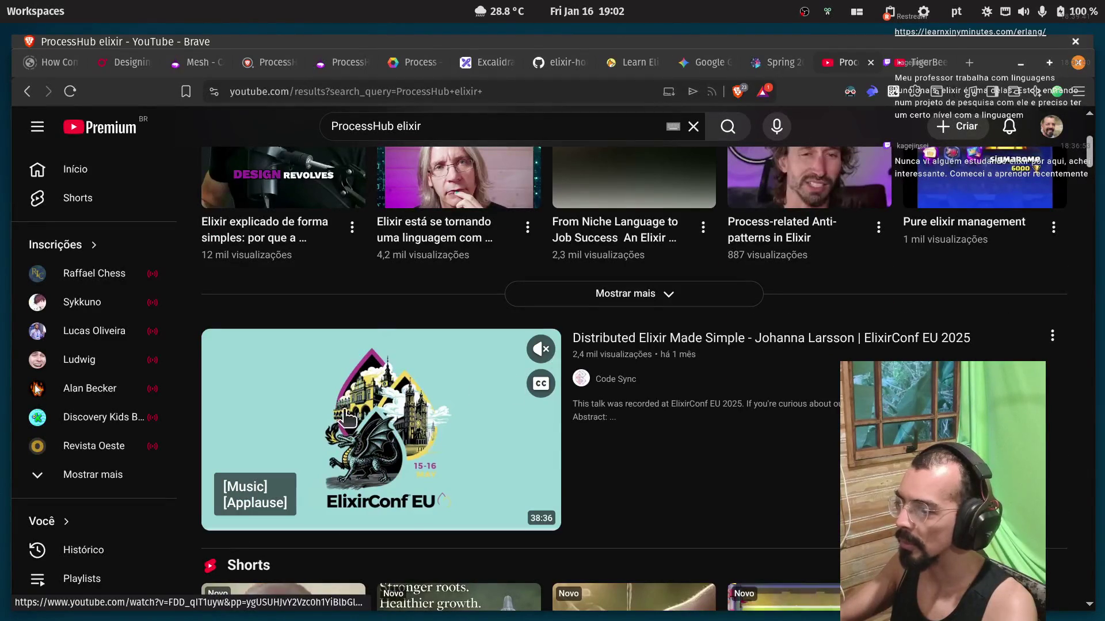
click(899, 66)
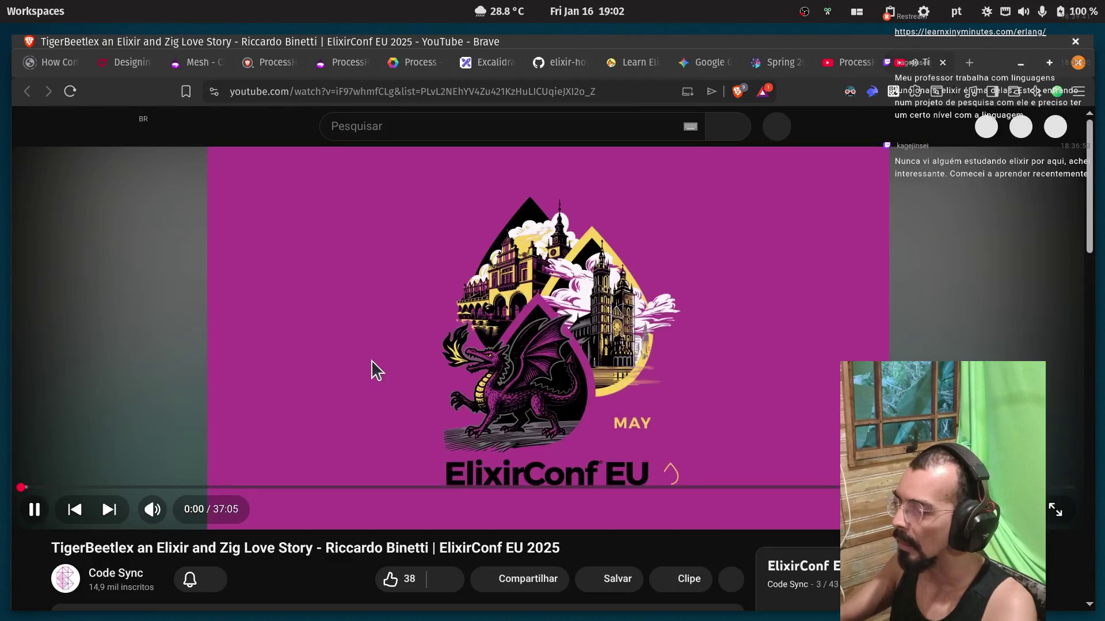
Pause the TigerBeetlex talk and expand its description to show the full abstract.
click(371, 360)
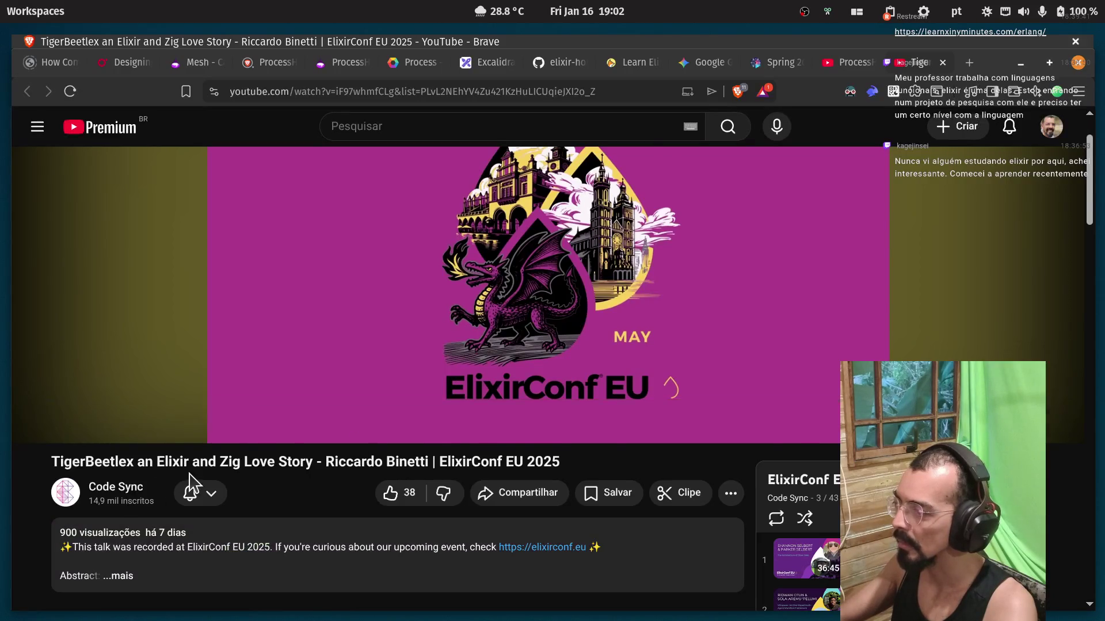
scroll(184, 460, down, 5)
click(126, 318)
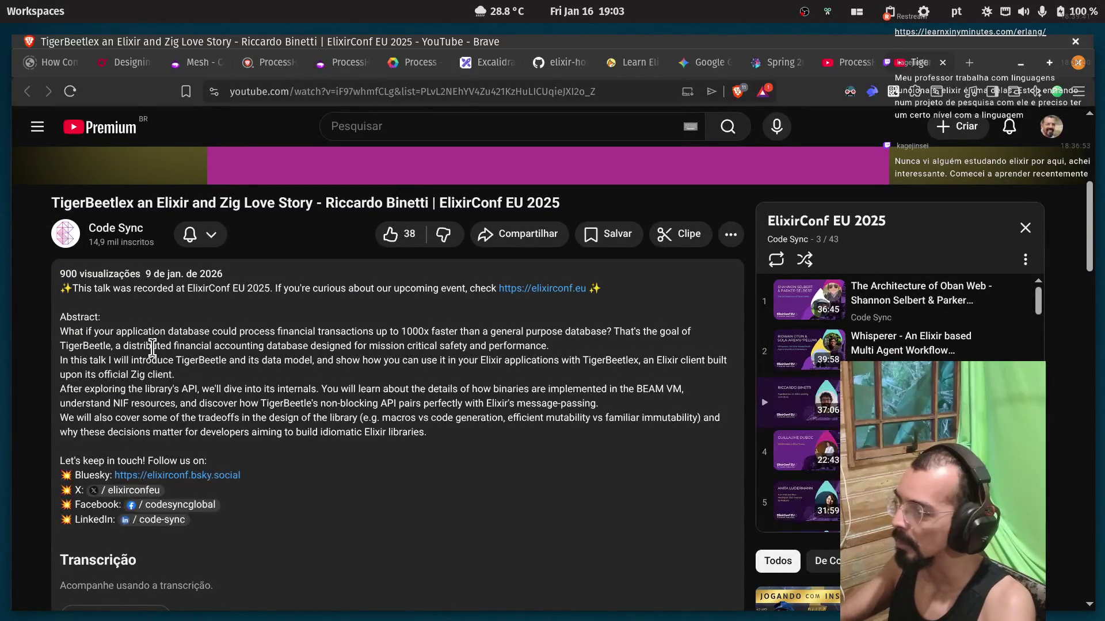
Highlight safety, performance, database, TigerBeetlex and the official Zig client phrase in the abstract.
mouse_move(340, 345)
mouse_down()
mouse_move(444, 349)
mouse_move(424, 331)
mouse_move(575, 331)
mouse_up()
double_click(449, 349)
double_click(535, 349)
double_click(587, 331)
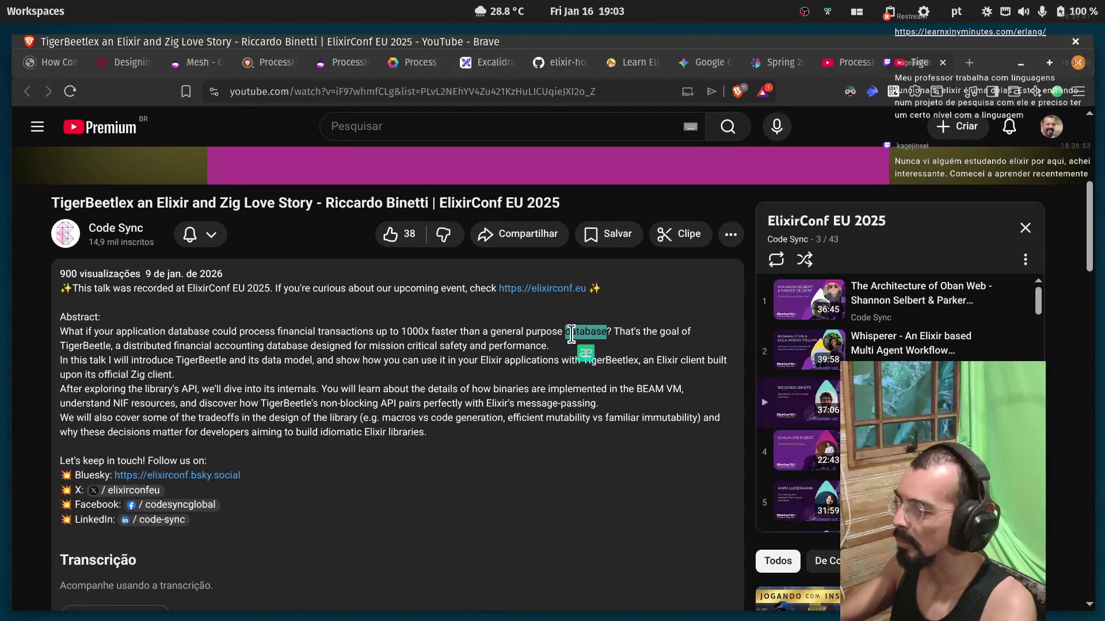
click(167, 368)
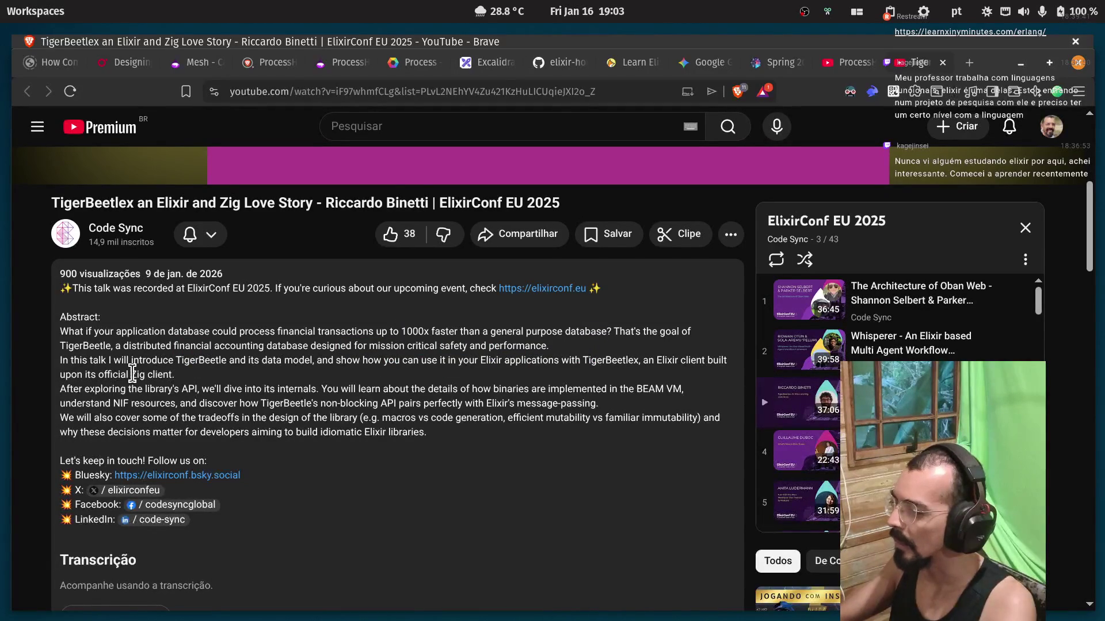
drag(250, 361, 401, 360)
click(438, 379)
click(435, 359)
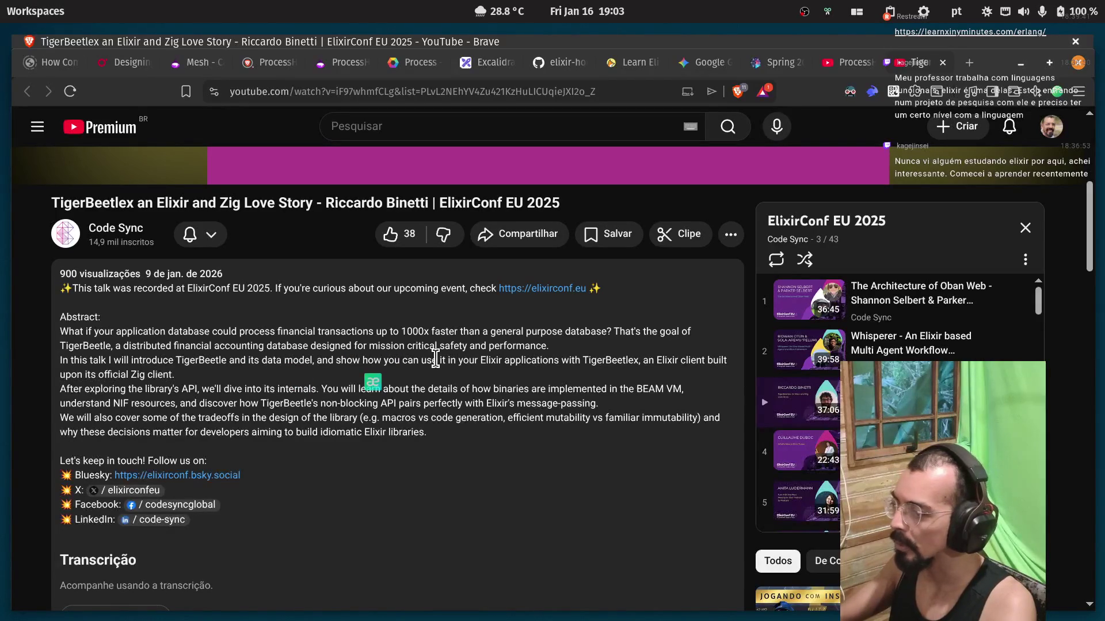
double_click(610, 360)
drag(668, 360, 698, 360)
drag(60, 374, 179, 376)
click(190, 380)
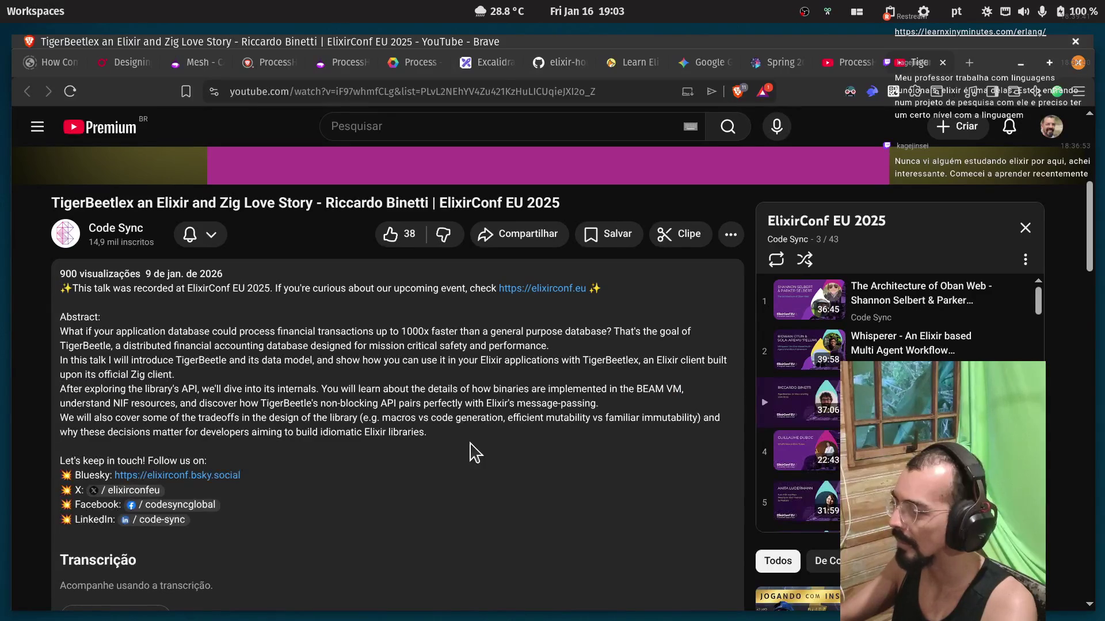
Highlight the library internals, message-passing and macros vs code generation passages of the abstract.
drag(475, 453, 86, 387)
click(332, 381)
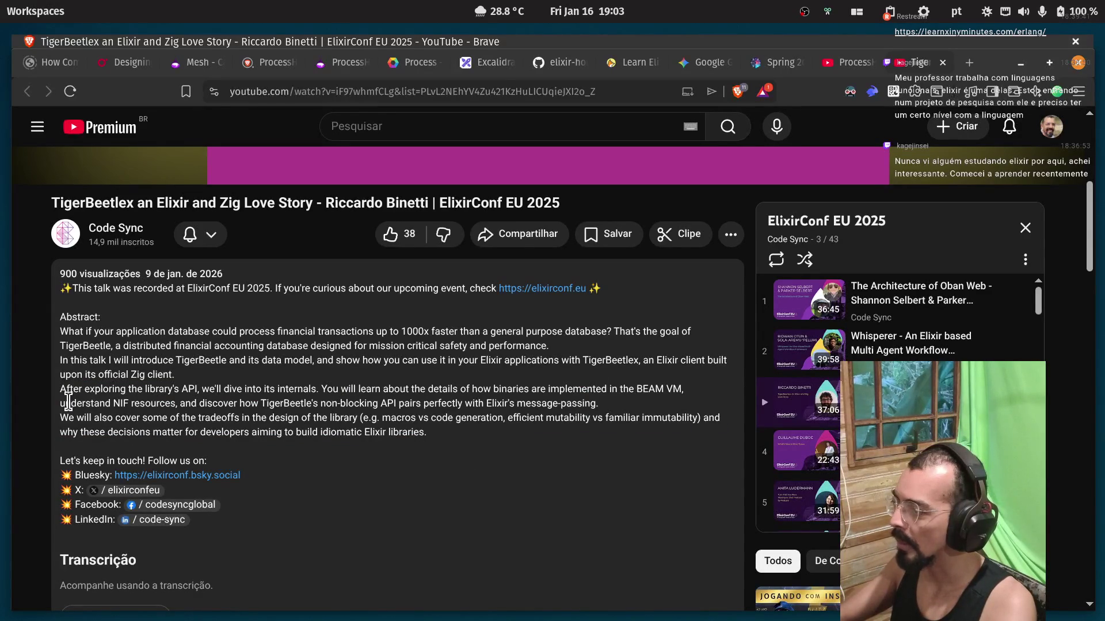
drag(79, 391, 173, 392)
click(227, 393)
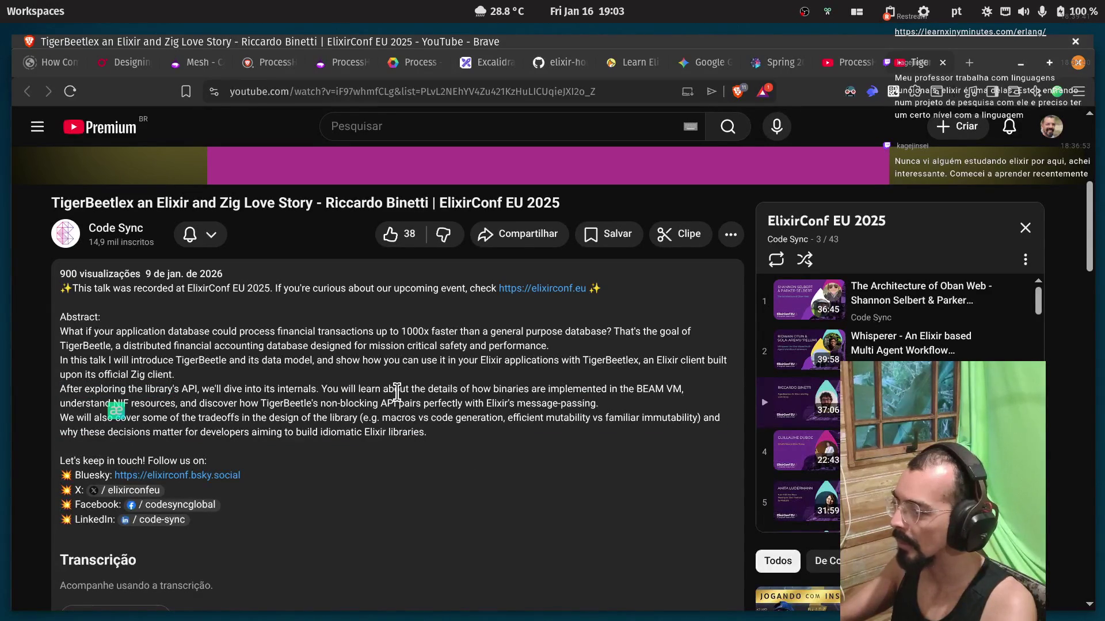
drag(500, 389, 59, 389)
click(119, 398)
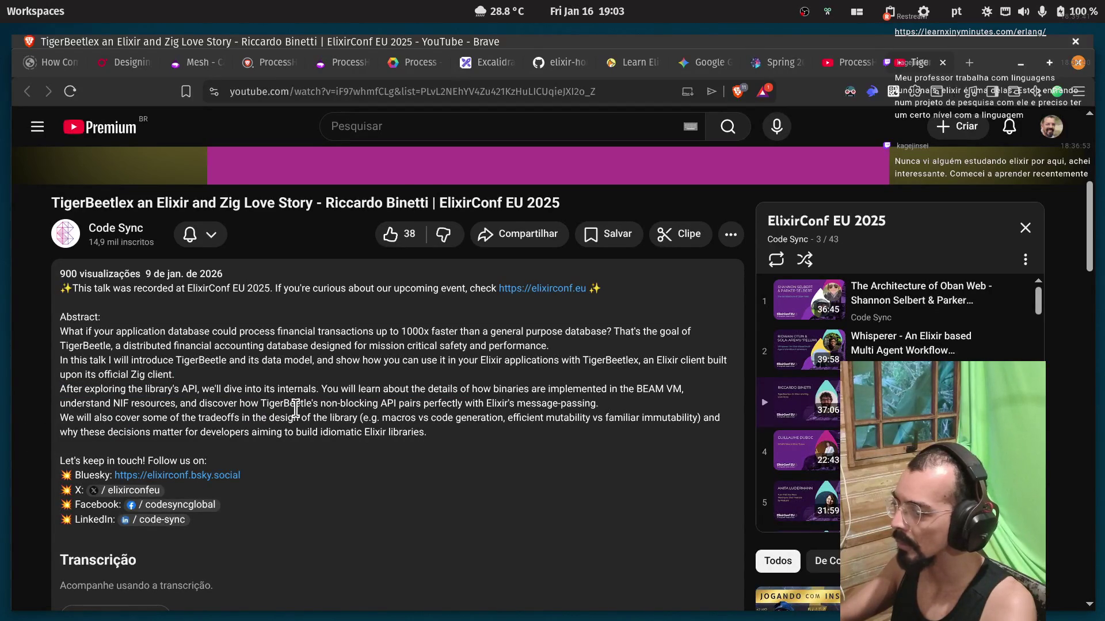
drag(321, 407, 599, 405)
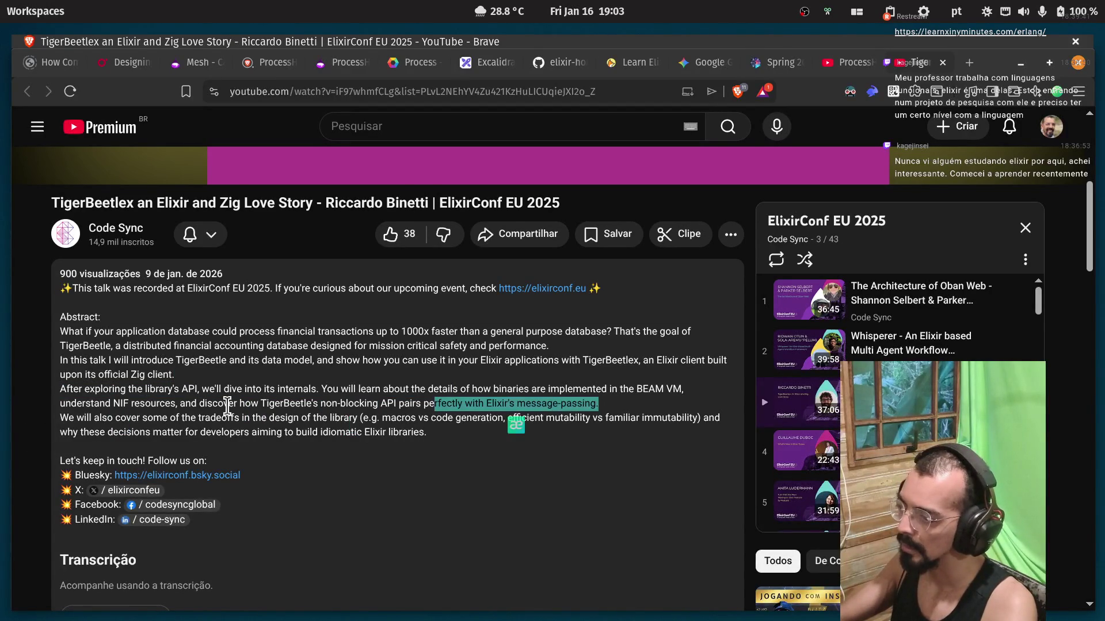
click(569, 404)
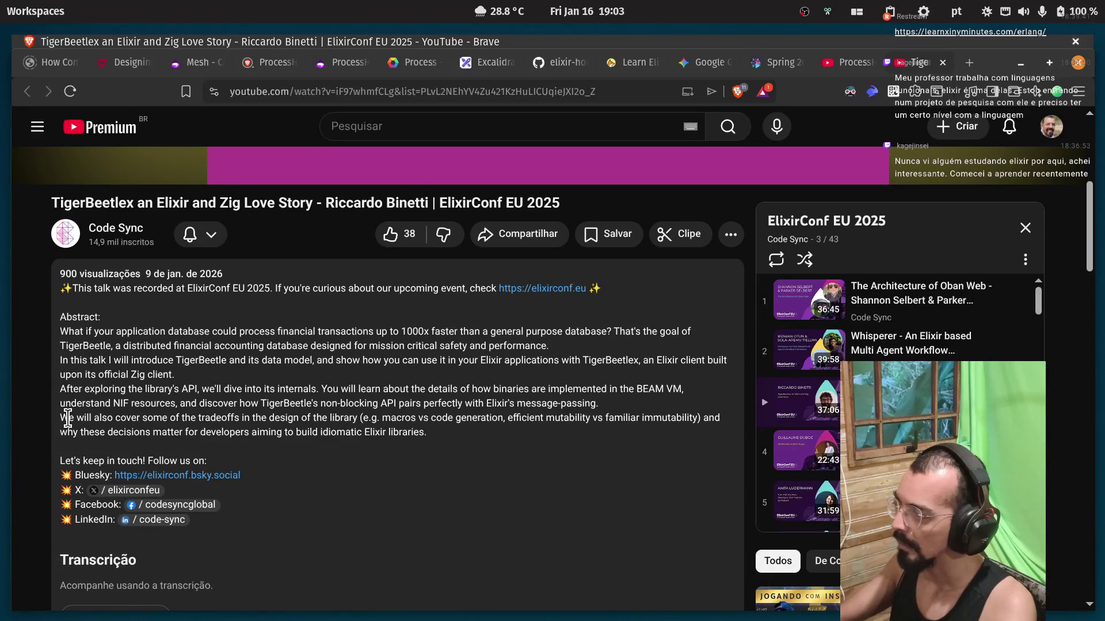
drag(67, 418, 131, 419)
click(104, 434)
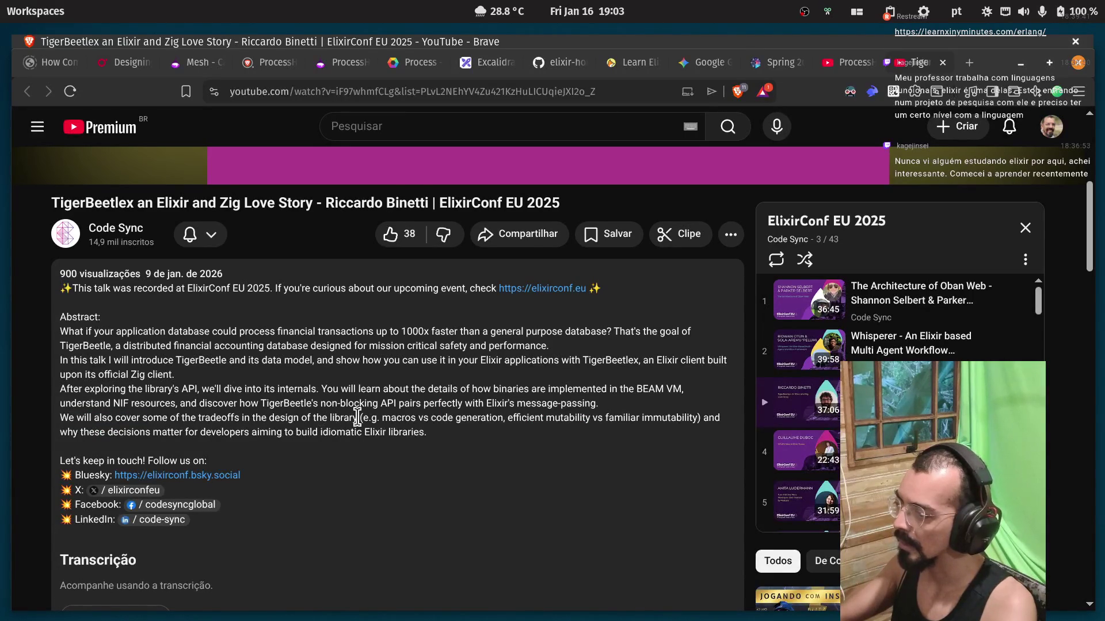
drag(397, 418, 575, 417)
click(576, 413)
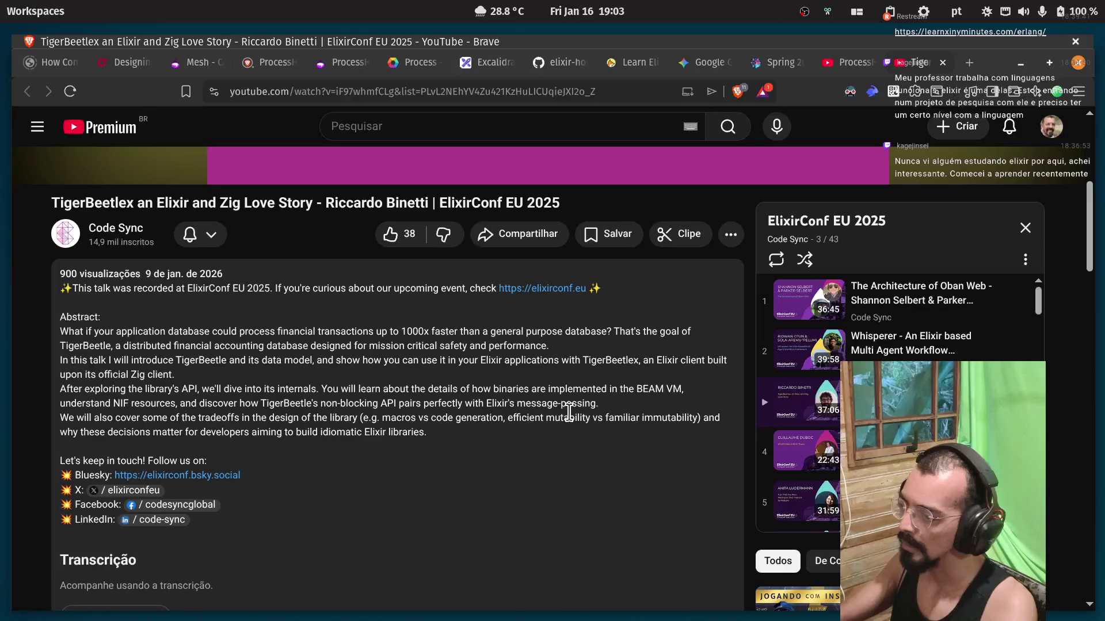
mouse_move(384, 419)
mouse_down()
mouse_move(547, 419)
mouse_move(503, 417)
mouse_up()
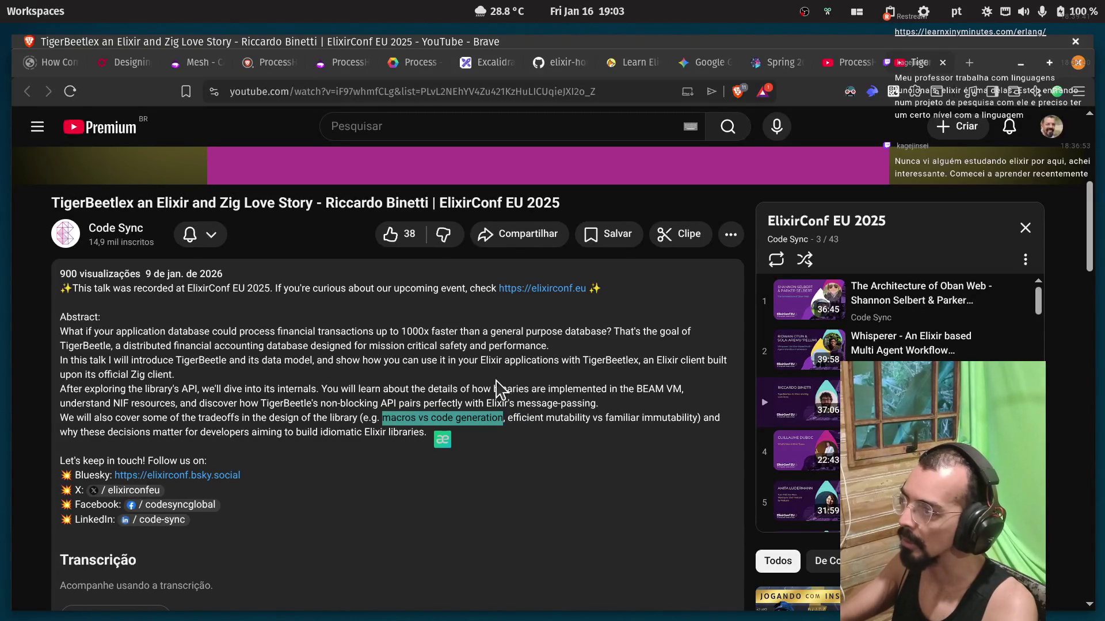
click(407, 433)
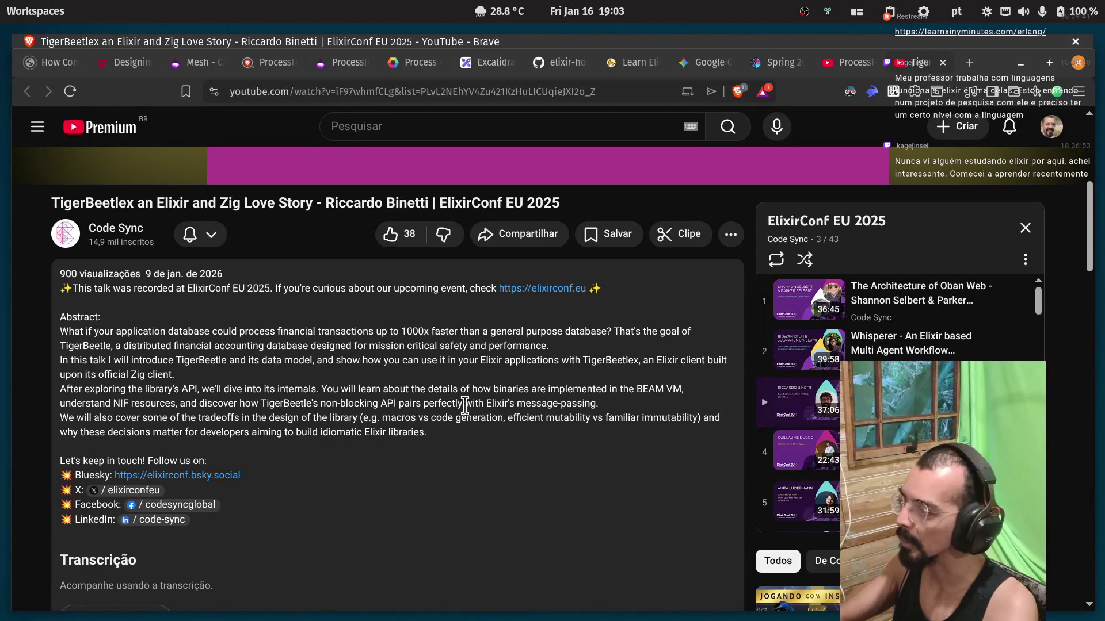
Save the TigerBeetlex talk to the Watch later playlist.
scroll(505, 412, down, 7)
scroll(514, 413, up, 5)
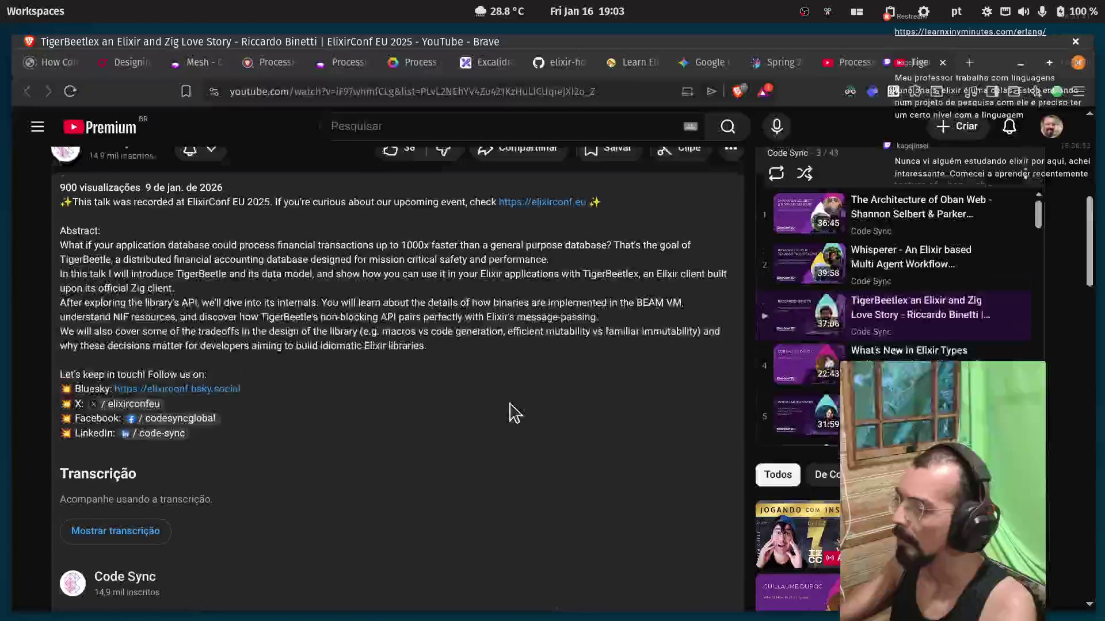
scroll(514, 414, up, 7)
scroll(624, 399, down, 2)
click(731, 407)
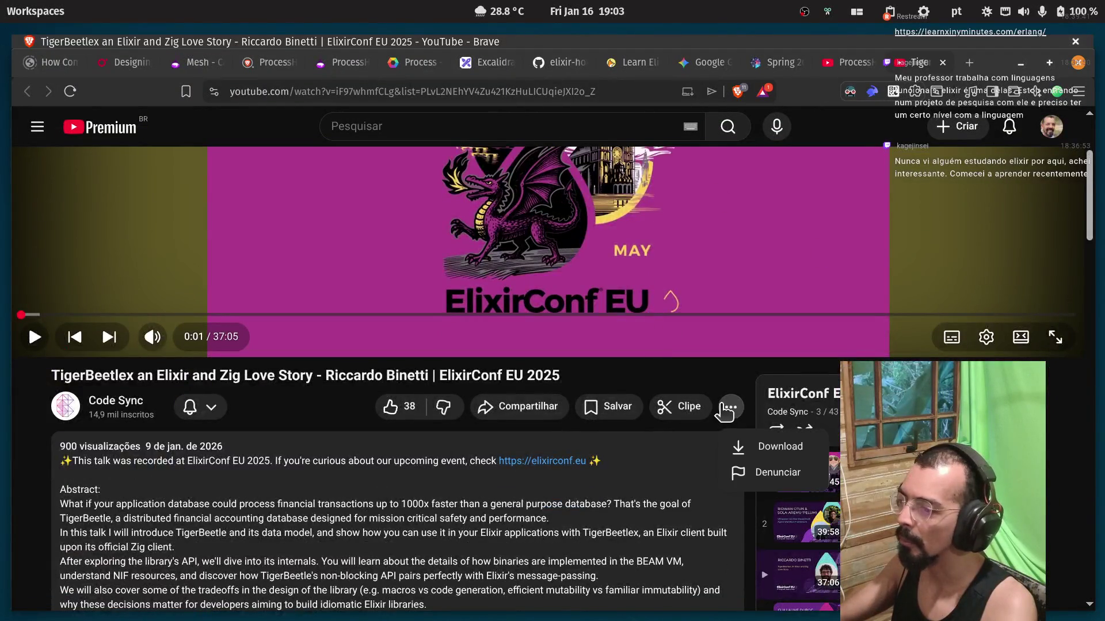
click(693, 460)
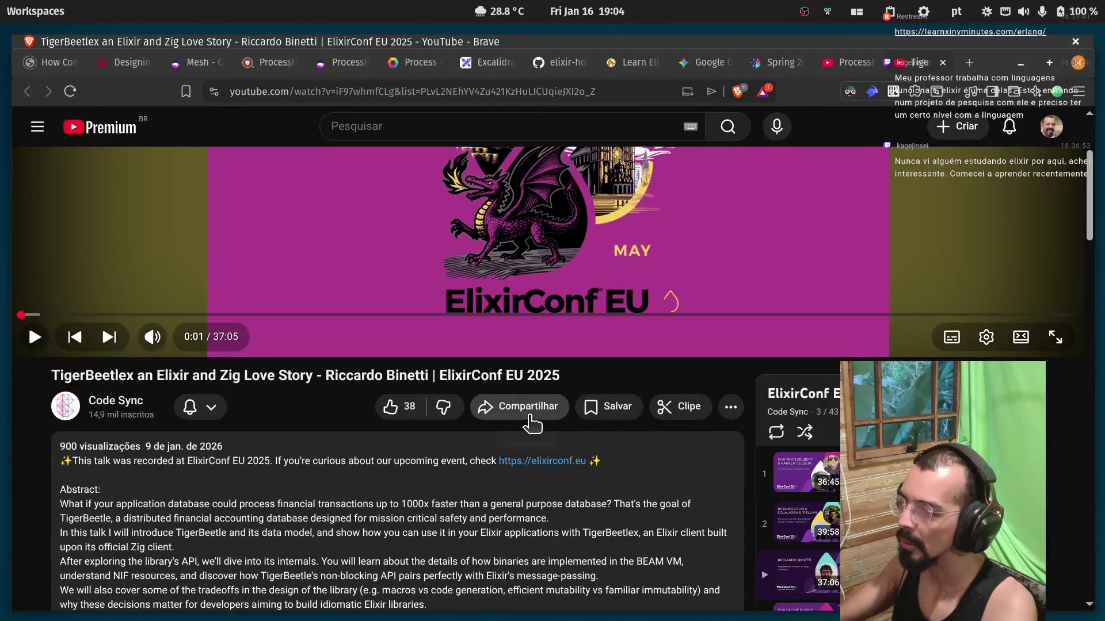
click(598, 403)
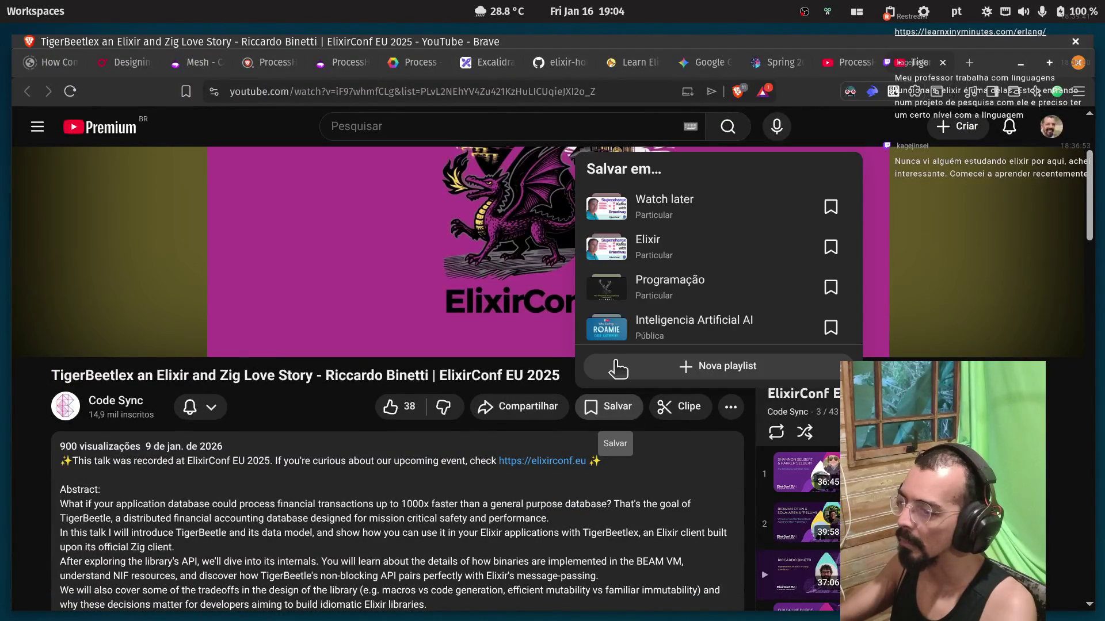
click(712, 202)
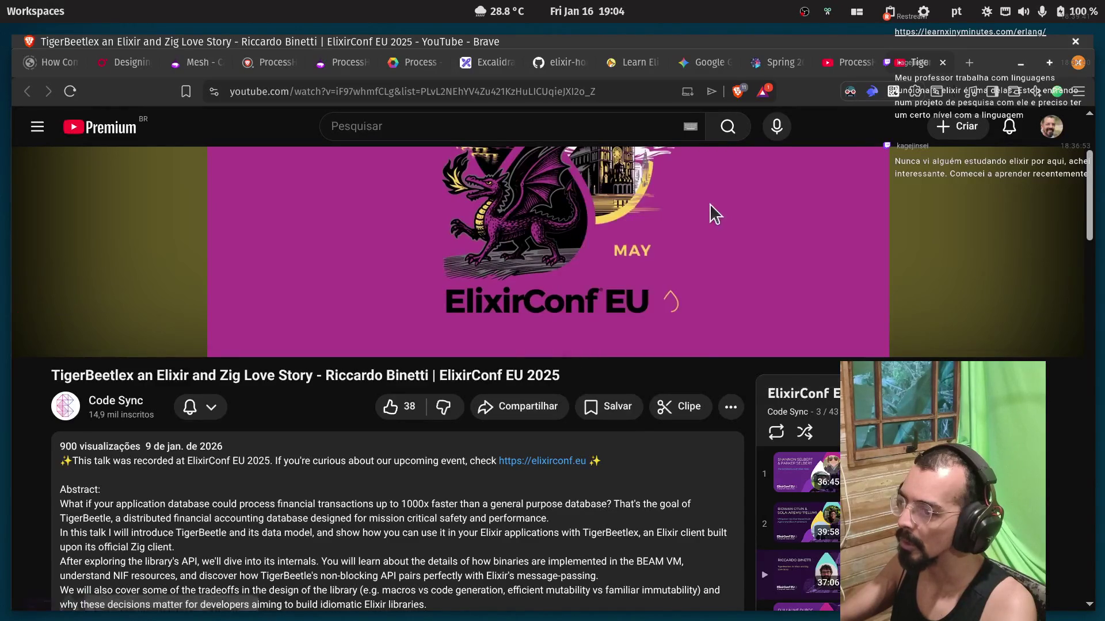
Close the ProcessHub elixir search results and switch to the ProcessHub forum topic.
click(842, 64)
click(870, 63)
click(774, 62)
click(346, 69)
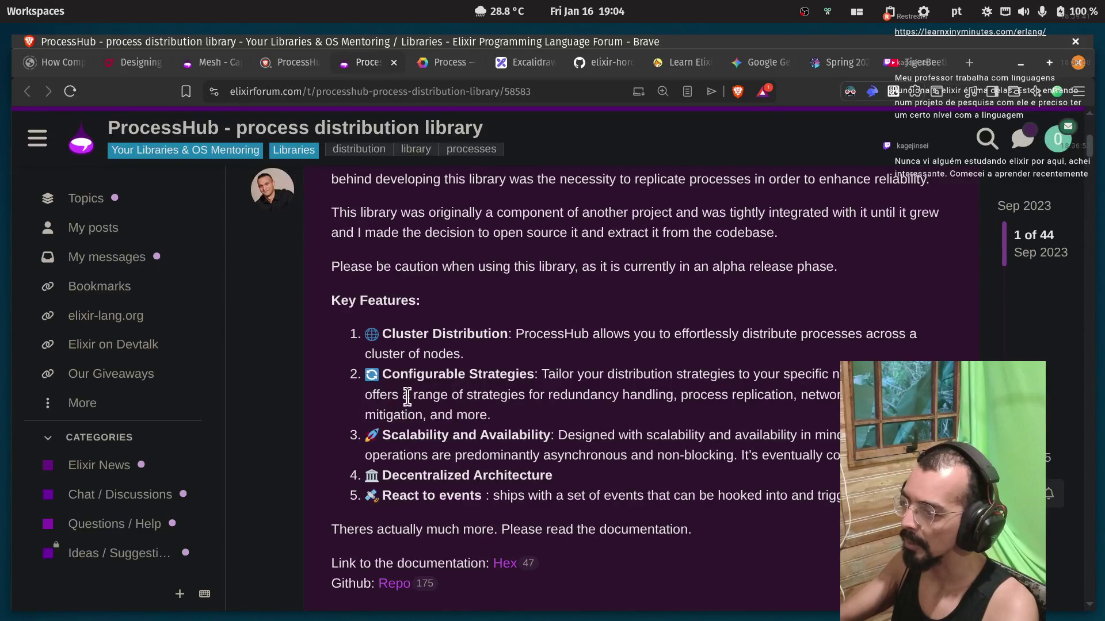
double_click(568, 392)
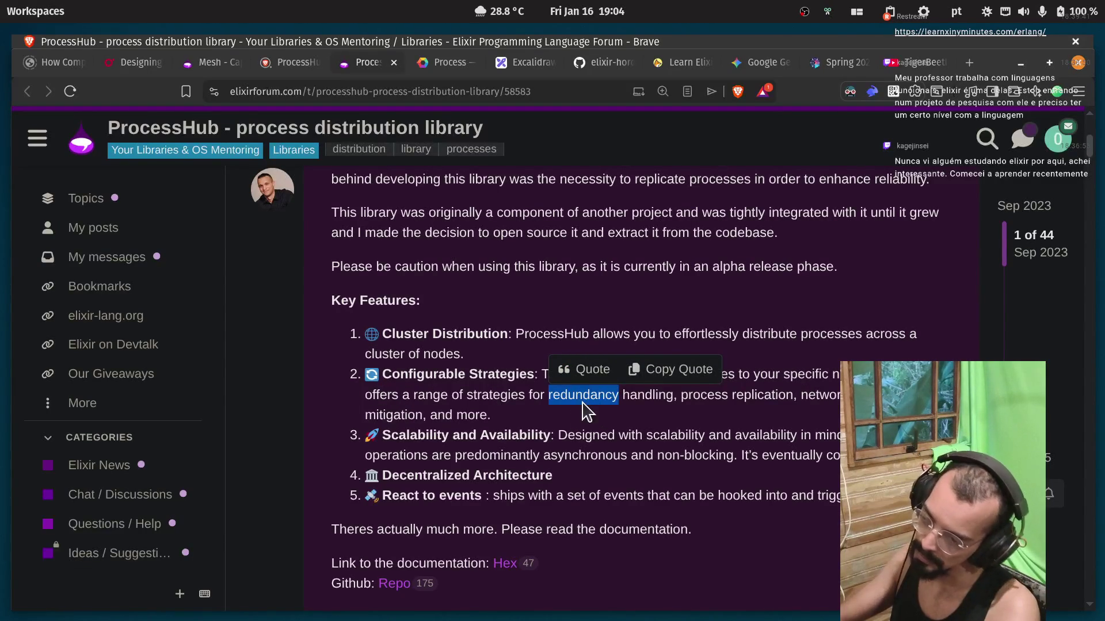
click(629, 395)
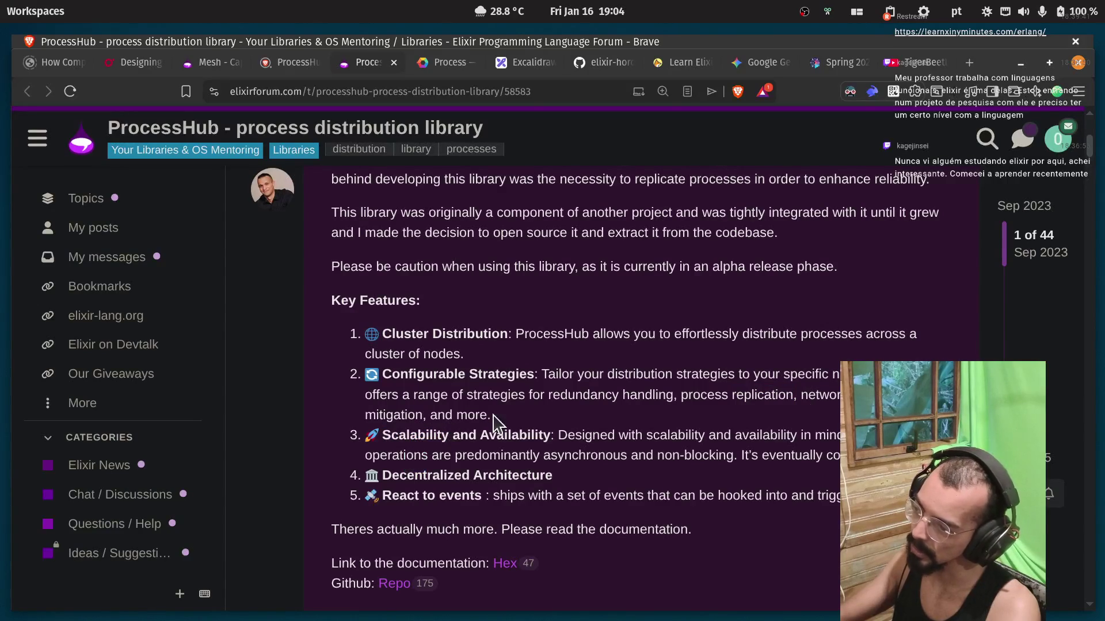
double_click(527, 436)
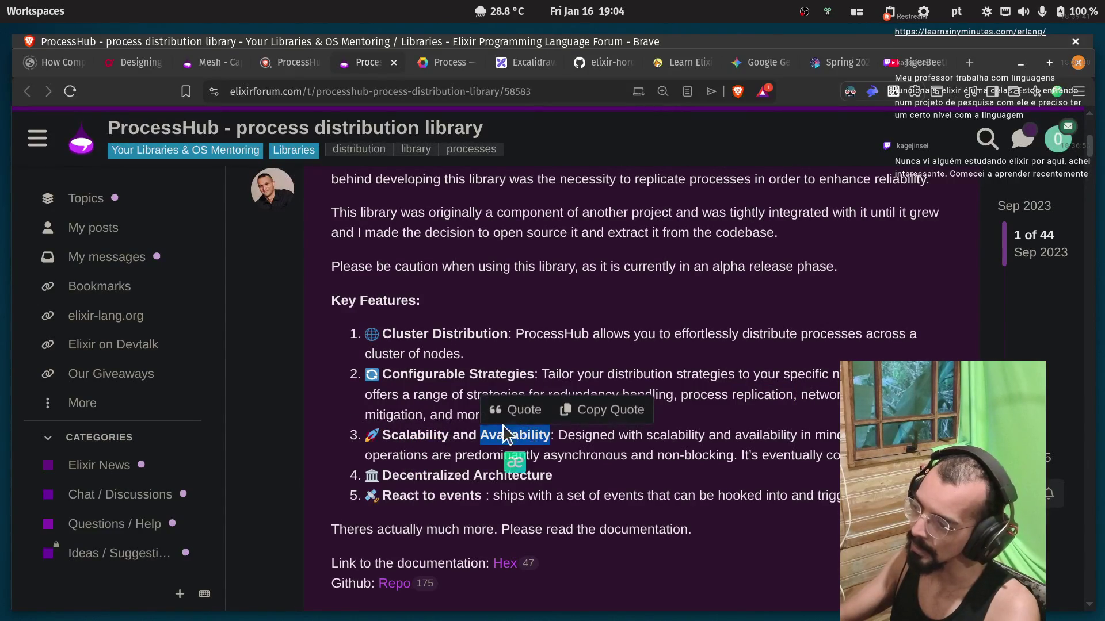
click(564, 441)
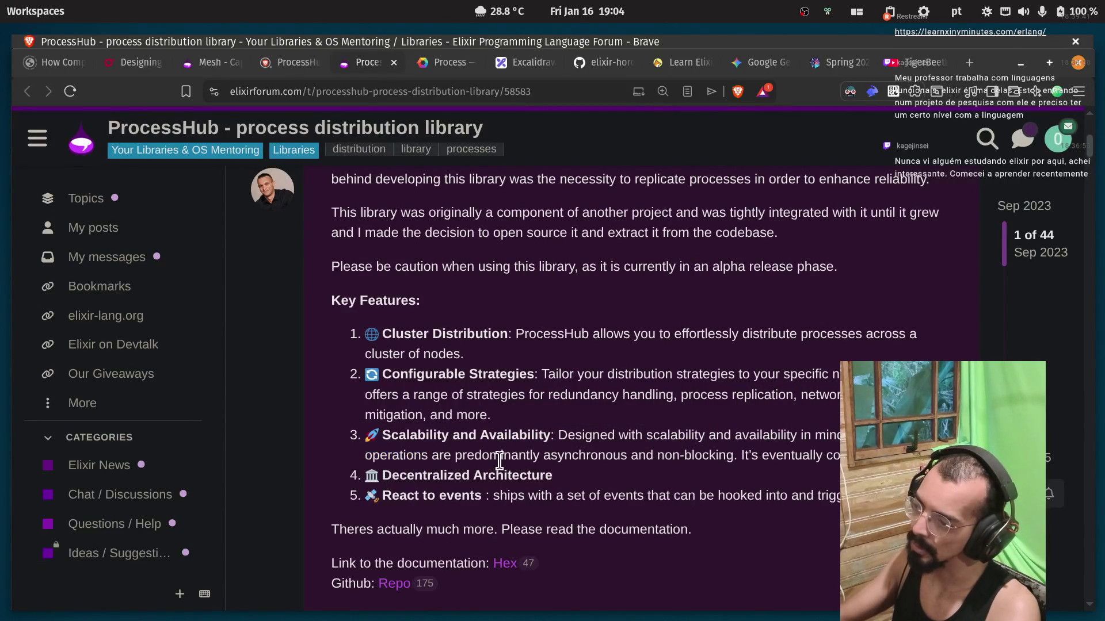
double_click(552, 455)
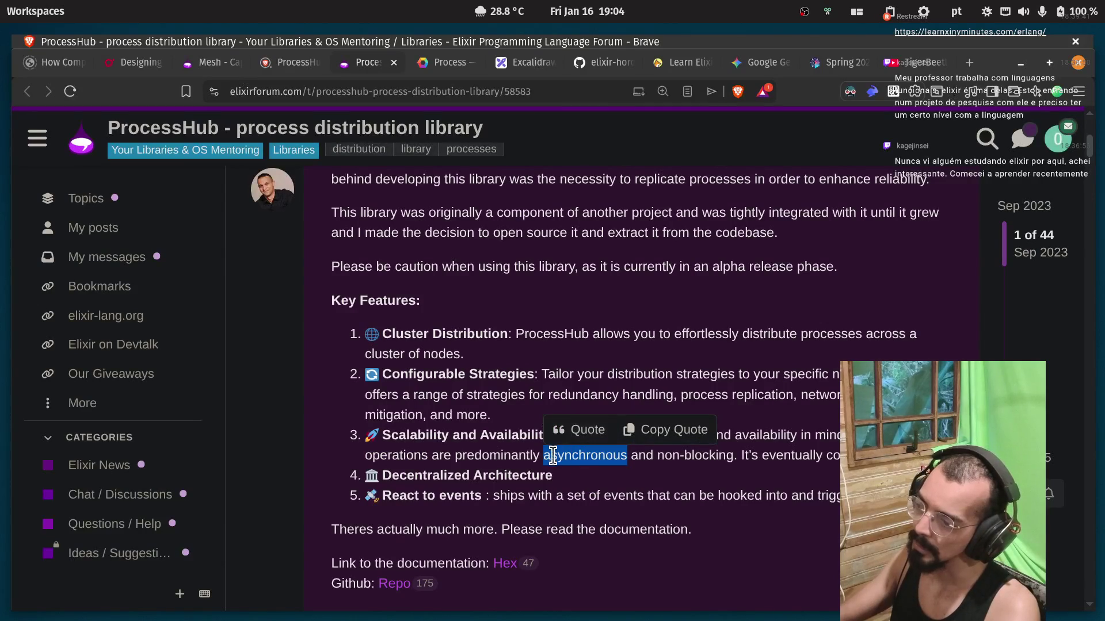
click(674, 459)
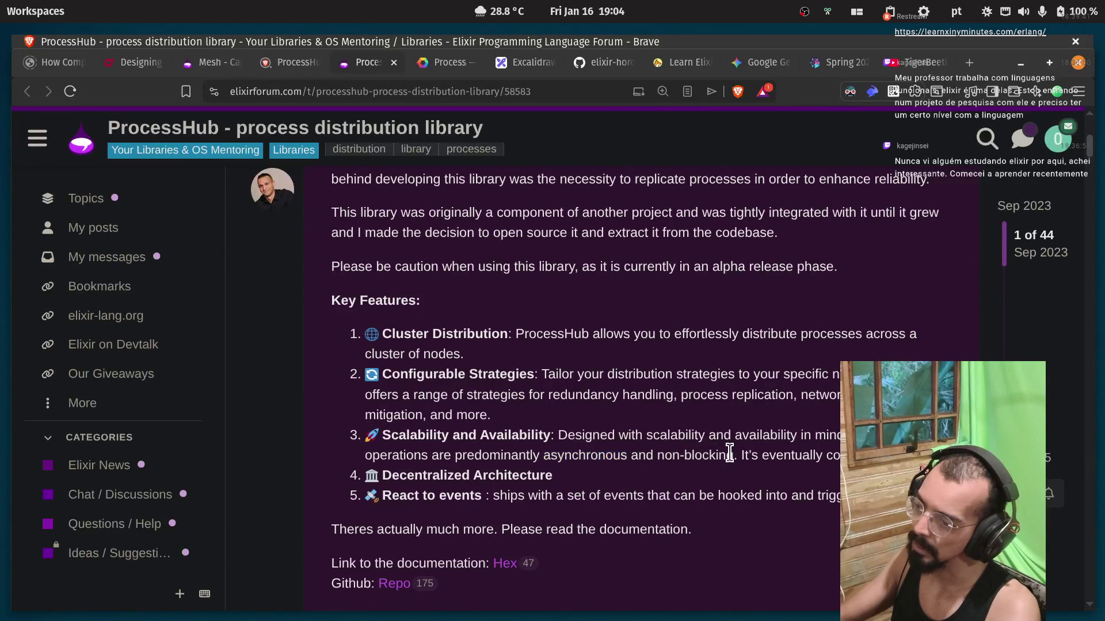
drag(733, 454, 777, 455)
double_click(800, 455)
double_click(837, 455)
click(406, 452)
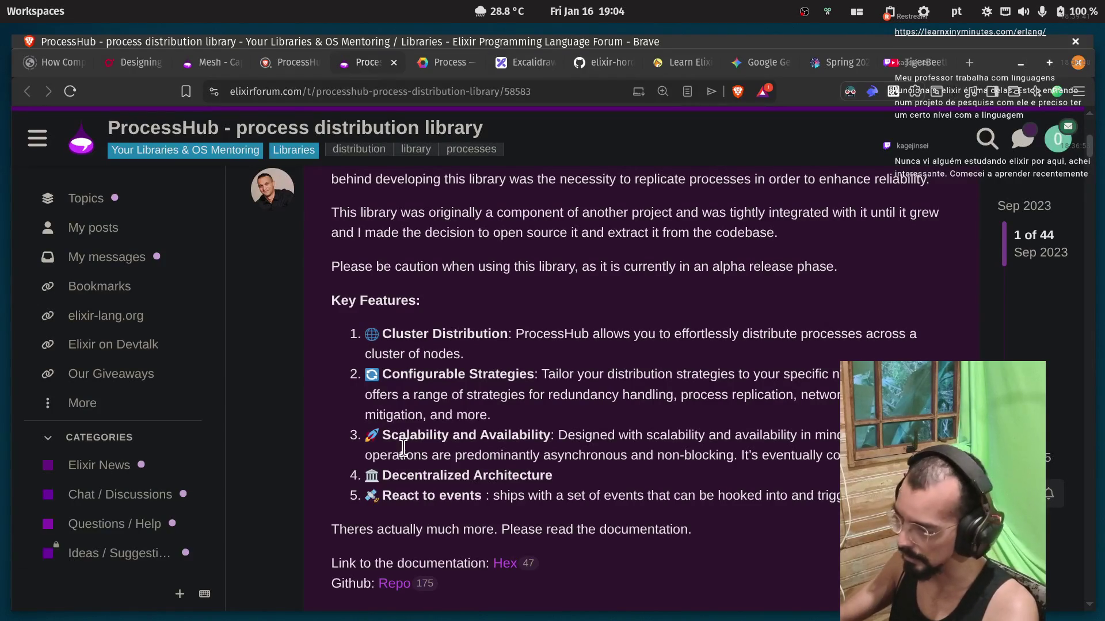
double_click(439, 477)
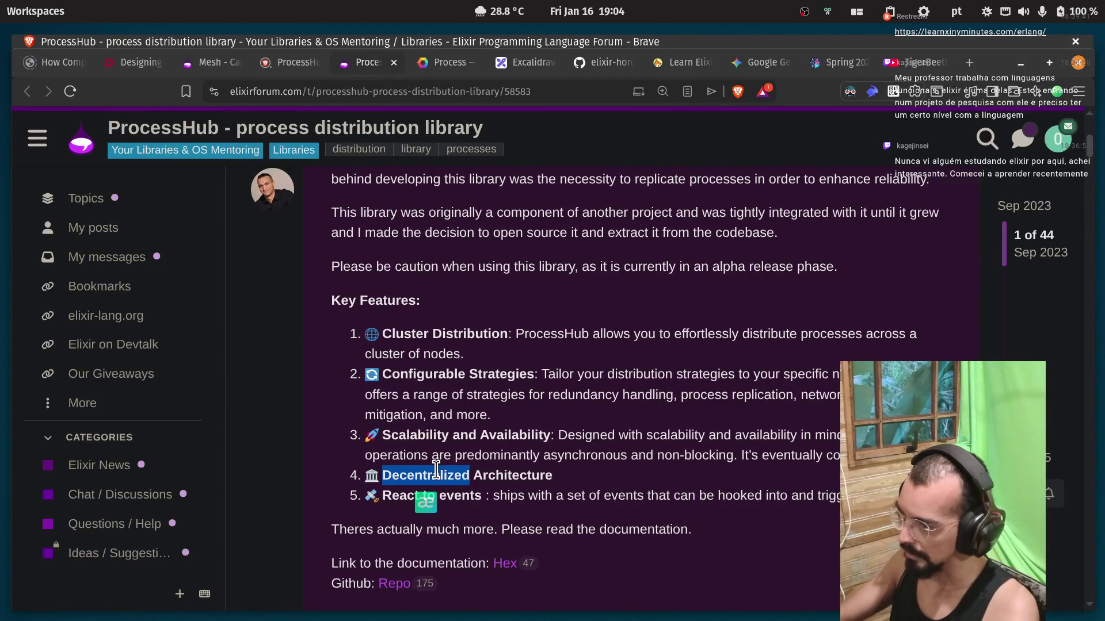
double_click(499, 475)
double_click(399, 496)
double_click(460, 495)
click(500, 509)
drag(567, 495, 644, 496)
click(694, 501)
Jump to the ProcessHub topic's latest post and read the v0.4.0-beta release notes.
scroll(646, 491, down, 3)
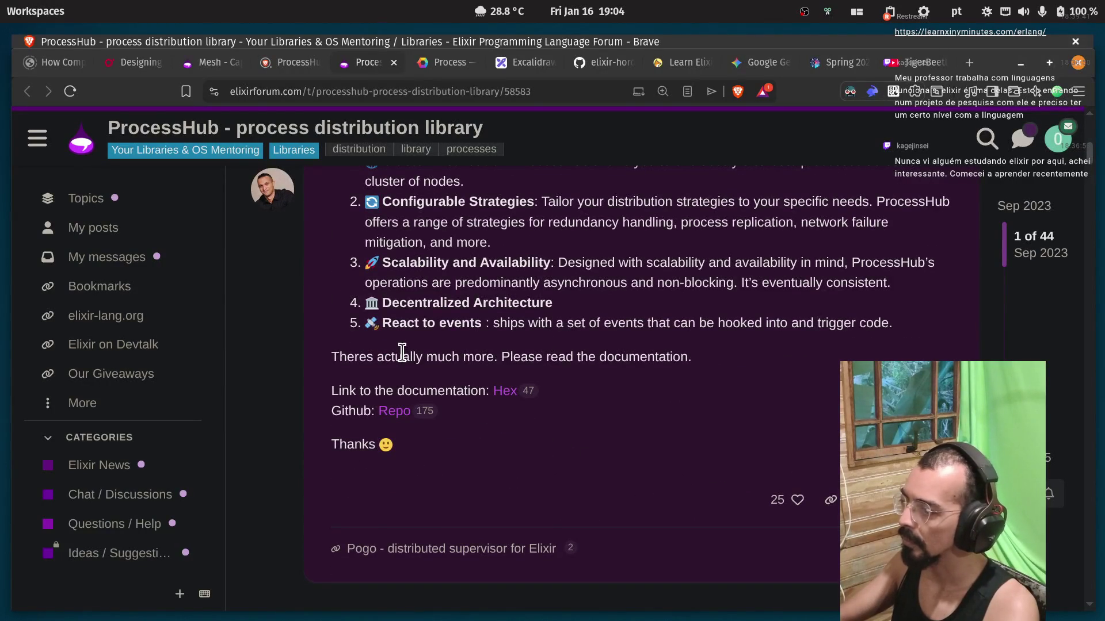
scroll(402, 352, down, 7)
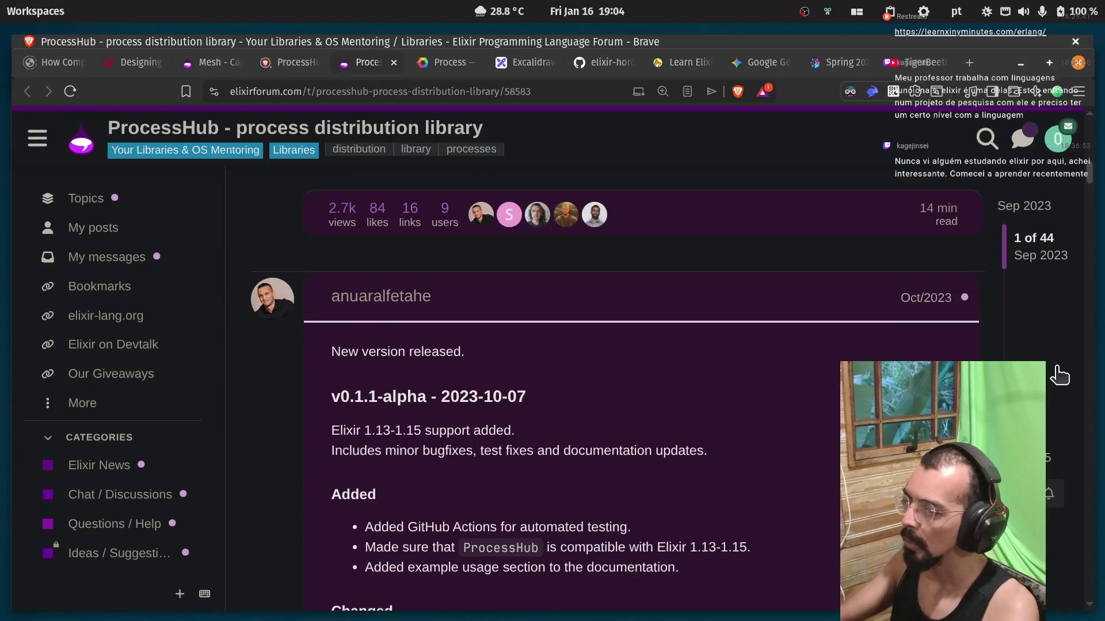
click(1057, 458)
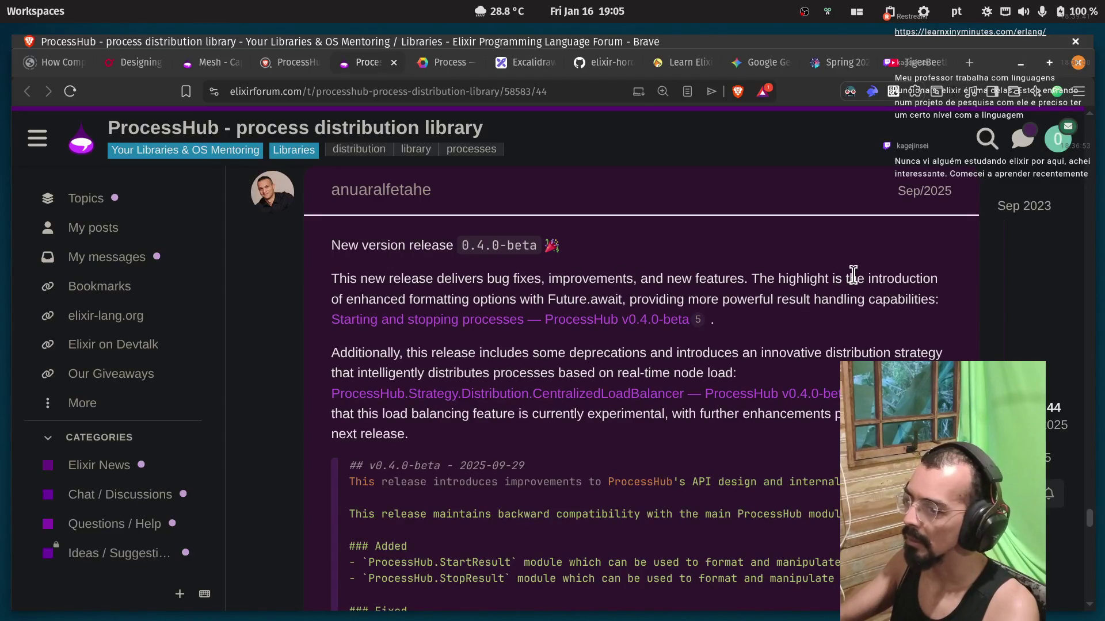
scroll(615, 316, down, 3)
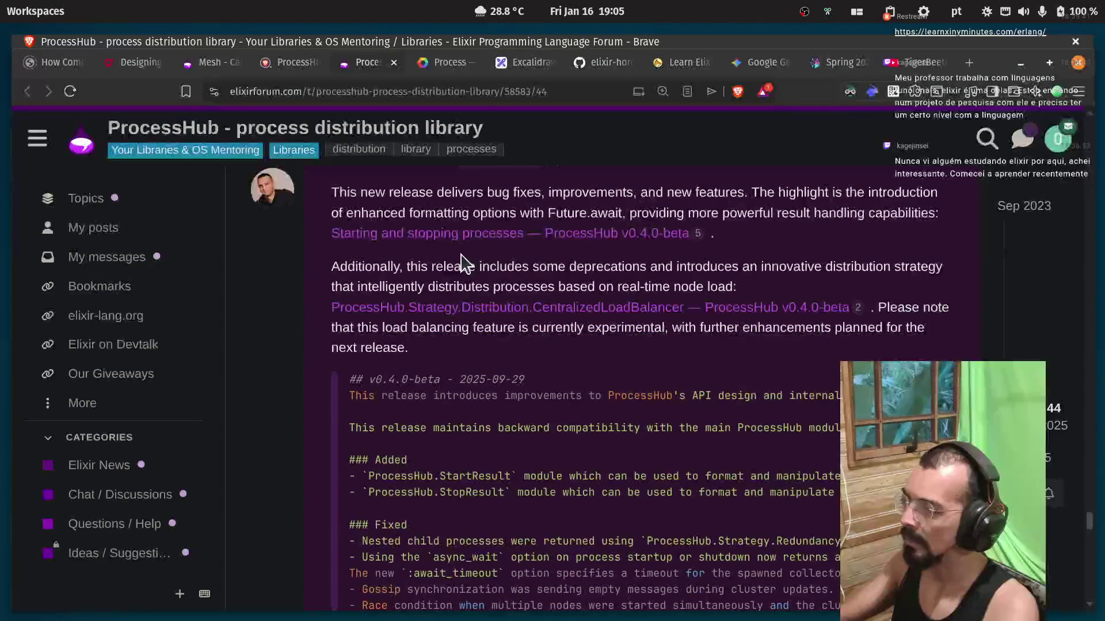
scroll(618, 357, down, 3)
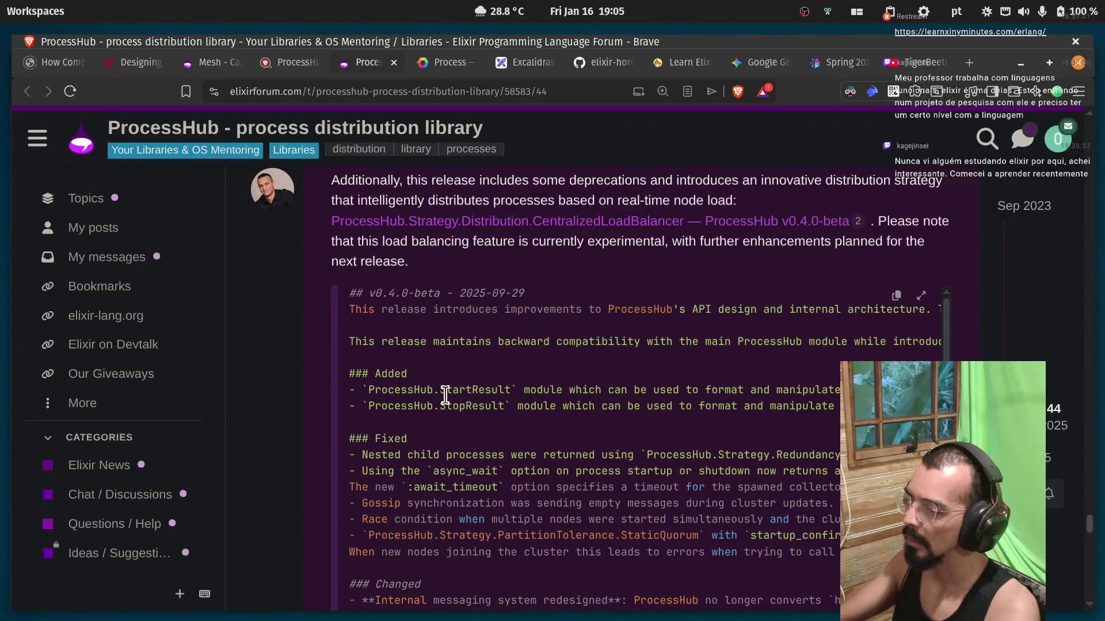
scroll(480, 423, down, 10)
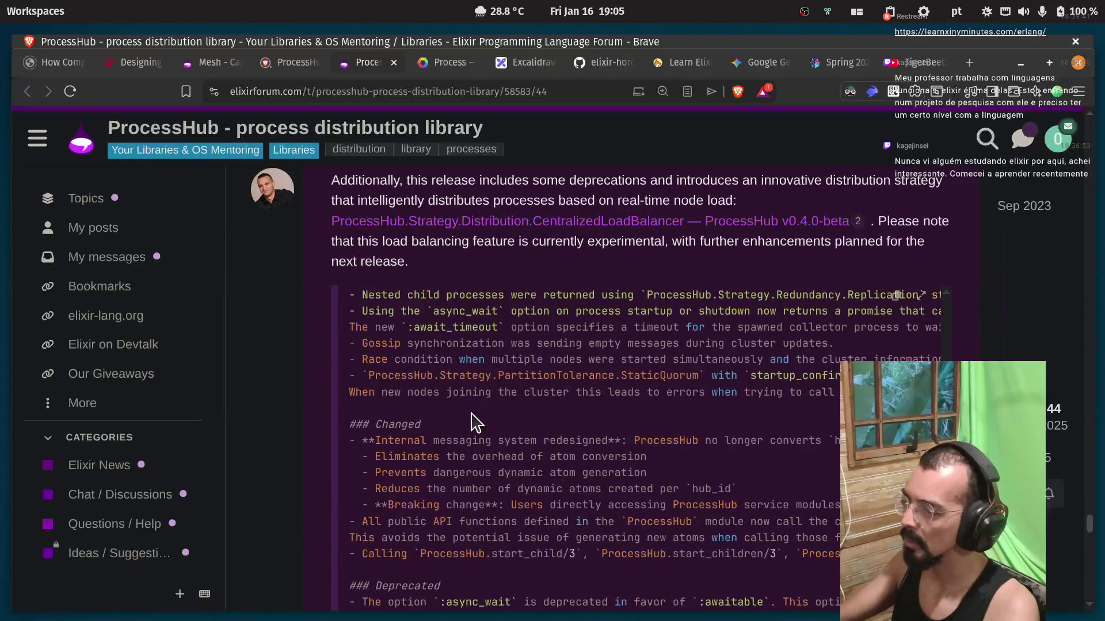
scroll(454, 414, up, 5)
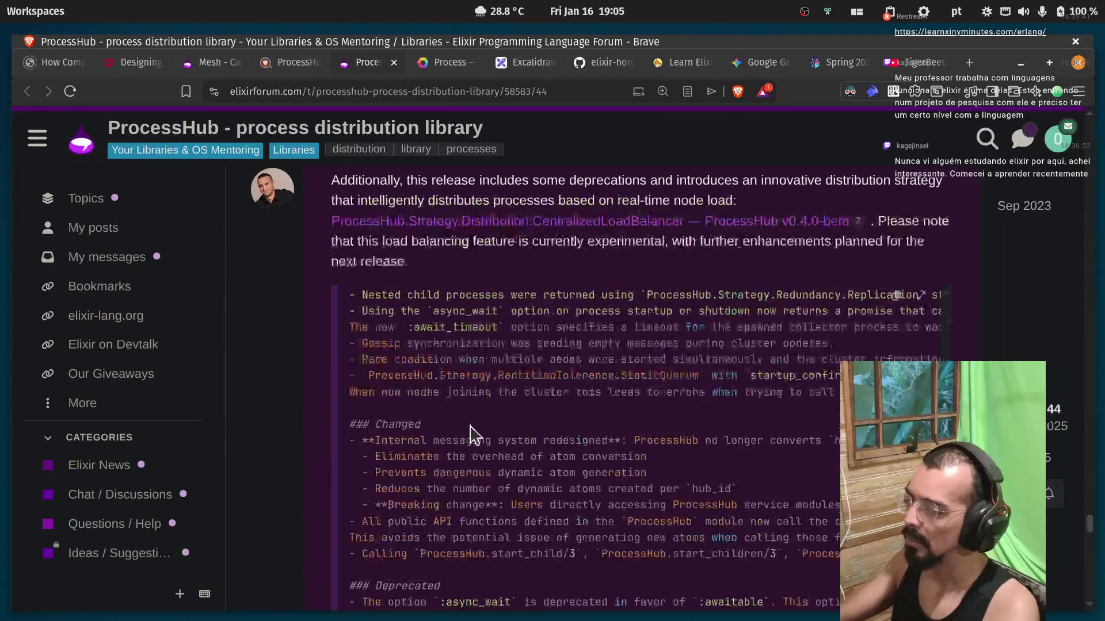
scroll(470, 434, up, 3)
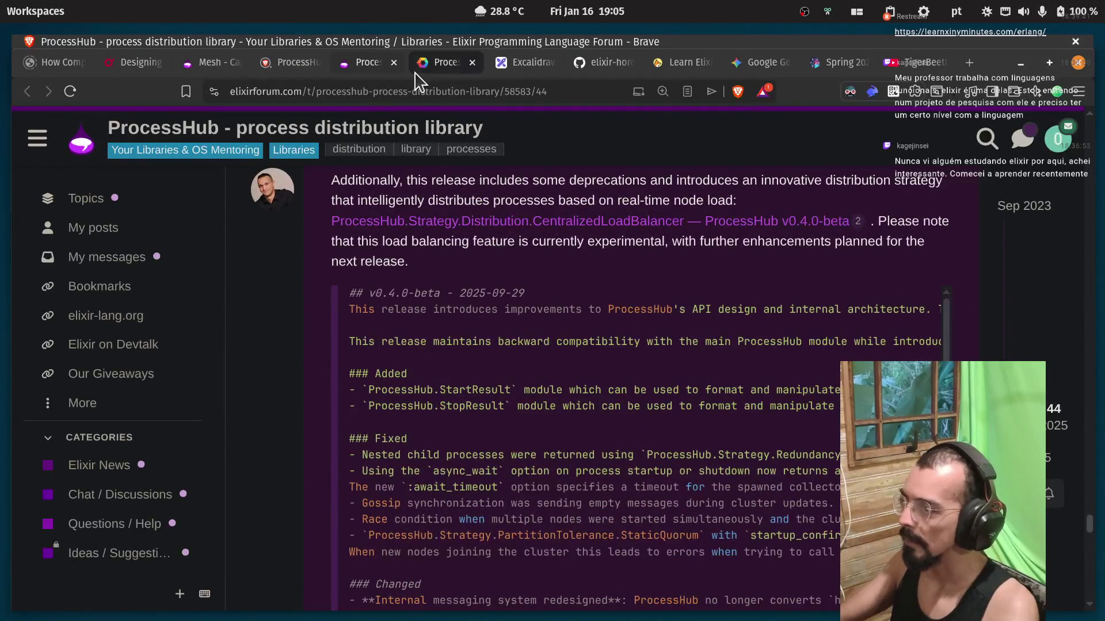
Close the ProcessHub elixir search results and open the Mesh forum article.
click(285, 64)
key(ctrl+w)
click(201, 63)
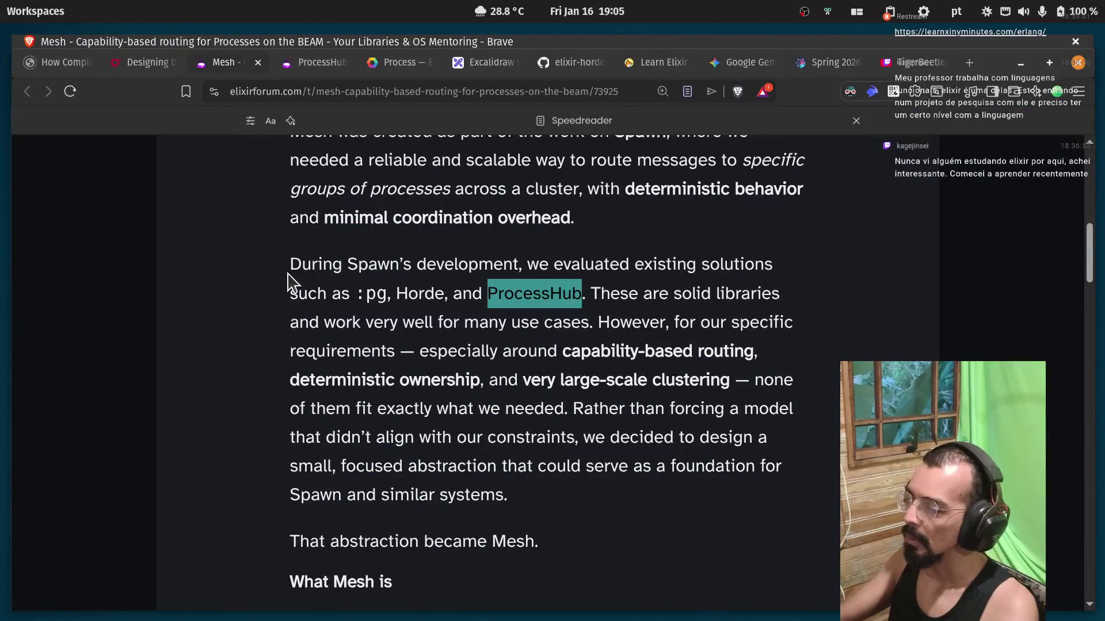
click(332, 266)
double_click(490, 268)
click(538, 264)
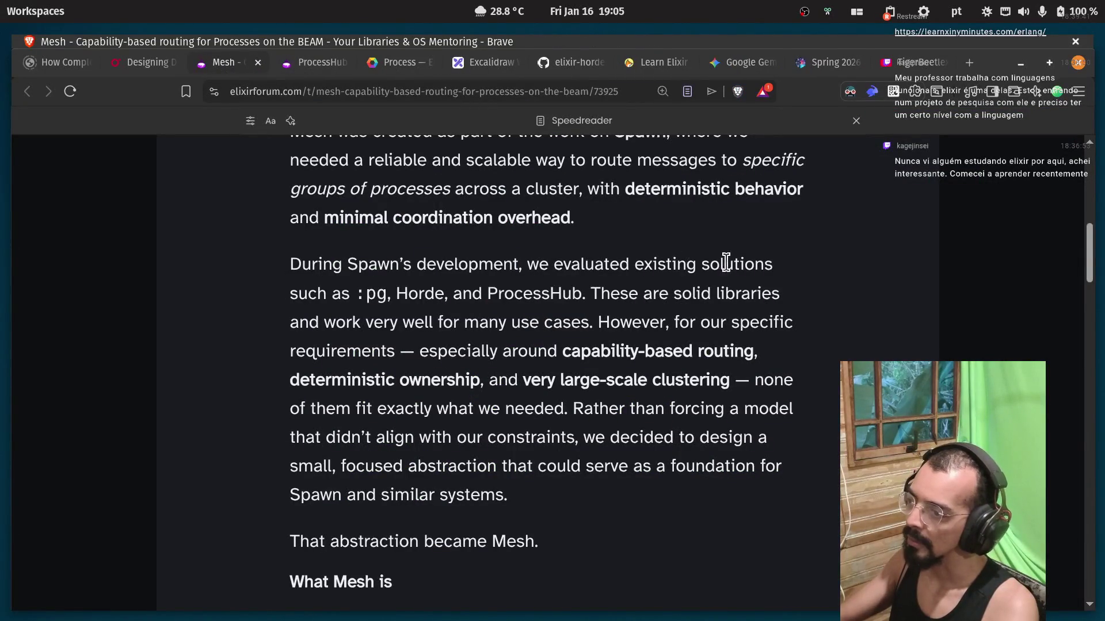
double_click(511, 294)
click(691, 295)
double_click(720, 295)
click(638, 298)
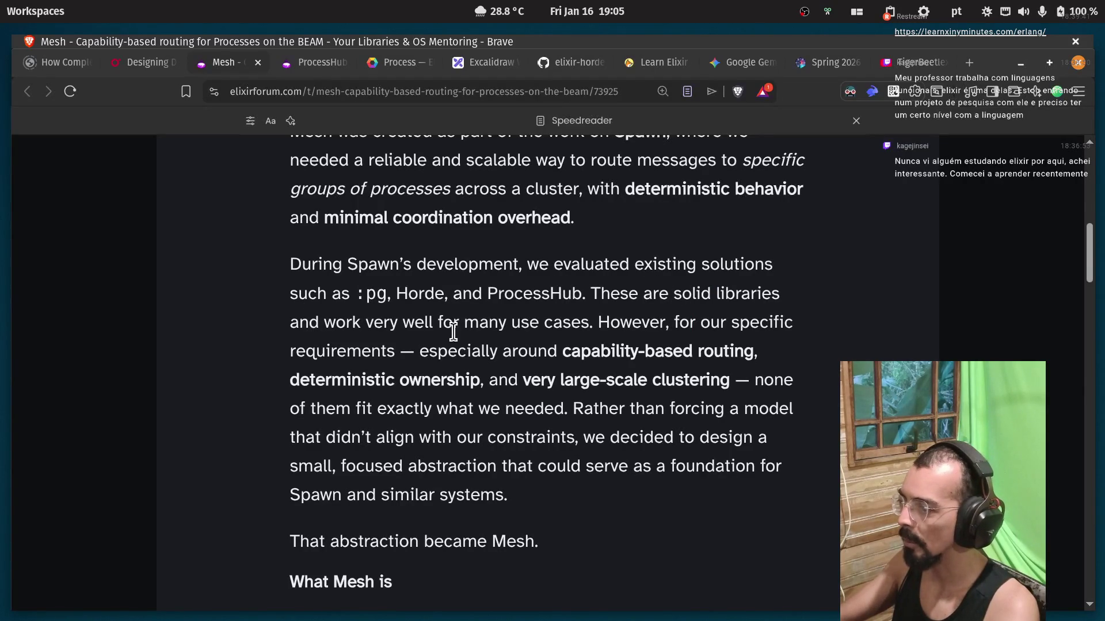
double_click(530, 322)
double_click(642, 325)
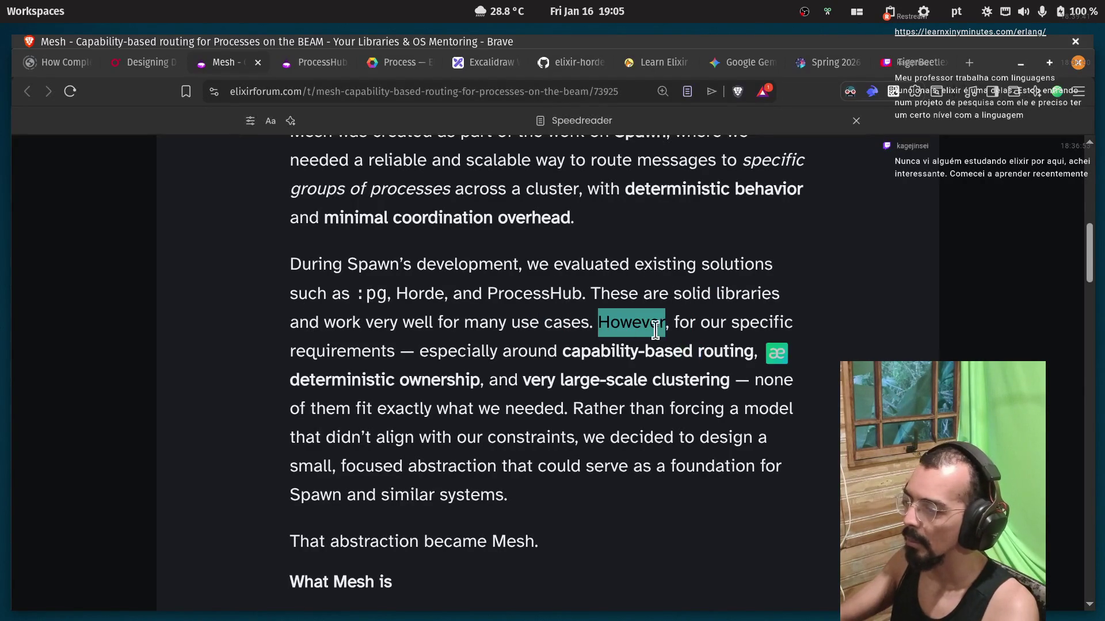
click(687, 329)
double_click(337, 351)
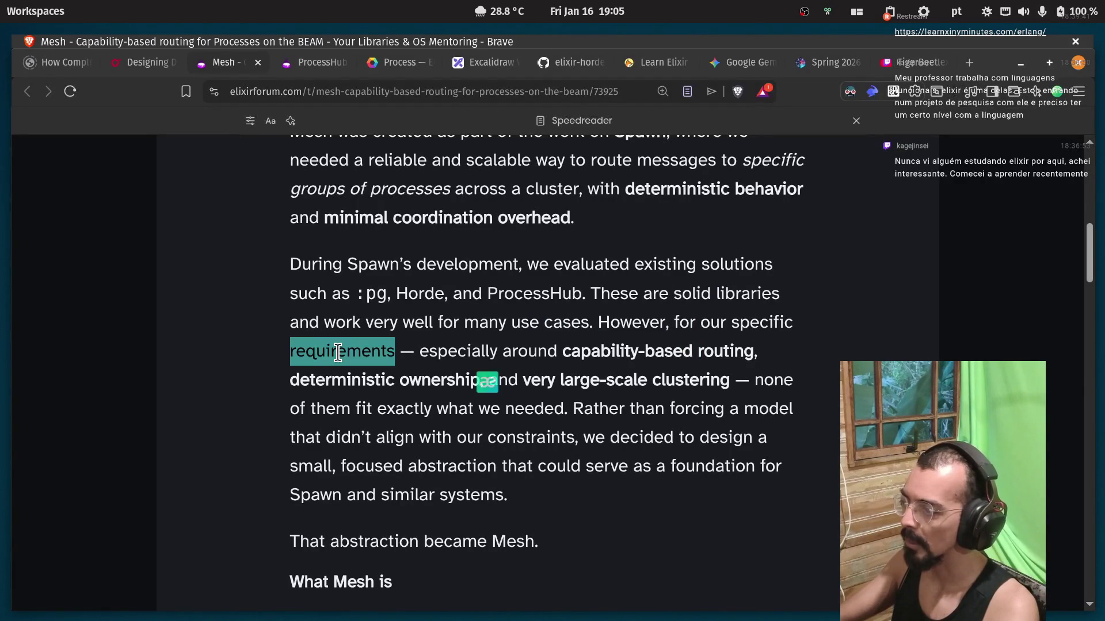
double_click(453, 353)
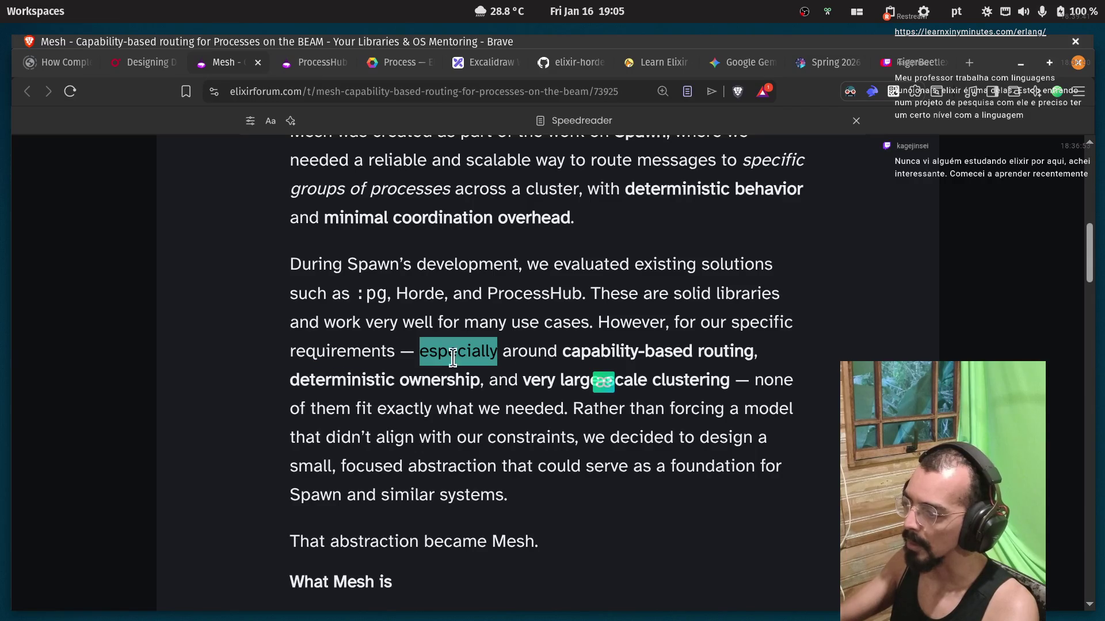
double_click(511, 352)
double_click(587, 352)
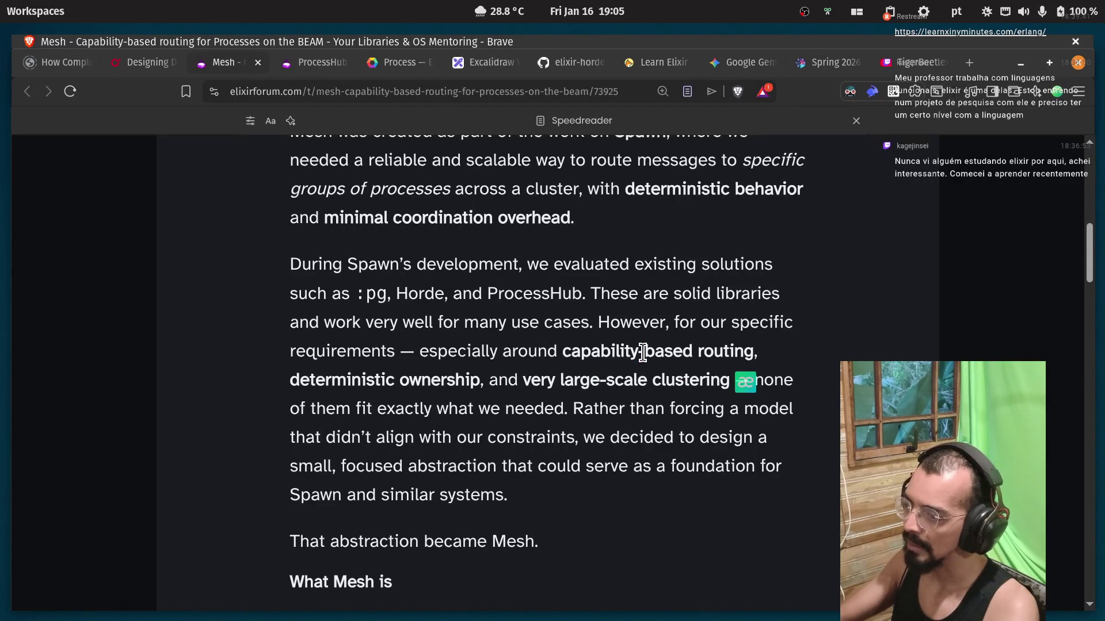
double_click(723, 352)
double_click(352, 380)
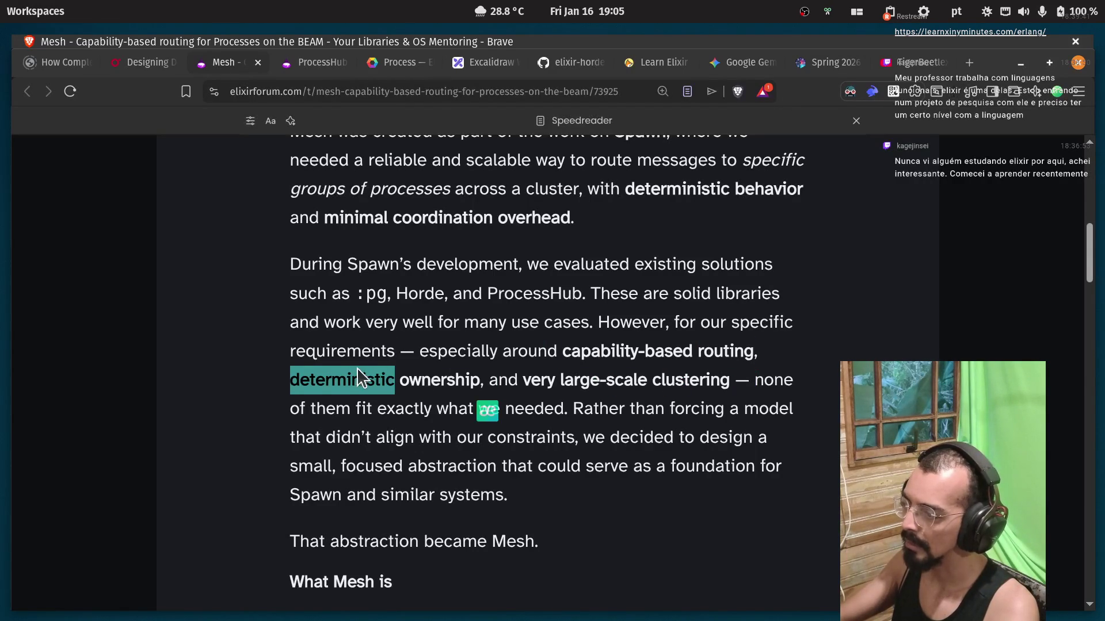
double_click(432, 384)
double_click(539, 382)
double_click(627, 382)
double_click(680, 382)
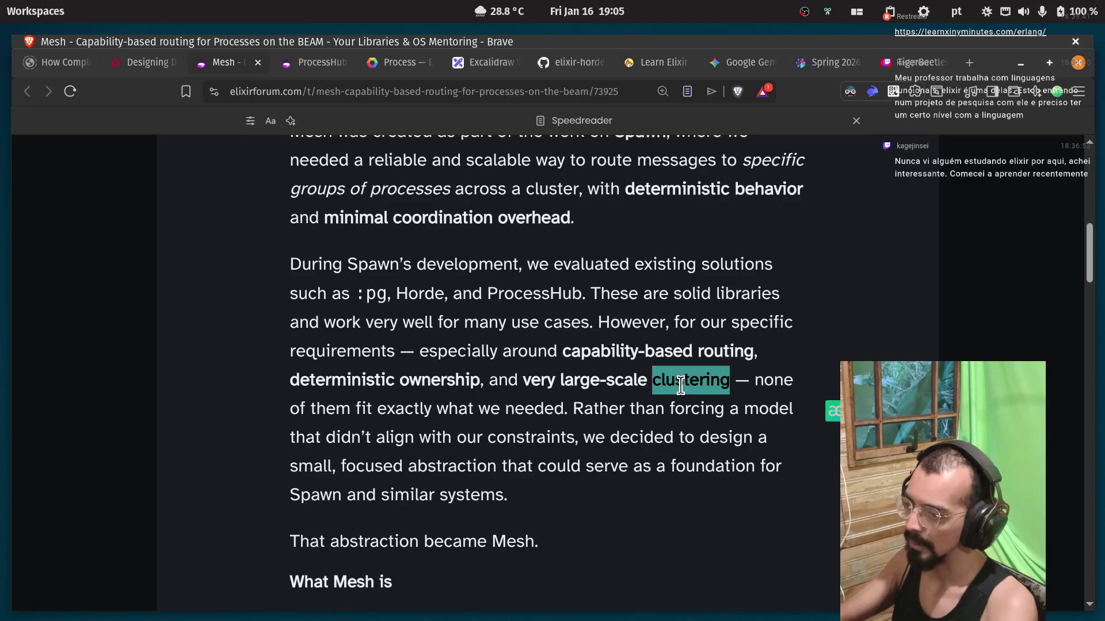
click(393, 411)
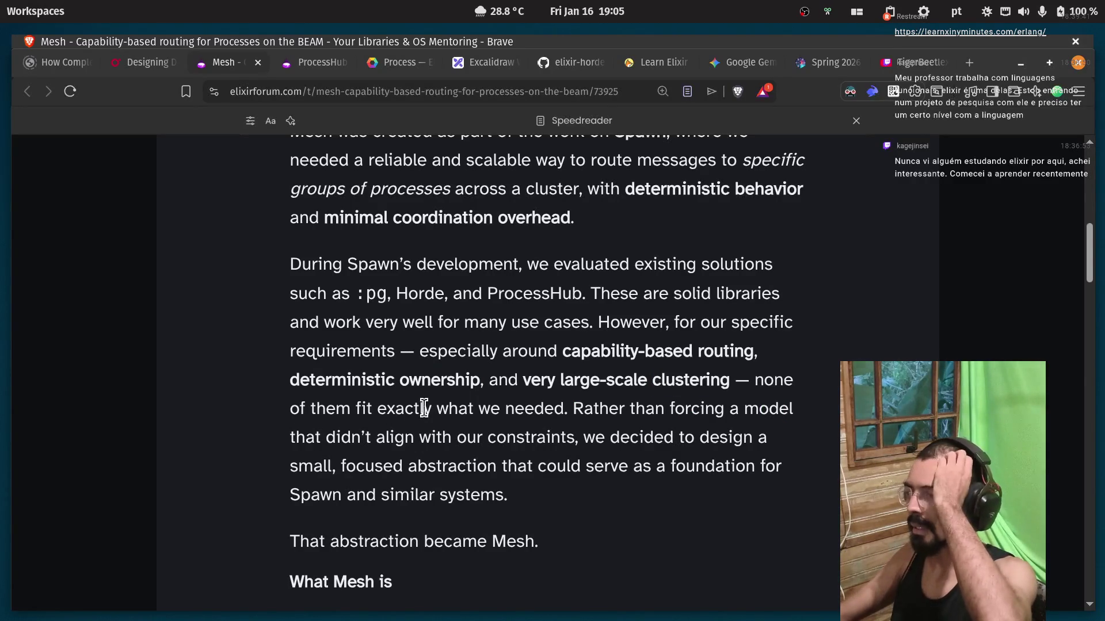
double_click(677, 412)
click(677, 413)
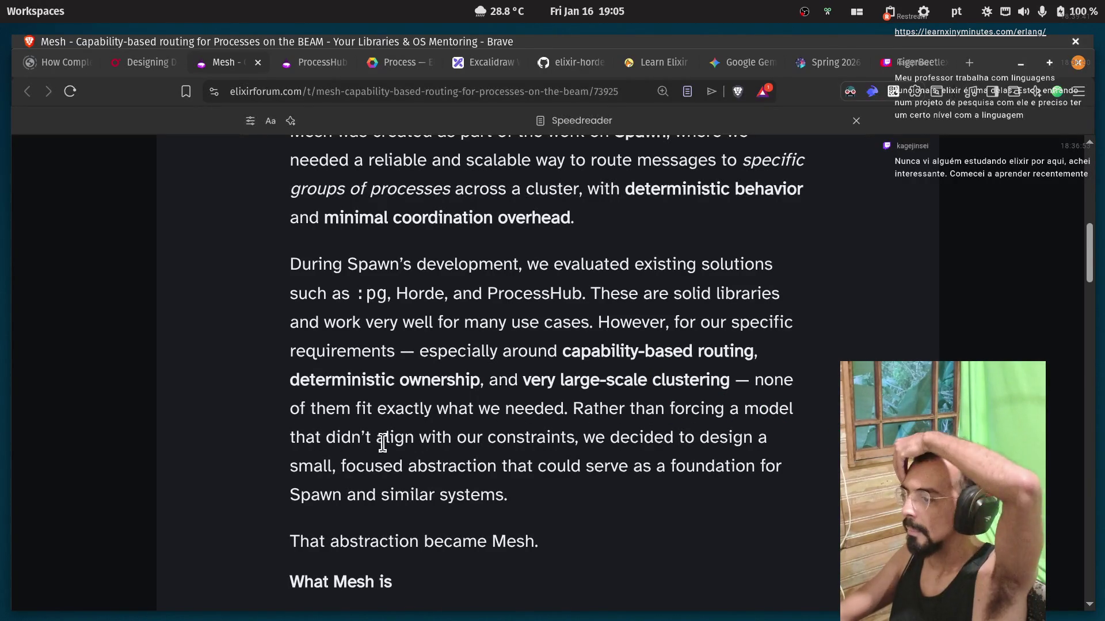
double_click(518, 429)
click(599, 435)
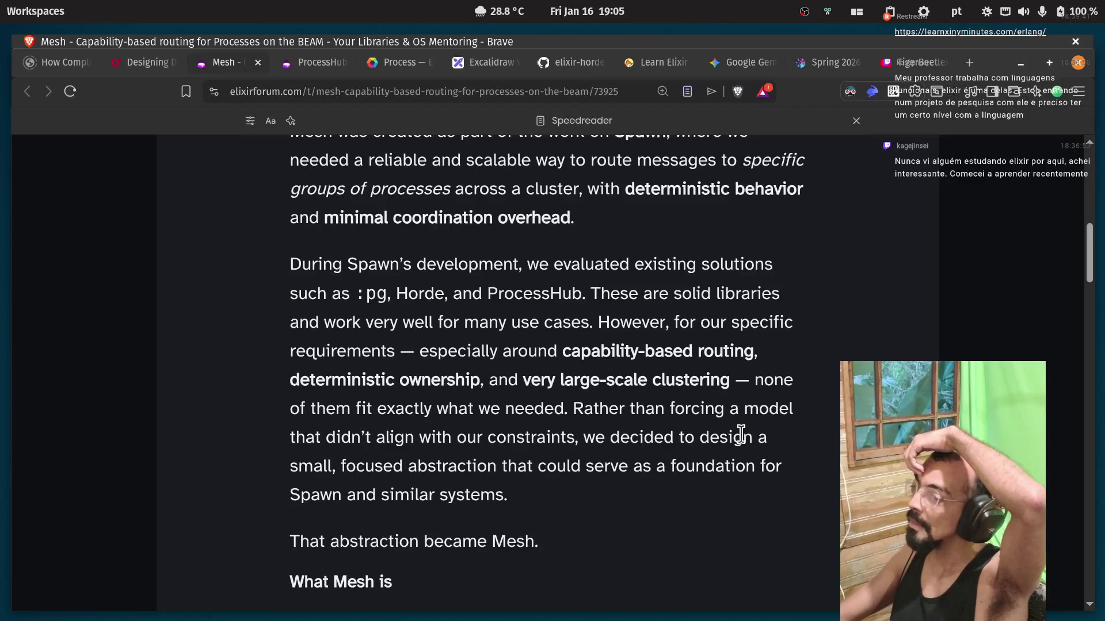
double_click(291, 458)
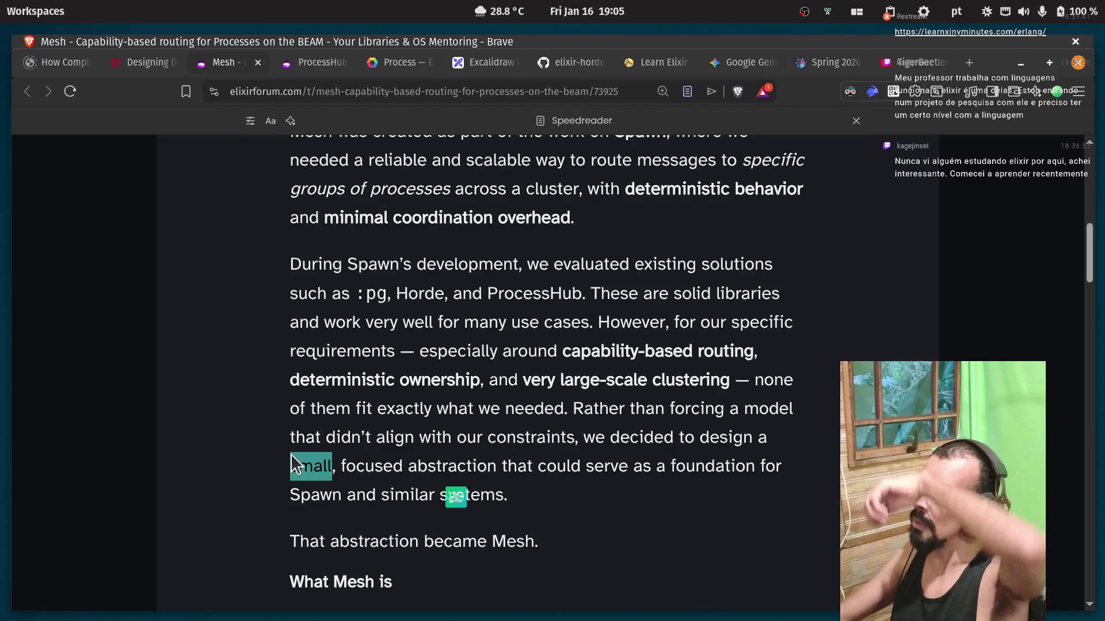
double_click(374, 467)
click(458, 477)
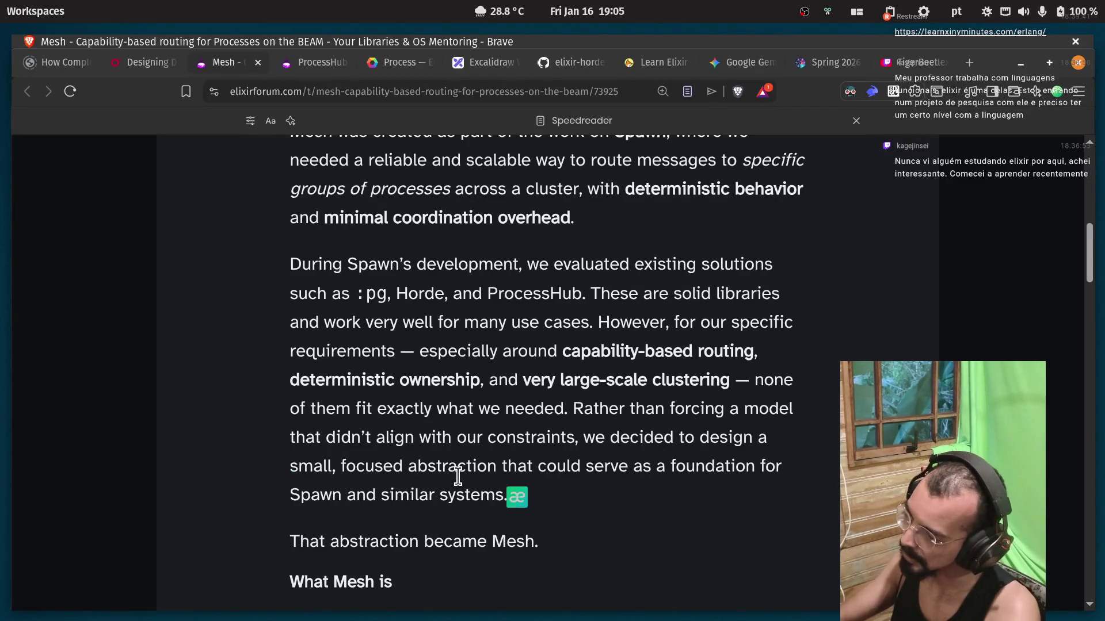
double_click(623, 468)
click(650, 467)
double_click(685, 467)
click(782, 460)
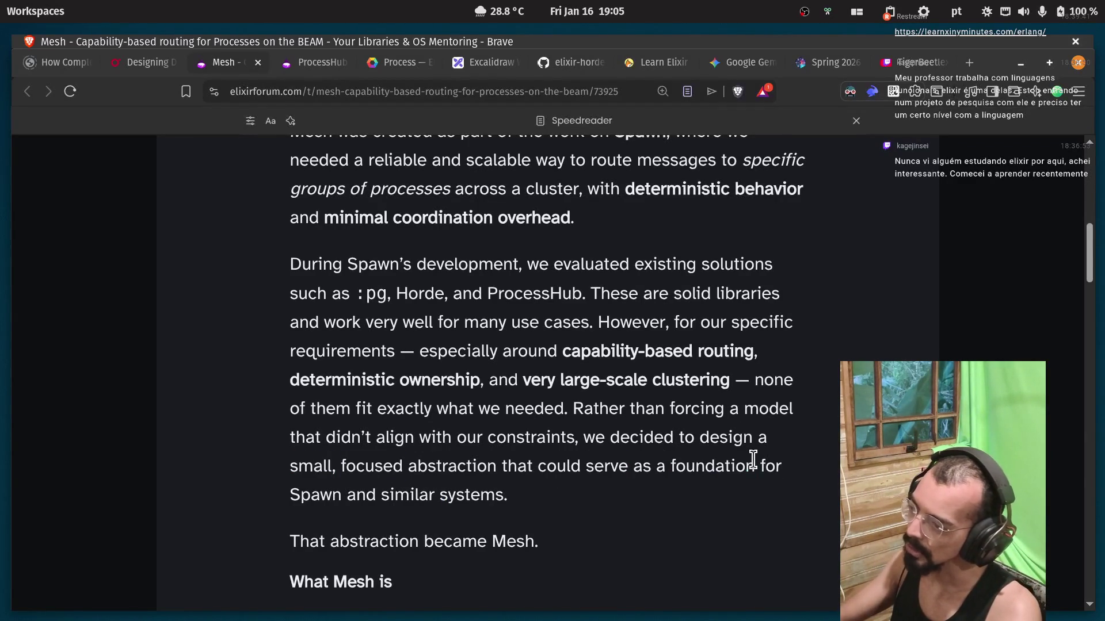
double_click(317, 494)
drag(410, 496, 522, 506)
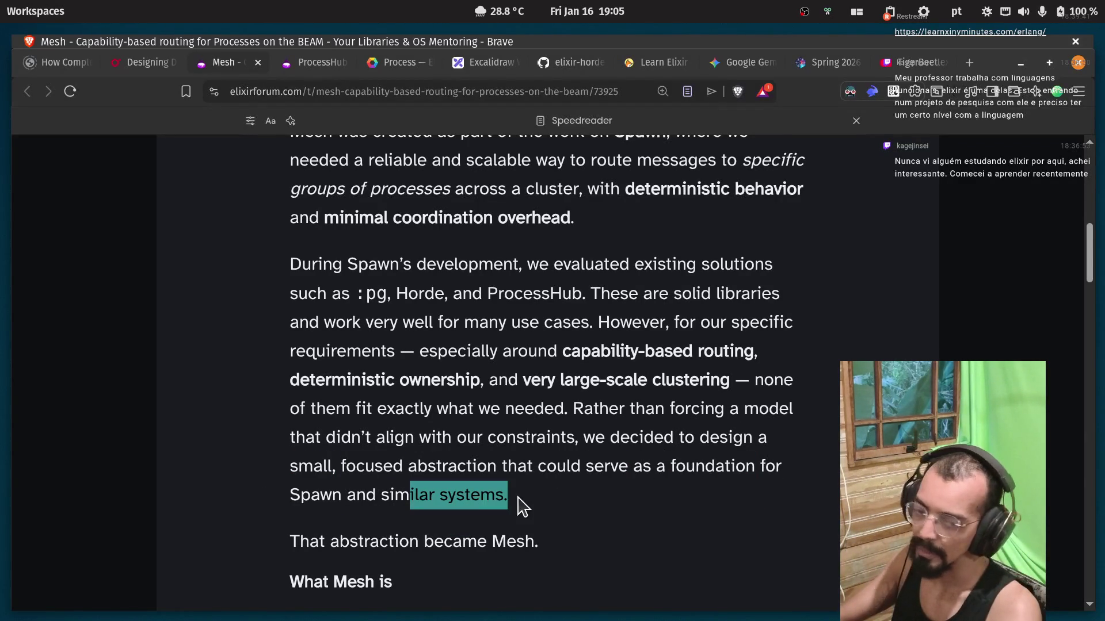
click(521, 506)
scroll(449, 484, down, 3)
double_click(359, 454)
double_click(469, 455)
click(507, 455)
double_click(506, 454)
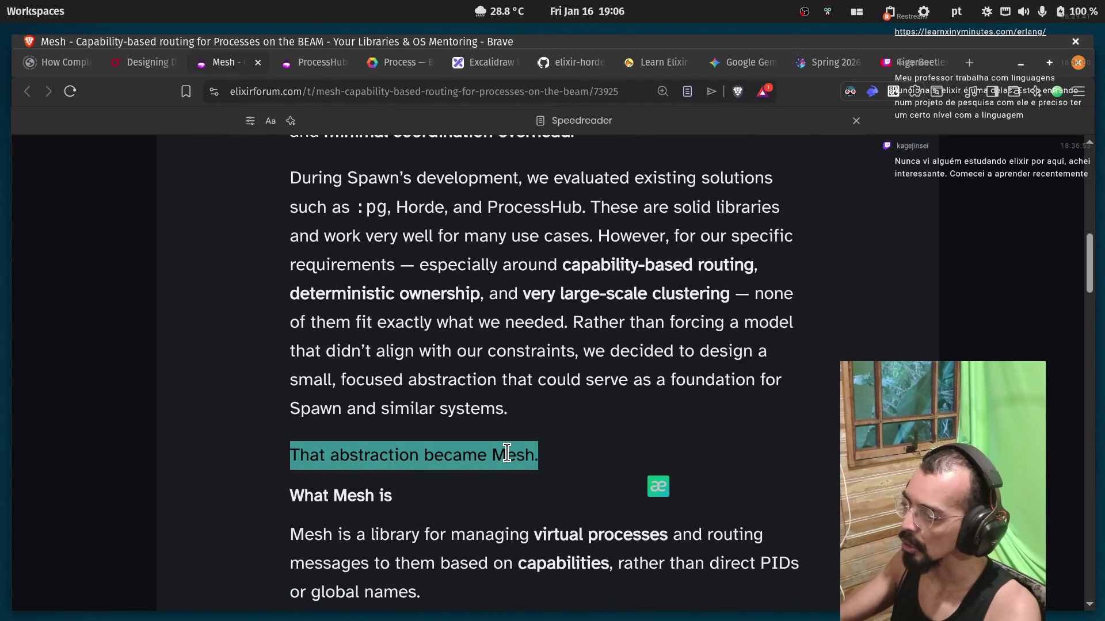
triple_click(507, 454)
scroll(505, 451, down, 3)
click(343, 410)
drag(538, 369, 463, 371)
click(387, 451)
double_click(463, 451)
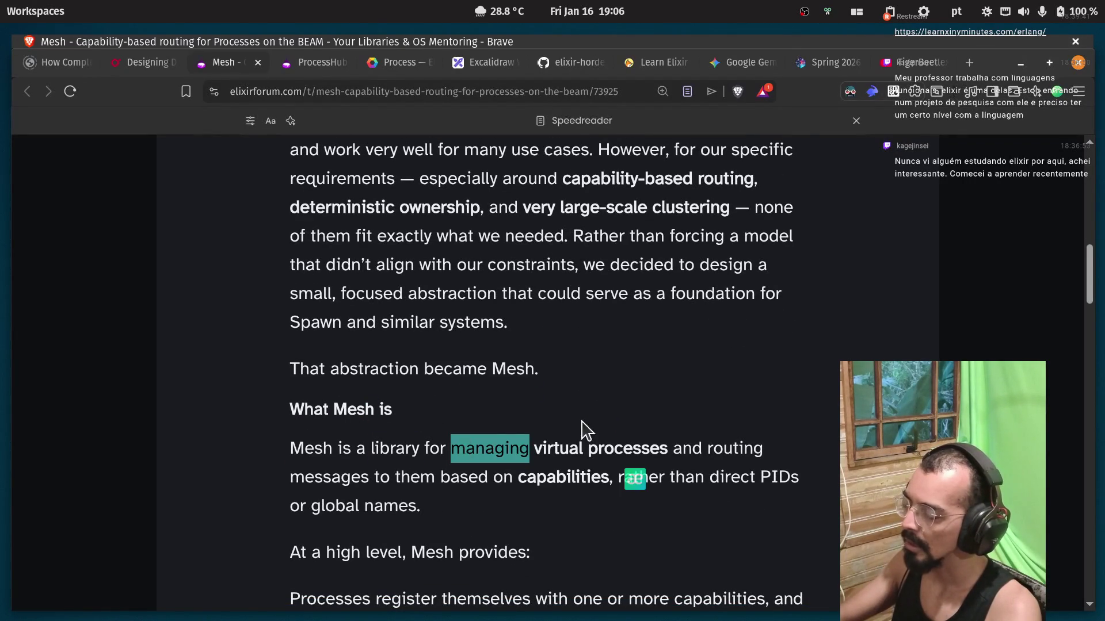
click(540, 447)
drag(534, 449, 668, 455)
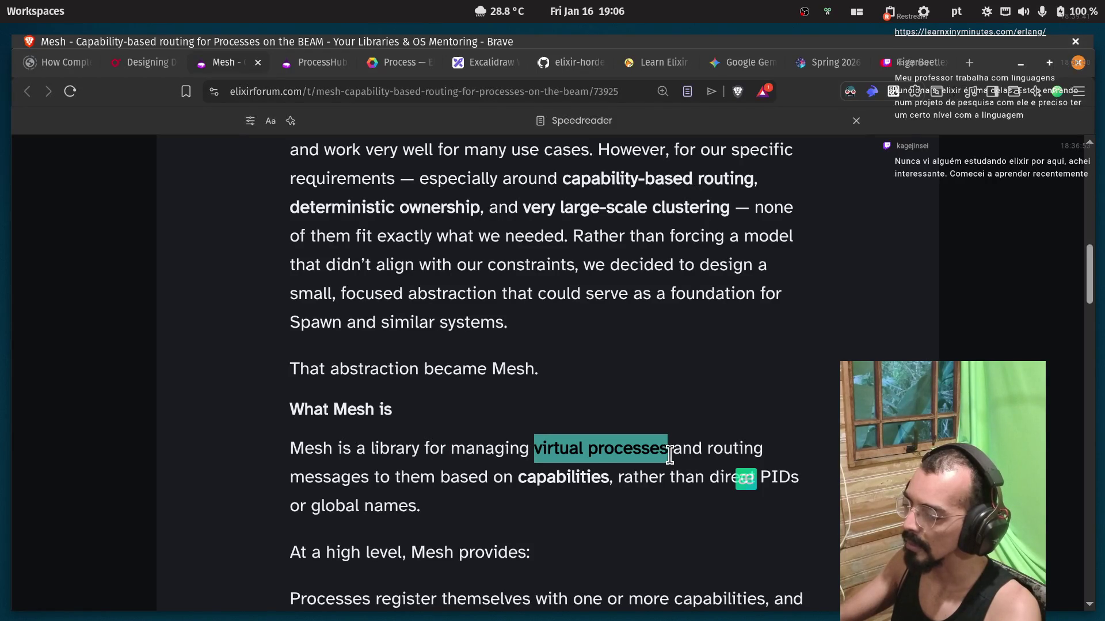
click(685, 455)
double_click(732, 451)
click(333, 480)
double_click(333, 480)
click(390, 488)
double_click(454, 480)
click(543, 480)
double_click(543, 480)
click(613, 485)
double_click(642, 480)
click(690, 485)
double_click(782, 481)
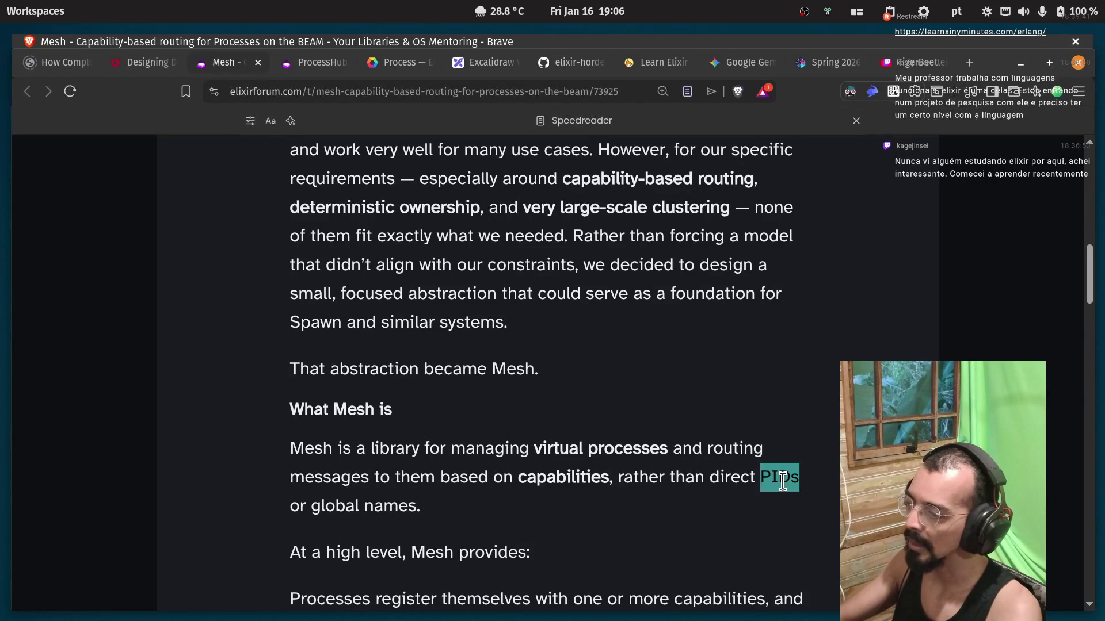
drag(312, 507, 437, 515)
scroll(439, 525, down, 3)
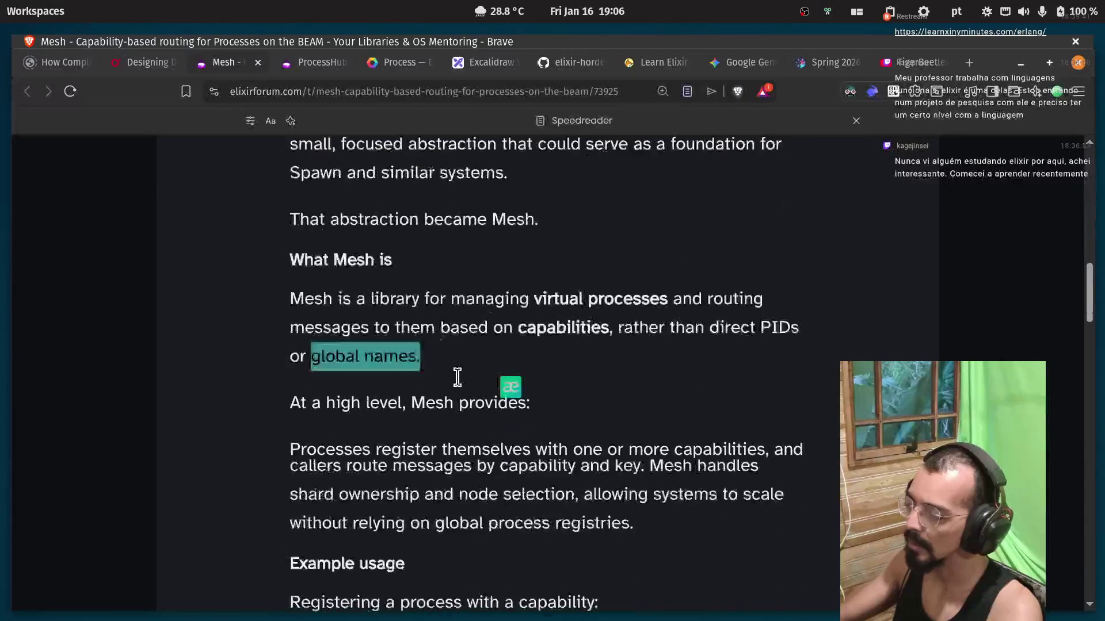
drag(291, 381, 368, 382)
double_click(492, 379)
click(435, 341)
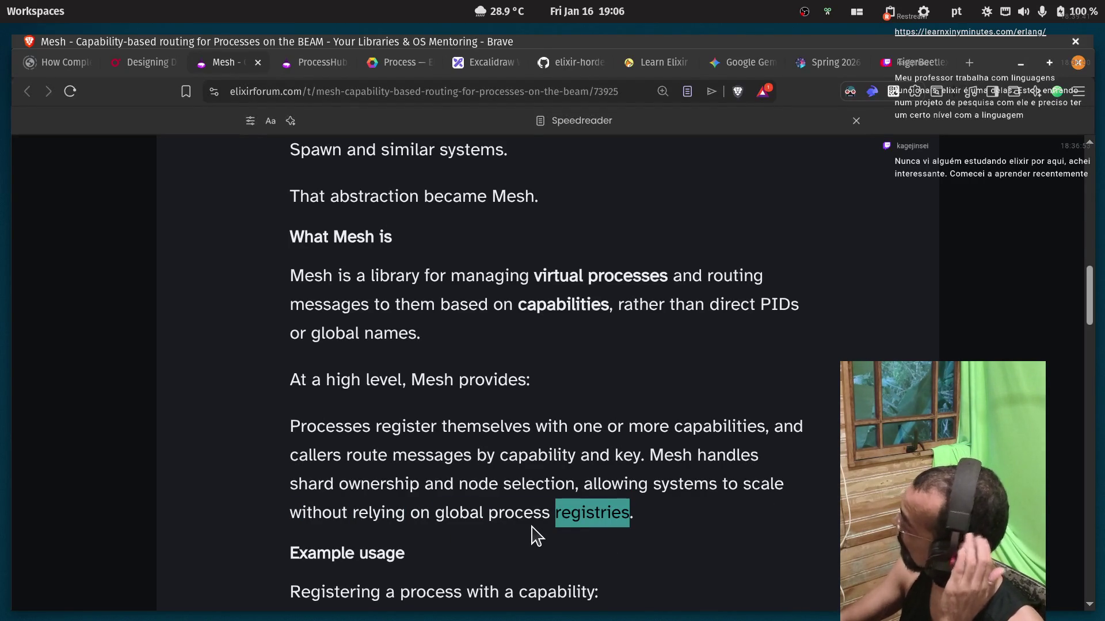
scroll(517, 509, down, 3)
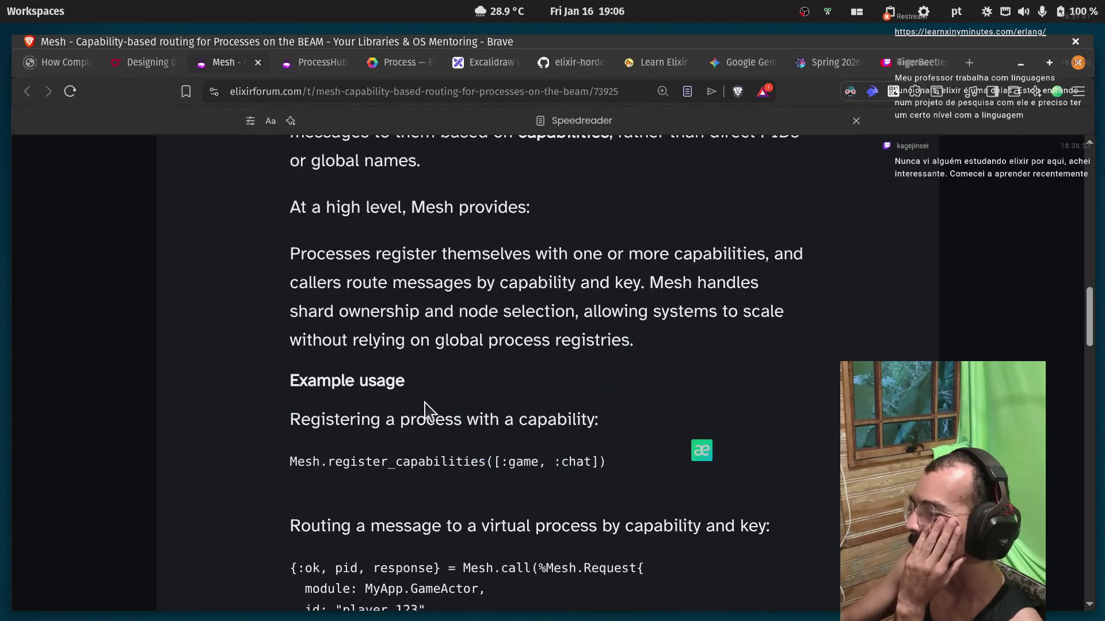
scroll(515, 395, down, 2)
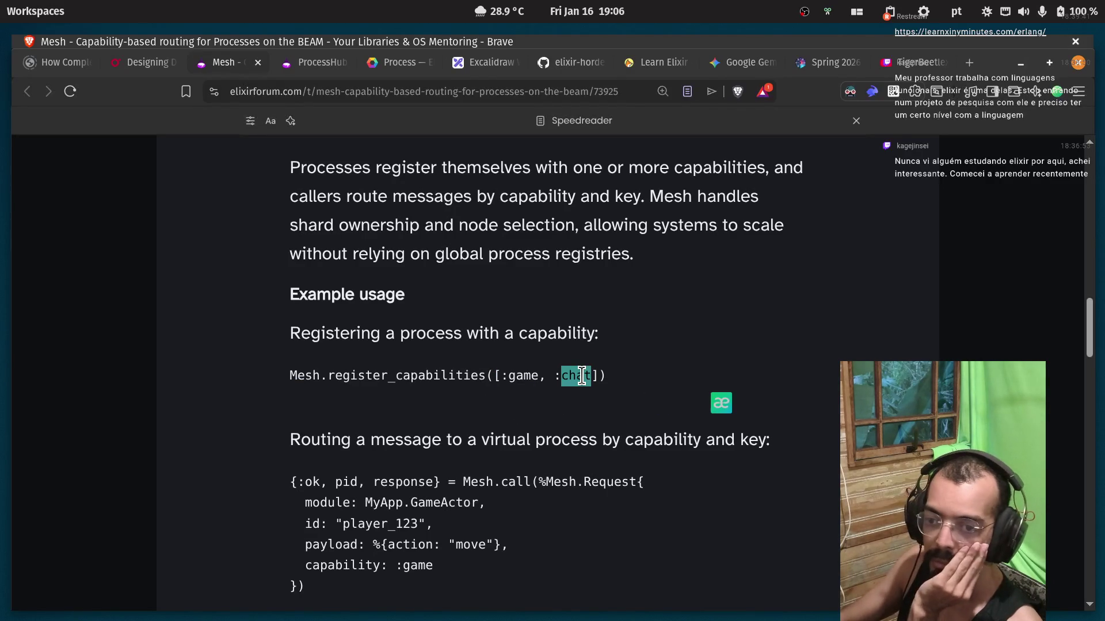
scroll(410, 393, down, 3)
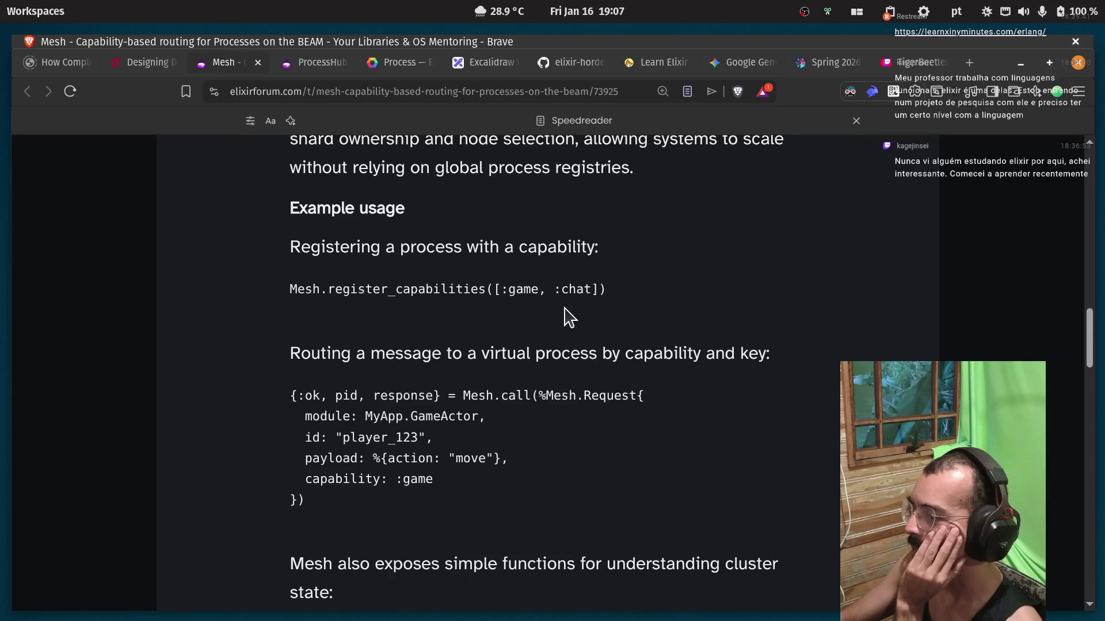
drag(465, 396, 528, 399)
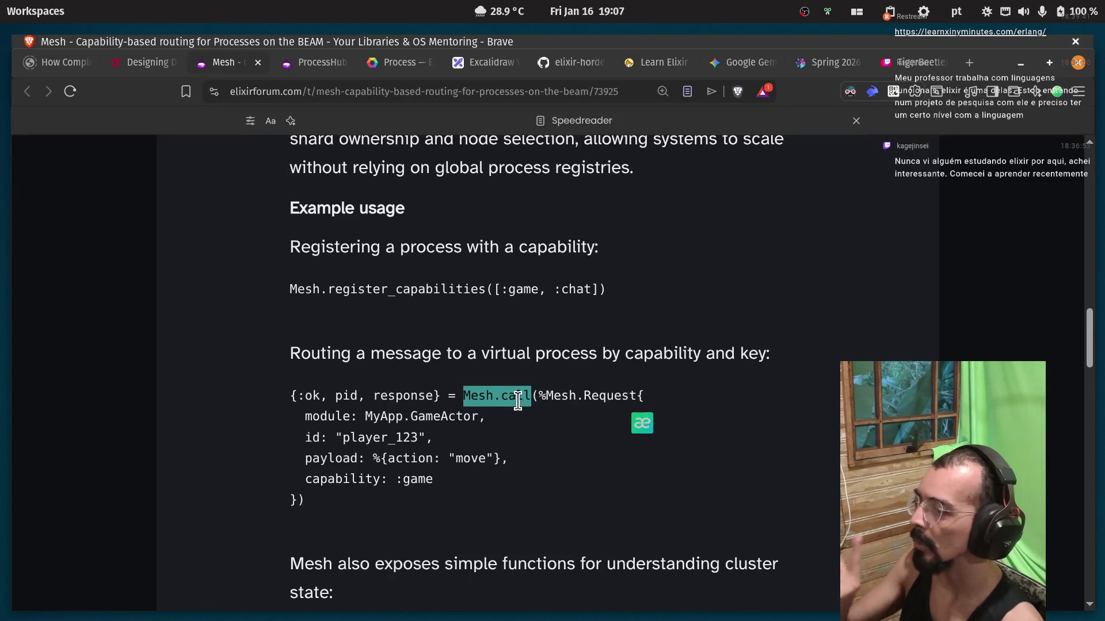
double_click(506, 400)
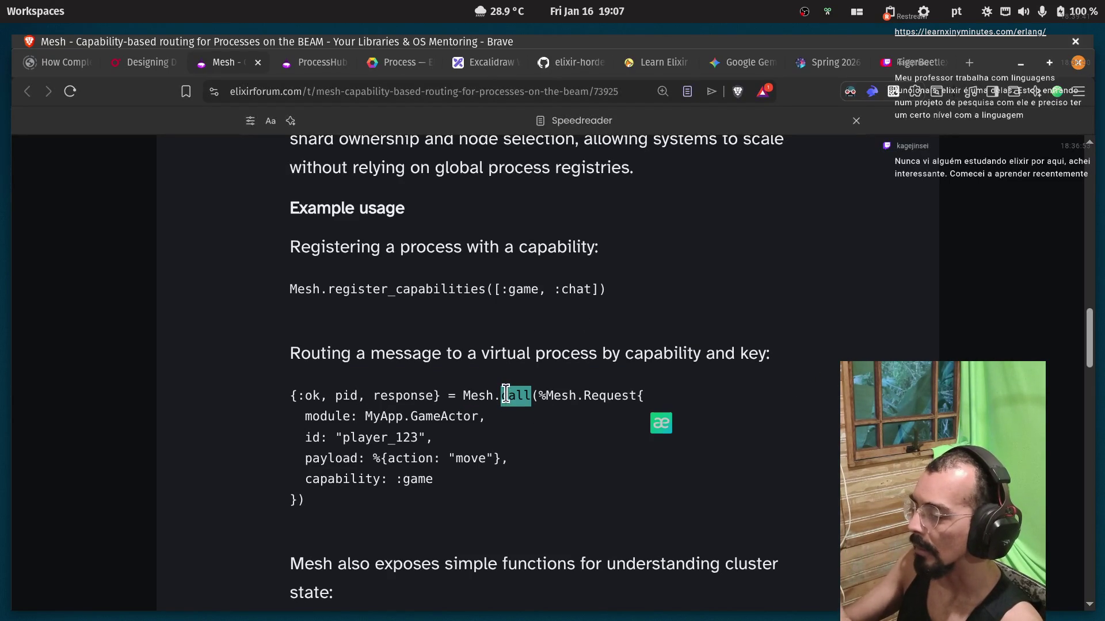
click(522, 437)
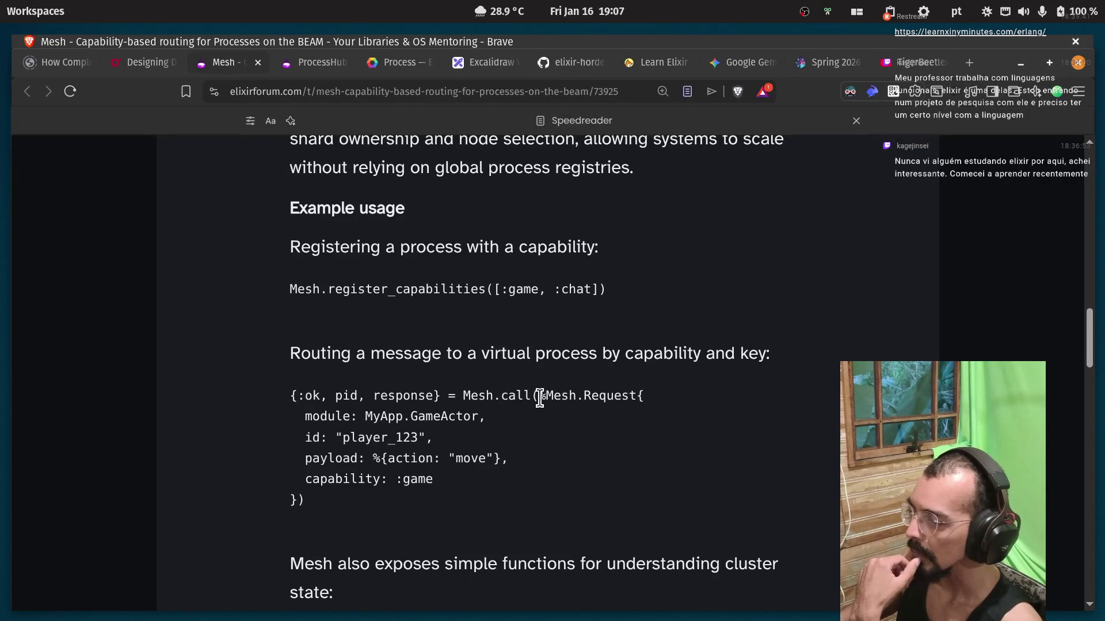
drag(533, 397, 500, 398)
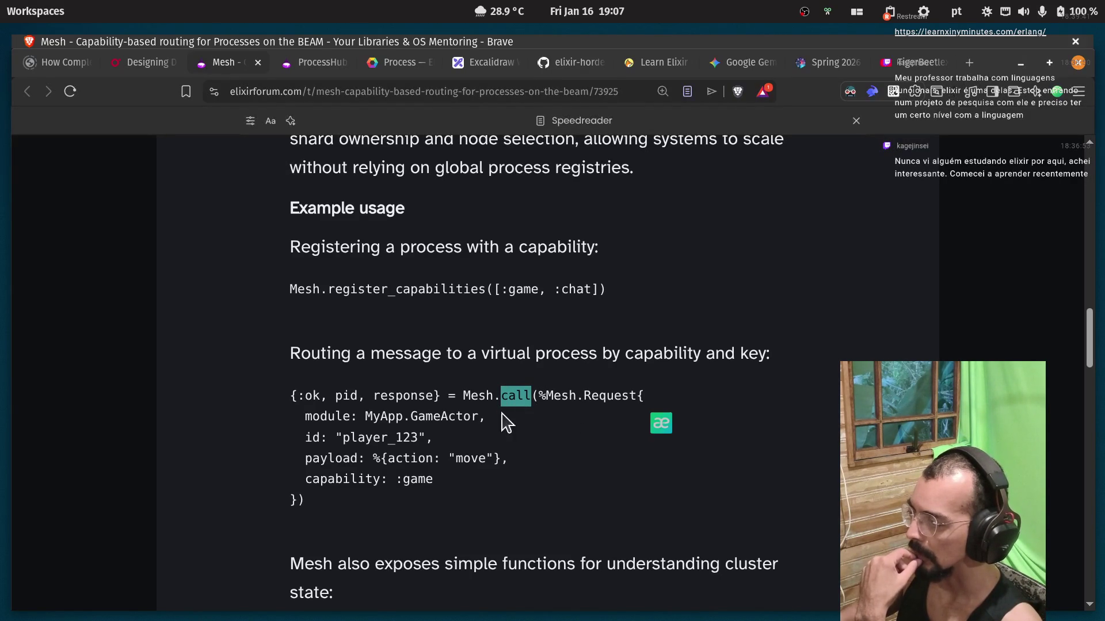
triple_click(515, 397)
click(562, 415)
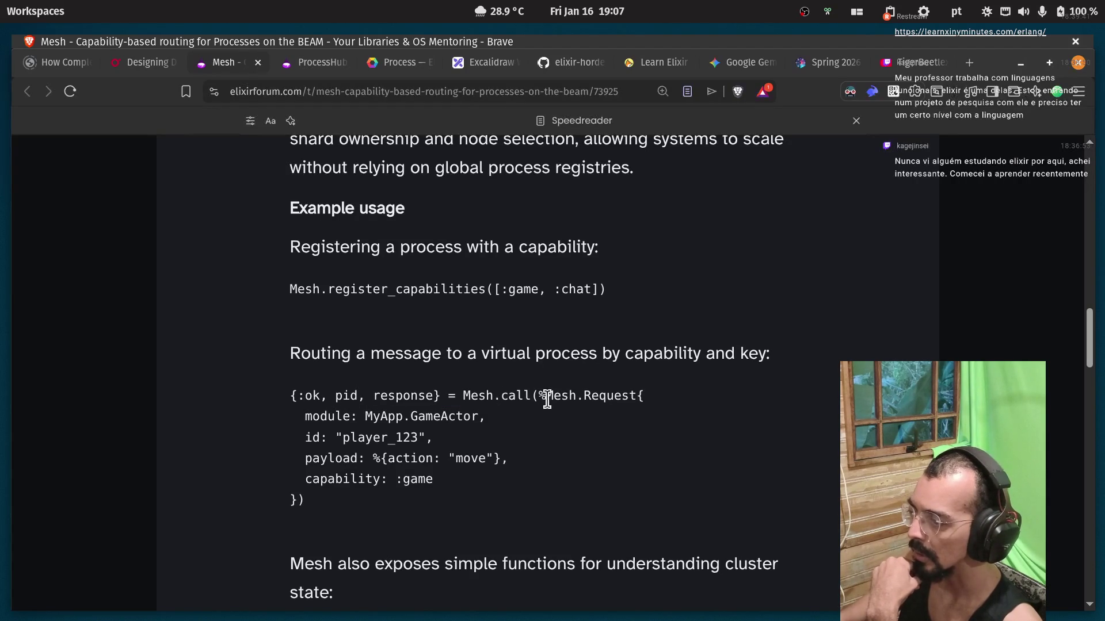
mouse_move(656, 397)
mouse_down()
mouse_move(536, 396)
mouse_move(307, 479)
mouse_move(298, 499)
mouse_up()
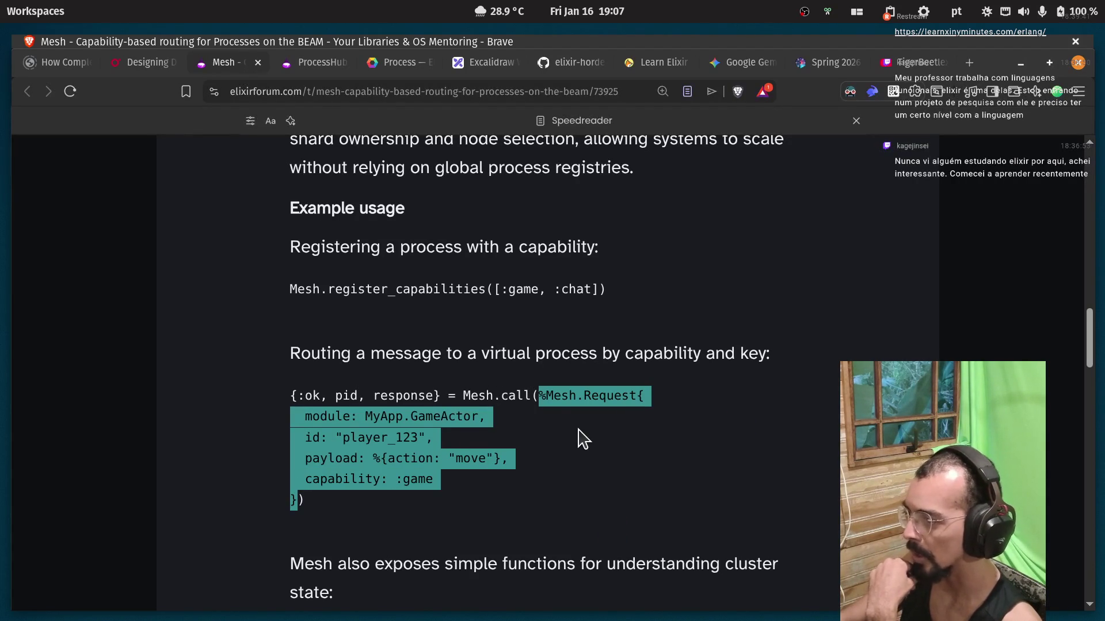
double_click(601, 399)
click(680, 410)
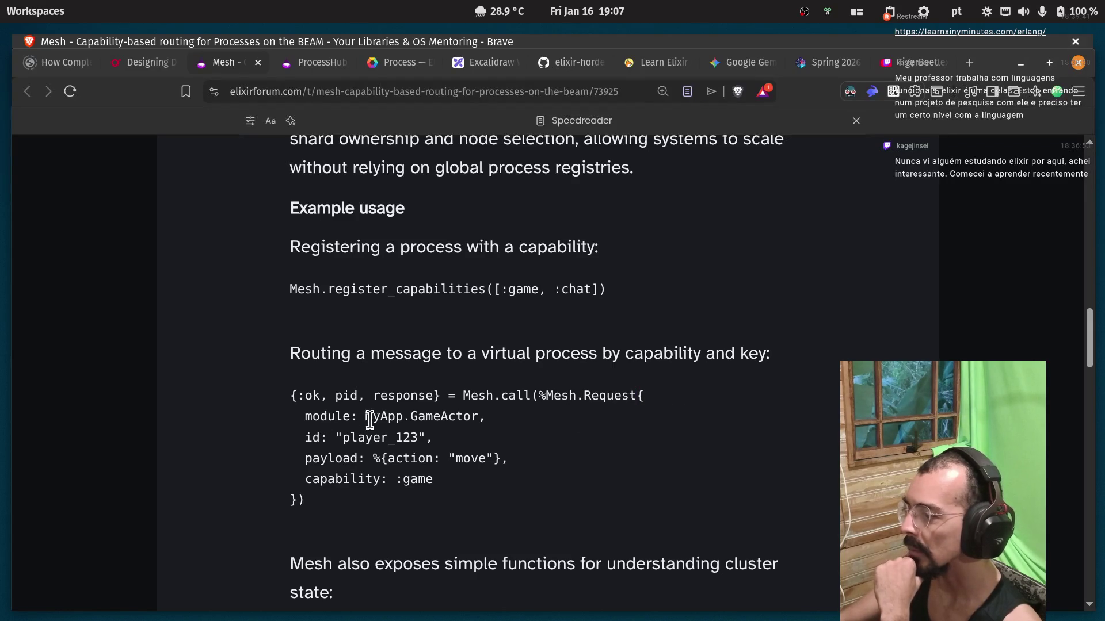
drag(364, 419, 479, 417)
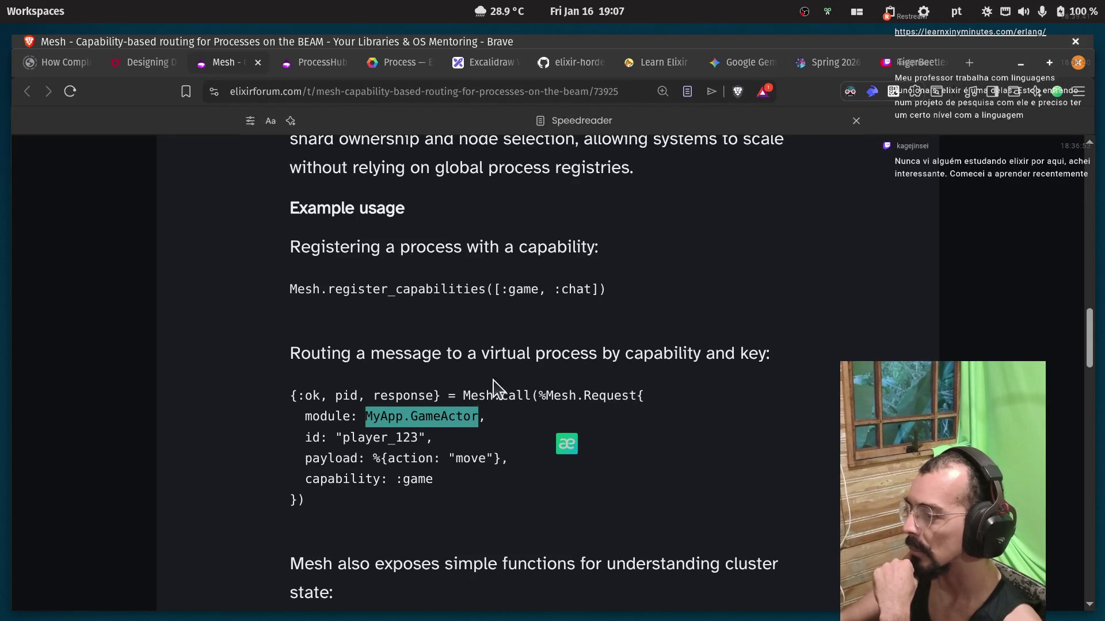
drag(336, 441, 424, 440)
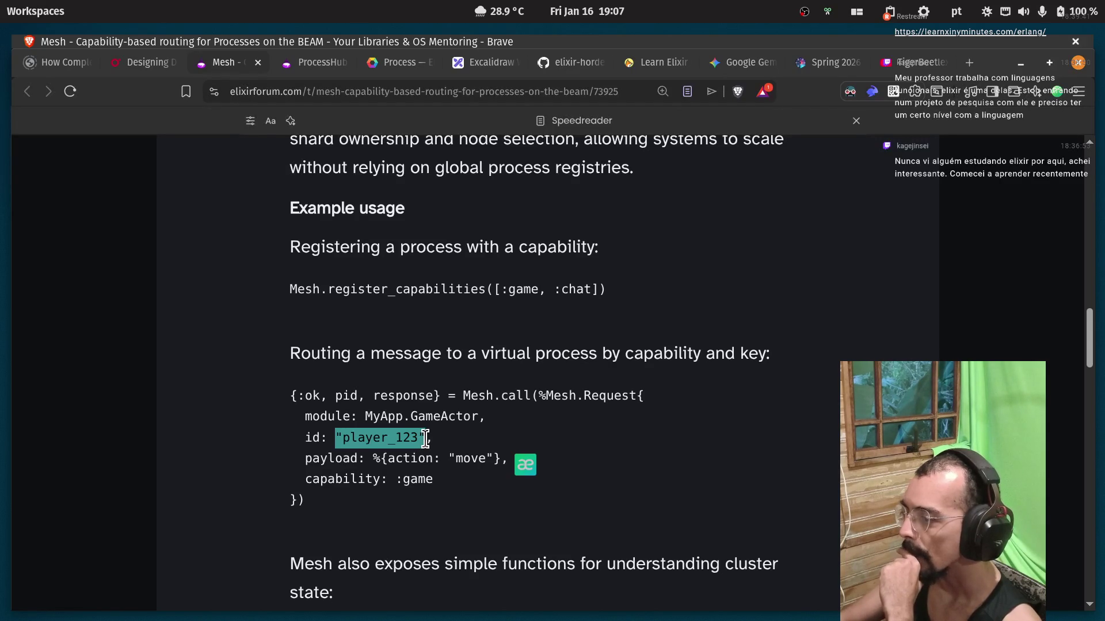
click(424, 440)
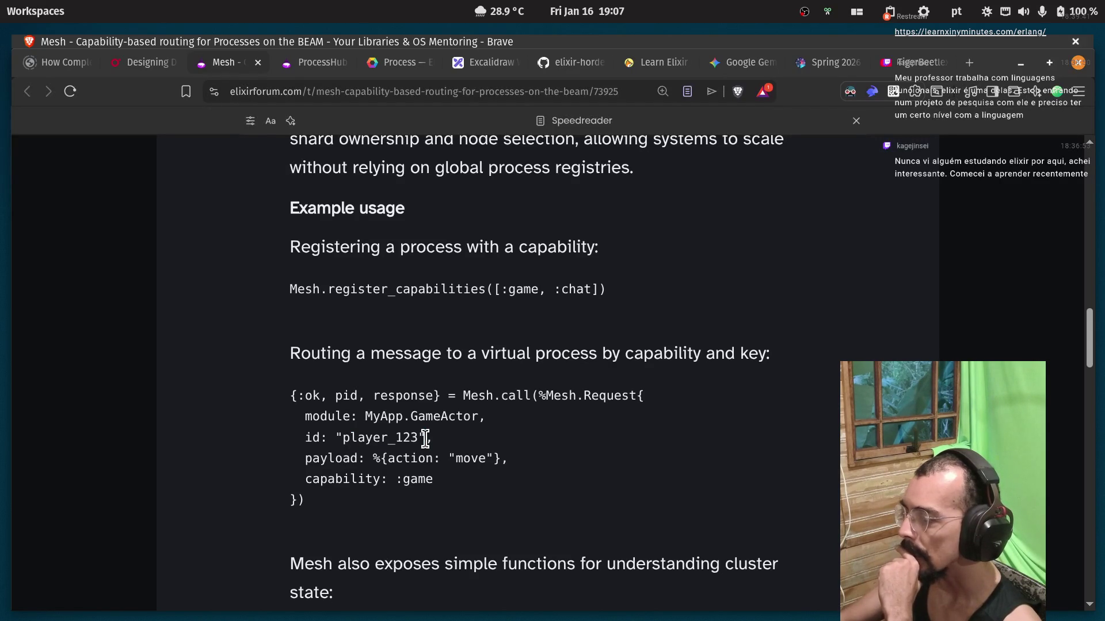
drag(368, 419, 478, 421)
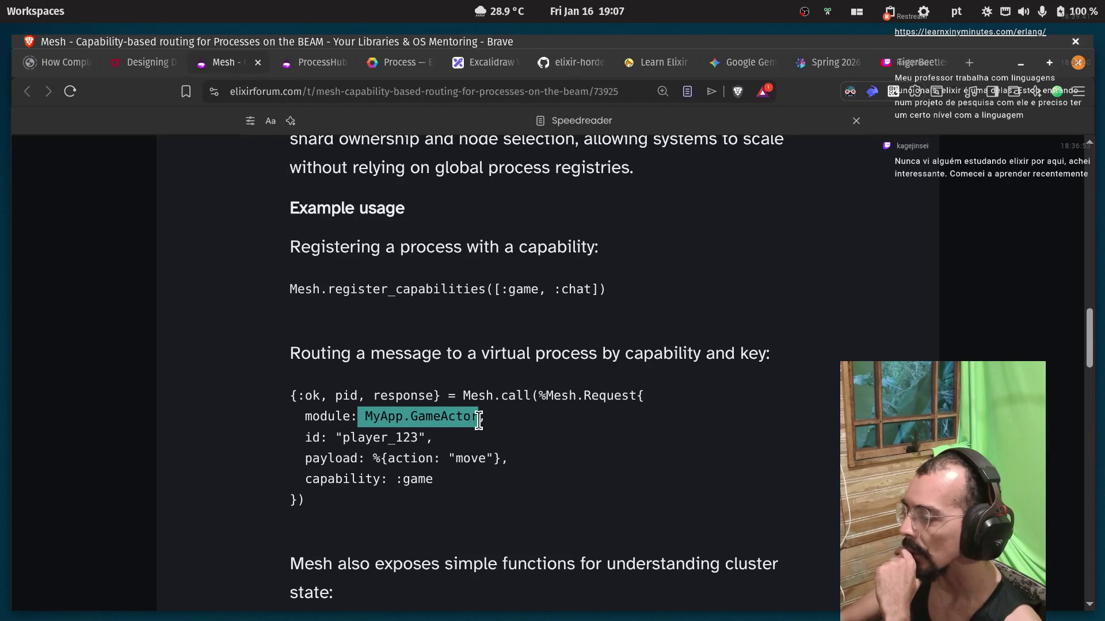
click(479, 421)
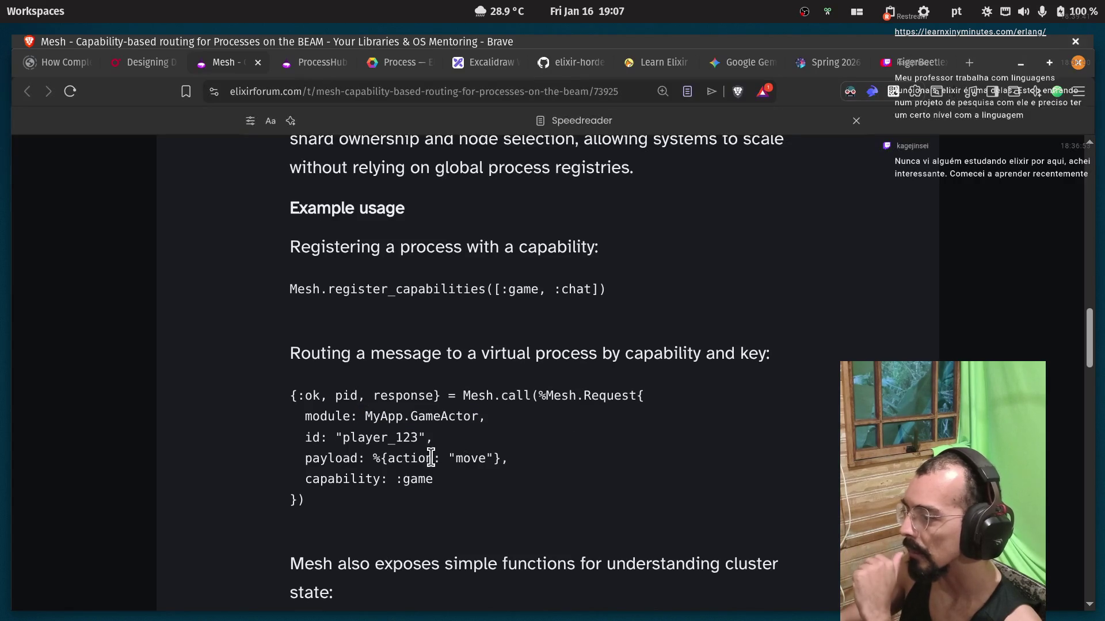
drag(344, 443, 425, 443)
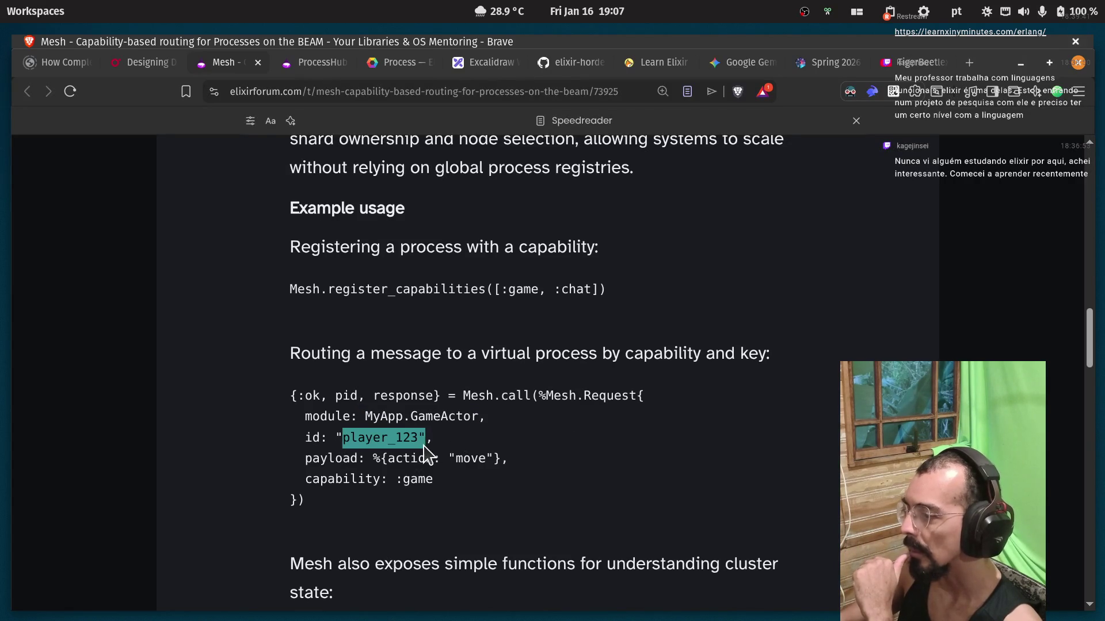
click(369, 460)
mouse_move(493, 460)
mouse_down()
mouse_move(507, 460)
mouse_move(373, 458)
mouse_up()
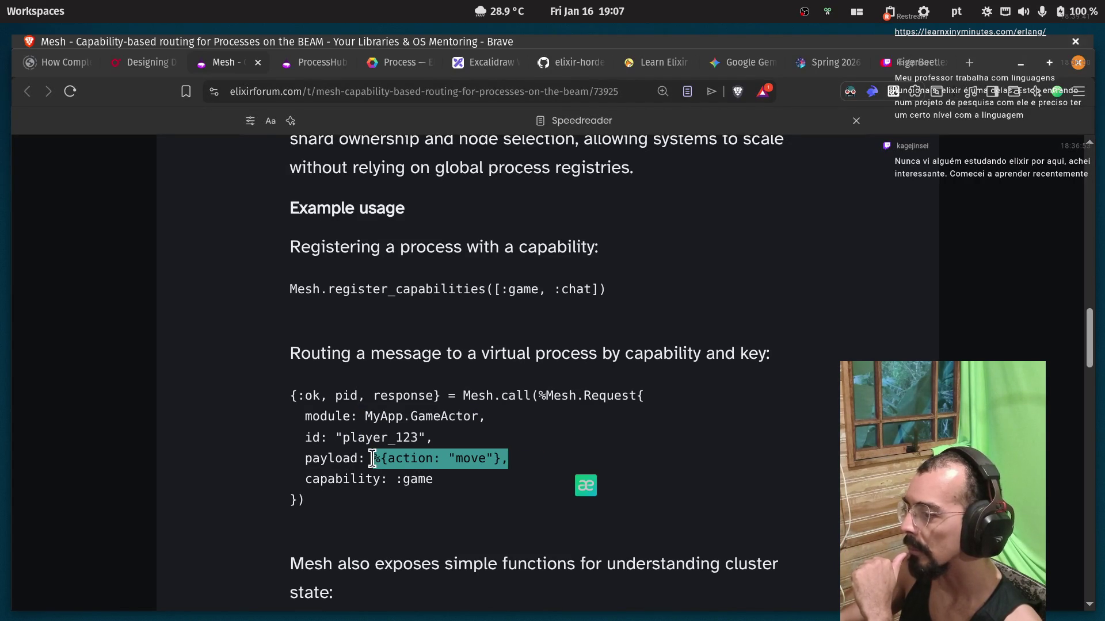
double_click(329, 480)
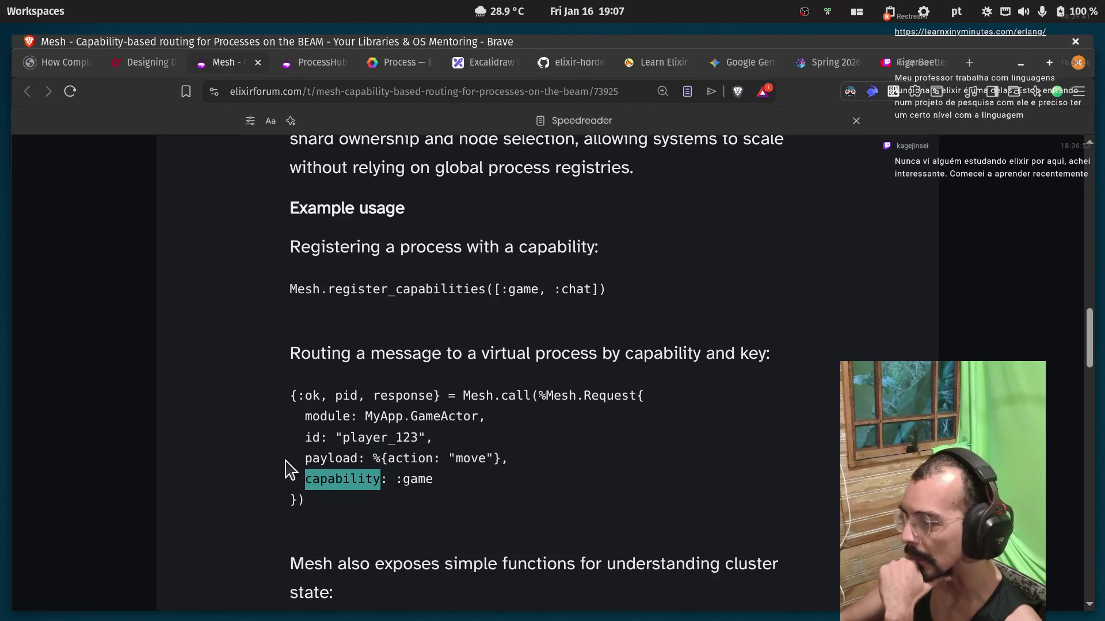
mouse_move(292, 401)
mouse_down()
mouse_move(468, 397)
mouse_move(439, 397)
mouse_up()
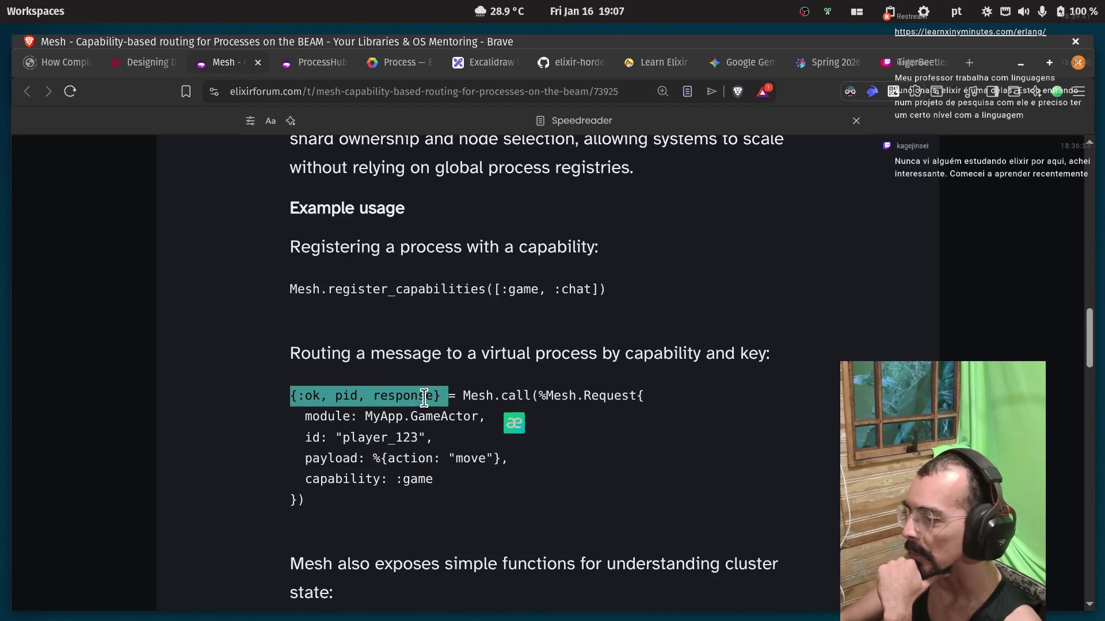
click(329, 396)
double_click(346, 396)
double_click(382, 397)
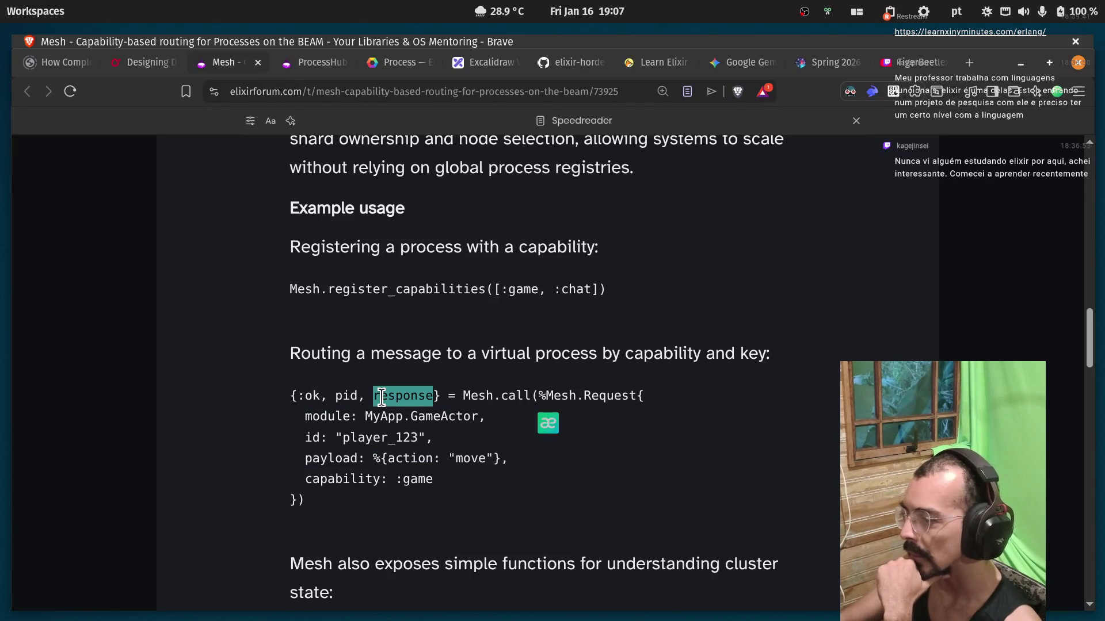
scroll(382, 397, down, 3)
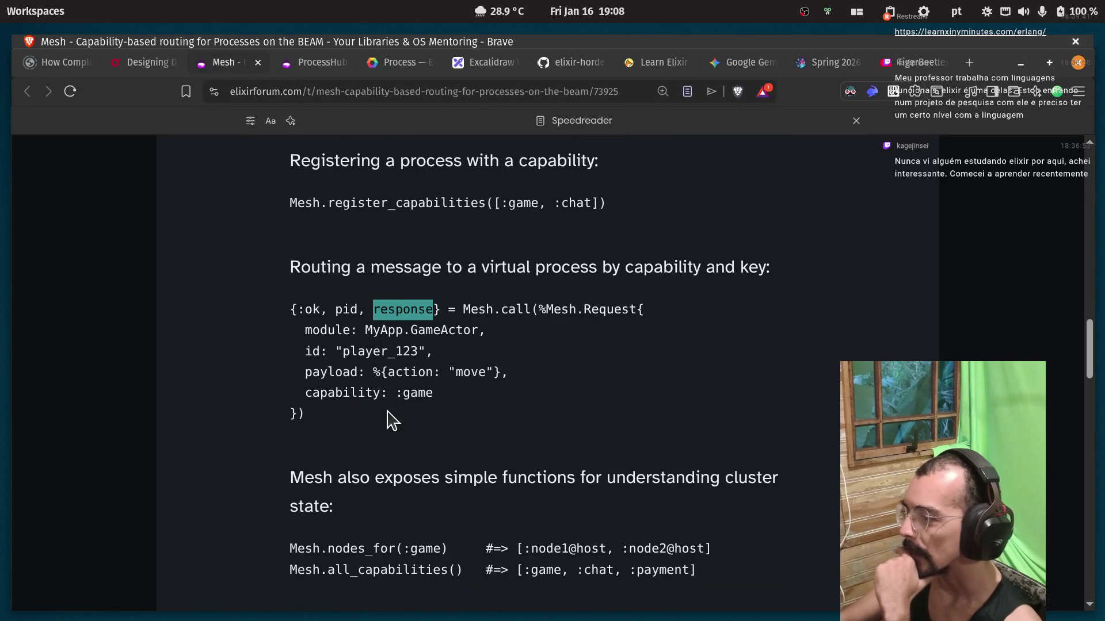
click(360, 434)
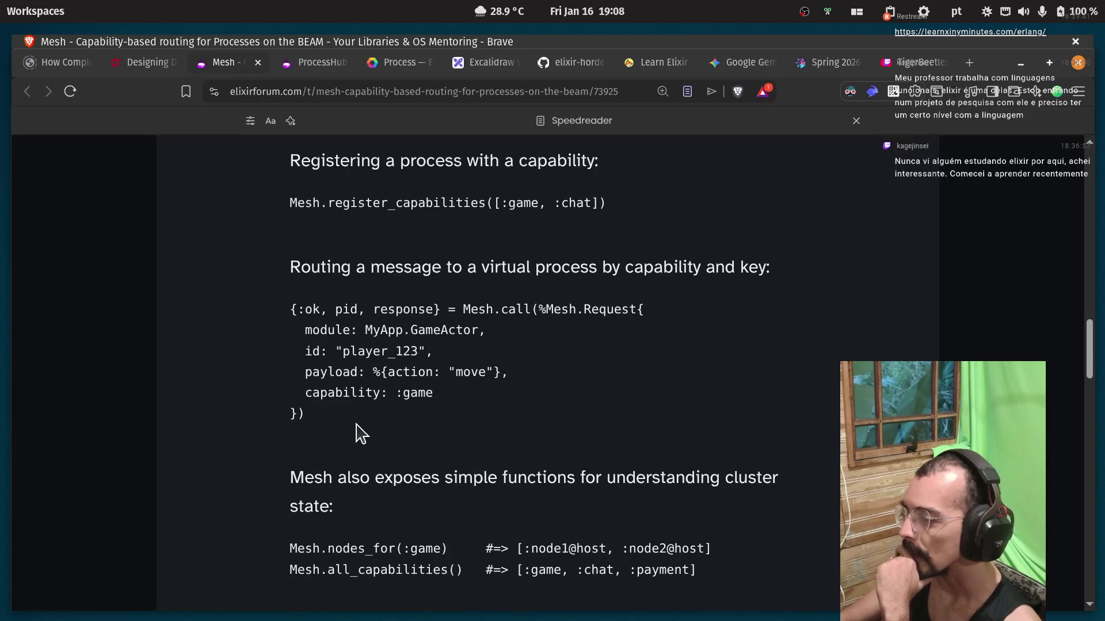
double_click(386, 477)
click(487, 500)
double_click(629, 485)
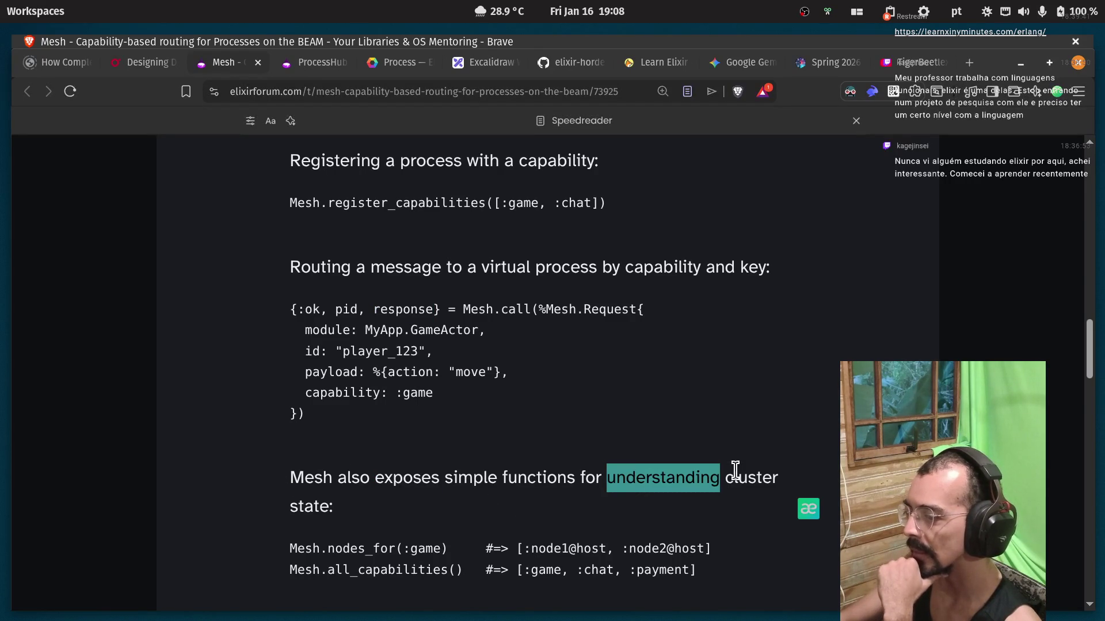
double_click(739, 475)
scroll(531, 375, down, 3)
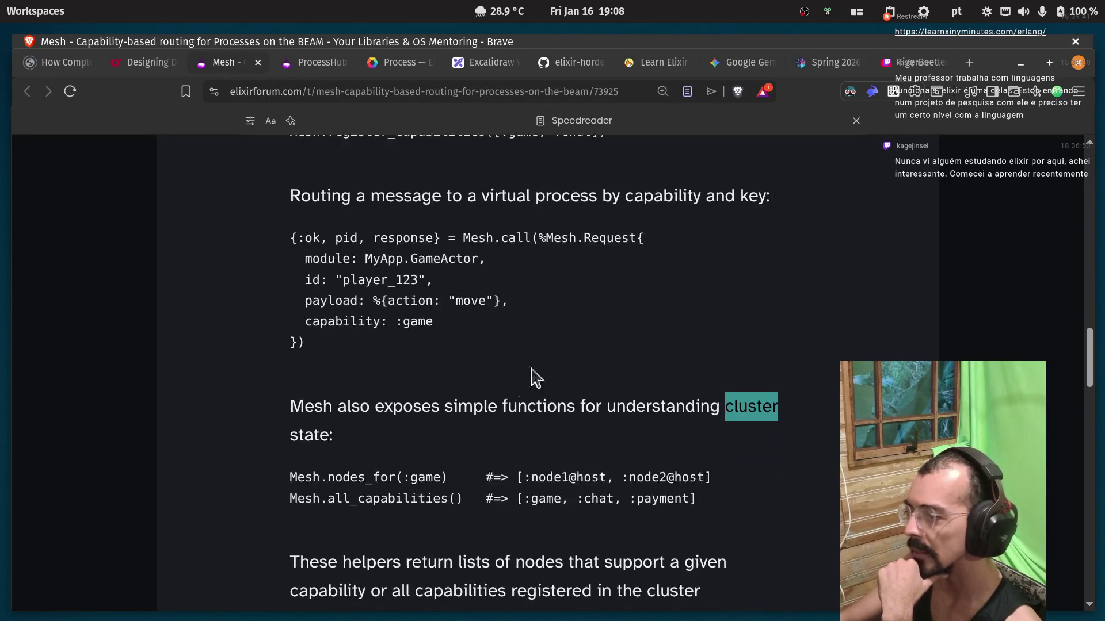
double_click(321, 462)
double_click(365, 462)
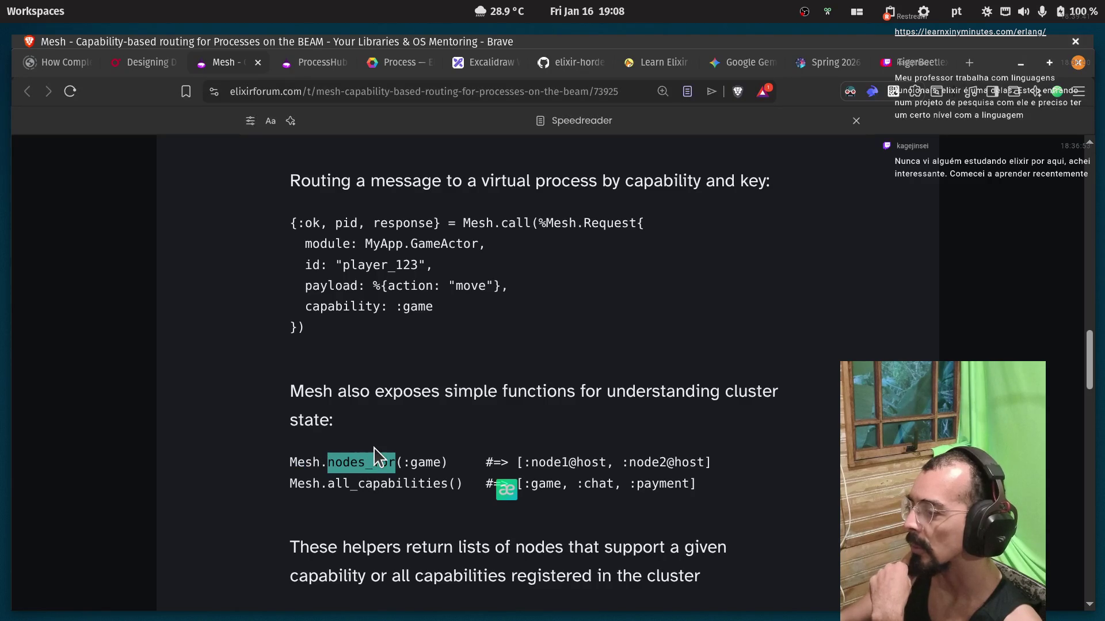
drag(402, 463, 448, 462)
drag(520, 465, 571, 465)
double_click(592, 465)
double_click(639, 463)
double_click(680, 462)
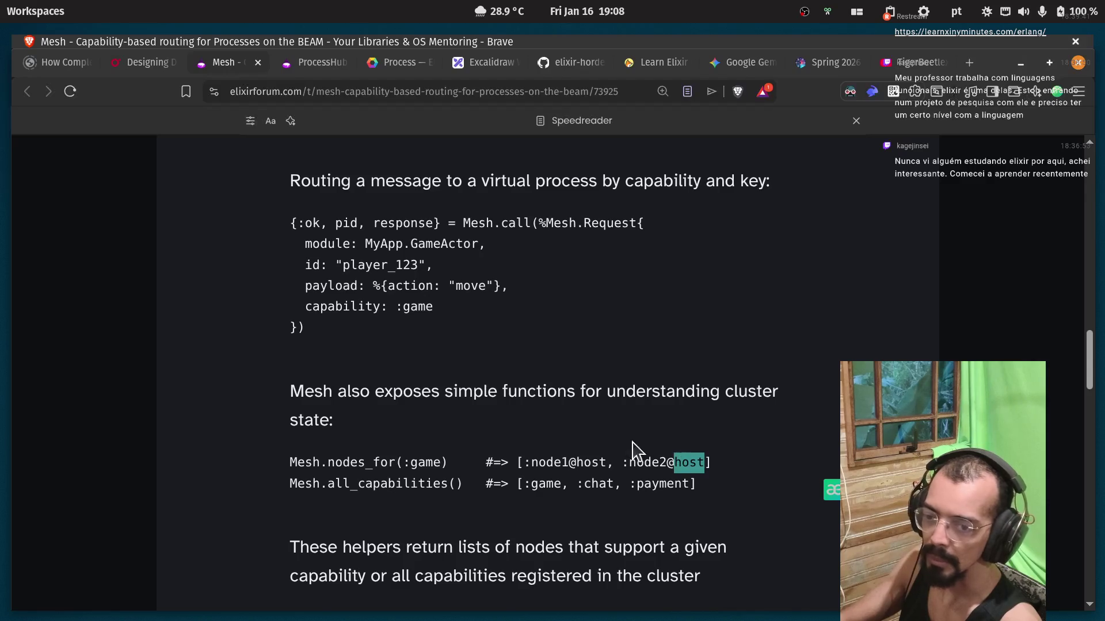
scroll(664, 455, down, 3)
double_click(305, 397)
double_click(350, 398)
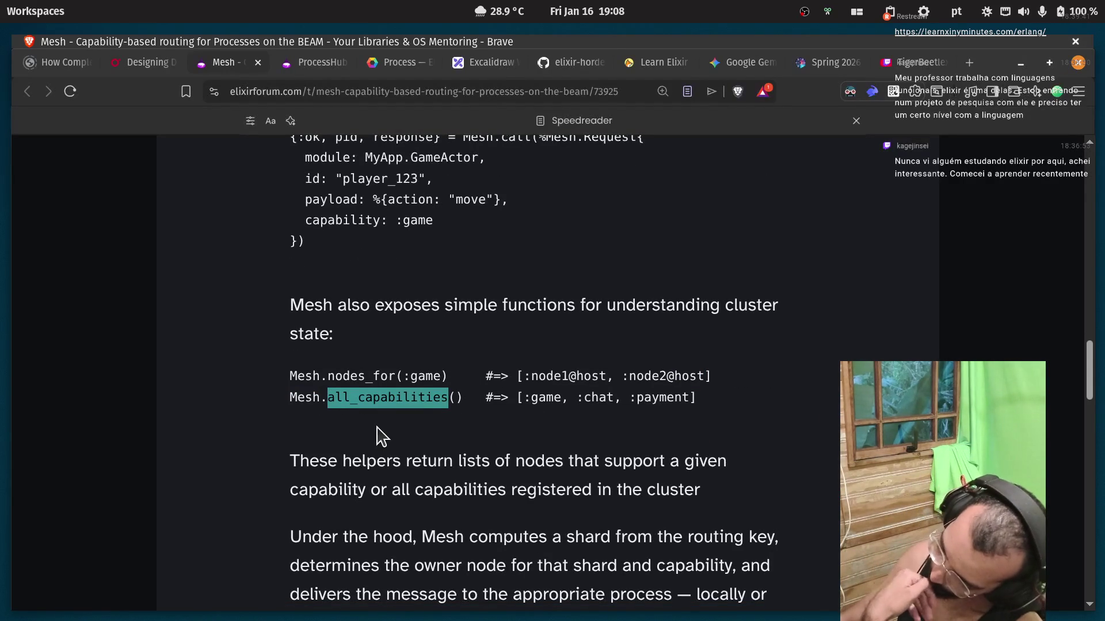
click(518, 395)
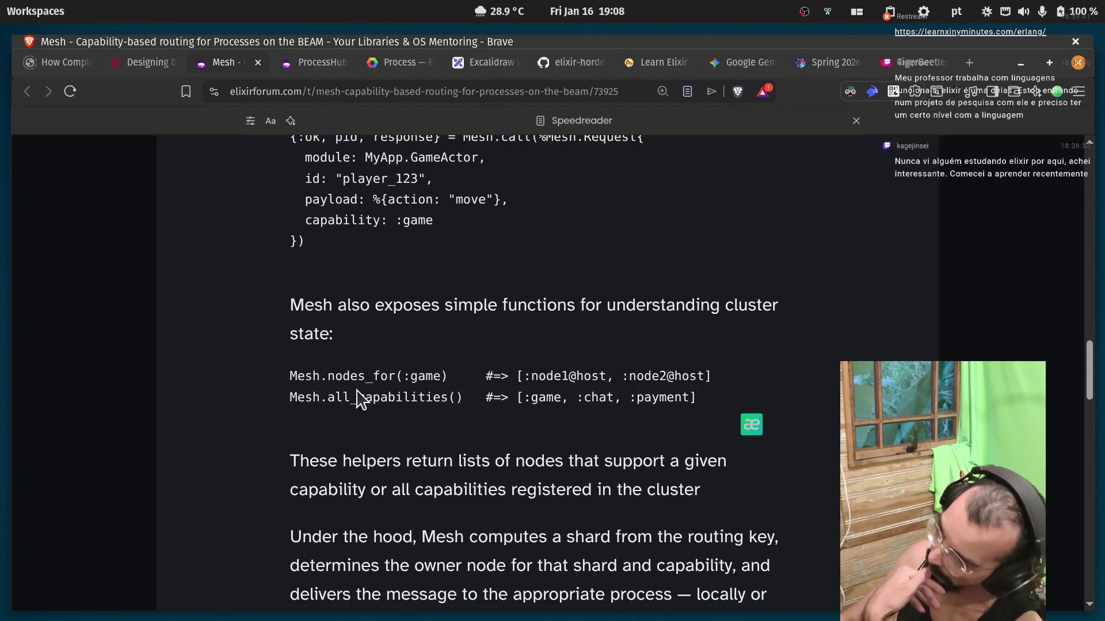
scroll(402, 403, down, 3)
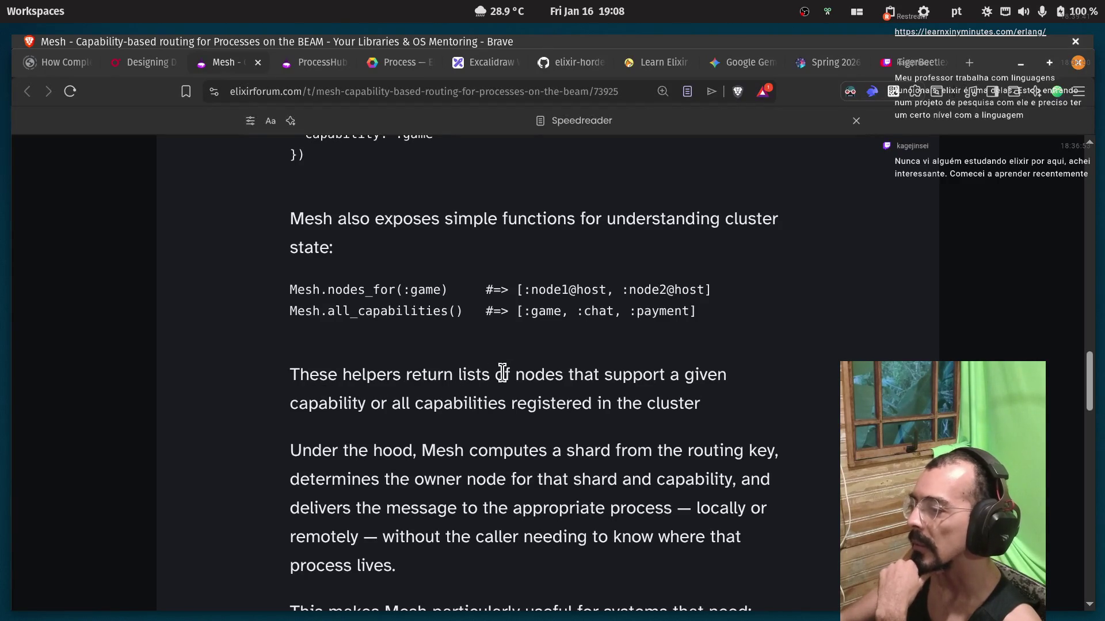
double_click(323, 404)
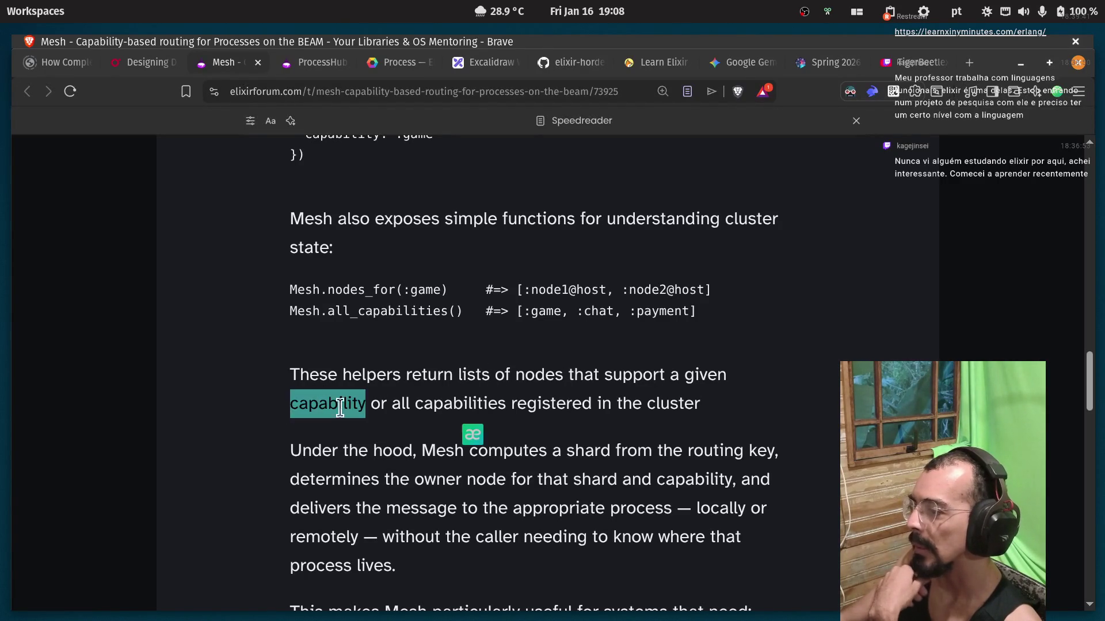
double_click(485, 407)
double_click(551, 405)
click(633, 406)
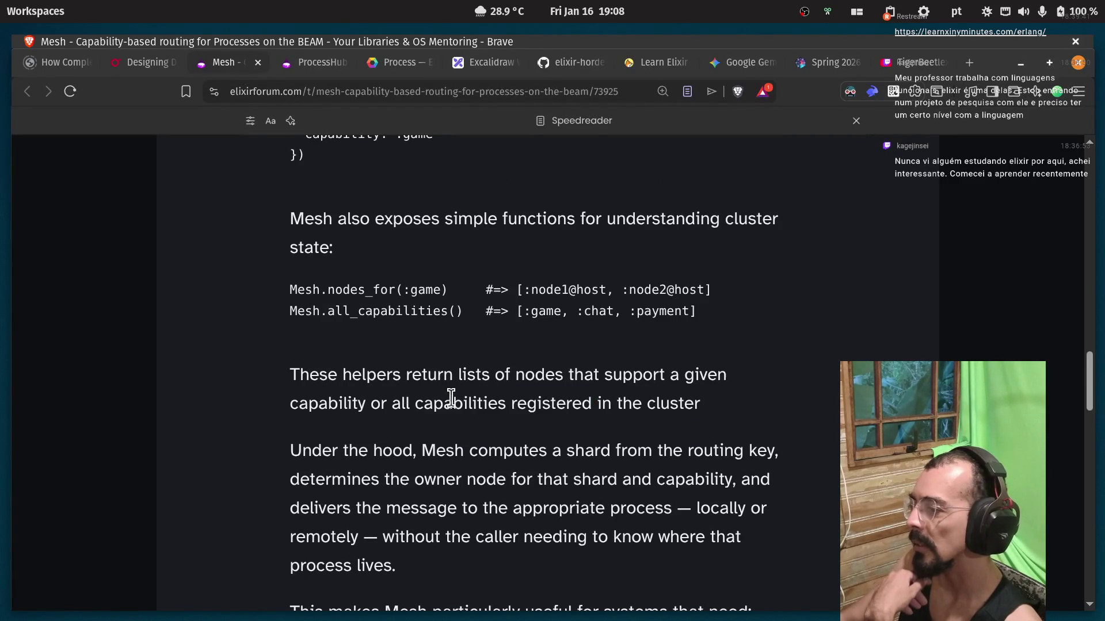
scroll(403, 397, down, 3)
double_click(492, 363)
double_click(578, 365)
click(615, 366)
double_click(713, 366)
double_click(749, 367)
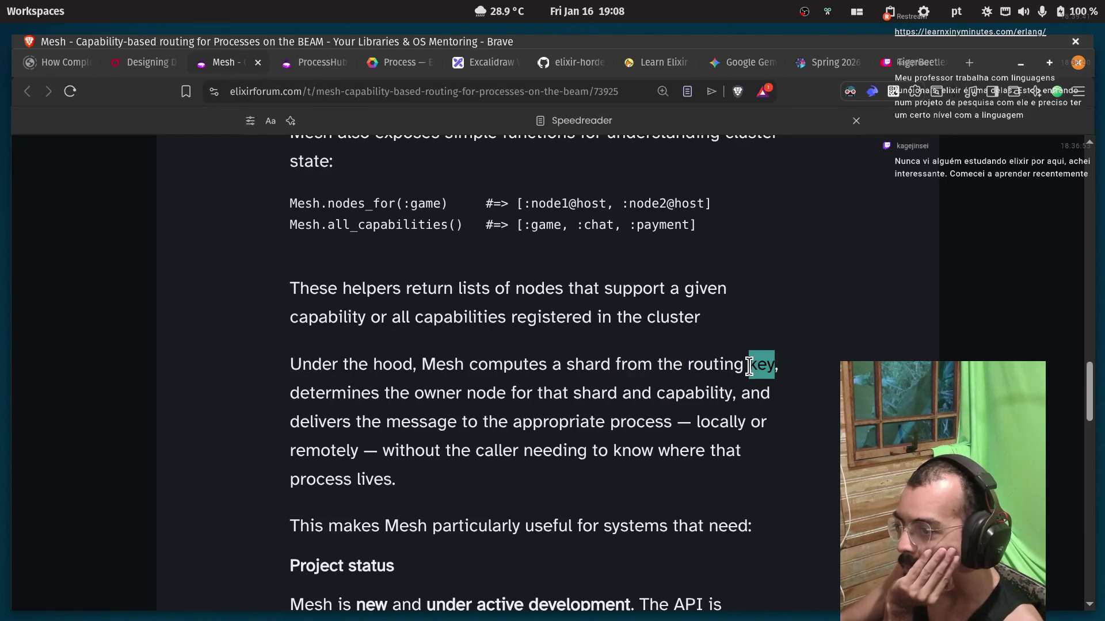
double_click(342, 397)
double_click(454, 397)
double_click(492, 396)
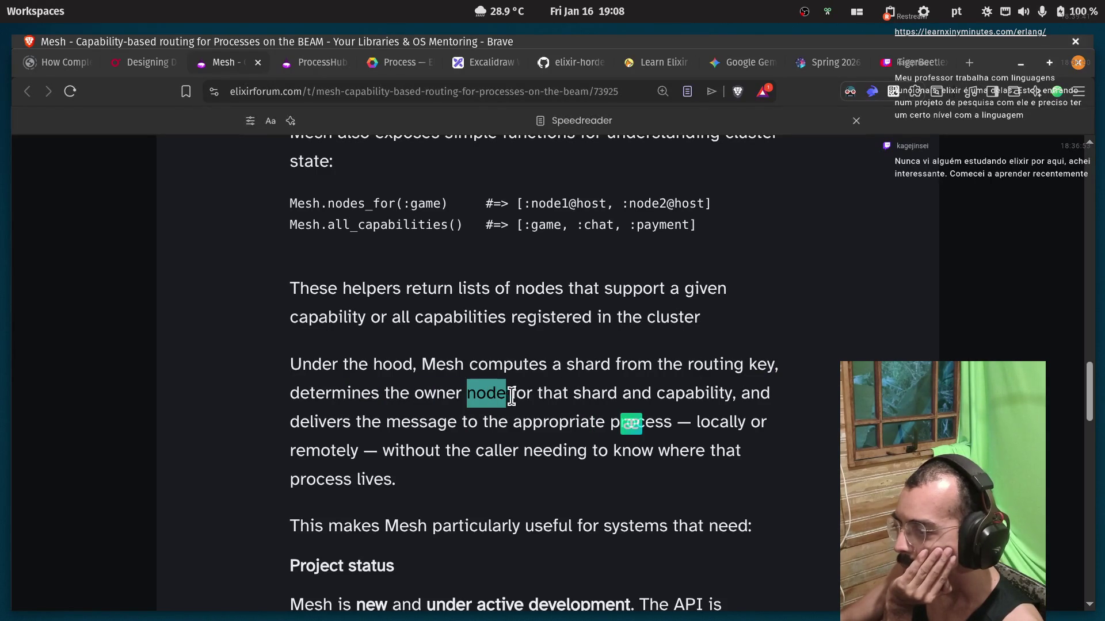
click(552, 395)
double_click(596, 396)
double_click(680, 396)
double_click(755, 396)
click(348, 427)
double_click(522, 422)
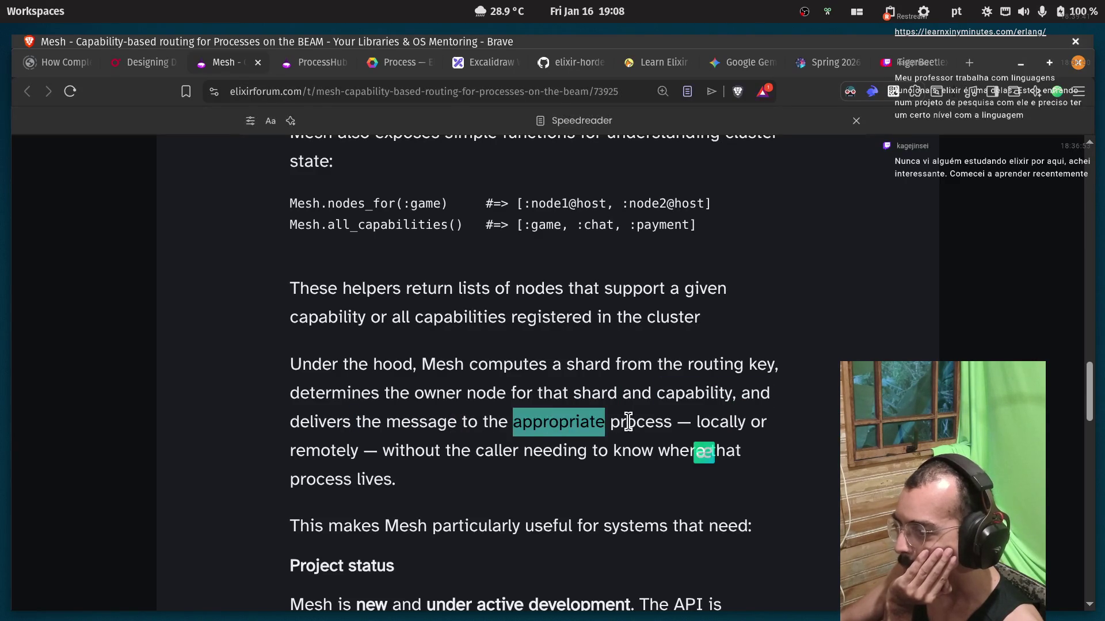
double_click(629, 422)
double_click(720, 421)
click(332, 465)
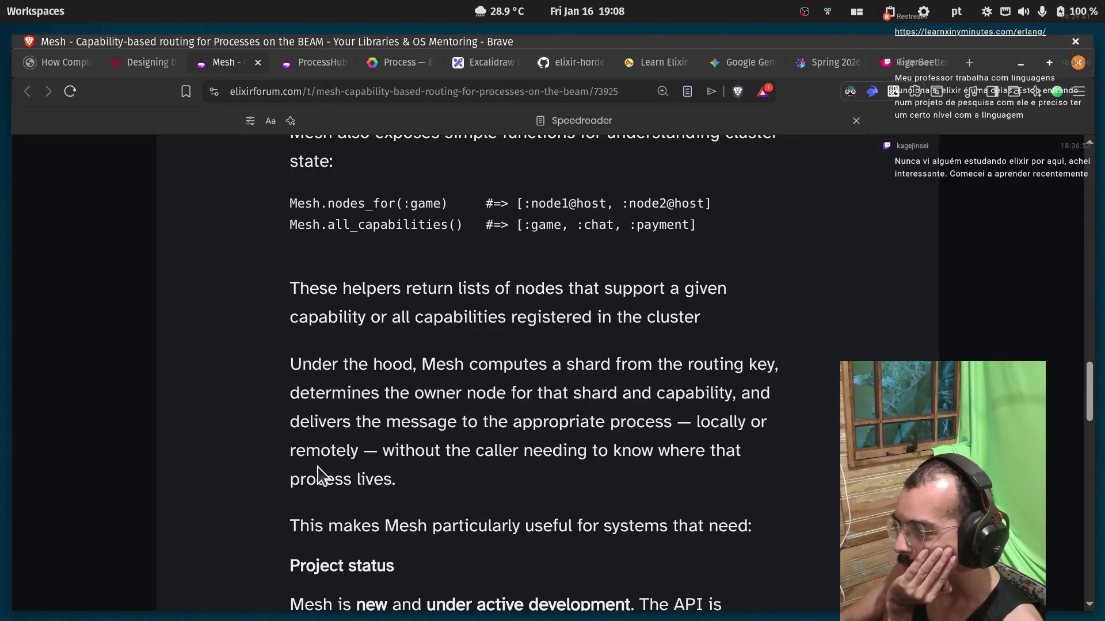
double_click(326, 452)
click(403, 452)
double_click(491, 450)
double_click(568, 451)
click(653, 452)
double_click(728, 453)
click(261, 499)
drag(437, 484, 292, 477)
click(291, 479)
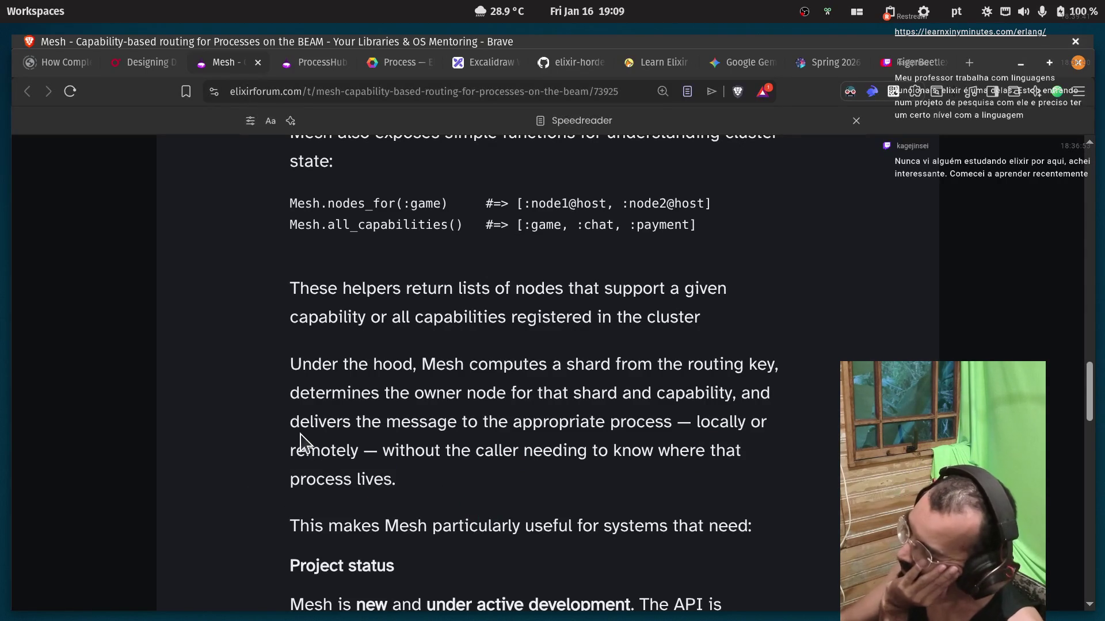
scroll(299, 440, down, 3)
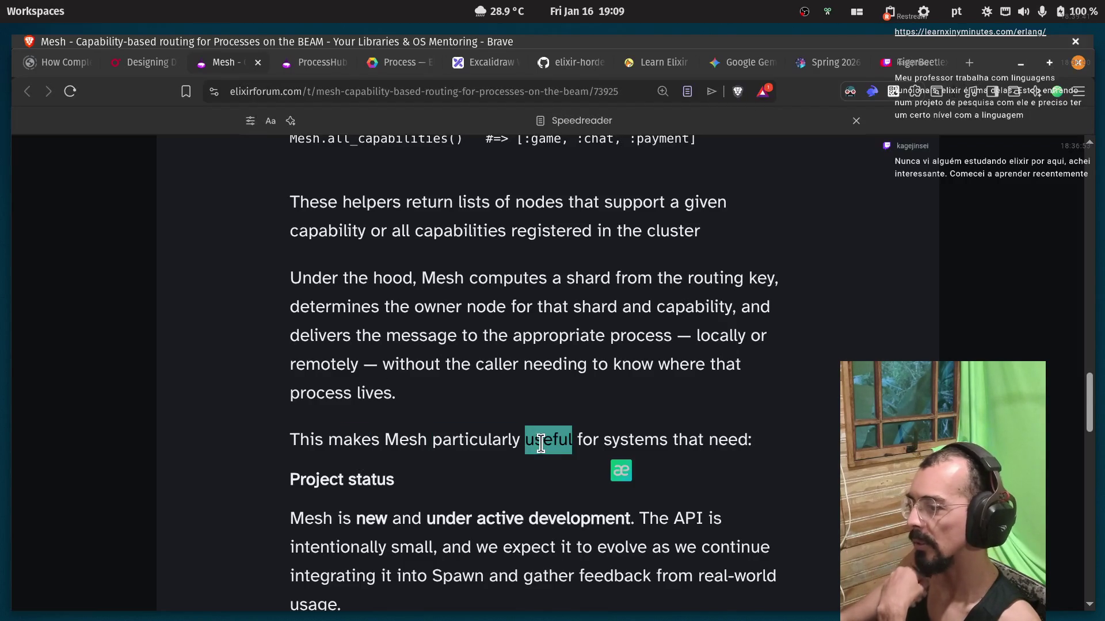
scroll(300, 476, down, 3)
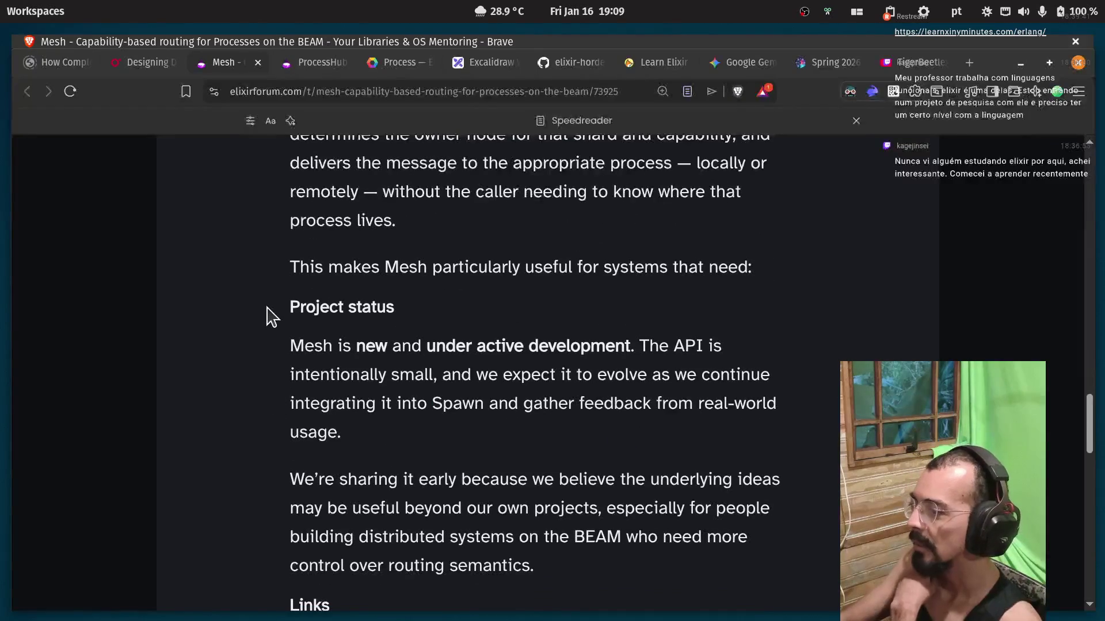
drag(273, 306, 406, 309)
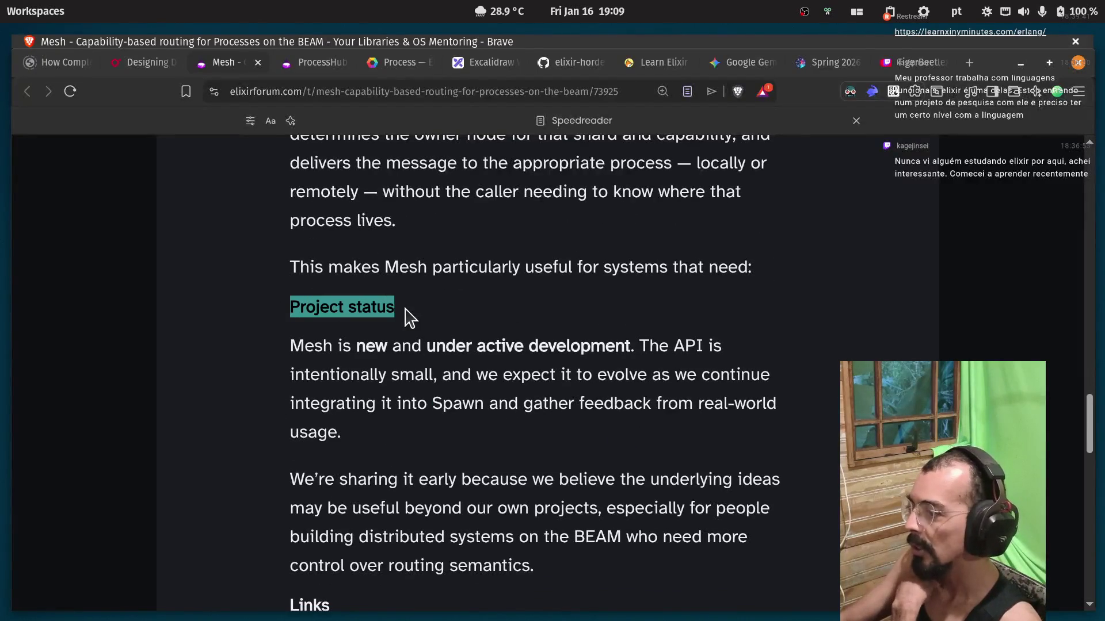
click(325, 351)
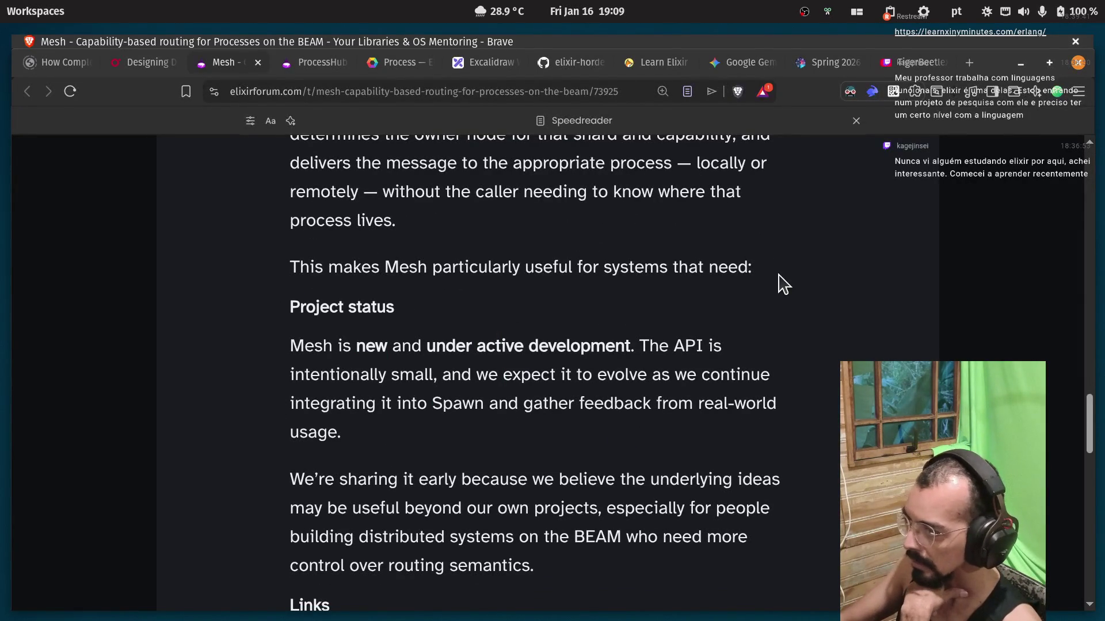
scroll(505, 288, down, 2)
scroll(777, 289, up, 2)
drag(750, 268, 711, 271)
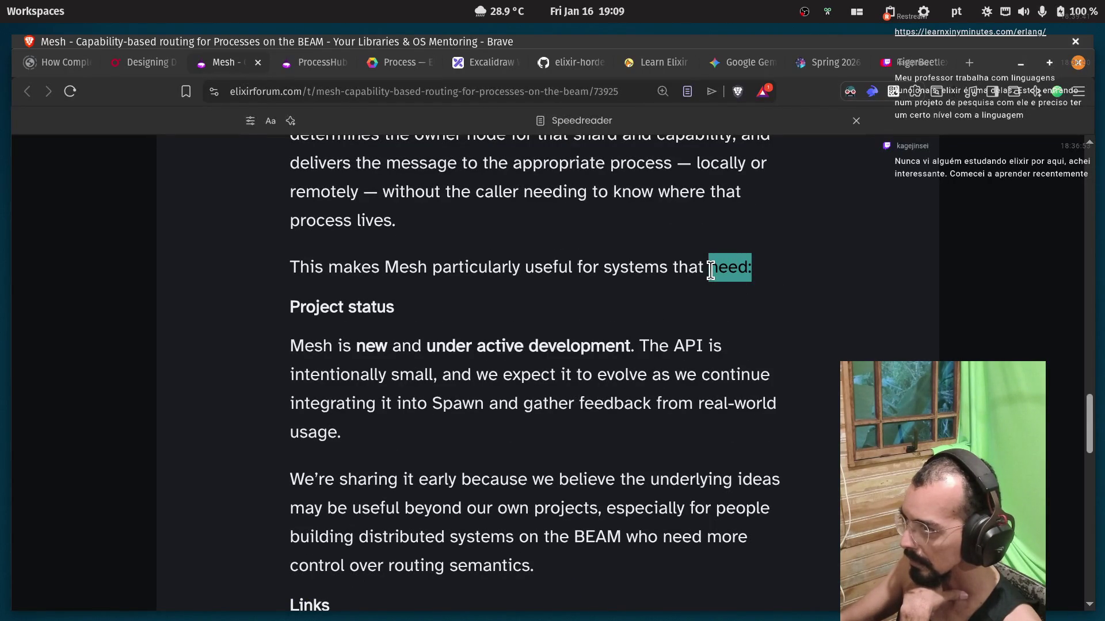
click(686, 91)
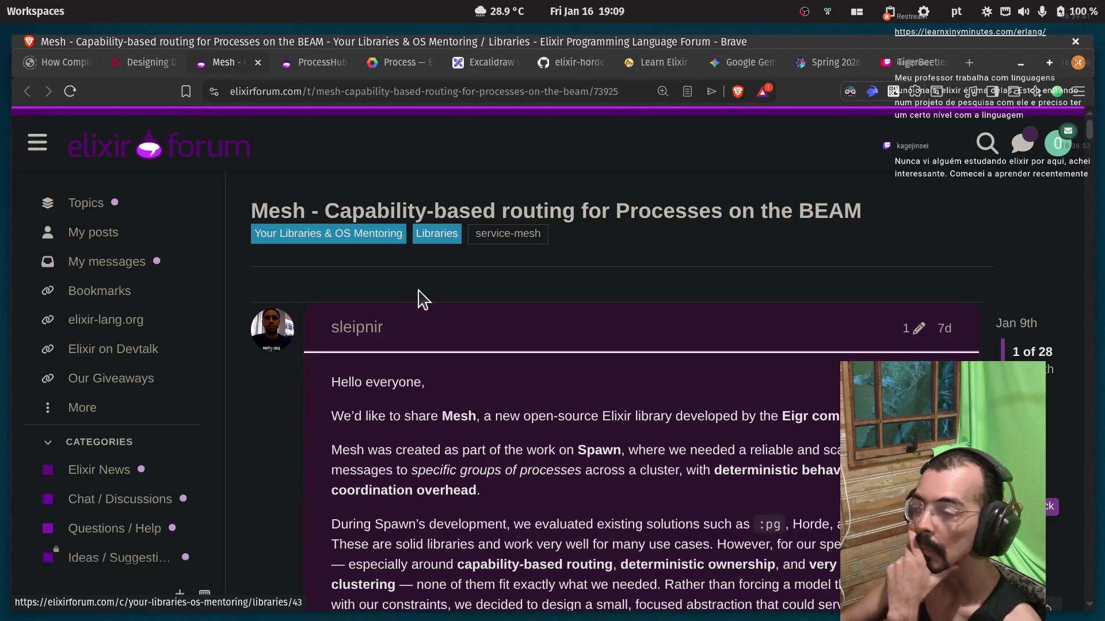
scroll(415, 370, down, 5)
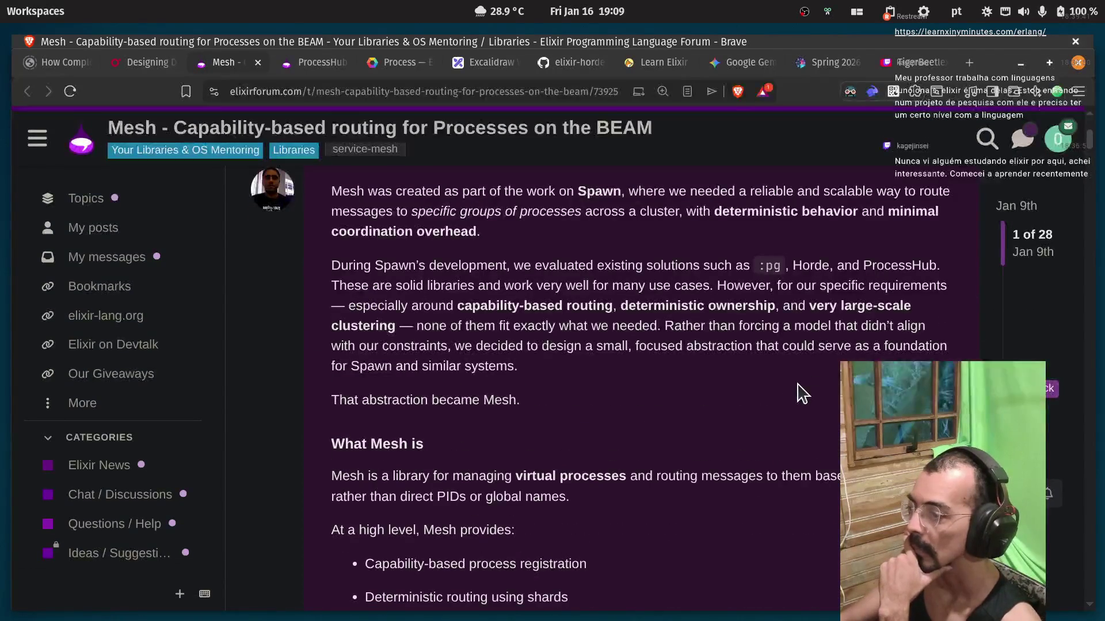
scroll(802, 391, down, 8)
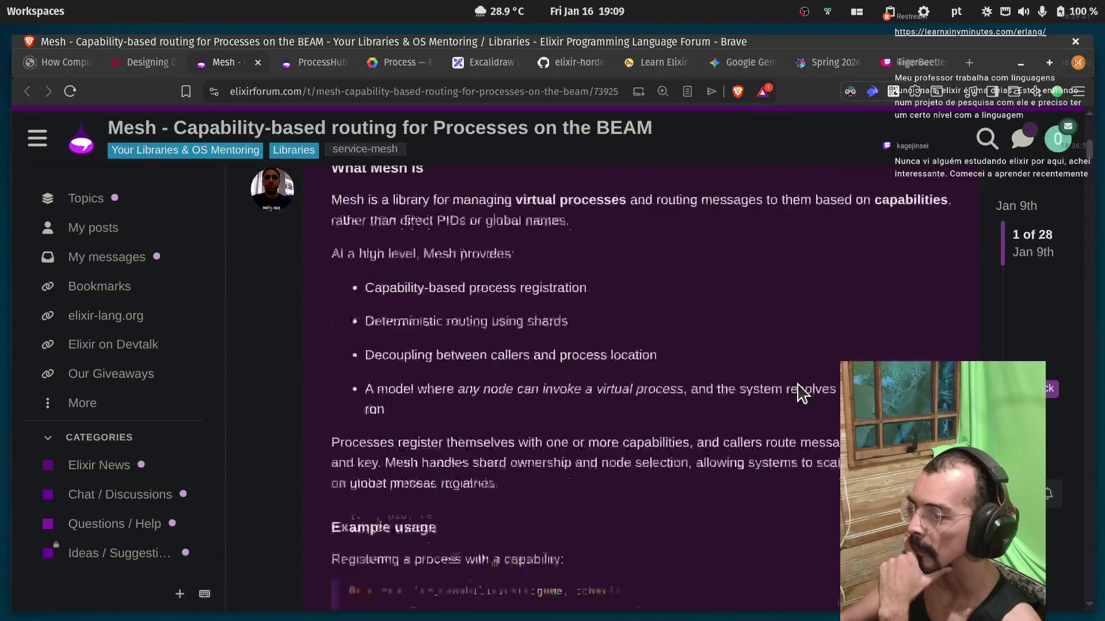
scroll(801, 390, up, 2)
scroll(802, 389, down, 3)
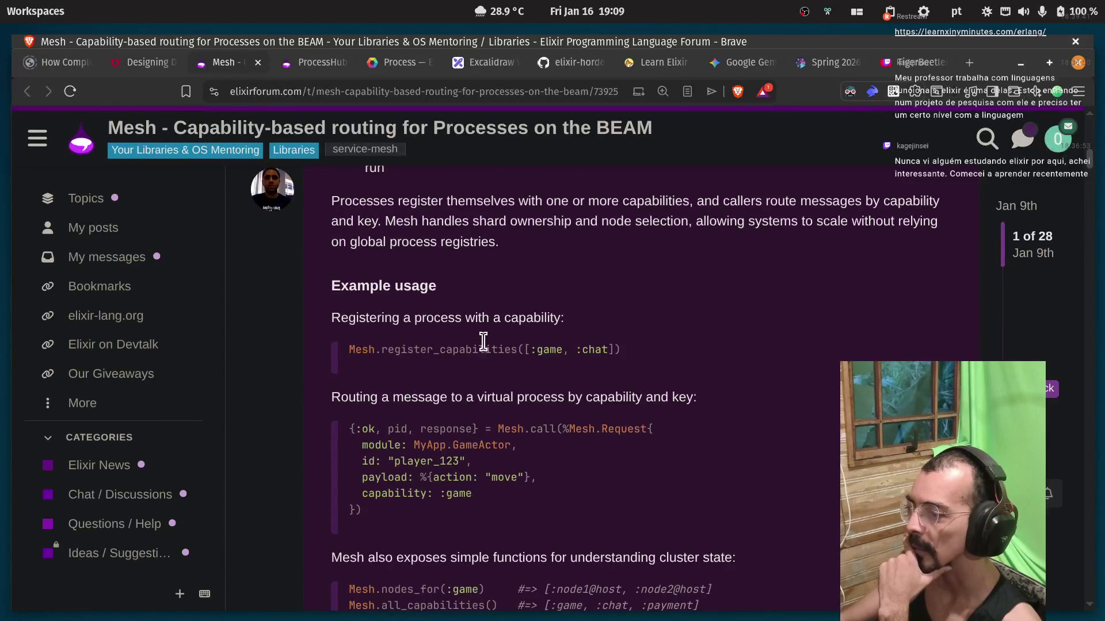
scroll(446, 391, down, 3)
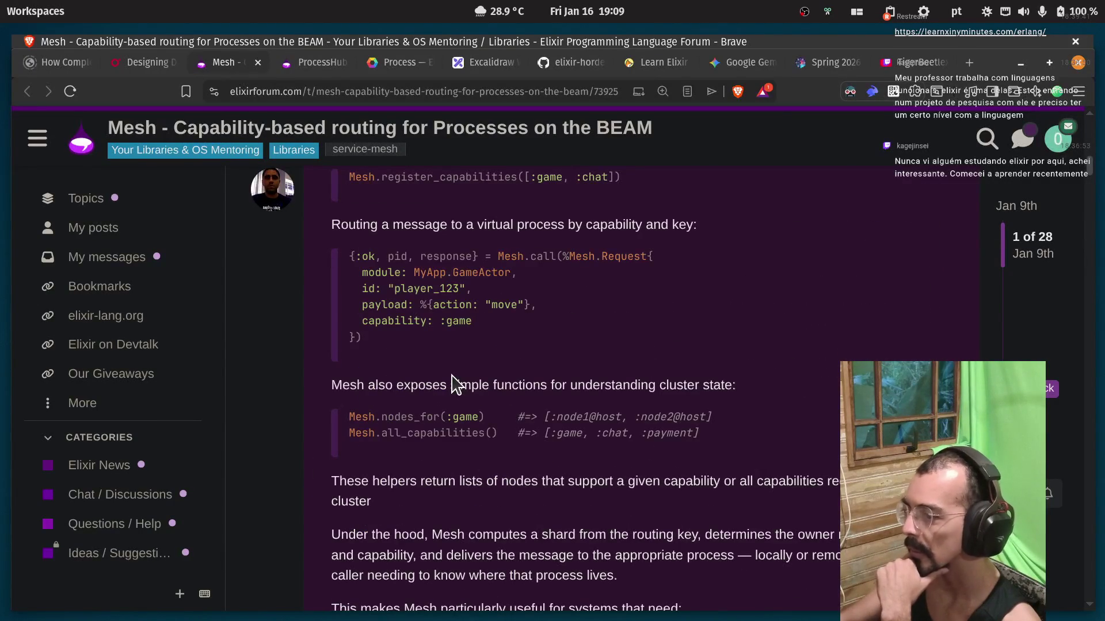
scroll(451, 383, down, 3)
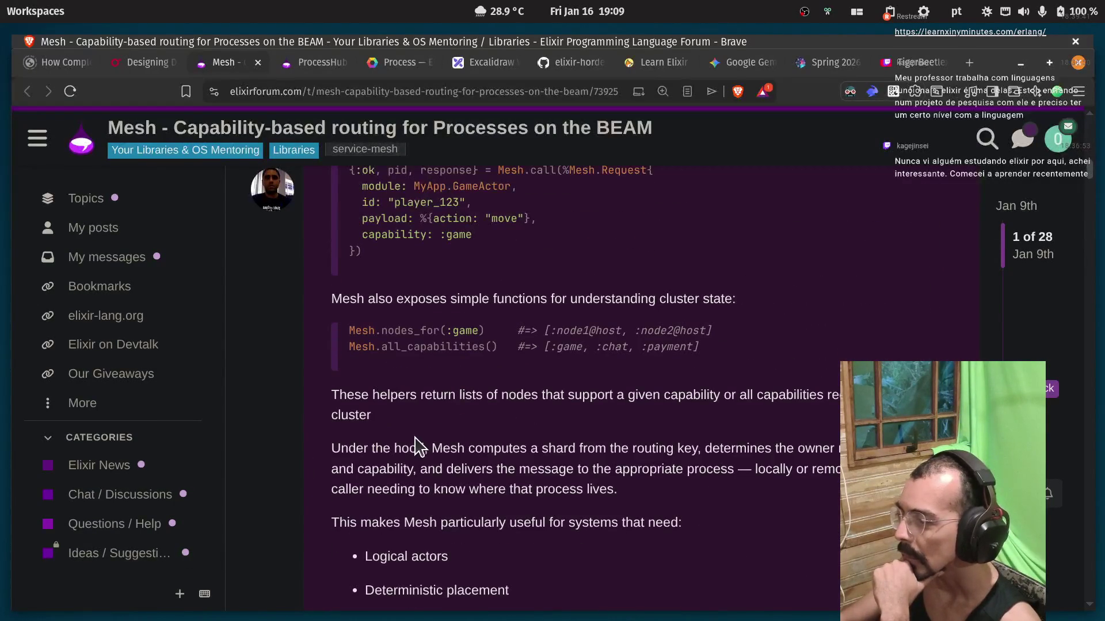
scroll(414, 436, down, 5)
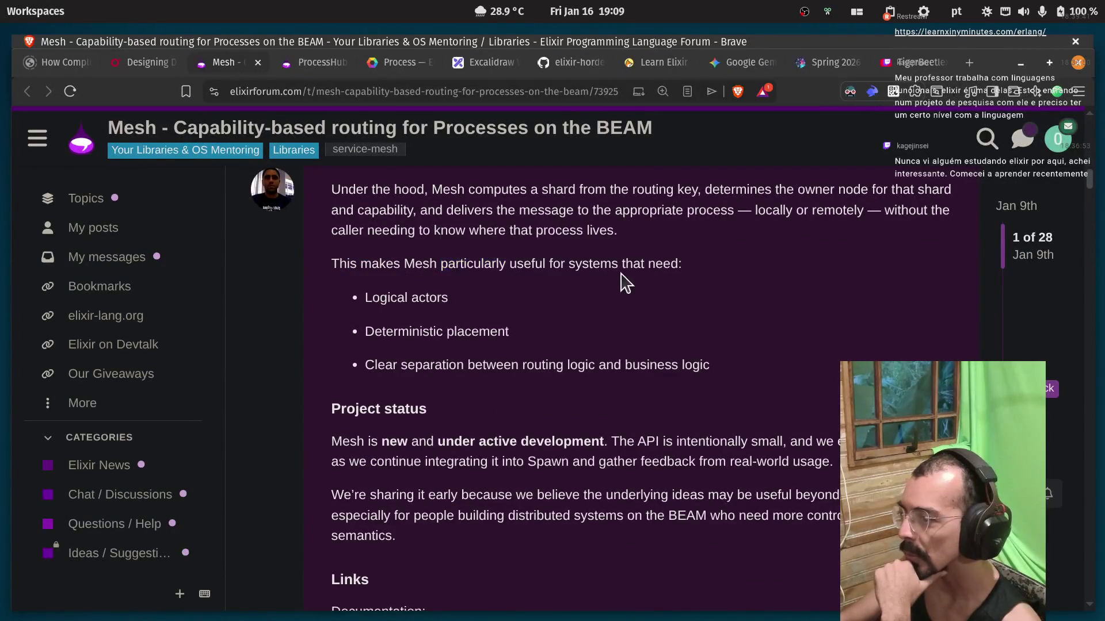
drag(366, 298, 449, 300)
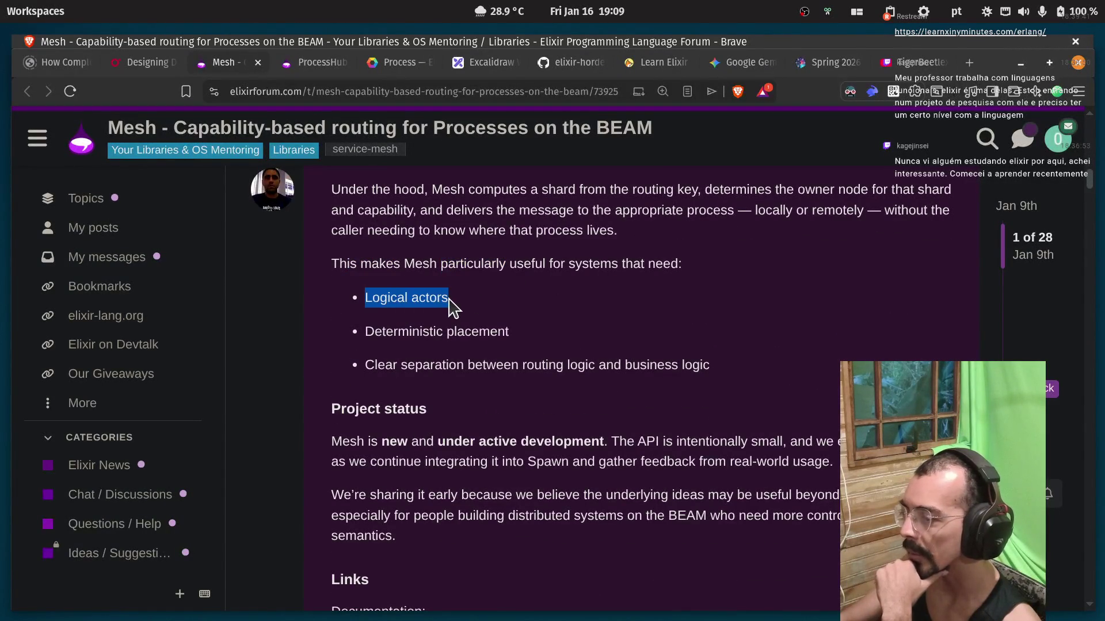
click(449, 300)
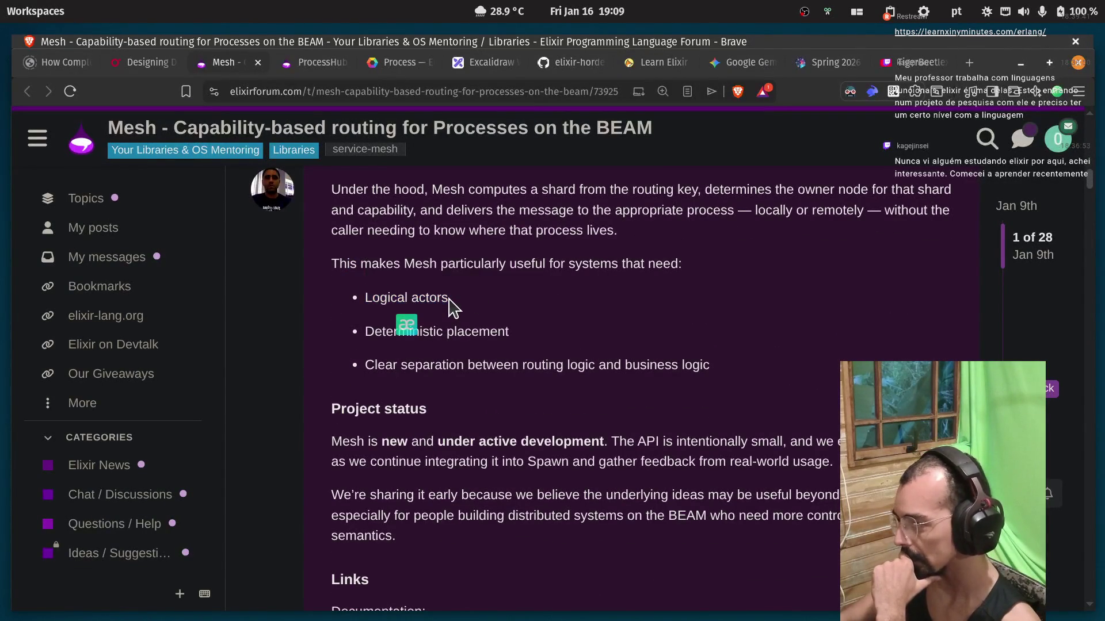
double_click(392, 332)
double_click(477, 332)
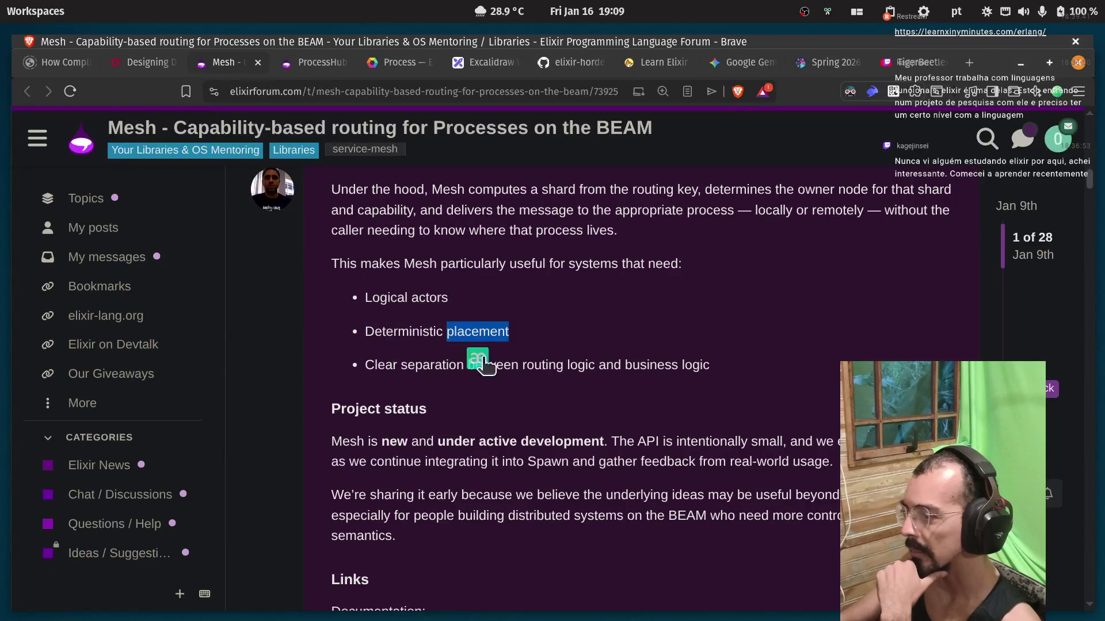
click(457, 409)
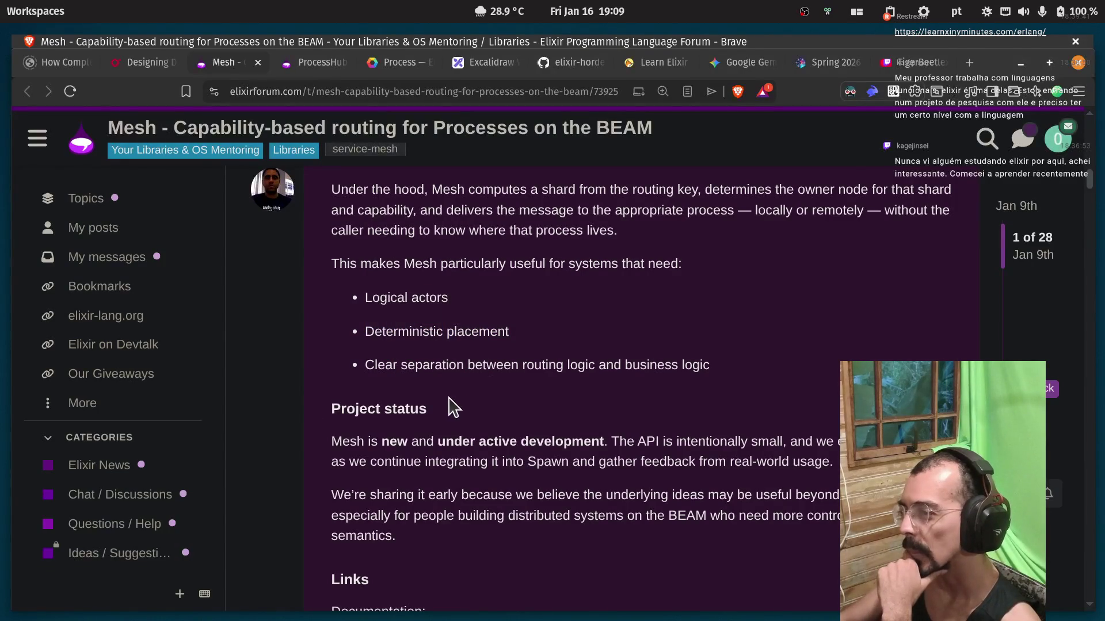
double_click(403, 368)
double_click(478, 368)
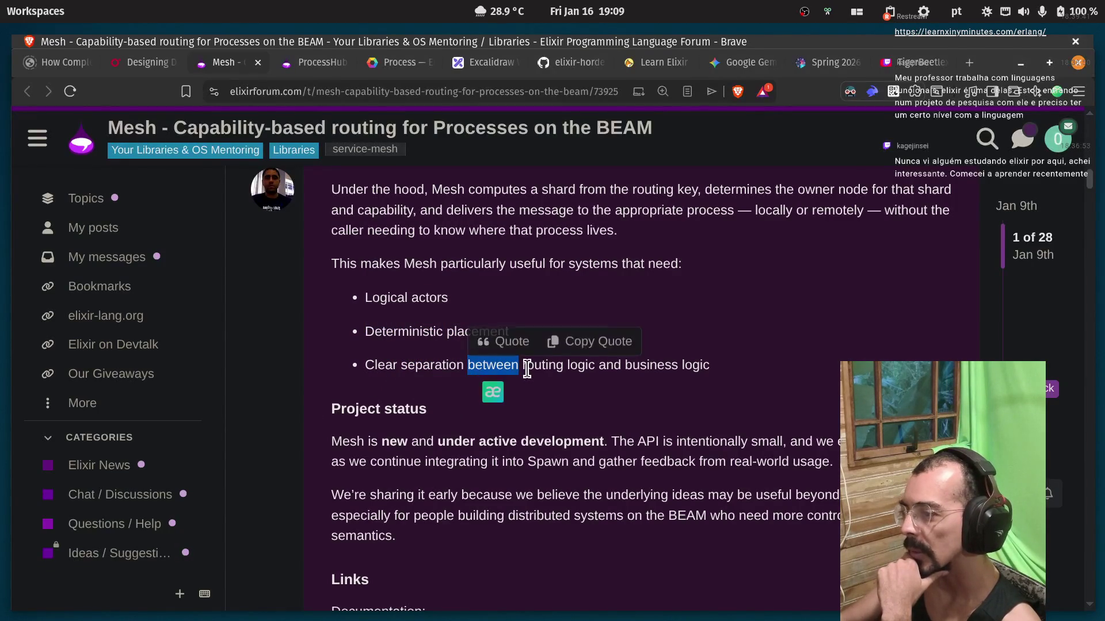
double_click(527, 368)
double_click(581, 369)
double_click(647, 366)
click(651, 367)
mouse_move(707, 366)
mouse_down()
mouse_move(391, 365)
mouse_move(365, 378)
mouse_up()
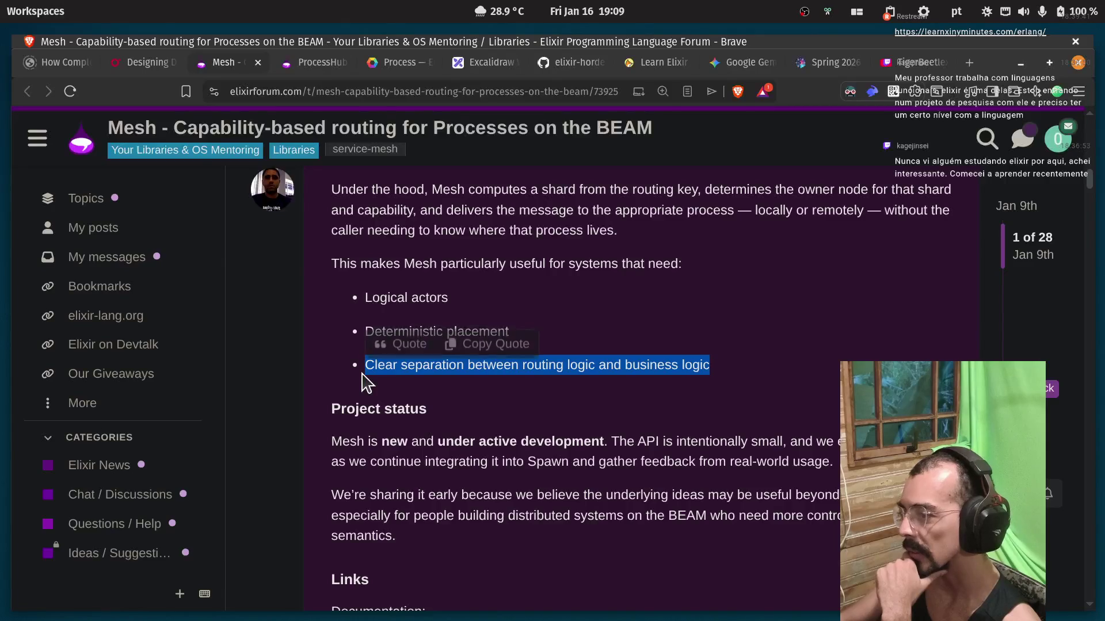
click(366, 382)
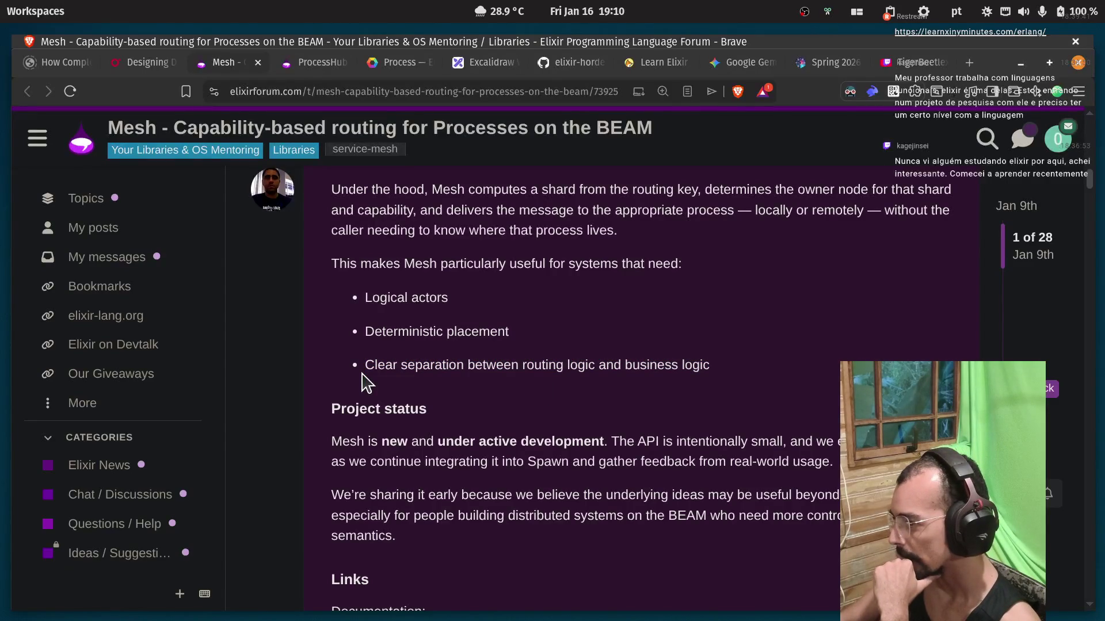
double_click(394, 441)
drag(394, 442, 512, 441)
double_click(566, 441)
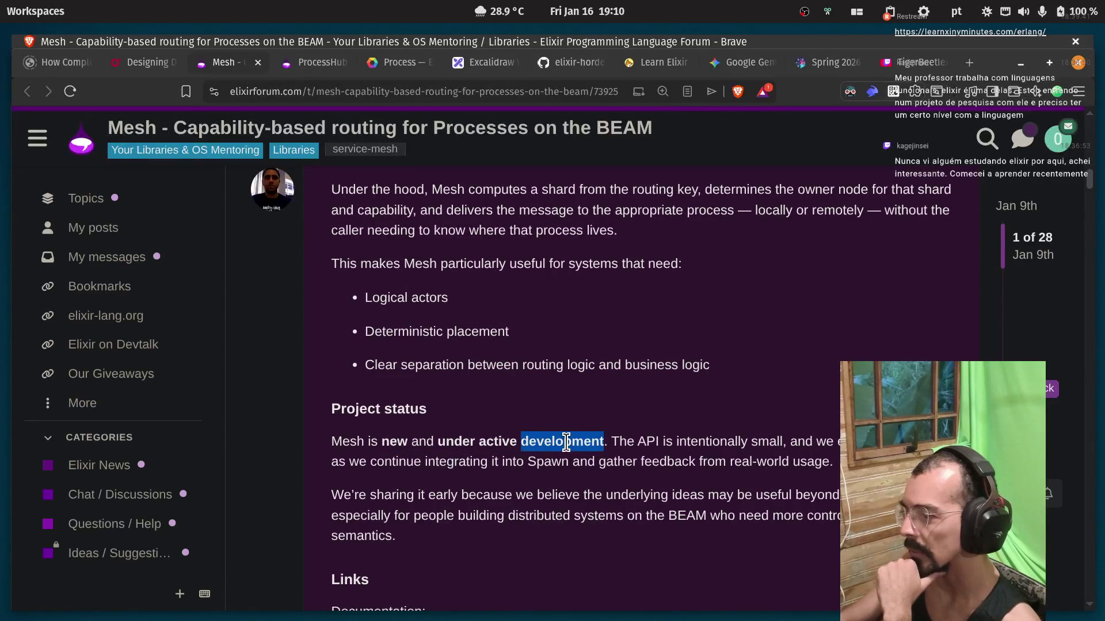
click(637, 443)
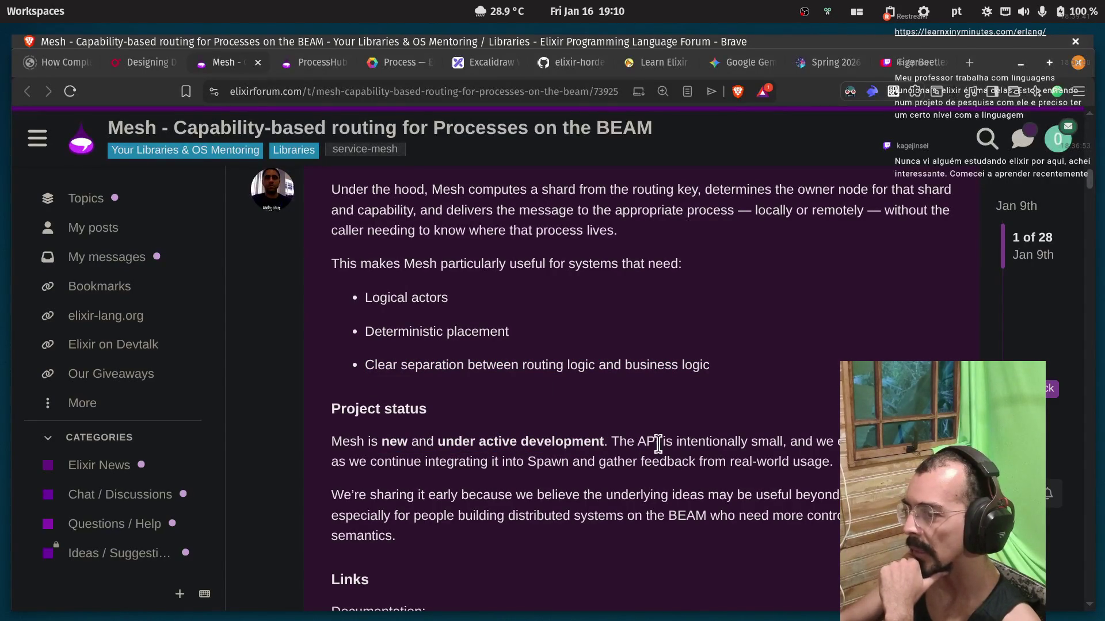
drag(805, 442, 841, 442)
click(418, 479)
drag(489, 462, 561, 463)
double_click(595, 463)
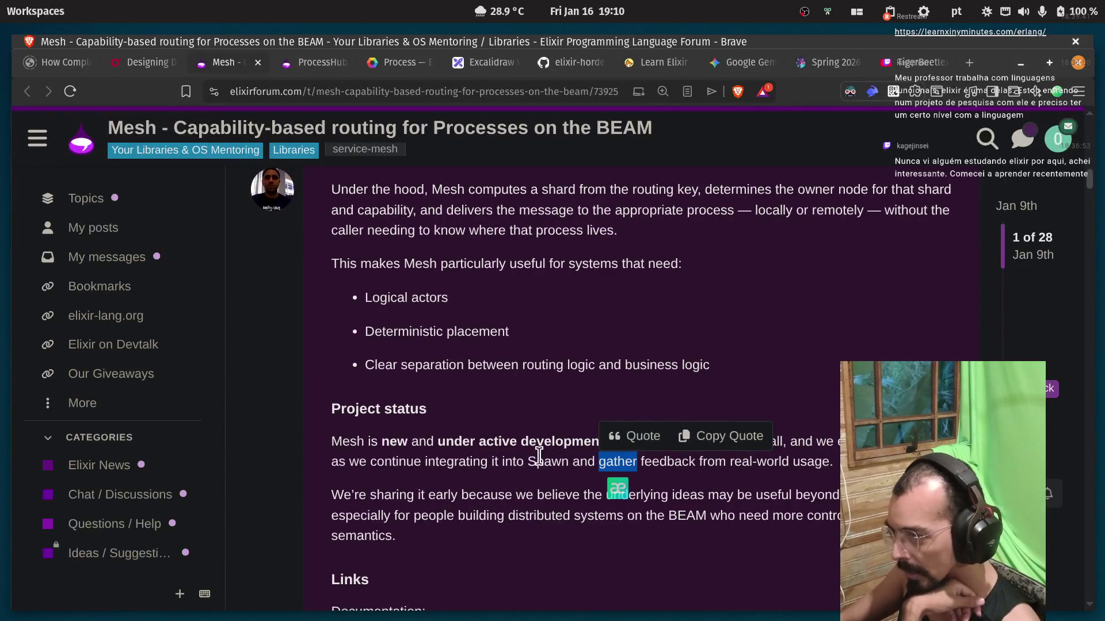
scroll(407, 478, down, 5)
scroll(406, 460, down, 5)
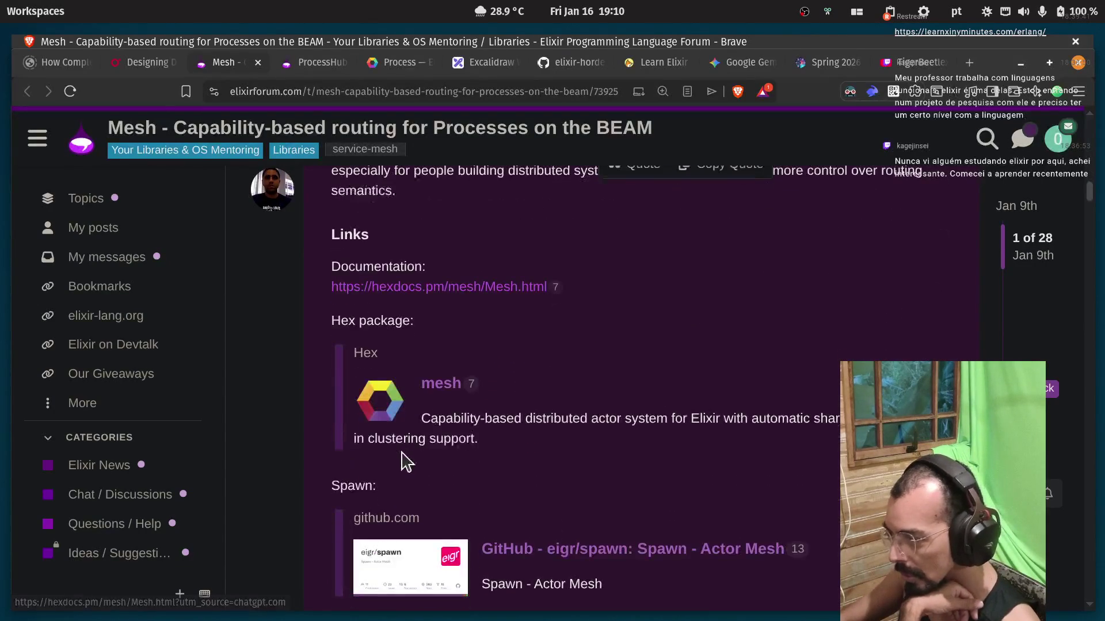
scroll(406, 460, down, 5)
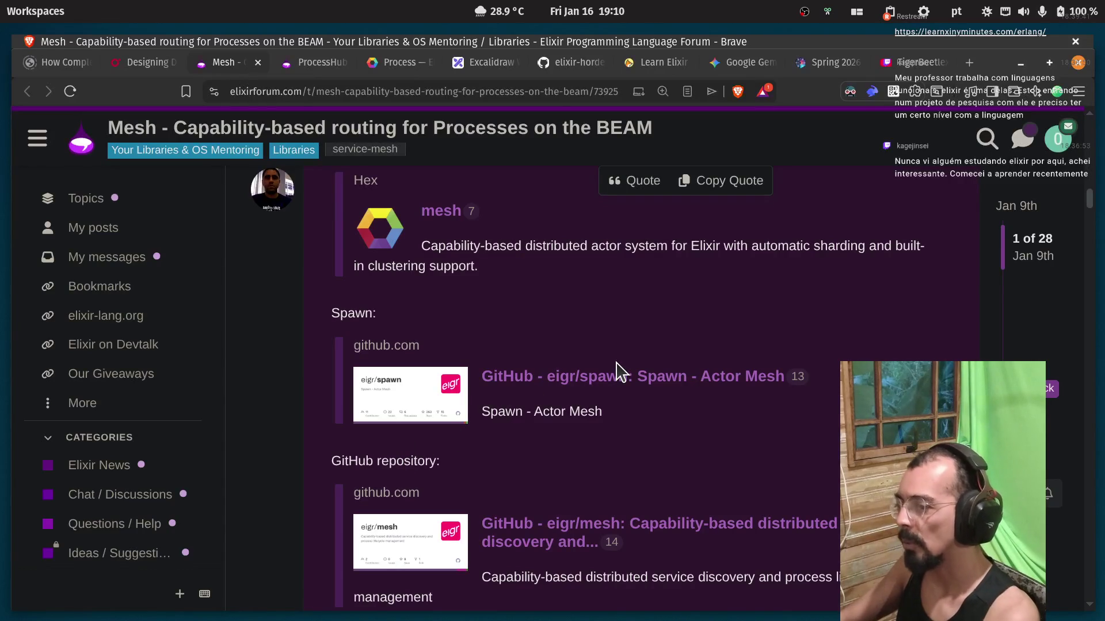
Open the eigr/mesh GitHub repository in a new tab and highlight its one-line description.
middle_click(554, 523)
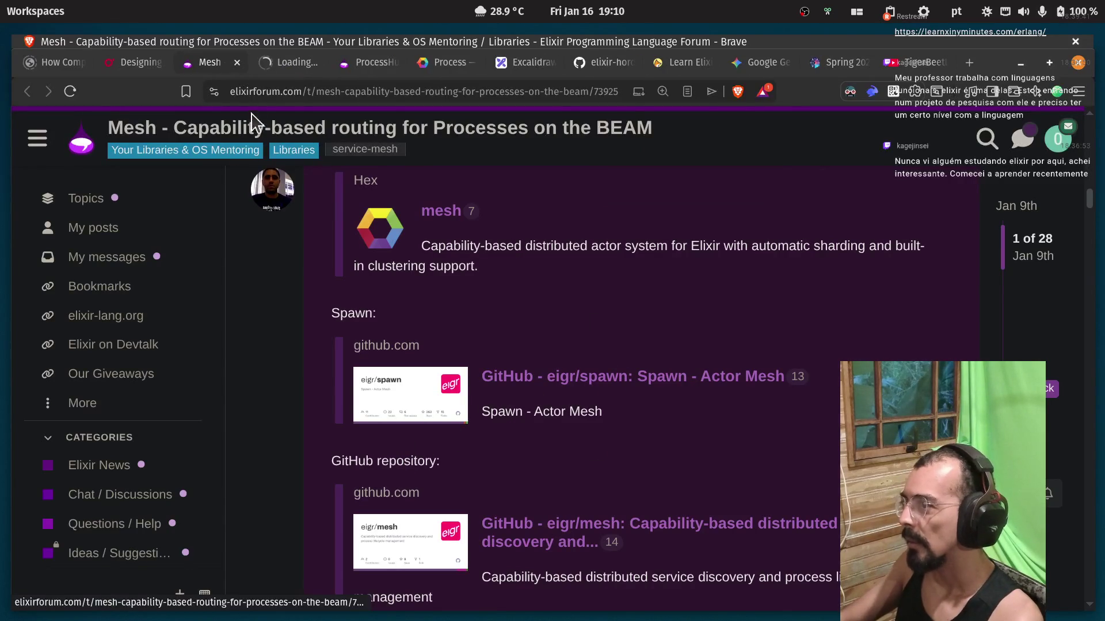
click(275, 67)
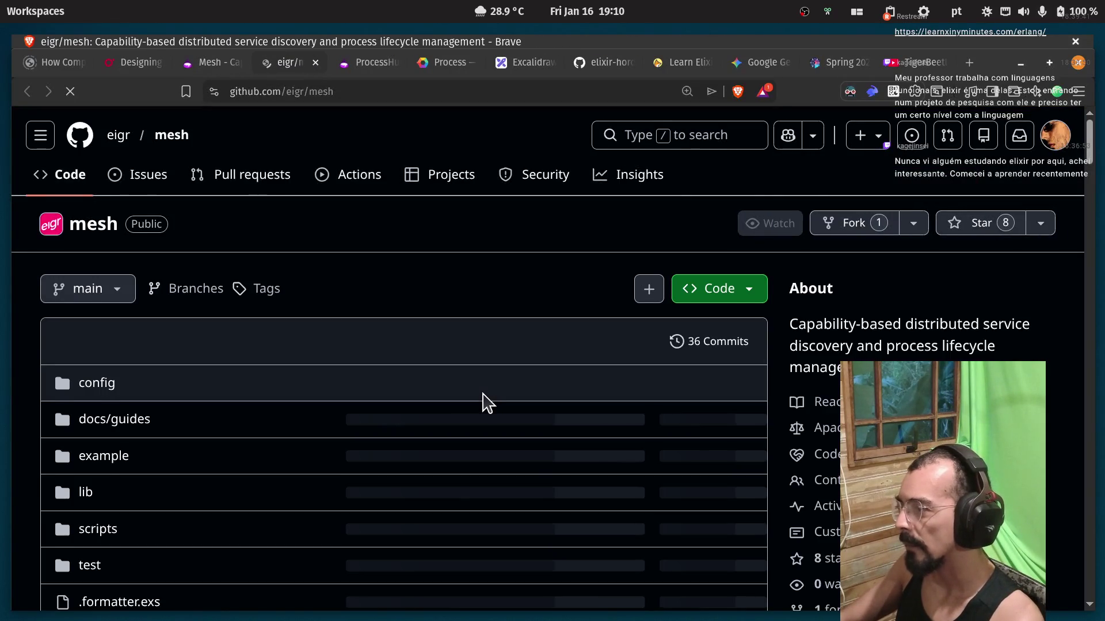
scroll(483, 403, down, 5)
scroll(487, 403, down, 8)
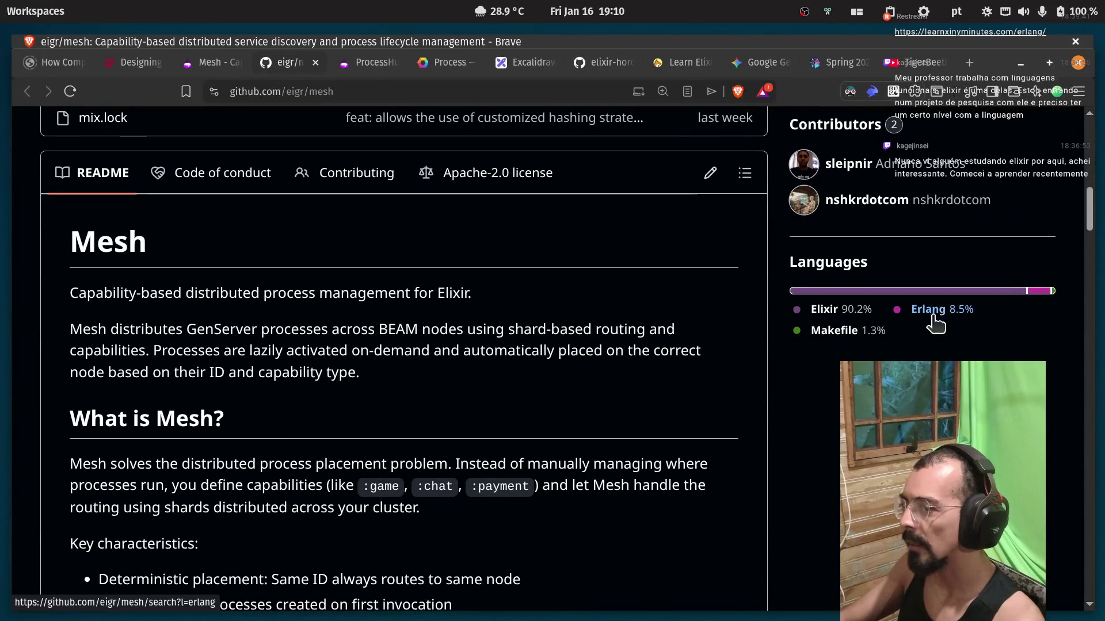
drag(70, 293, 470, 288)
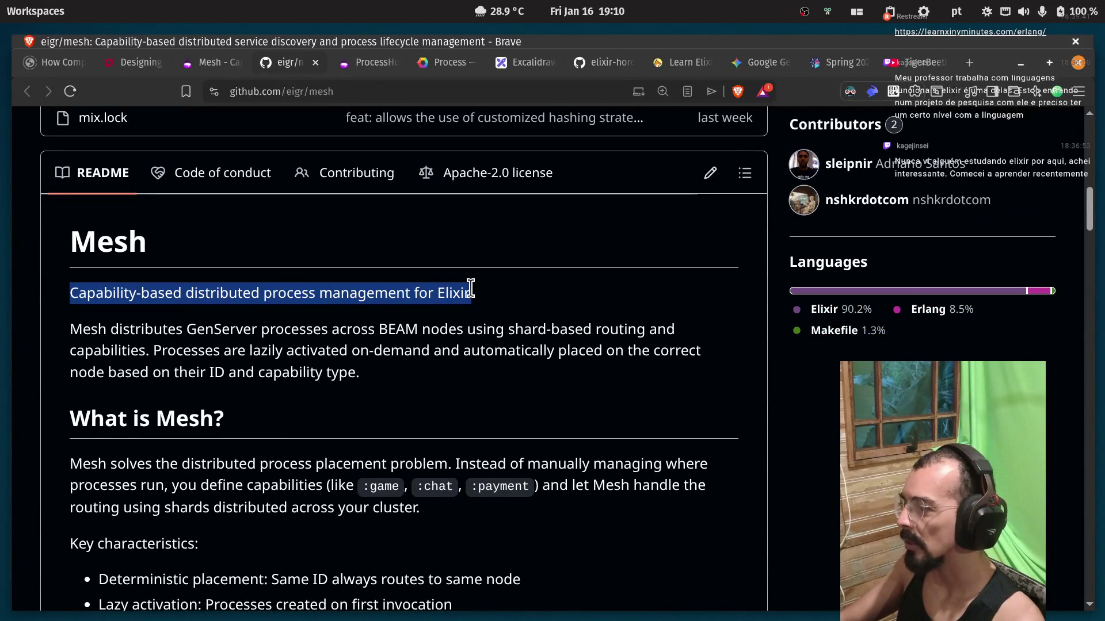
Highlight the deterministic placement bullet: same ID always routes to same node.
scroll(471, 287, down, 3)
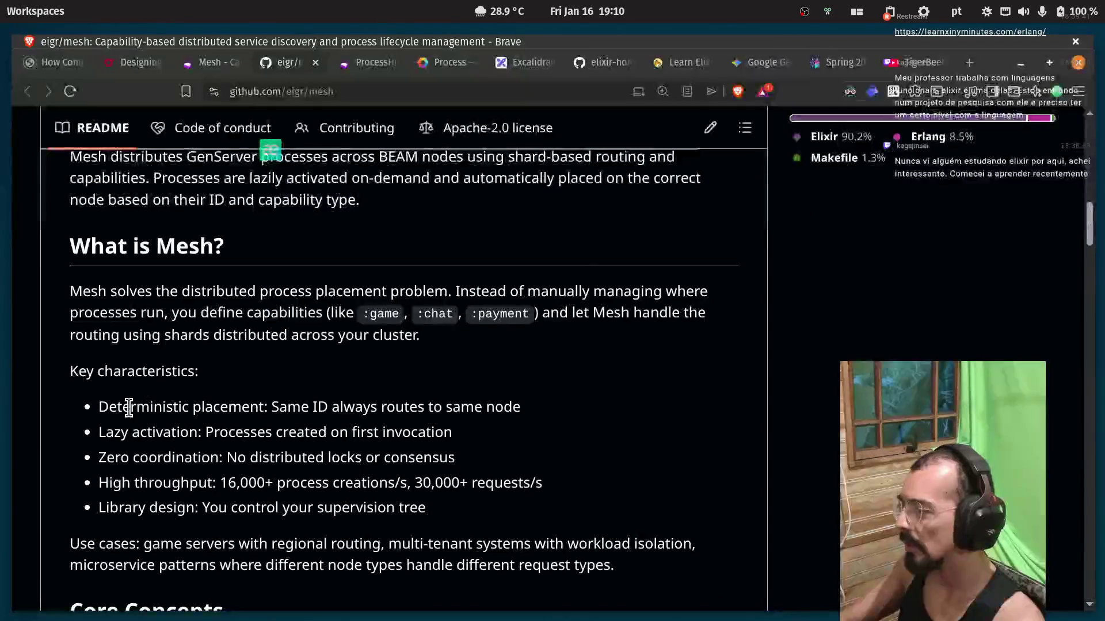
double_click(141, 408)
double_click(228, 409)
drag(279, 409, 538, 423)
click(253, 400)
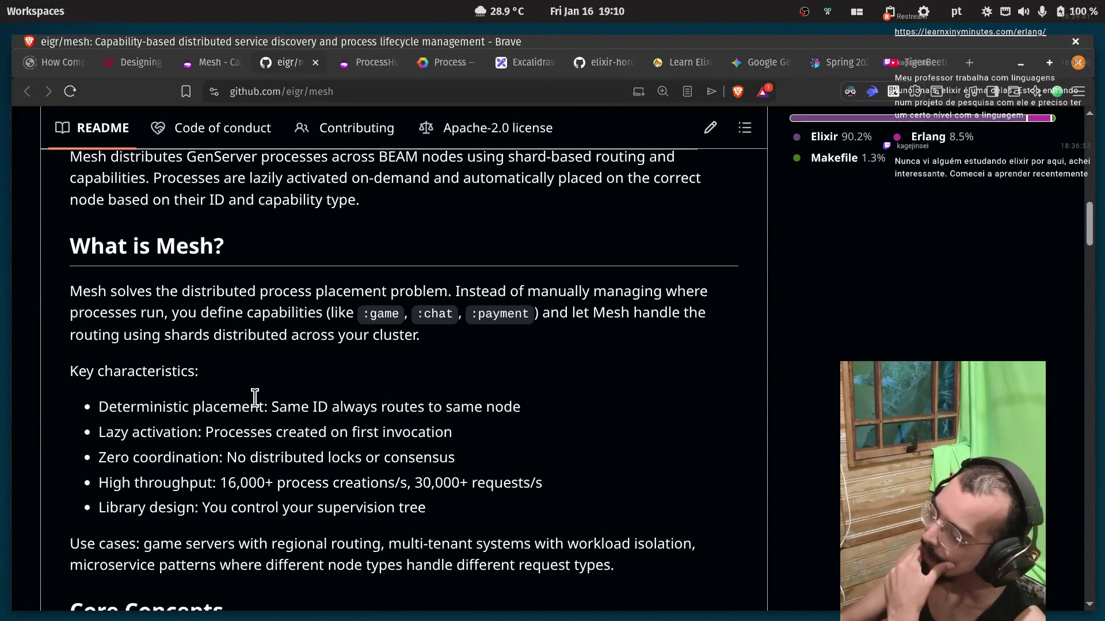
double_click(173, 405)
double_click(197, 406)
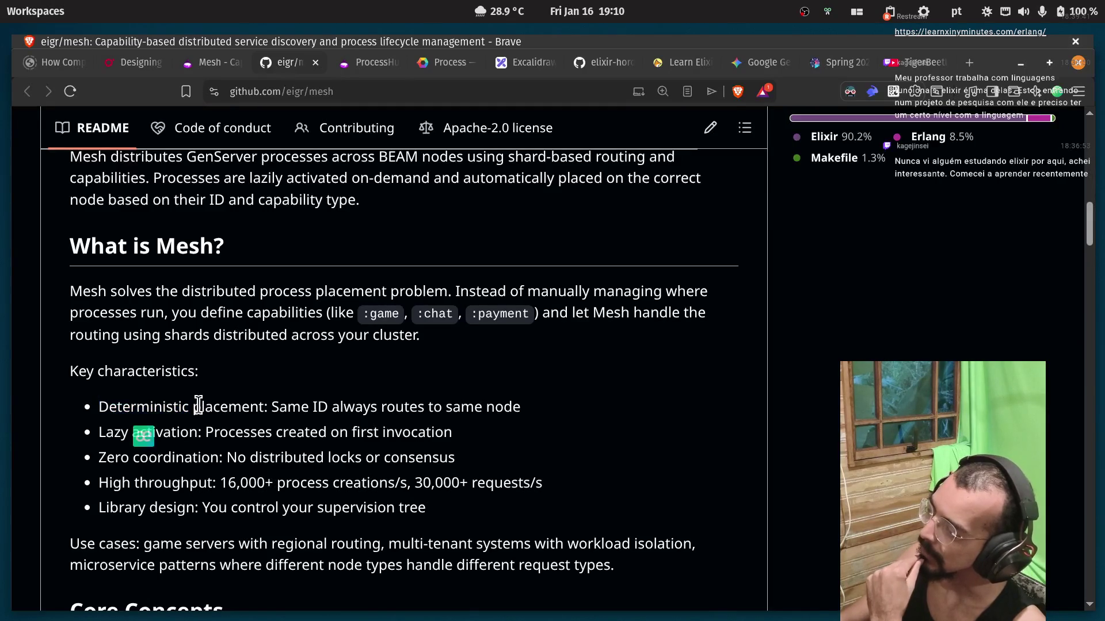
double_click(272, 407)
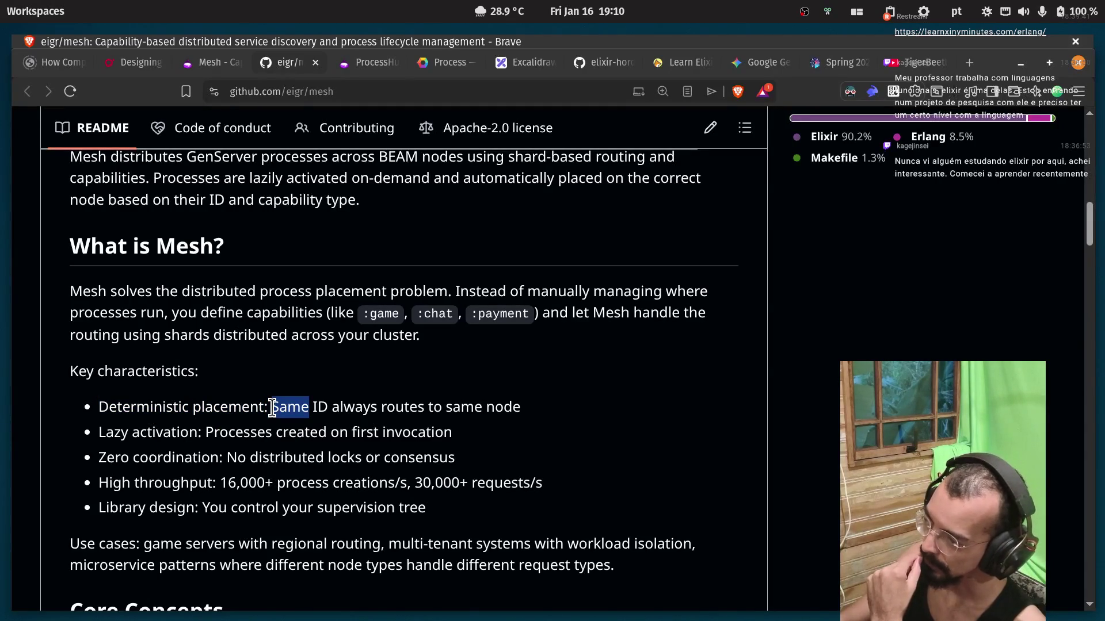
double_click(318, 408)
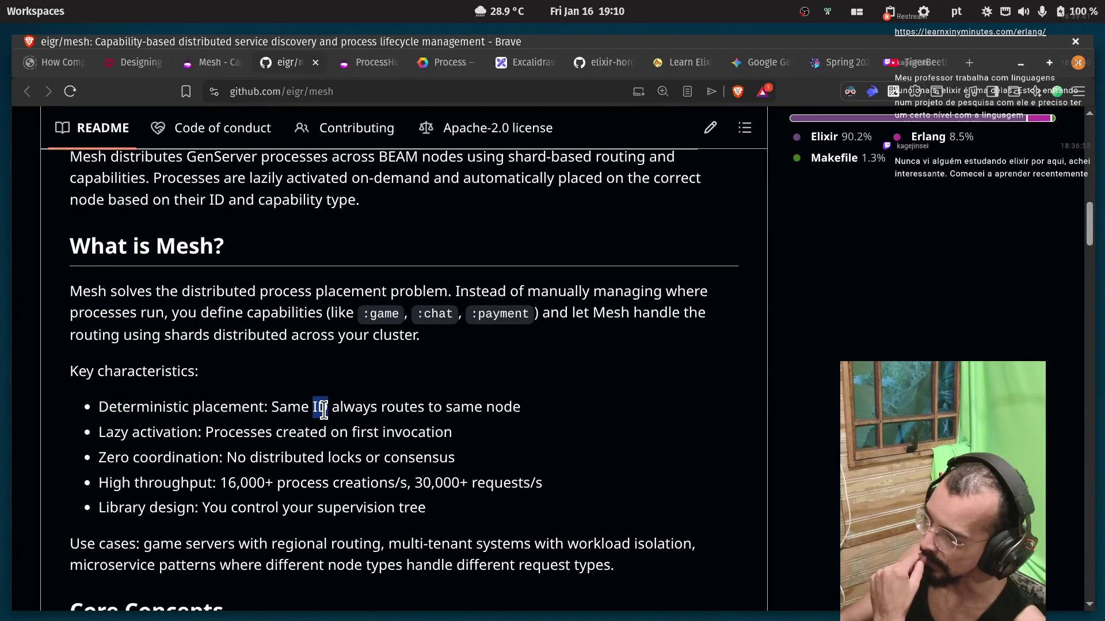
drag(363, 314, 403, 325)
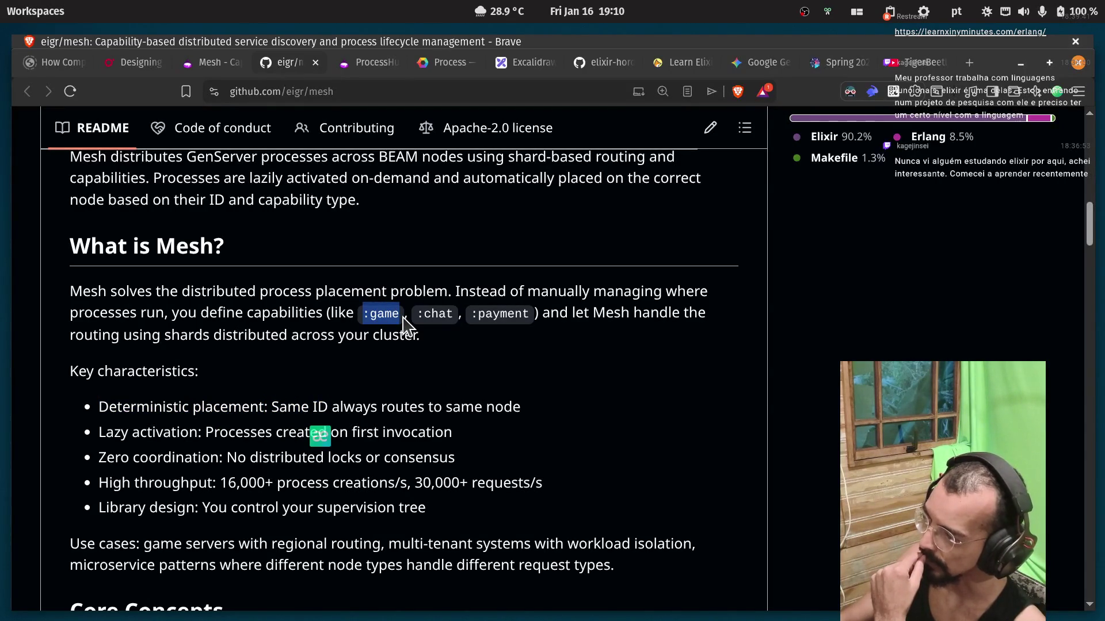
drag(541, 411, 330, 408)
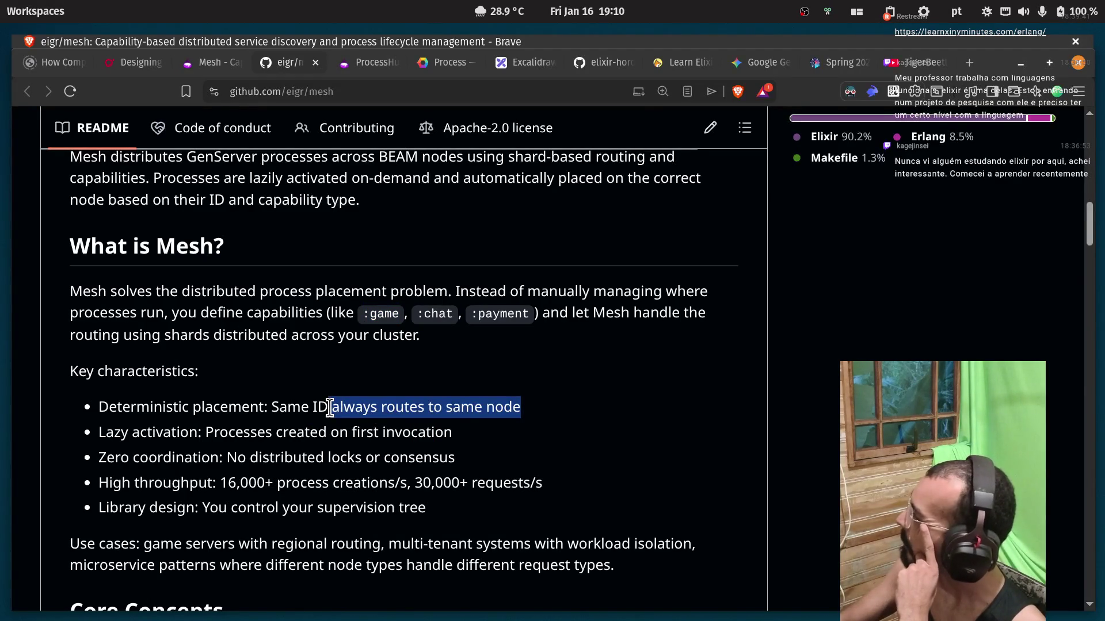
click(329, 408)
double_click(501, 408)
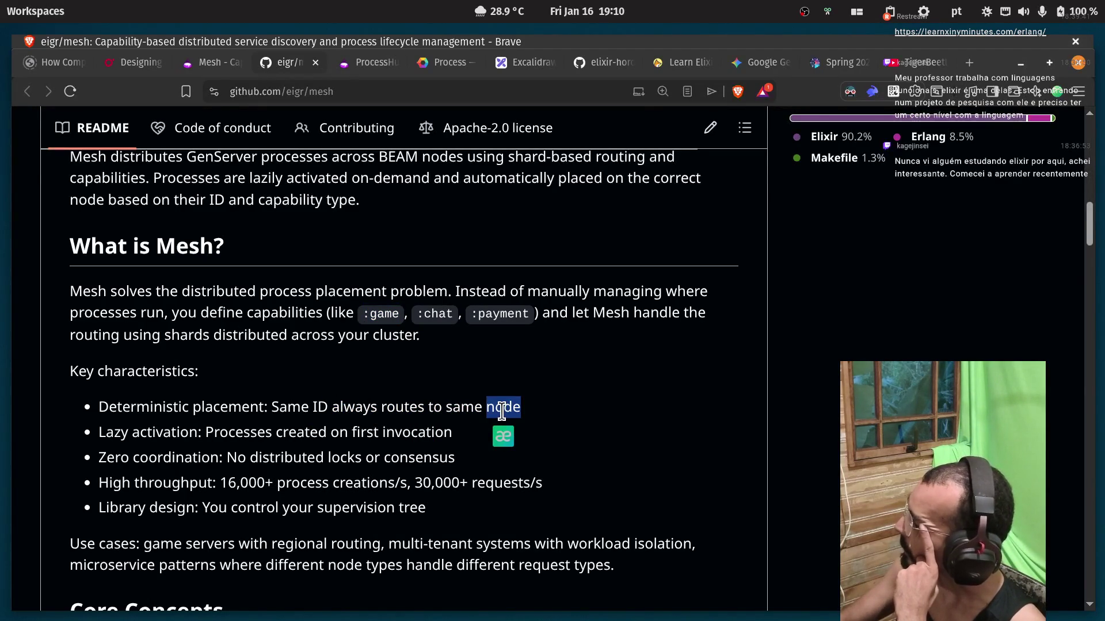
click(119, 426)
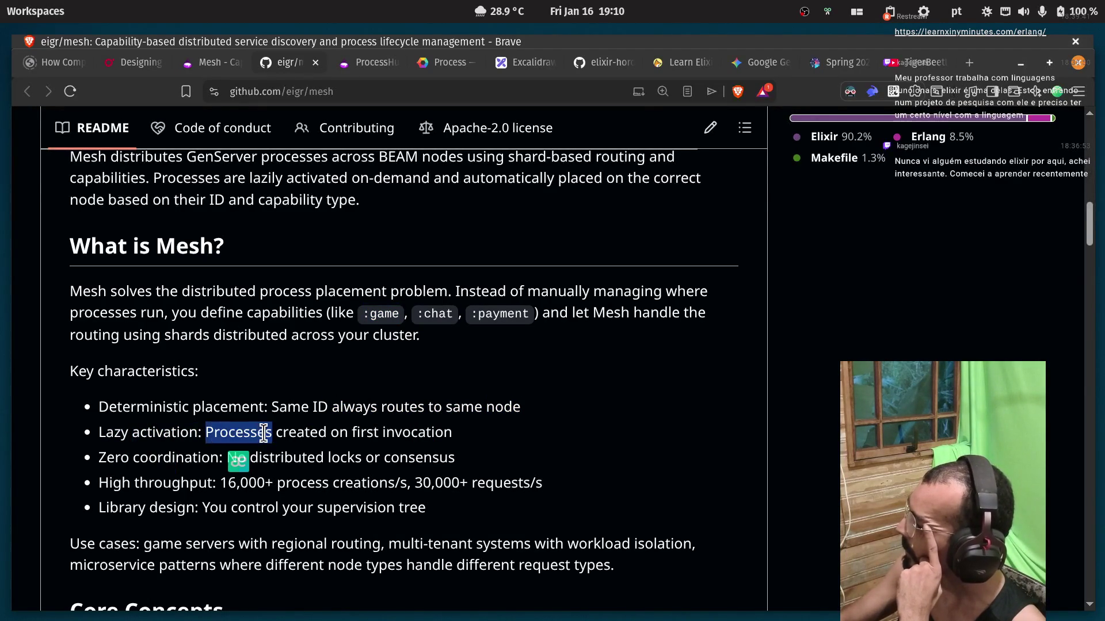
Highlight lazy activation, no locks or consensus, and the 16,000+ and 30,000 requests/s figures.
drag(353, 436, 493, 444)
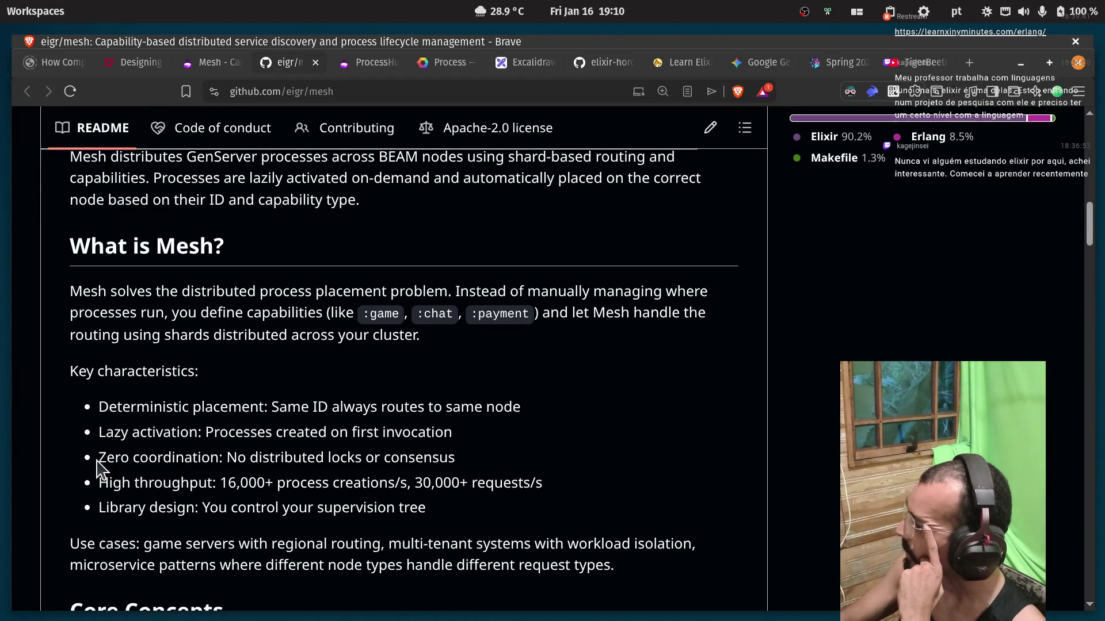
double_click(141, 462)
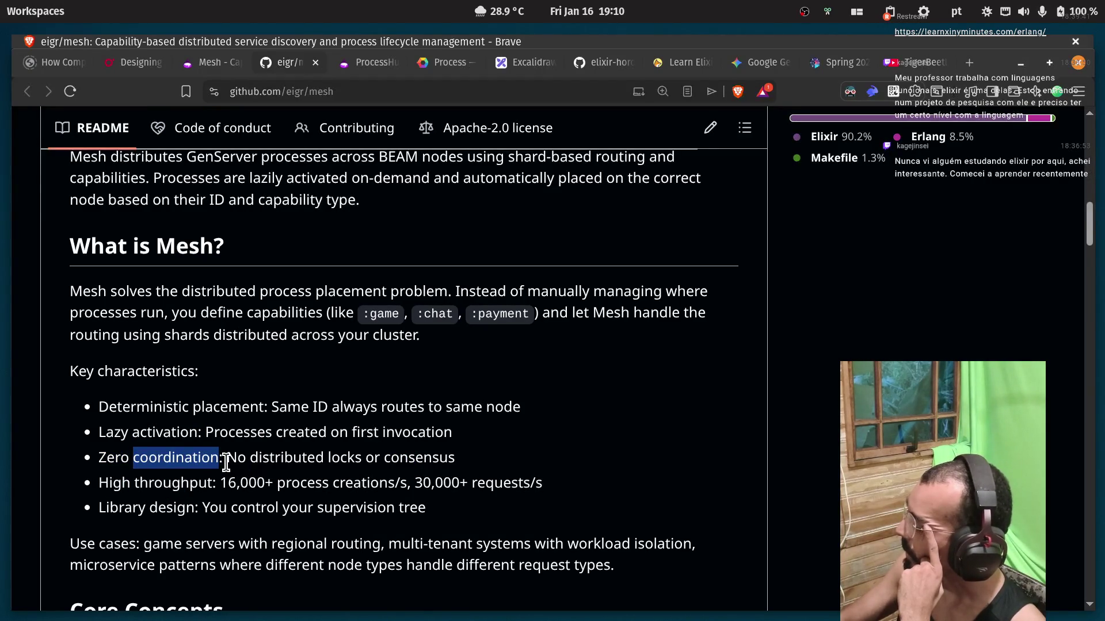
drag(227, 462, 308, 460)
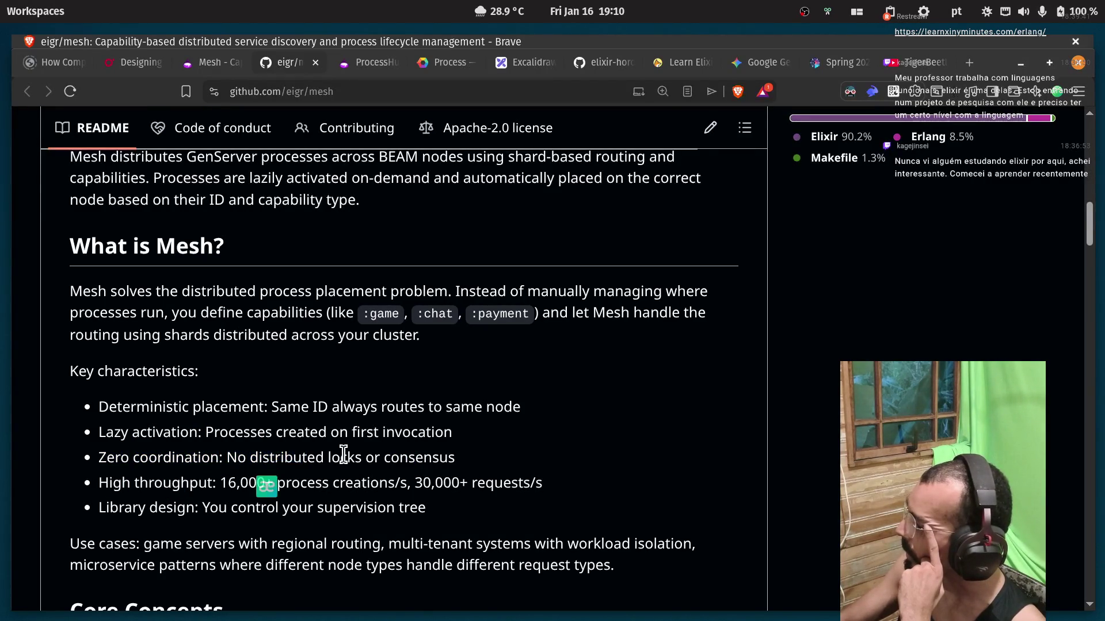
double_click(344, 458)
double_click(397, 458)
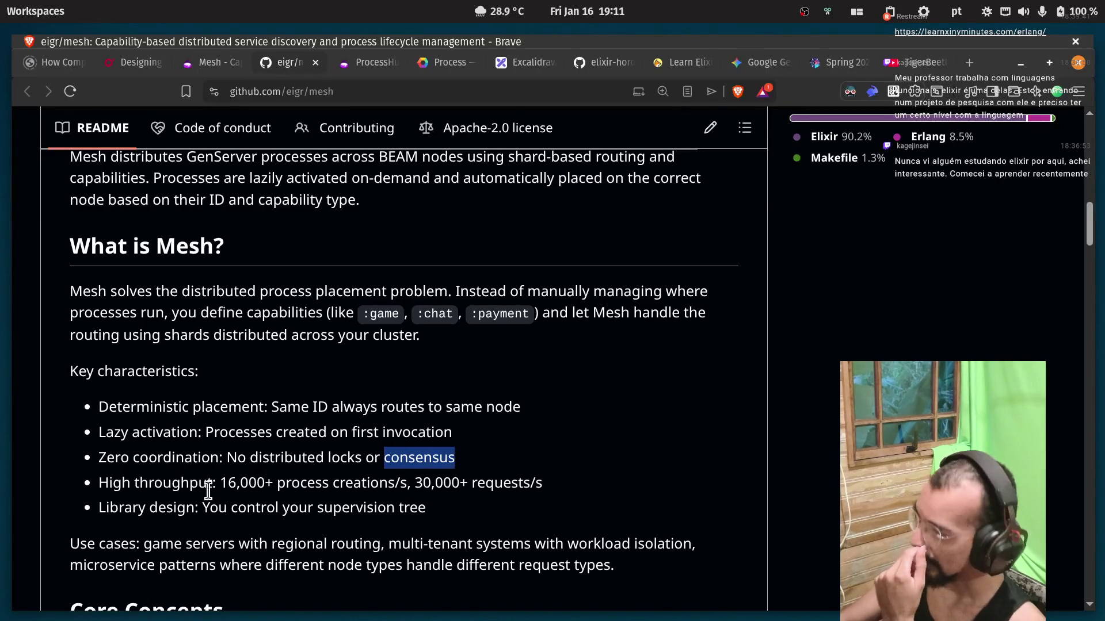
double_click(155, 485)
drag(221, 488, 235, 487)
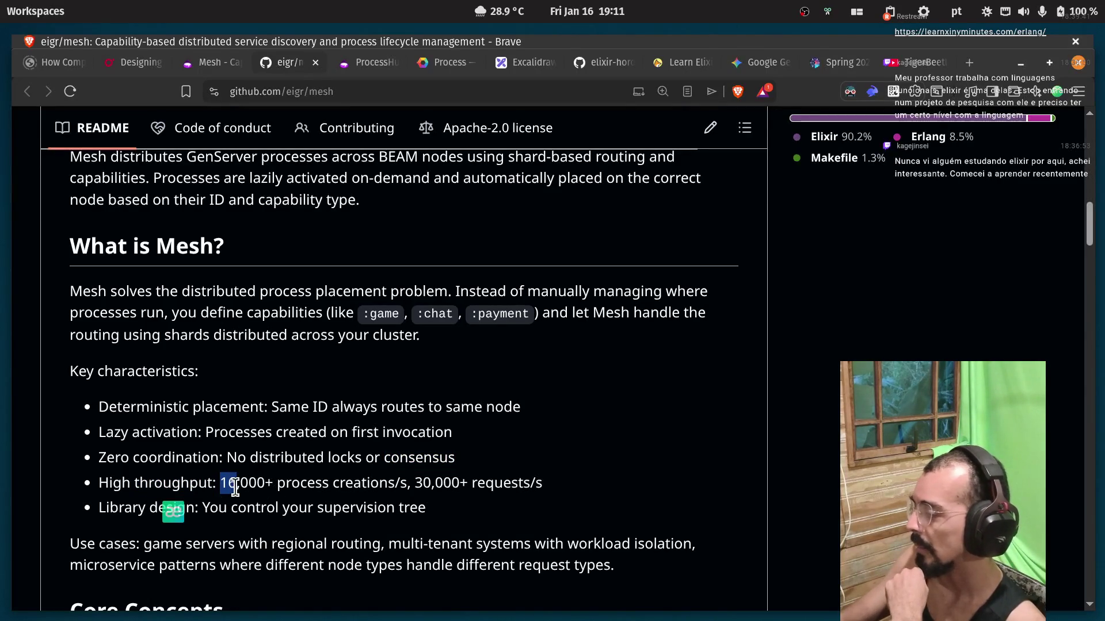
double_click(371, 485)
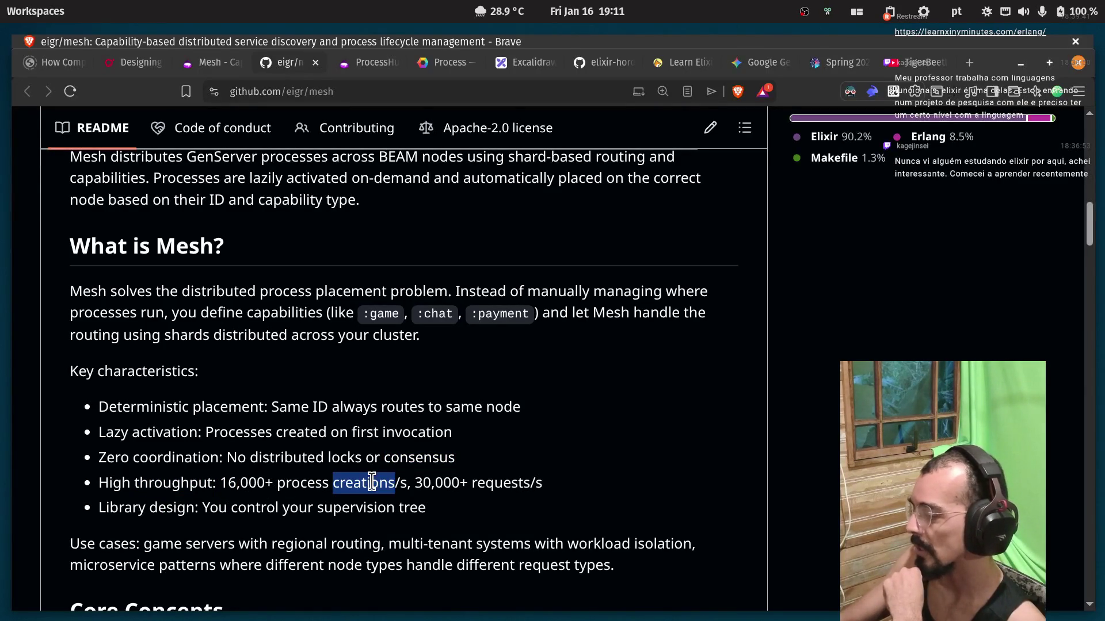
click(402, 486)
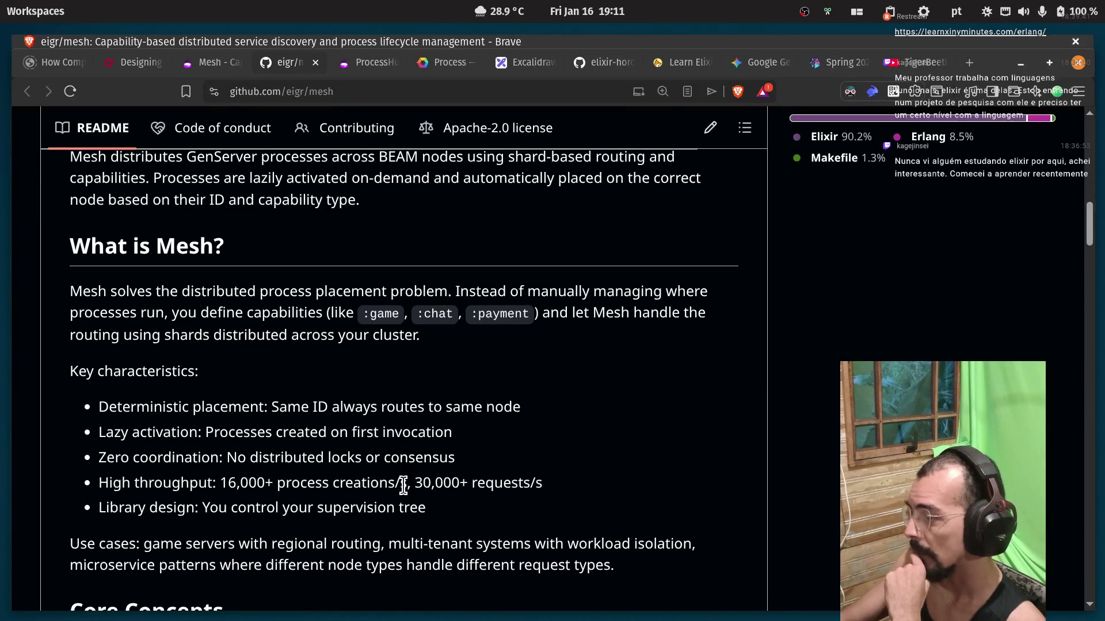
double_click(429, 483)
double_click(500, 482)
click(538, 483)
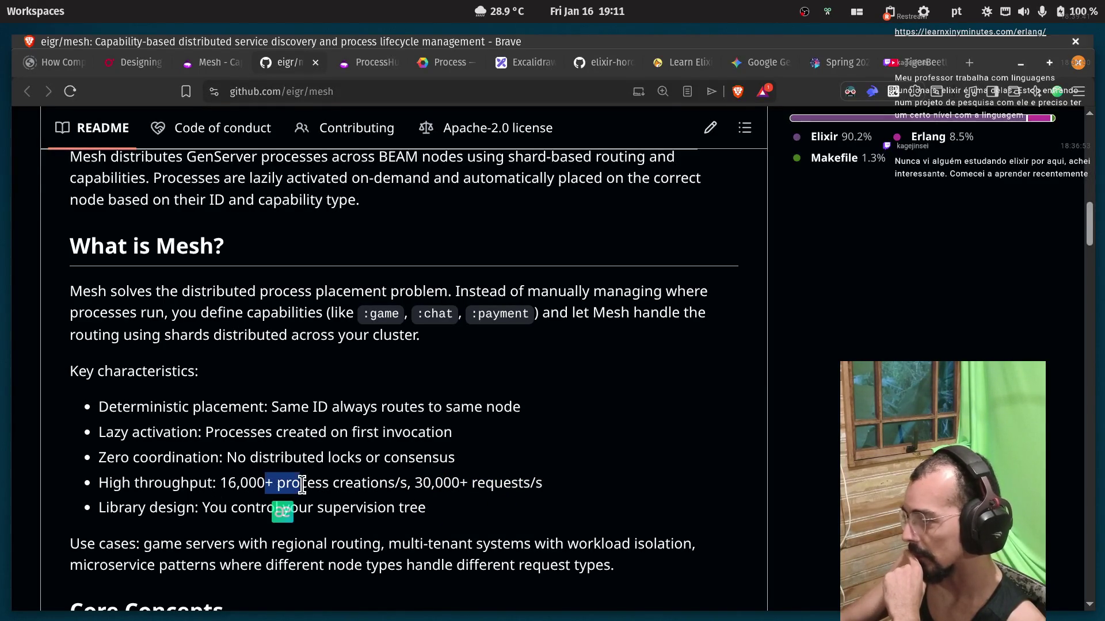
Highlight the library design point: you control your supervision tree.
double_click(122, 507)
double_click(170, 507)
click(170, 507)
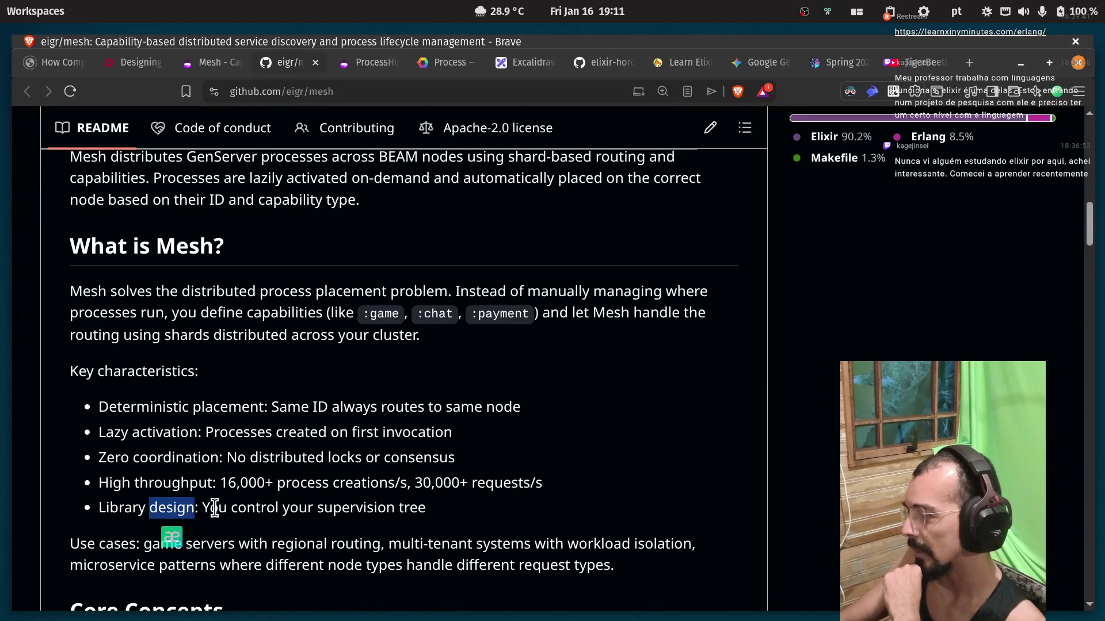
double_click(248, 507)
double_click(357, 508)
click(359, 510)
drag(466, 518, 210, 507)
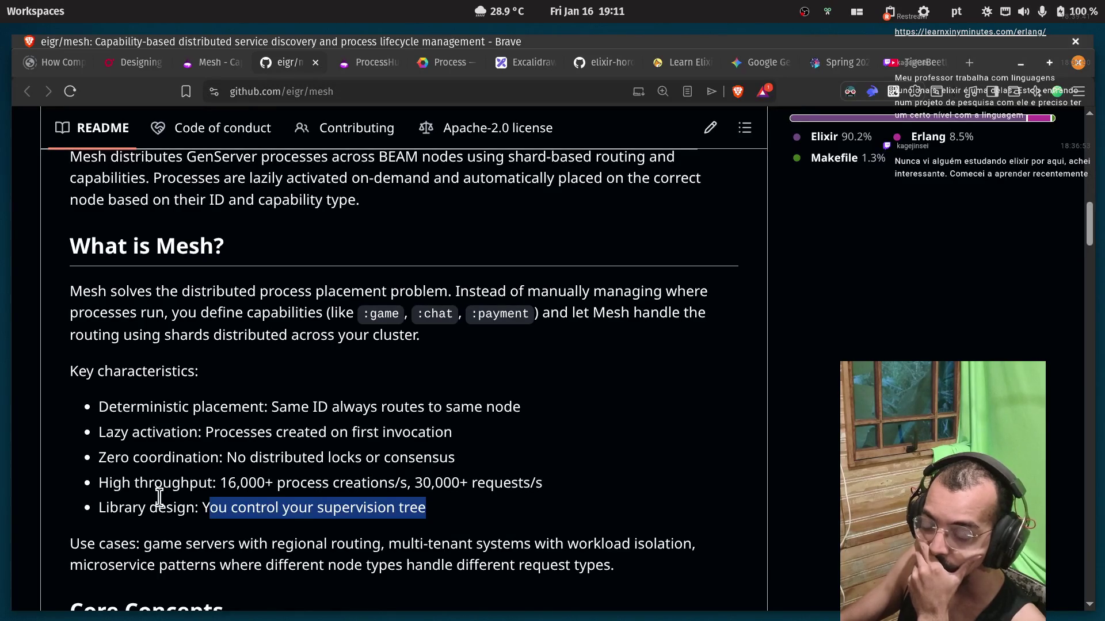
Scroll the eigr/mesh README down to the Core Concepts Capabilities section.
scroll(159, 490, down, 3)
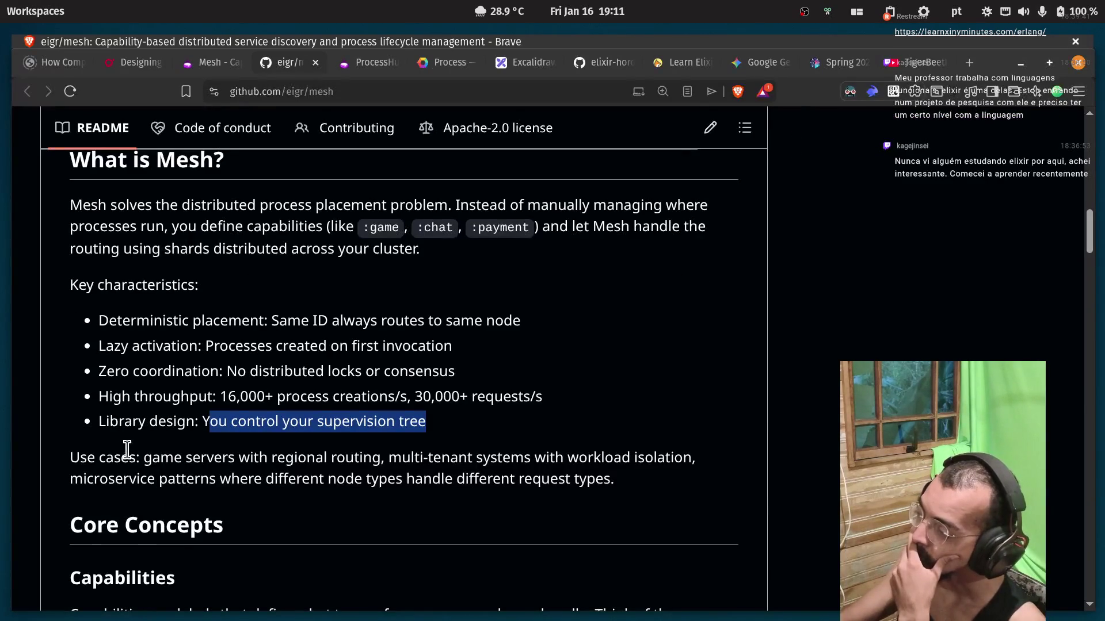
click(102, 453)
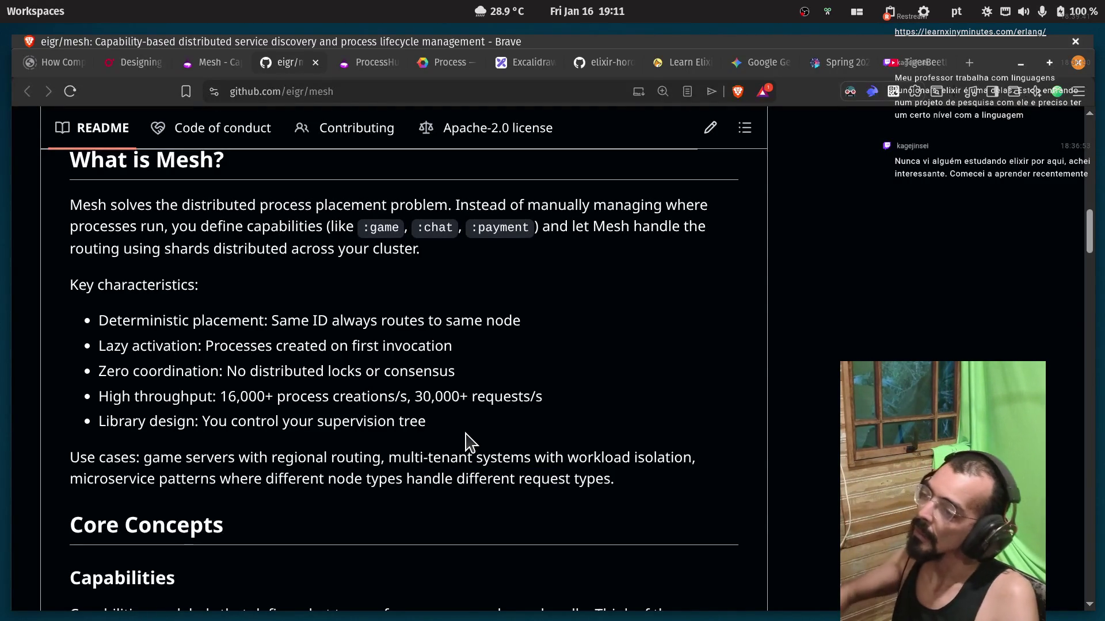
scroll(638, 328, down, 3)
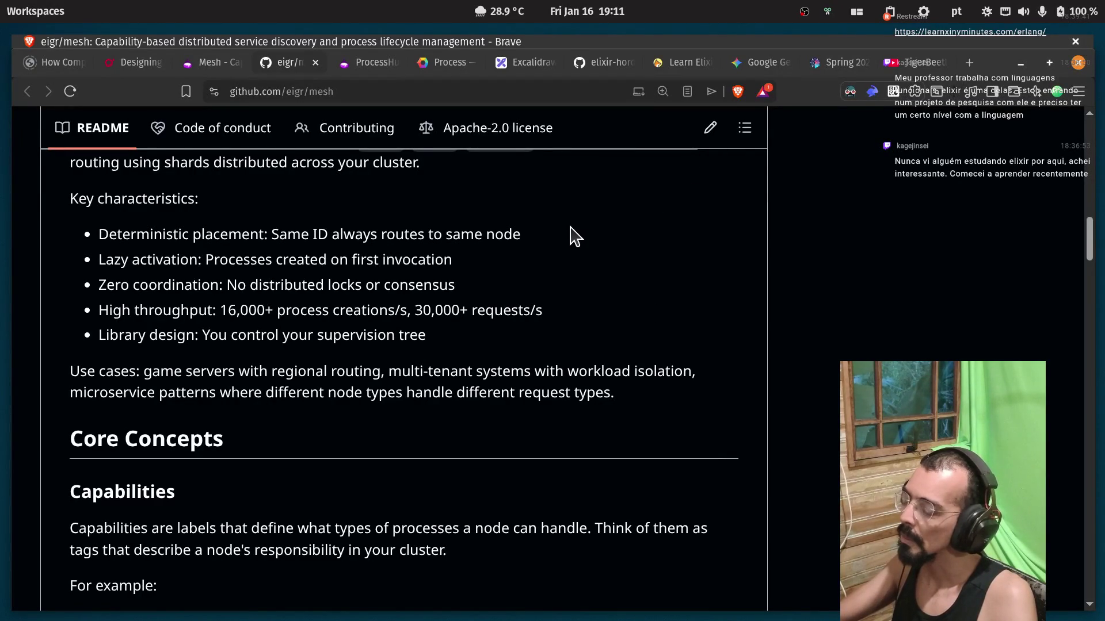
scroll(571, 234, down, 3)
scroll(570, 228, down, 3)
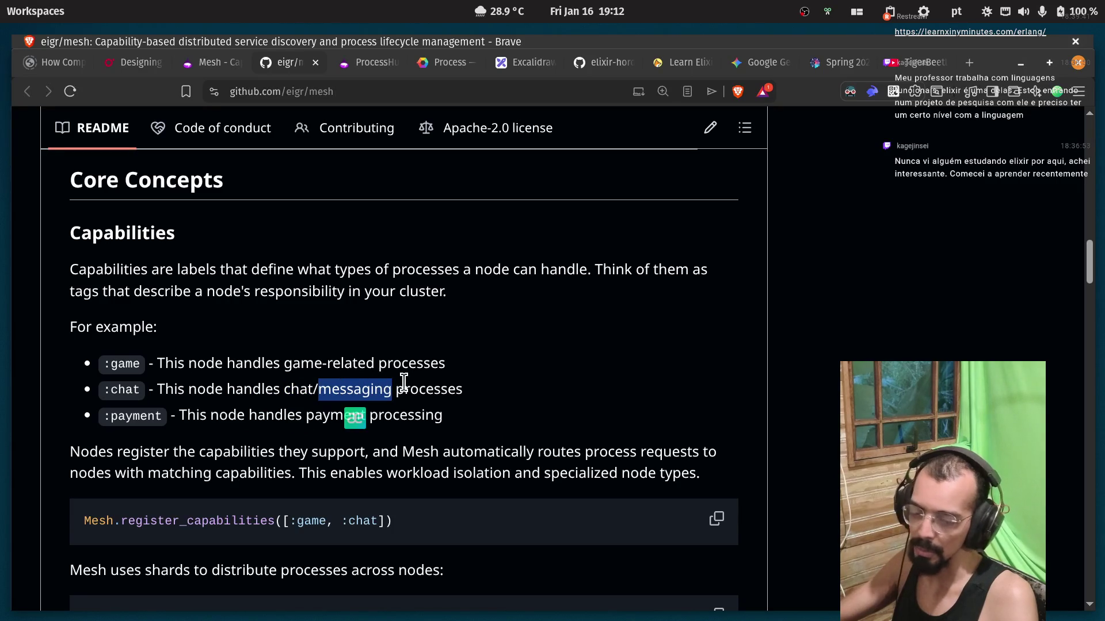
Highlight 'payment', 'capabilities' and the sentence on matching specialized nodes, then return to Excalidraw.
double_click(138, 415)
scroll(167, 357, down, 3)
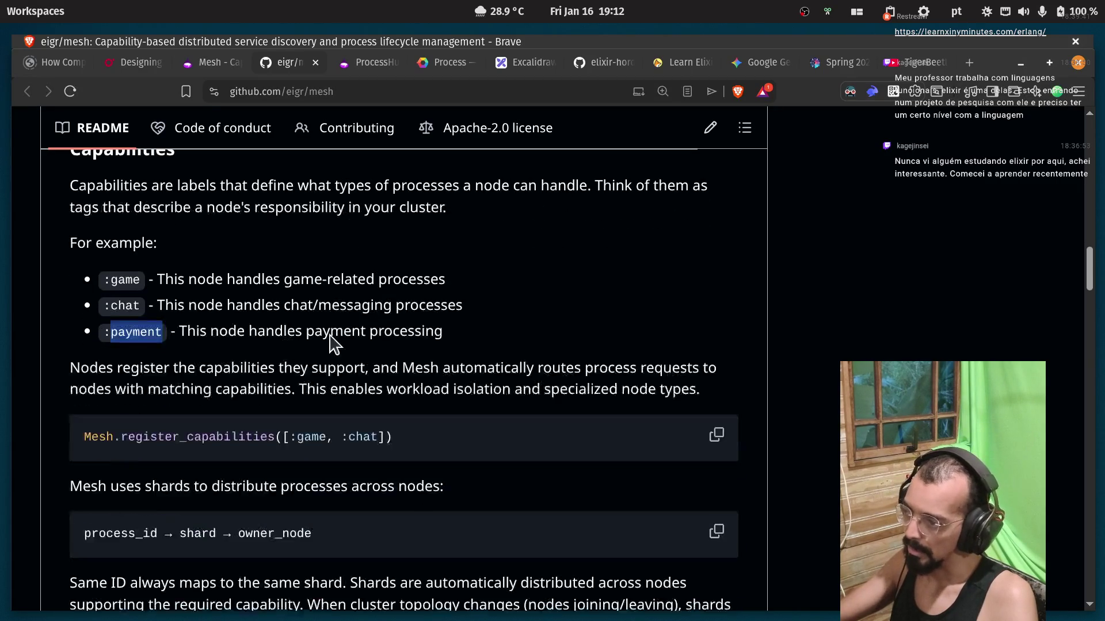
click(73, 382)
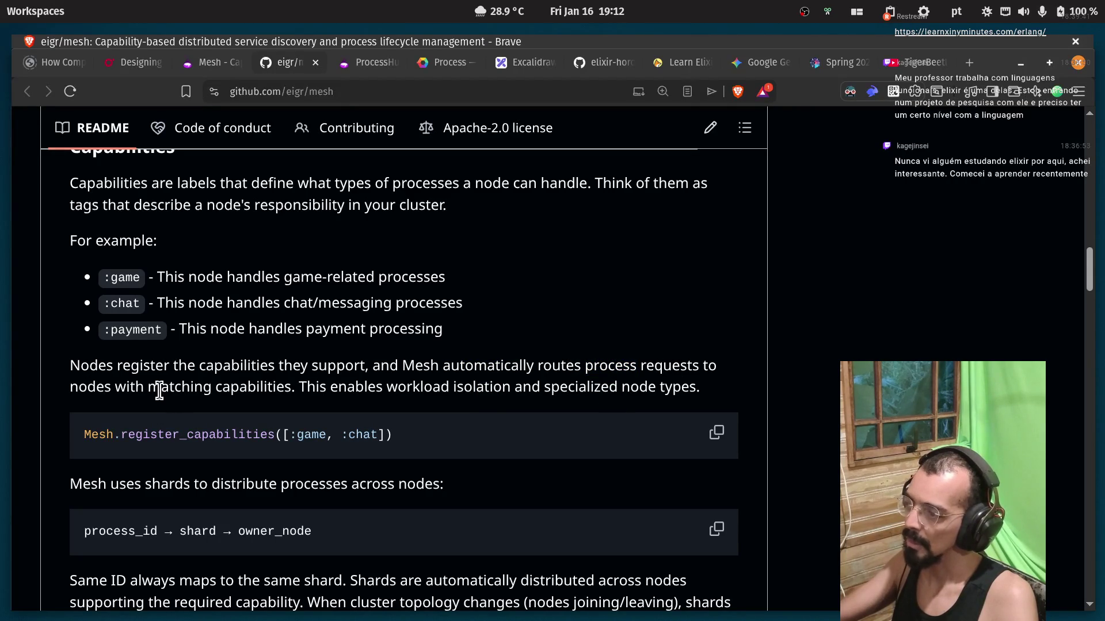
double_click(223, 389)
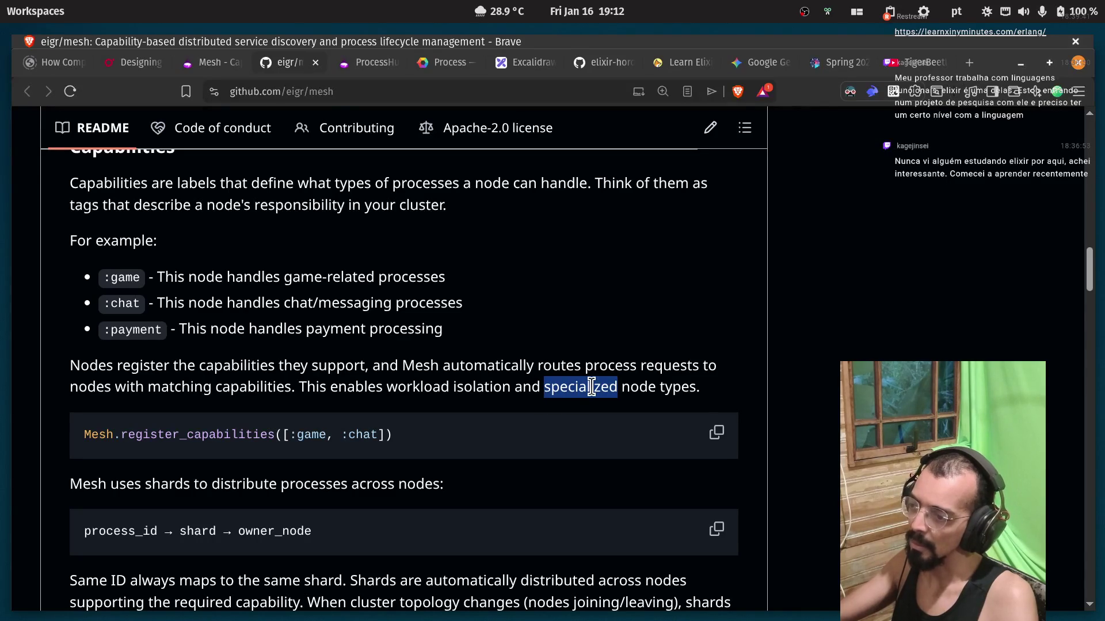
drag(712, 401, 148, 388)
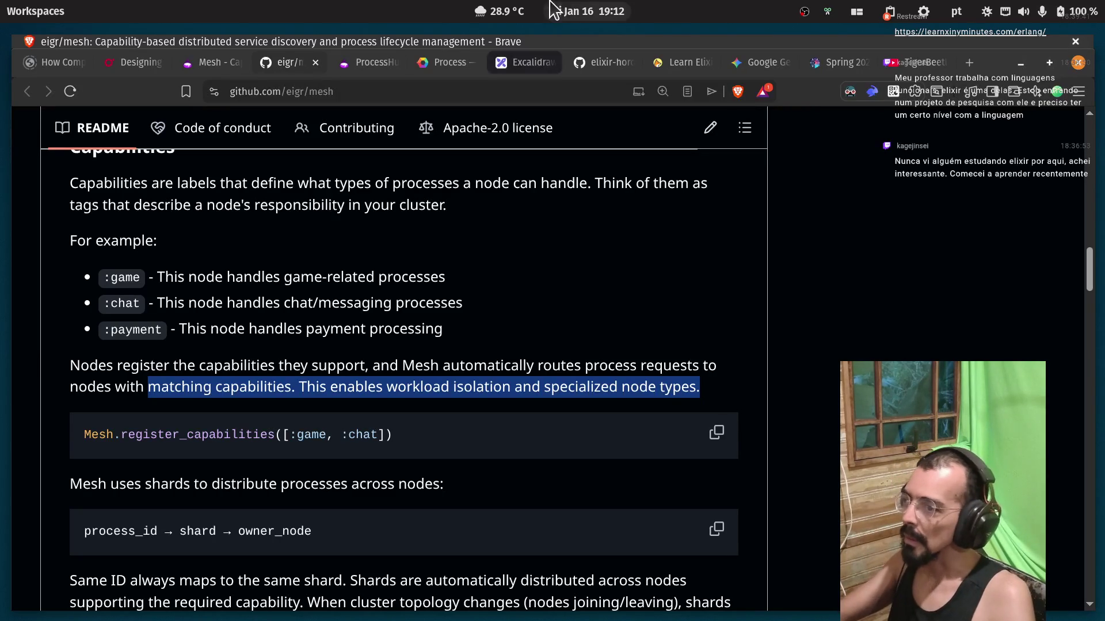
click(507, 62)
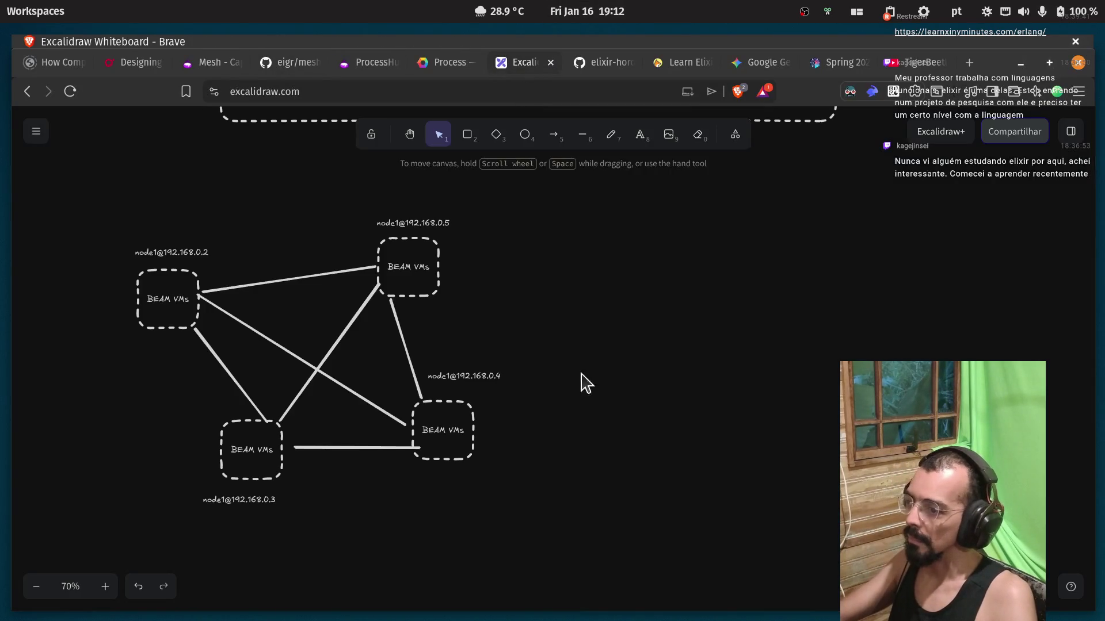
click(419, 238)
click(460, 290)
click(439, 288)
click(492, 306)
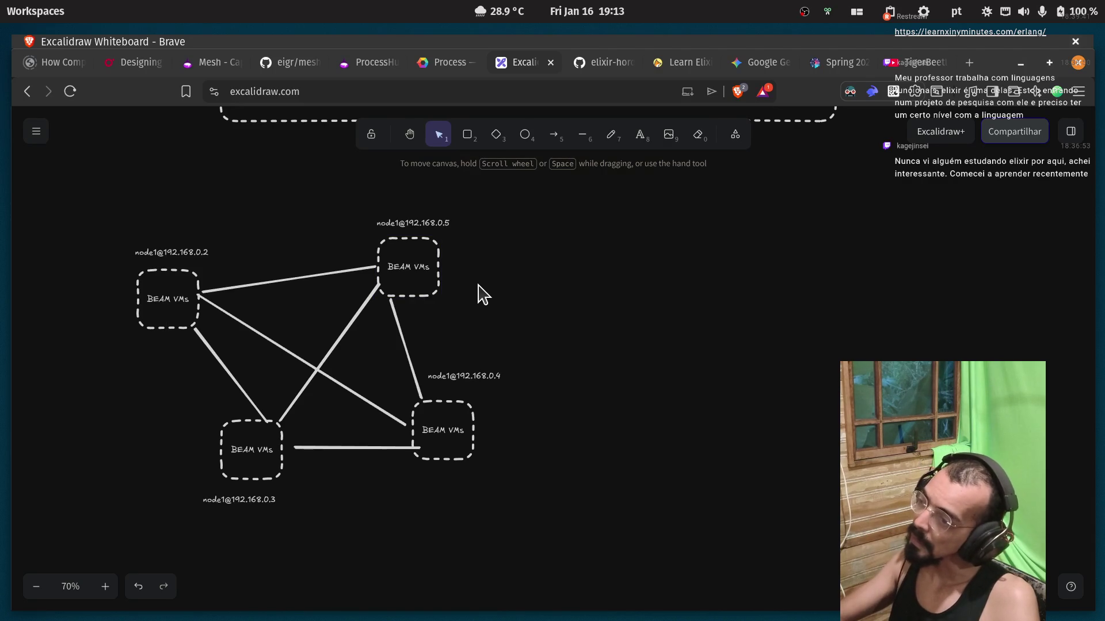
click(440, 285)
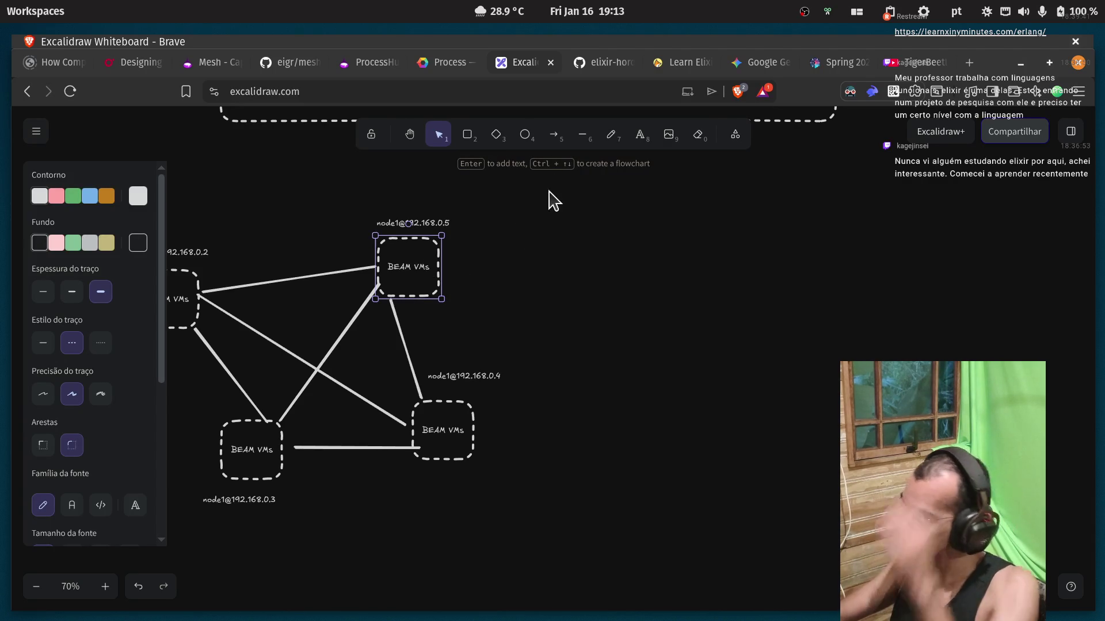
click(582, 135)
drag(439, 264, 507, 263)
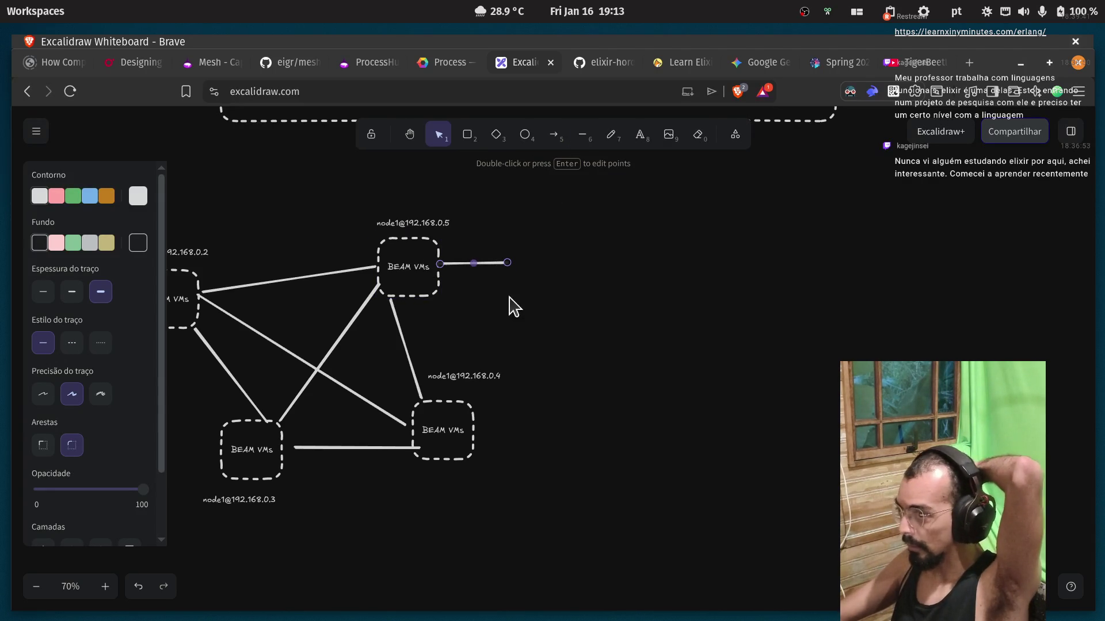
Add an enlarged 'GPU' text label at the end of that line.
click(640, 134)
click(509, 266)
text(GPU)
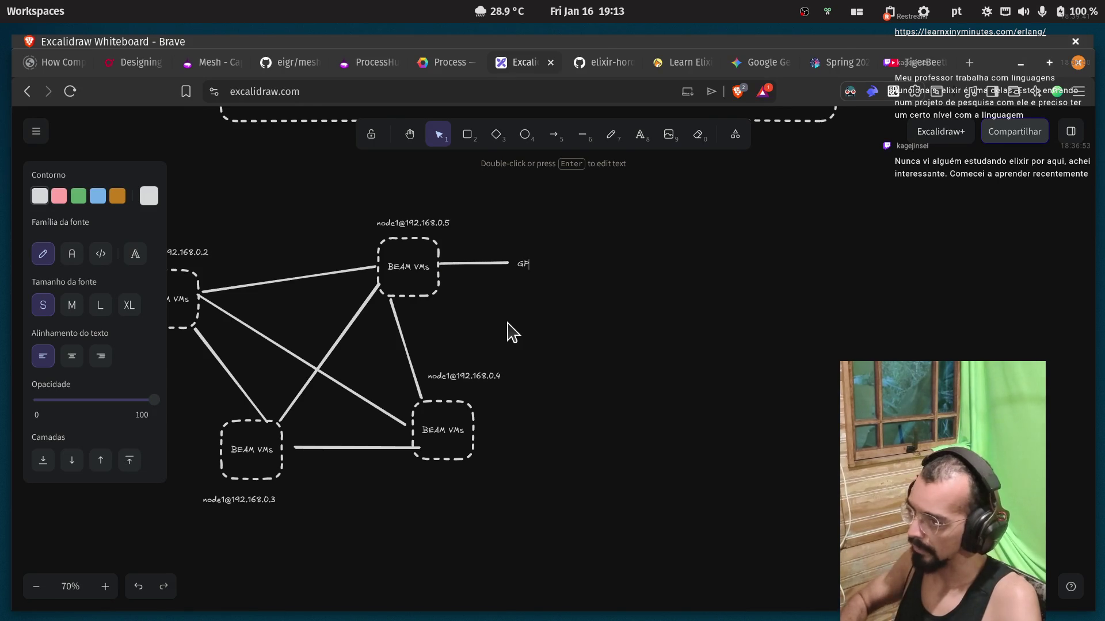
click(541, 291)
click(532, 272)
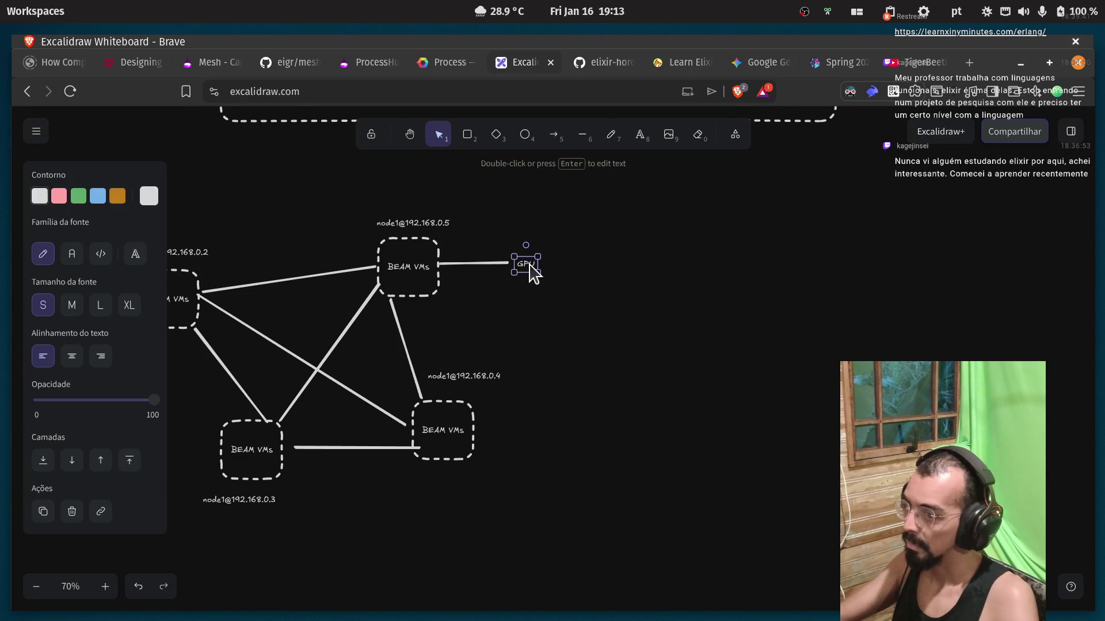
mouse_move(538, 259)
mouse_down()
mouse_move(575, 232)
mouse_move(568, 247)
mouse_up()
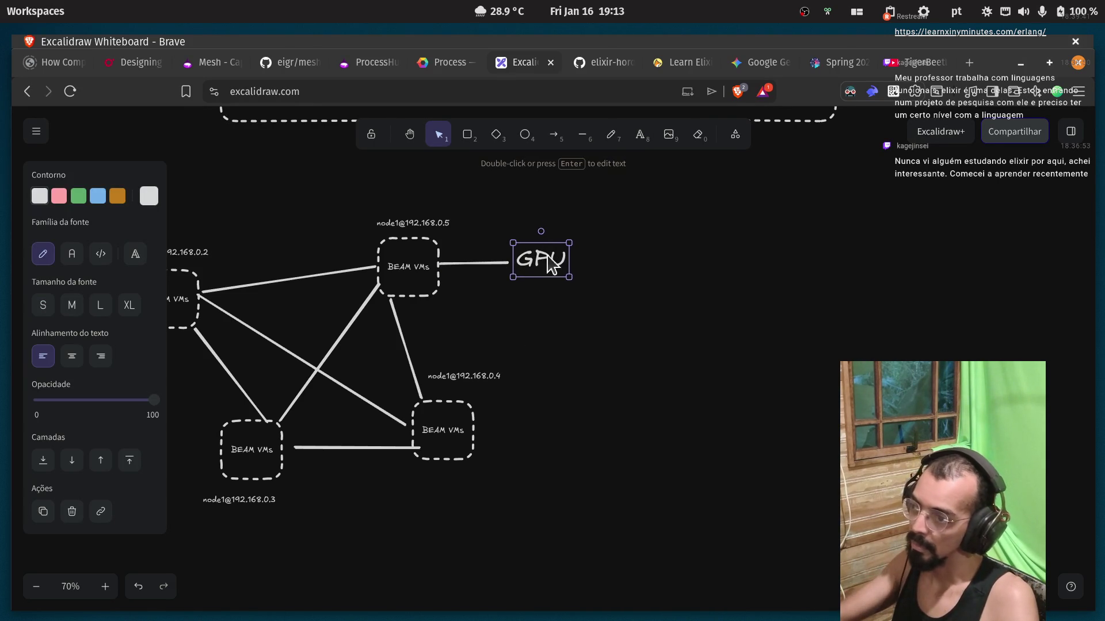
click(636, 305)
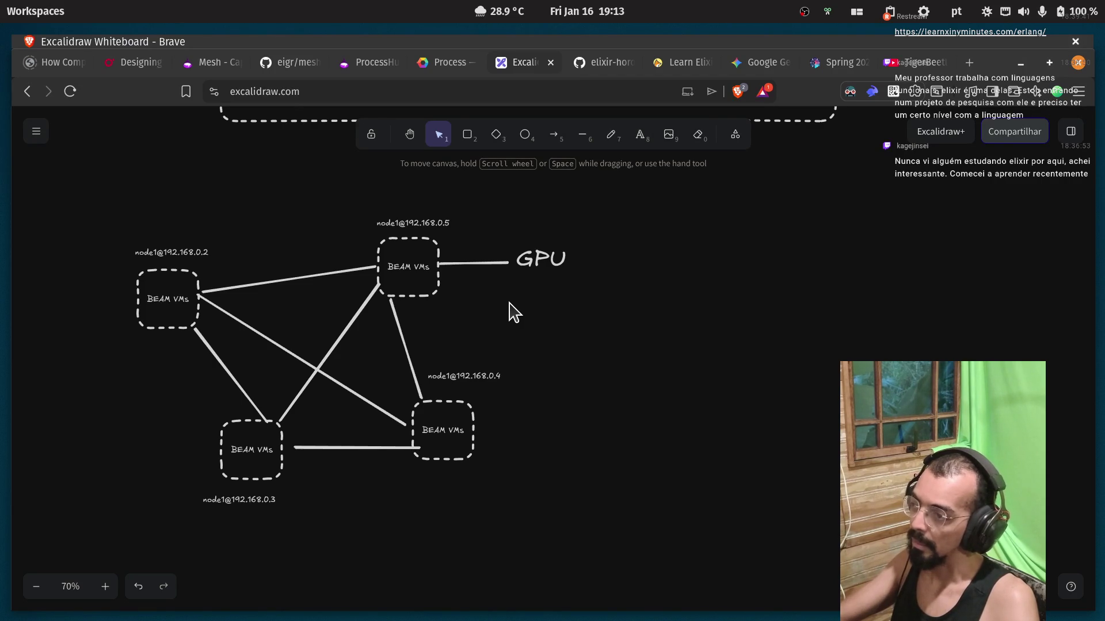
click(438, 456)
click(581, 136)
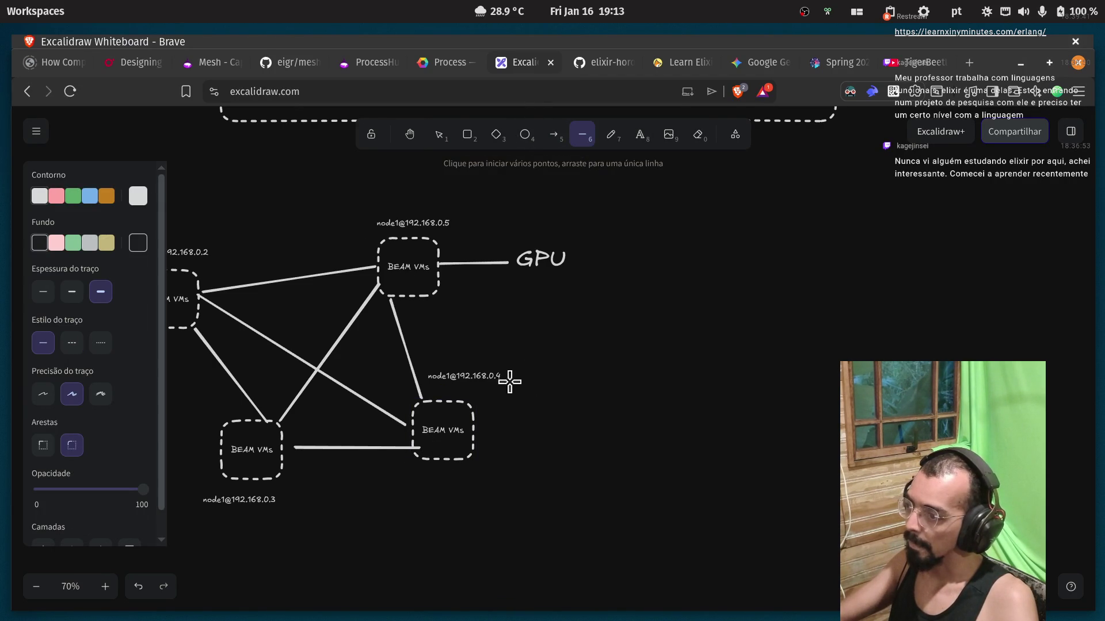
key(1)
click(538, 257)
mouse_move(538, 257)
mouse_down()
mouse_move(600, 458)
mouse_move(557, 428)
mouse_up()
click(478, 264)
alt+drag(487, 264, 521, 429)
click(569, 432)
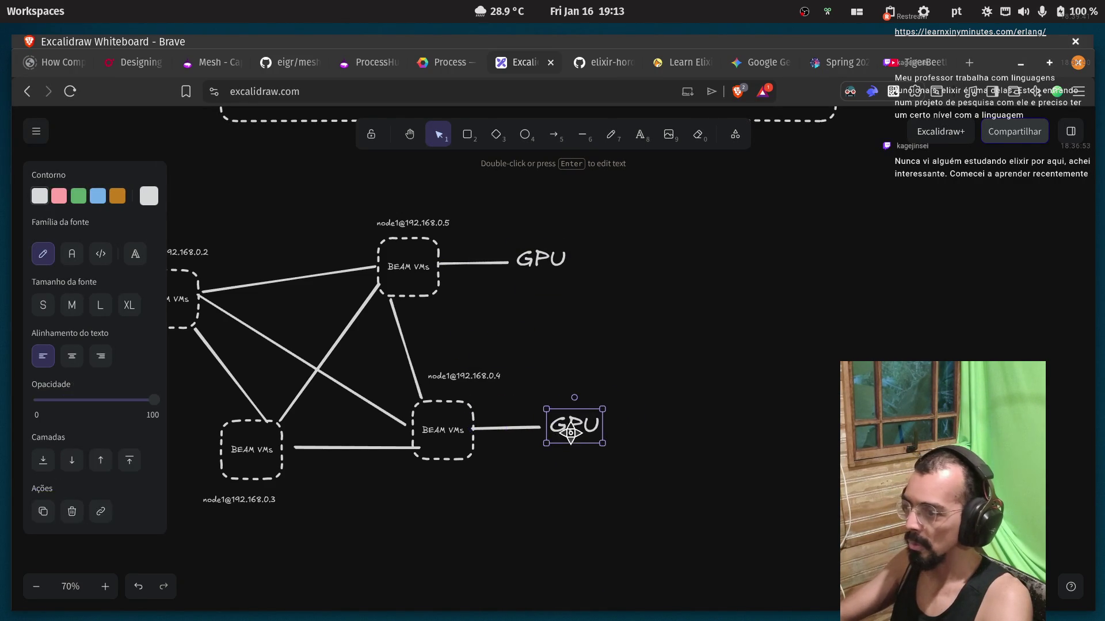
click(630, 351)
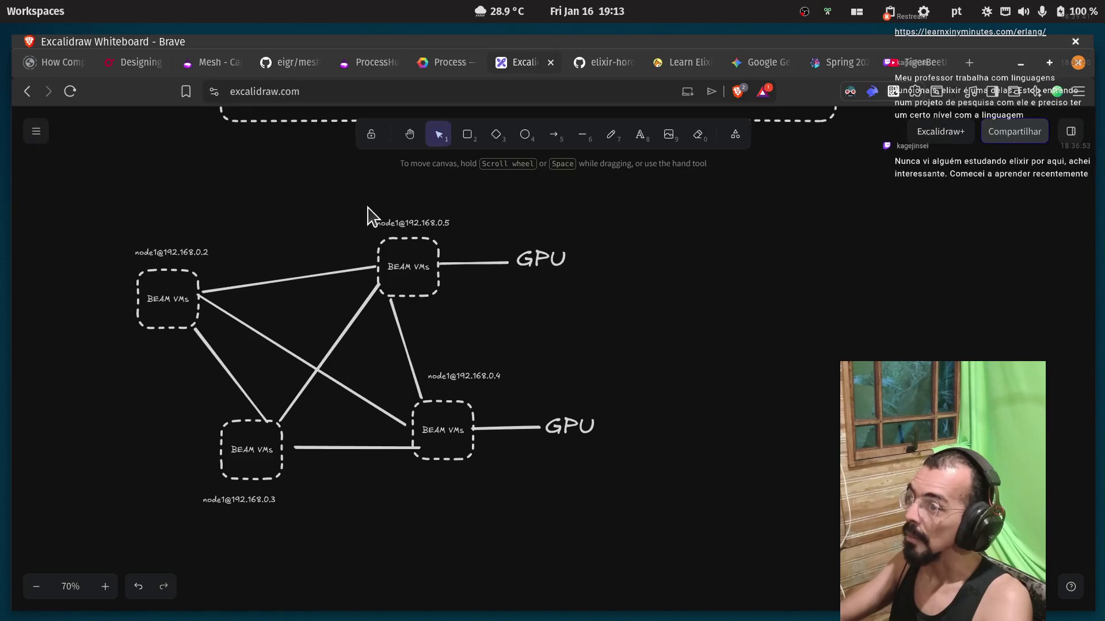
click(467, 136)
Draw a large dashed rectangle around both GPU nodes and their labels, nudged slightly right.
mouse_move(333, 185)
mouse_down()
mouse_move(683, 493)
mouse_move(688, 516)
mouse_up()
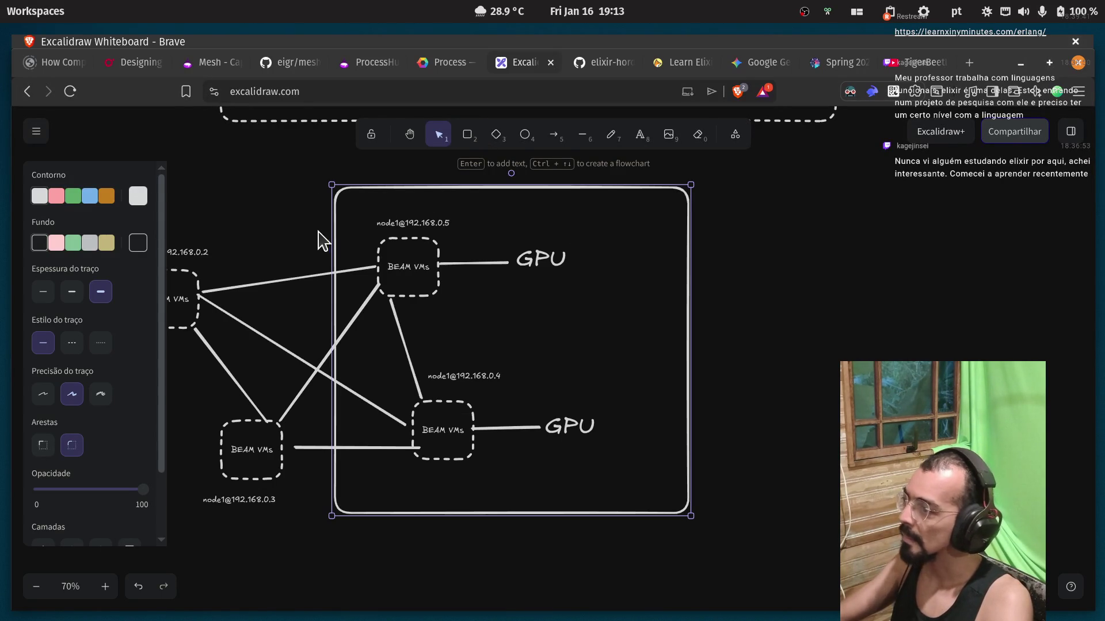
click(72, 344)
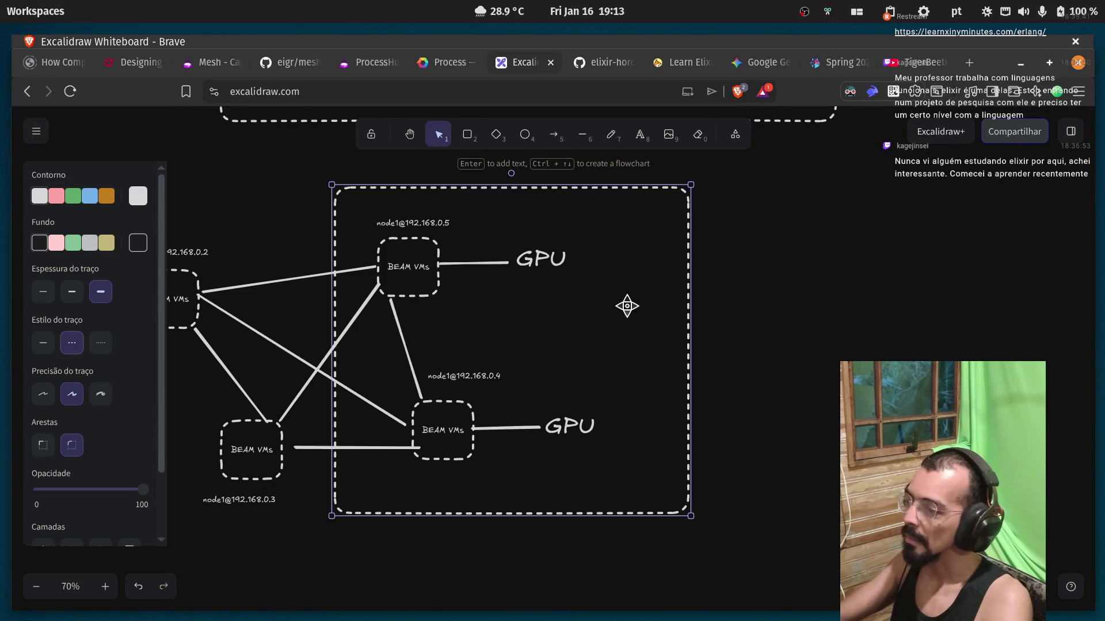
drag(691, 317, 714, 314)
click(747, 326)
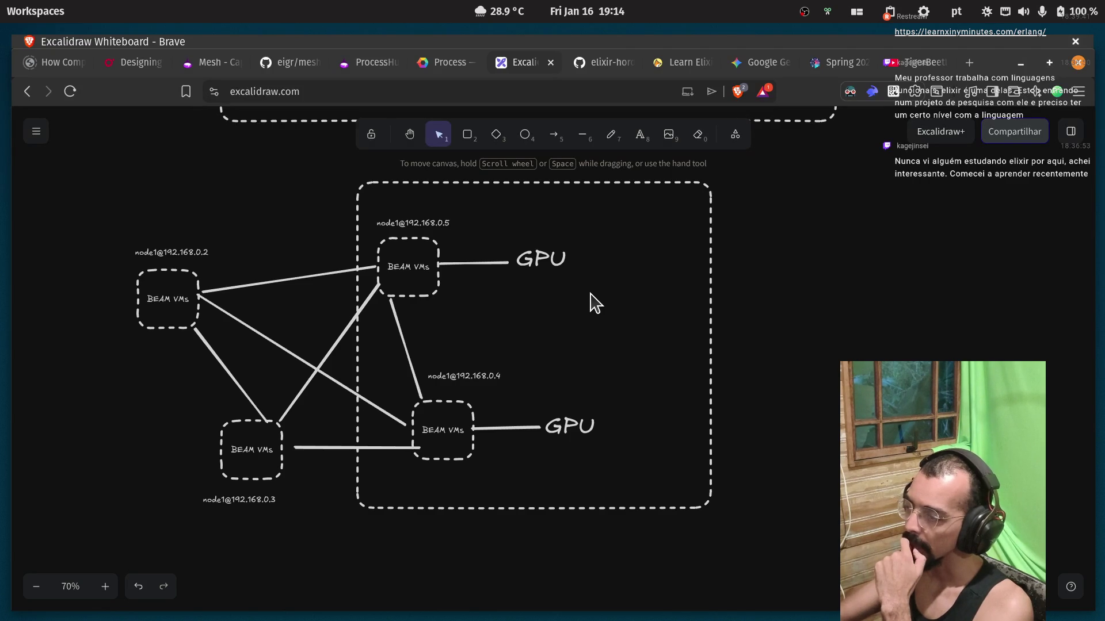
mouse_move(330, 236)
mouse_down()
mouse_move(489, 243)
mouse_move(633, 230)
mouse_move(632, 219)
mouse_up()
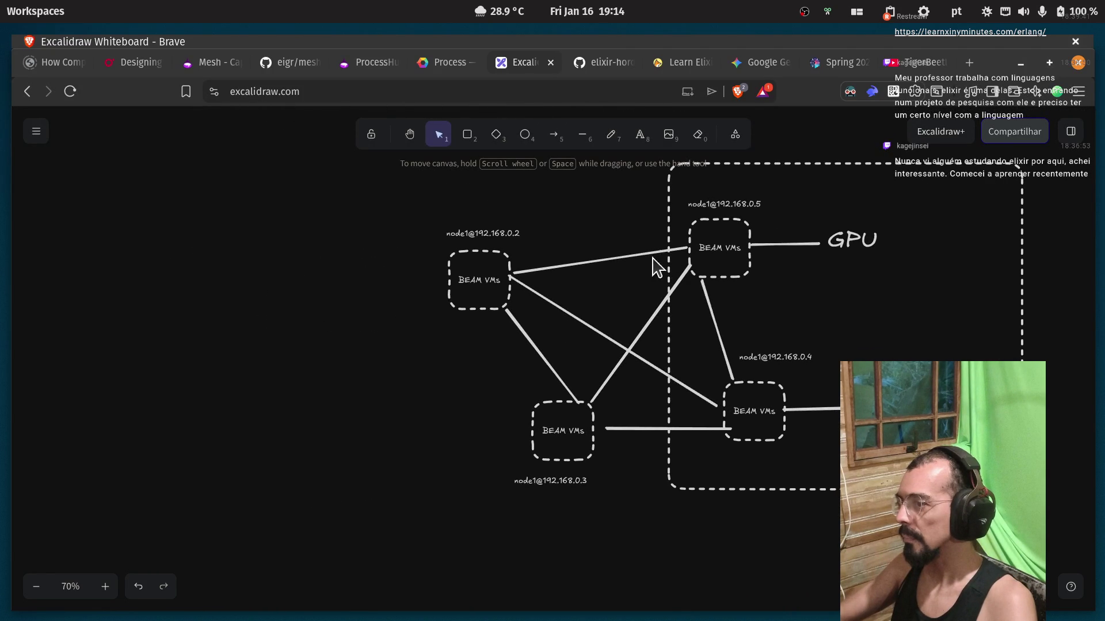
Draw a large rectangle around the lower nodes and type a 'Cap: BRASIL' label.
mouse_move(452, 341)
mouse_down()
mouse_move(740, 486)
mouse_move(932, 556)
mouse_move(975, 594)
mouse_up()
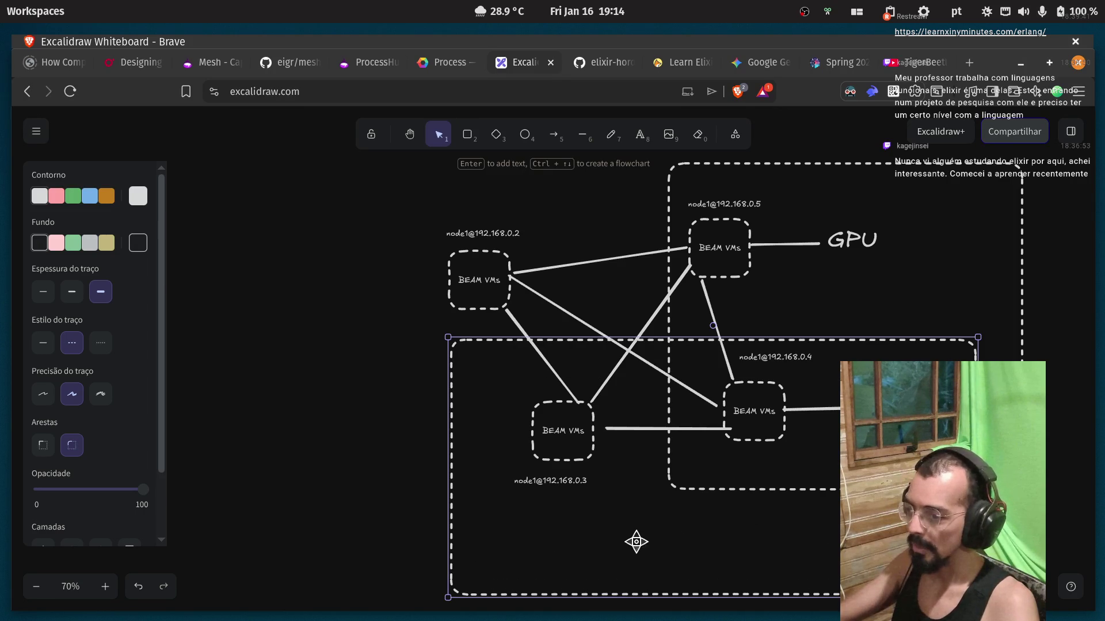
double_click(605, 594)
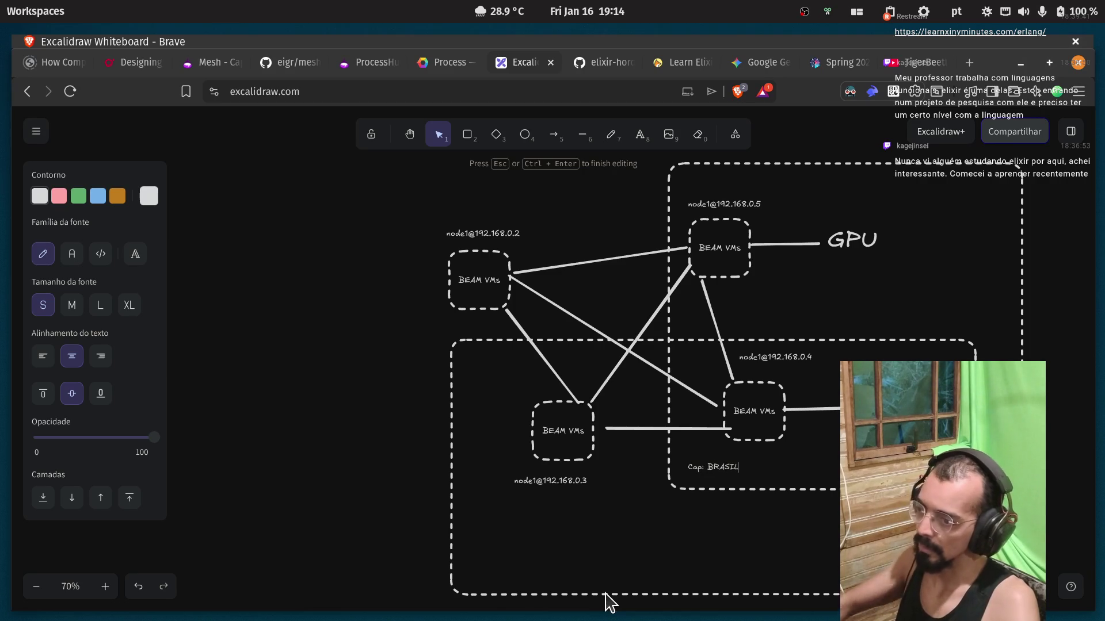
click(606, 595)
Move the Cap: BRASIL label to the box's bottom-left, enlarge it, and duplicate it.
double_click(701, 477)
click(694, 473)
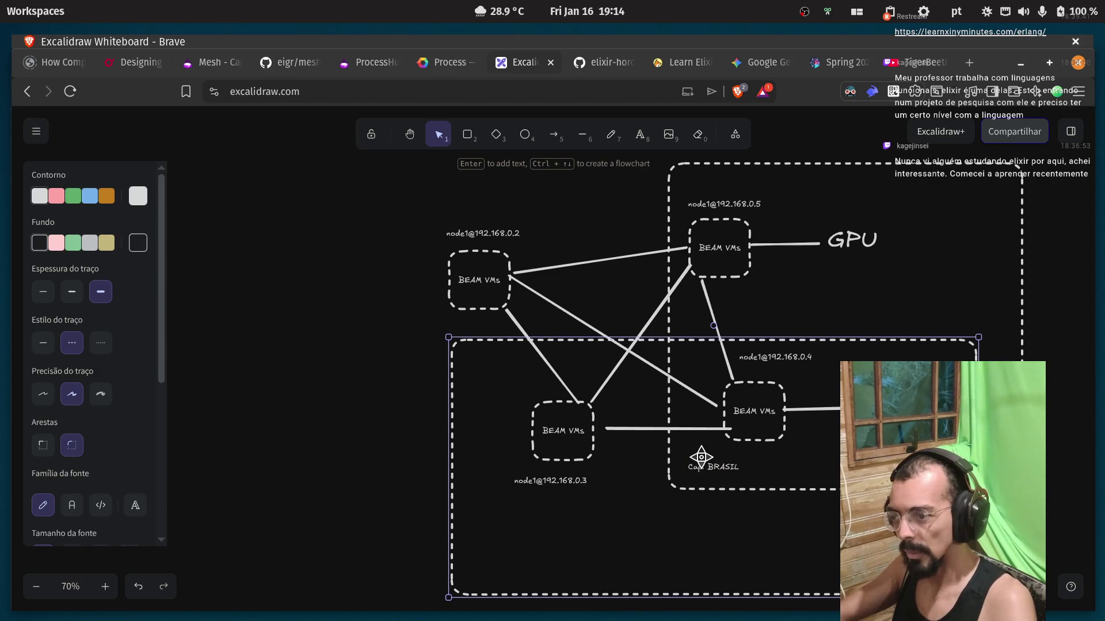
double_click(705, 469)
key(BackSpace)
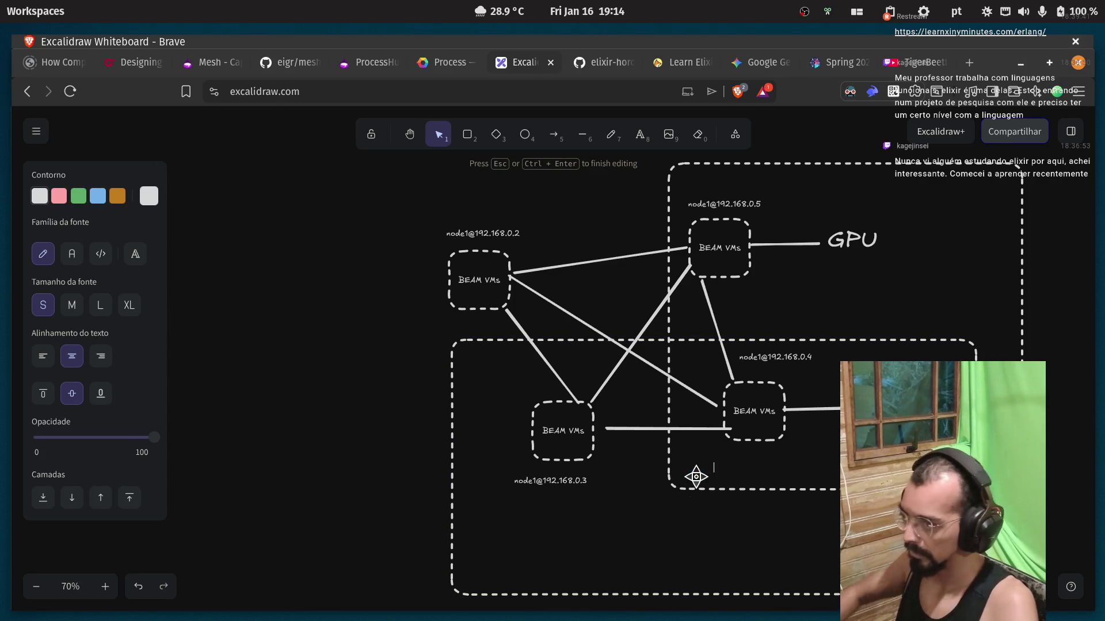
key(Escape)
double_click(540, 533)
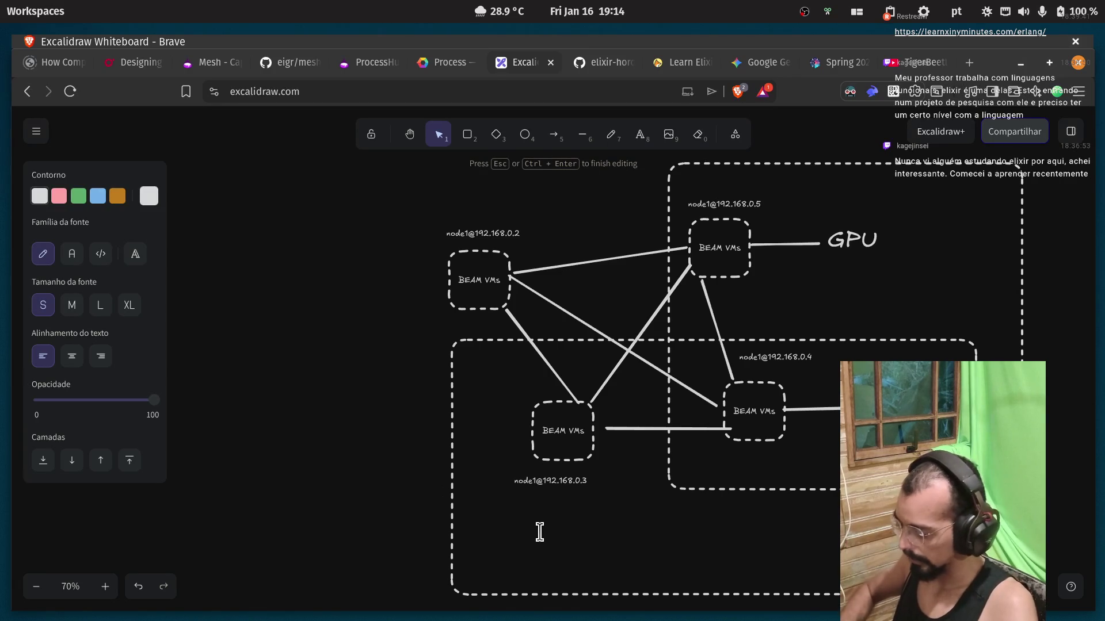
text(ap: BRASIL)
key(Escape)
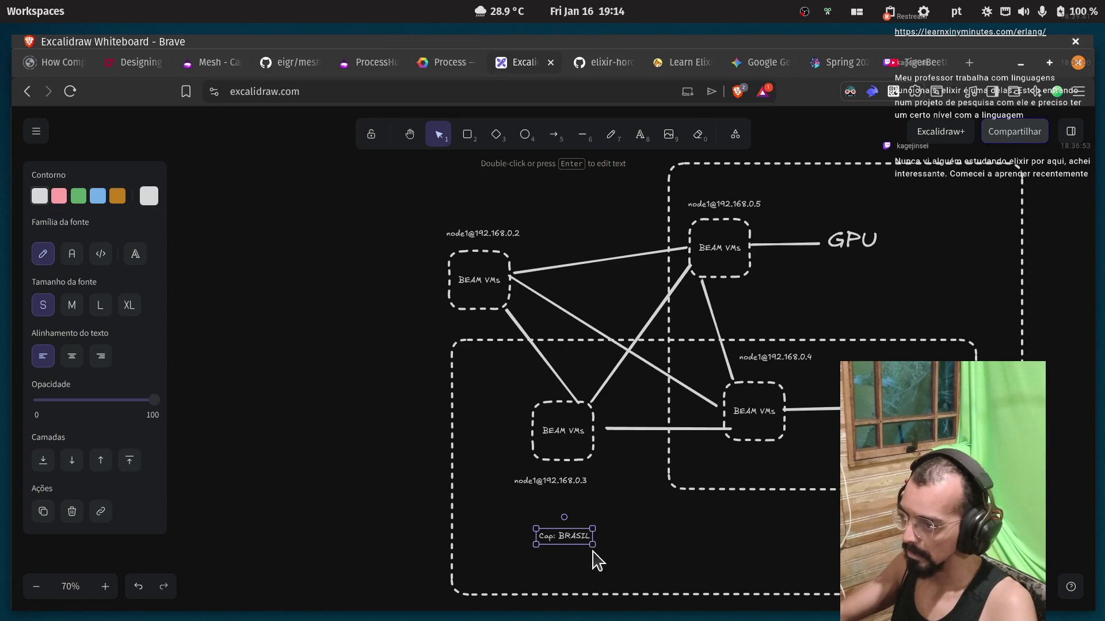
mouse_move(592, 544)
mouse_down()
mouse_move(698, 575)
mouse_move(619, 557)
mouse_move(557, 576)
mouse_up()
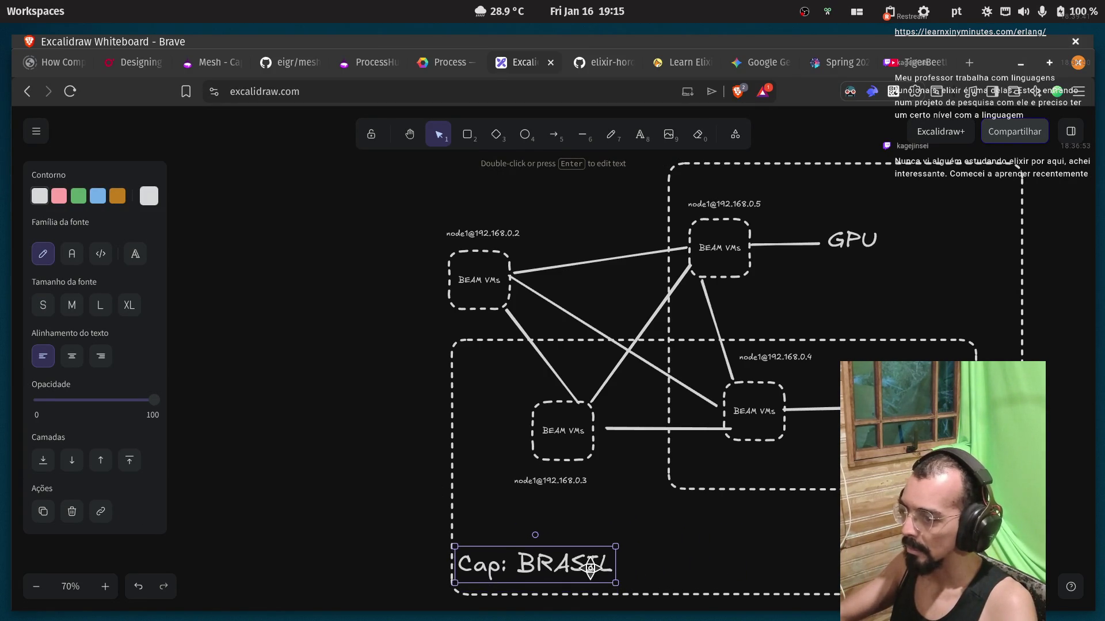
key(ctrl+c)
key(ctrl+v)
mouse_move(593, 572)
mouse_down()
mouse_move(668, 511)
mouse_move(777, 465)
mouse_move(760, 478)
mouse_up()
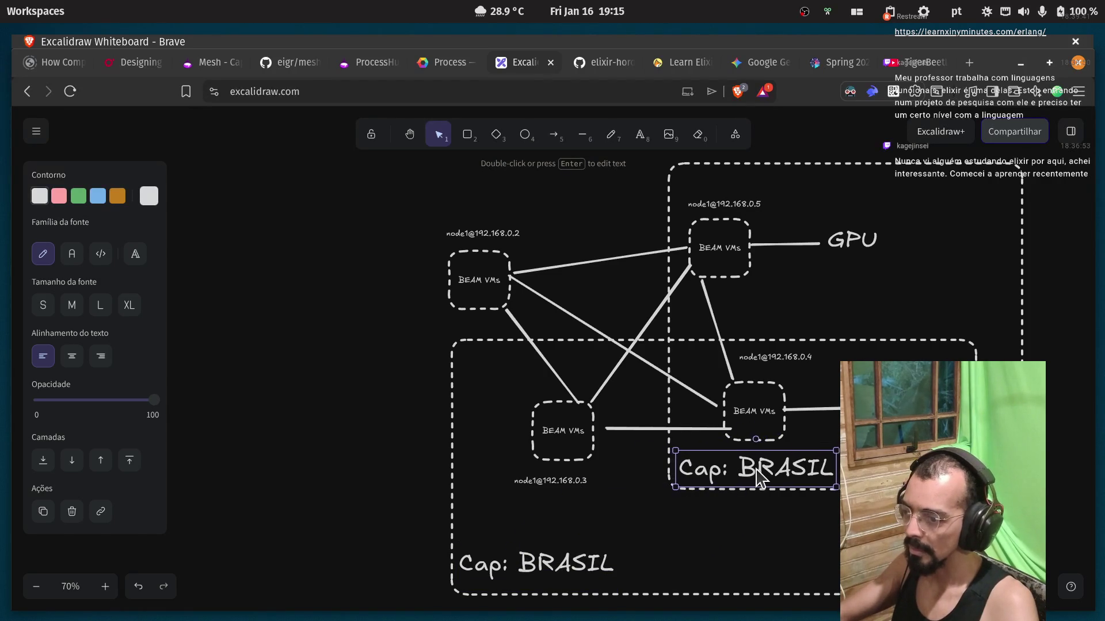
double_click(757, 471)
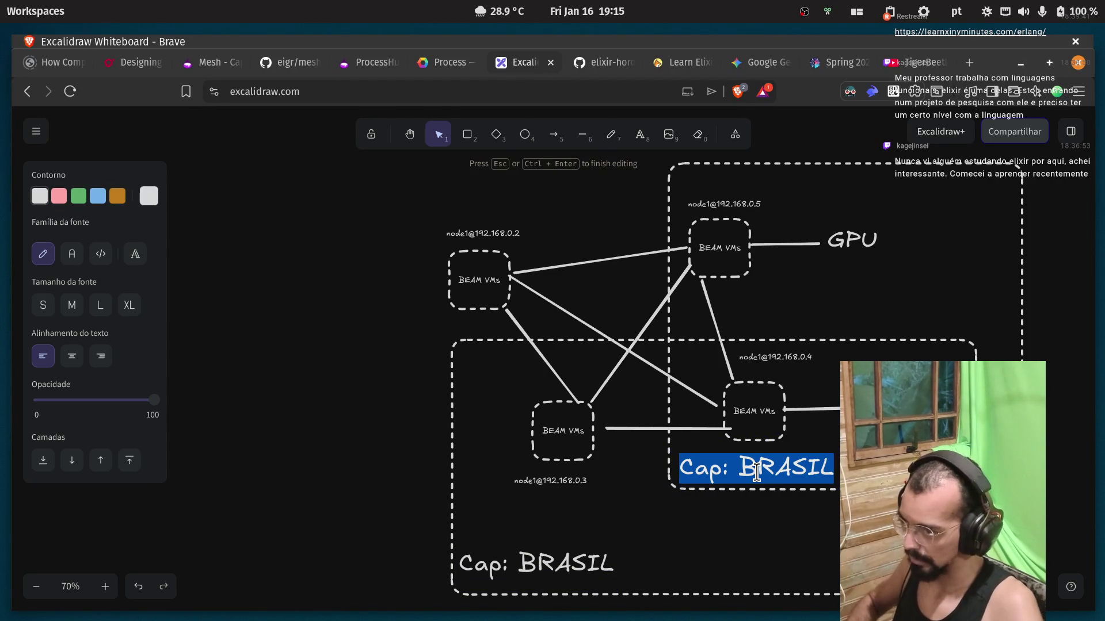
key(End)
key(ctrl+BackSpace)
text(G)
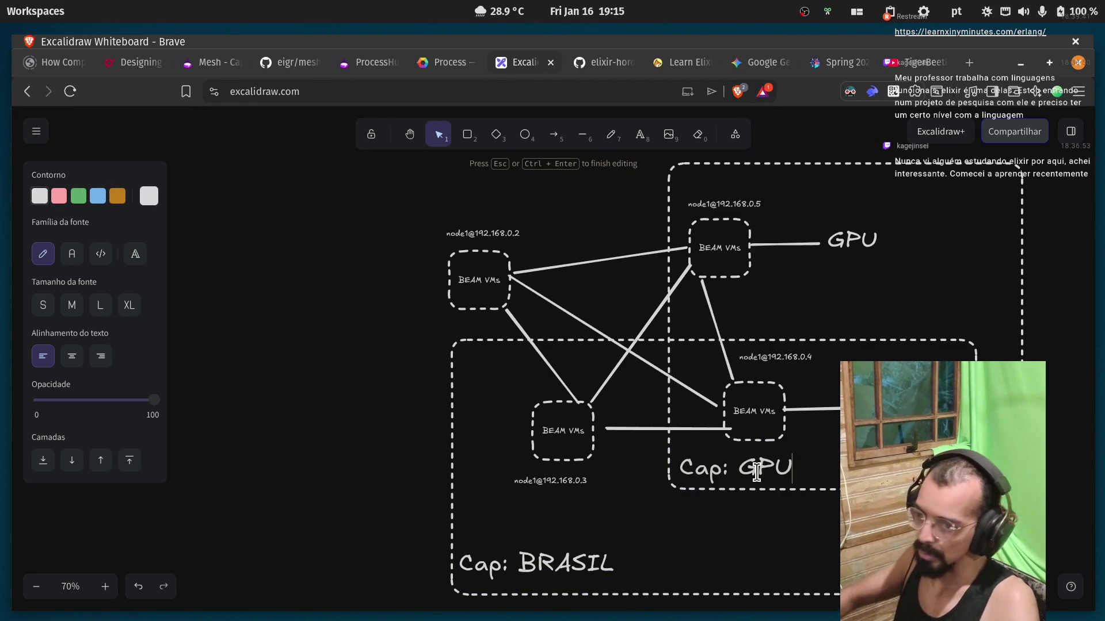
click(392, 412)
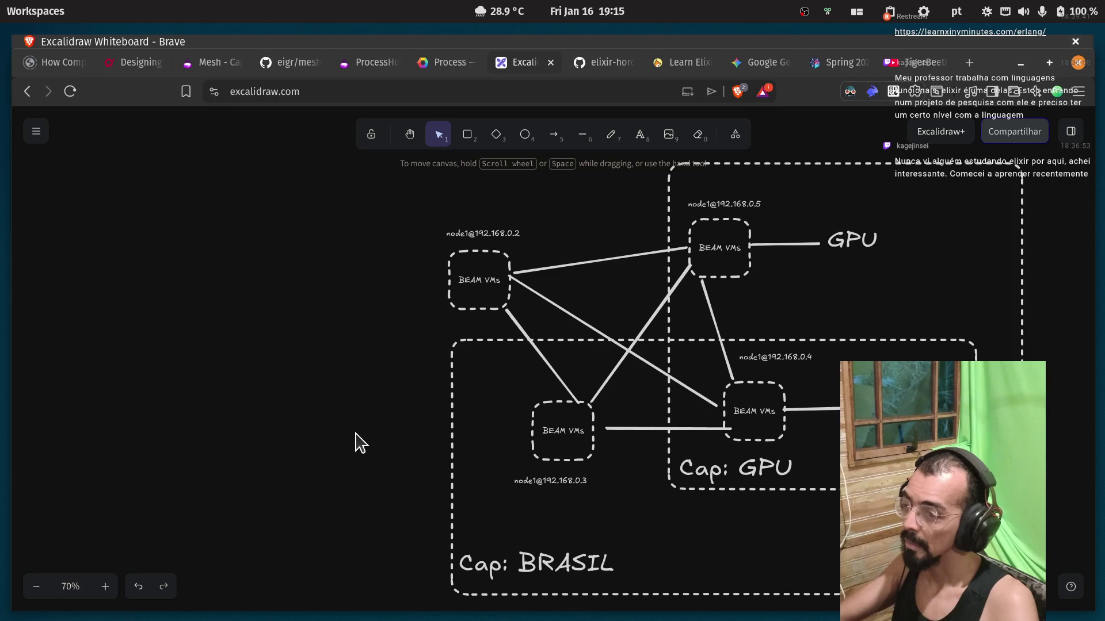
Make the Cap: BRASIL label and its dashed box green.
click(556, 564)
drag(521, 565, 523, 572)
click(78, 196)
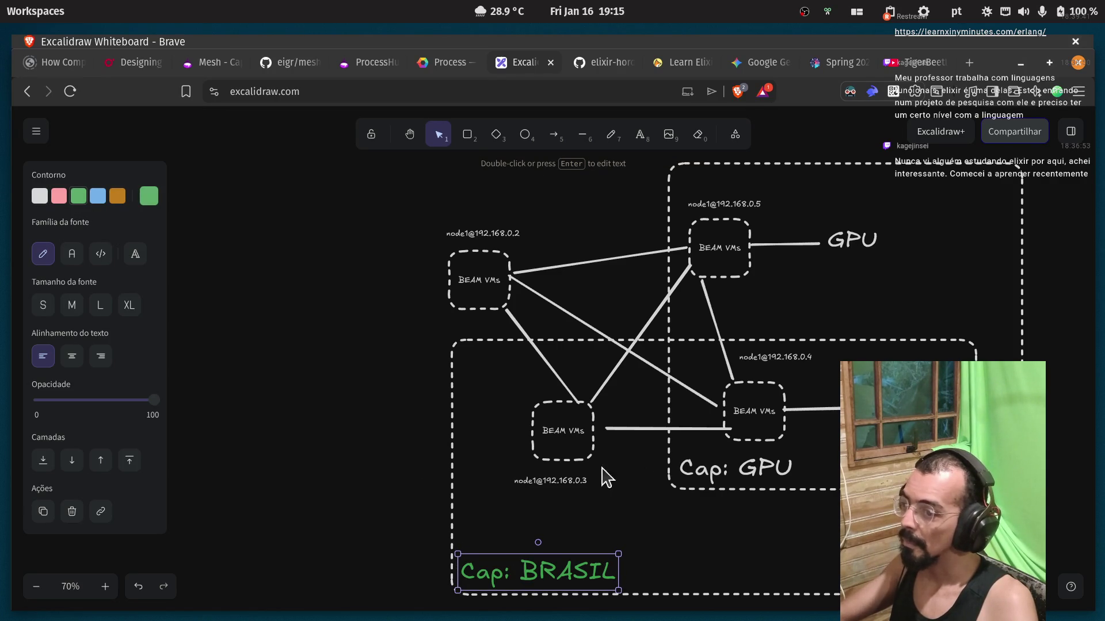
click(451, 344)
click(73, 196)
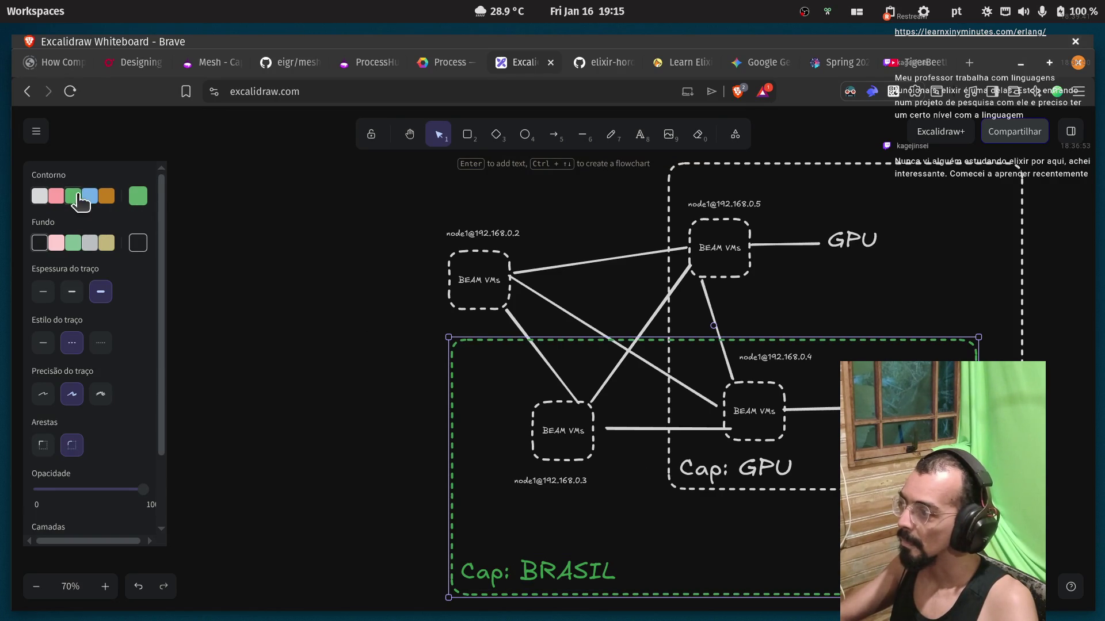
Make the GPU dashed box and its Cap: GPU label pink.
click(702, 481)
click(666, 475)
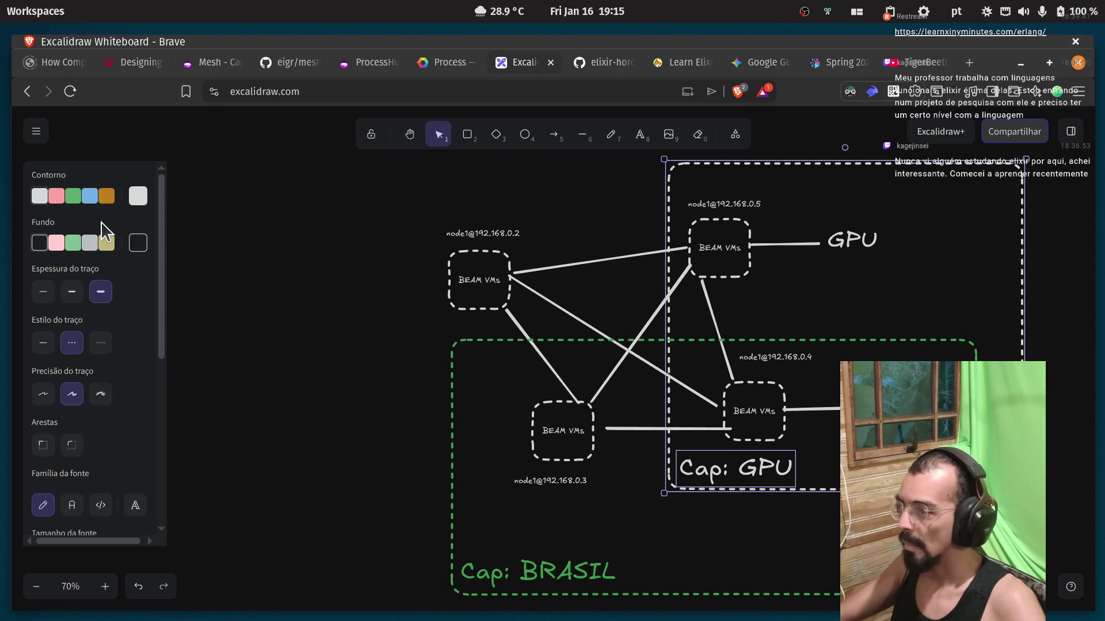
click(56, 196)
click(345, 402)
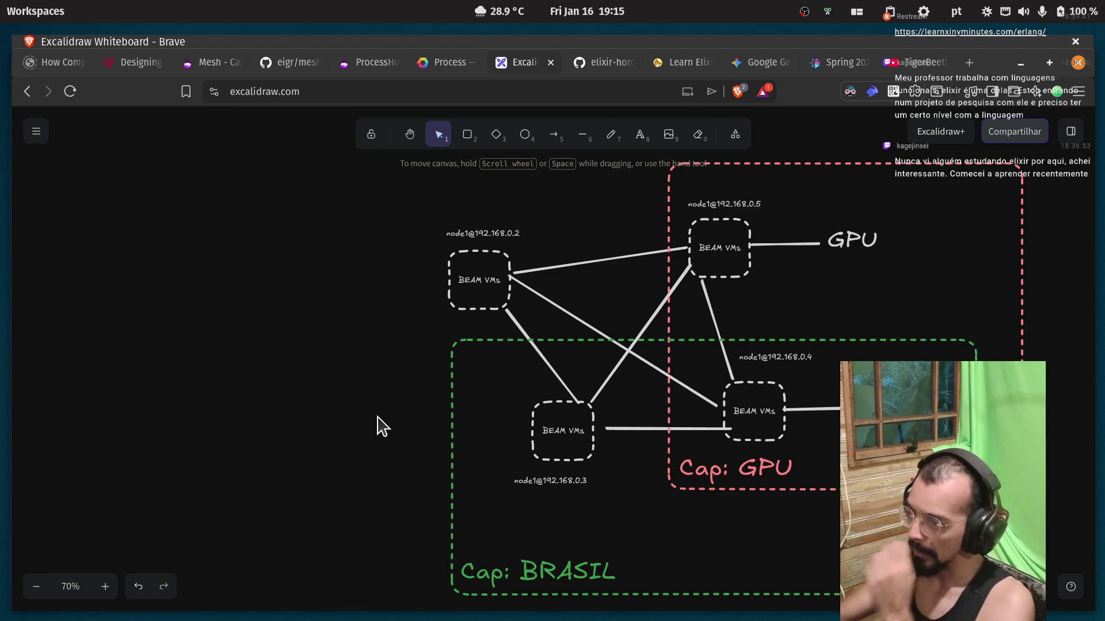
click(469, 136)
Draw a blue dashed box around the top nodes and place a copied 'Cap: USA' label at its top-left.
mouse_move(358, 174)
mouse_down()
mouse_move(888, 242)
mouse_move(952, 333)
mouse_up()
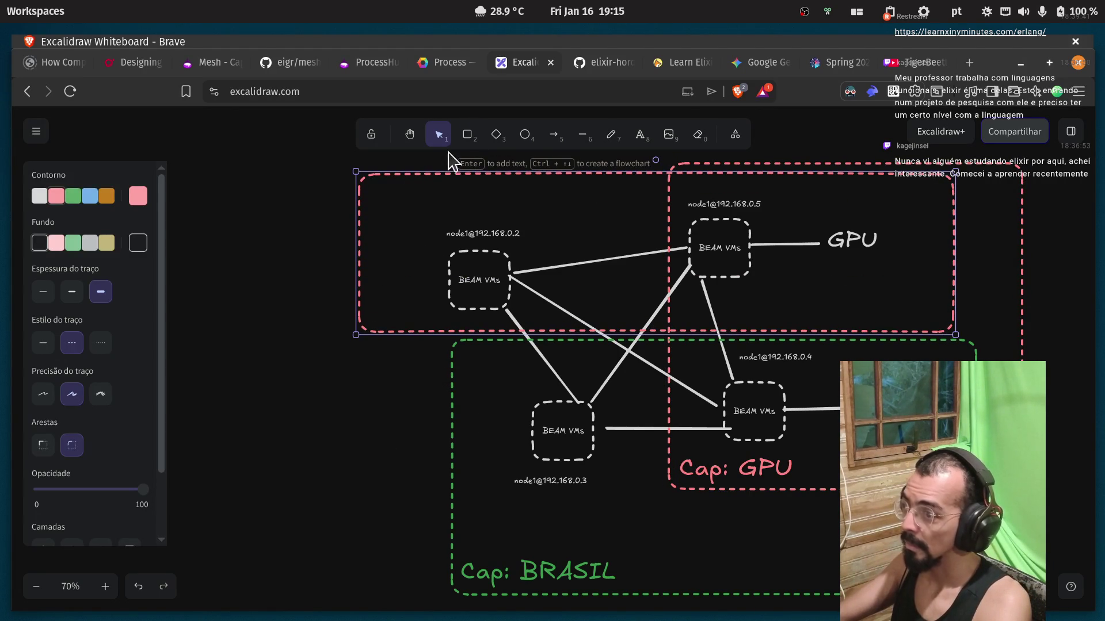
click(88, 197)
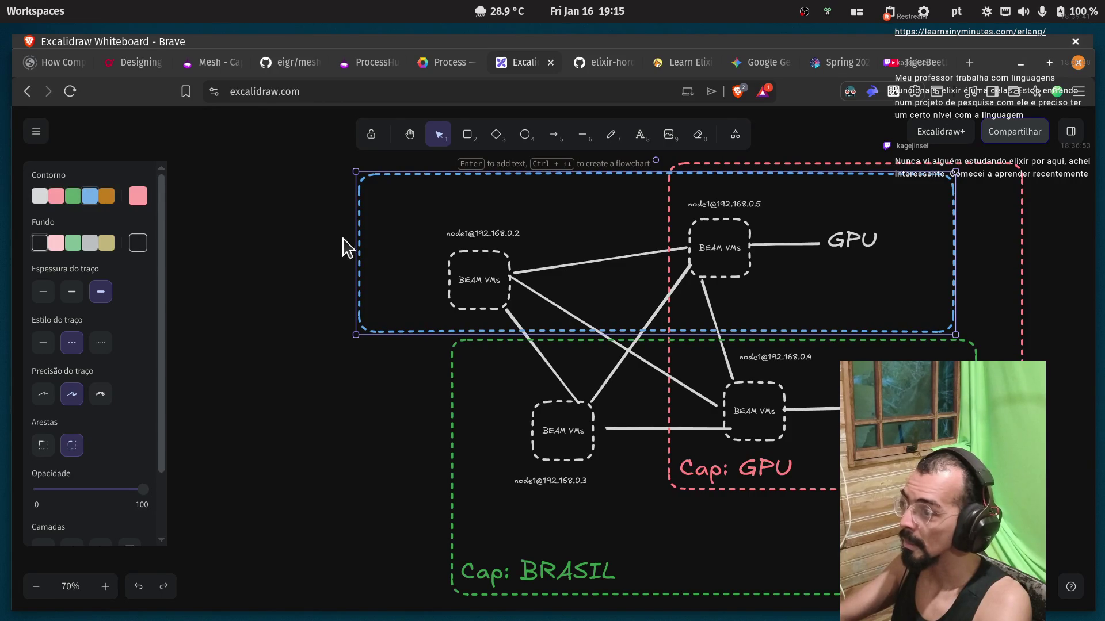
click(525, 586)
drag(529, 575, 446, 307)
key(Return)
text(Cap: USA)
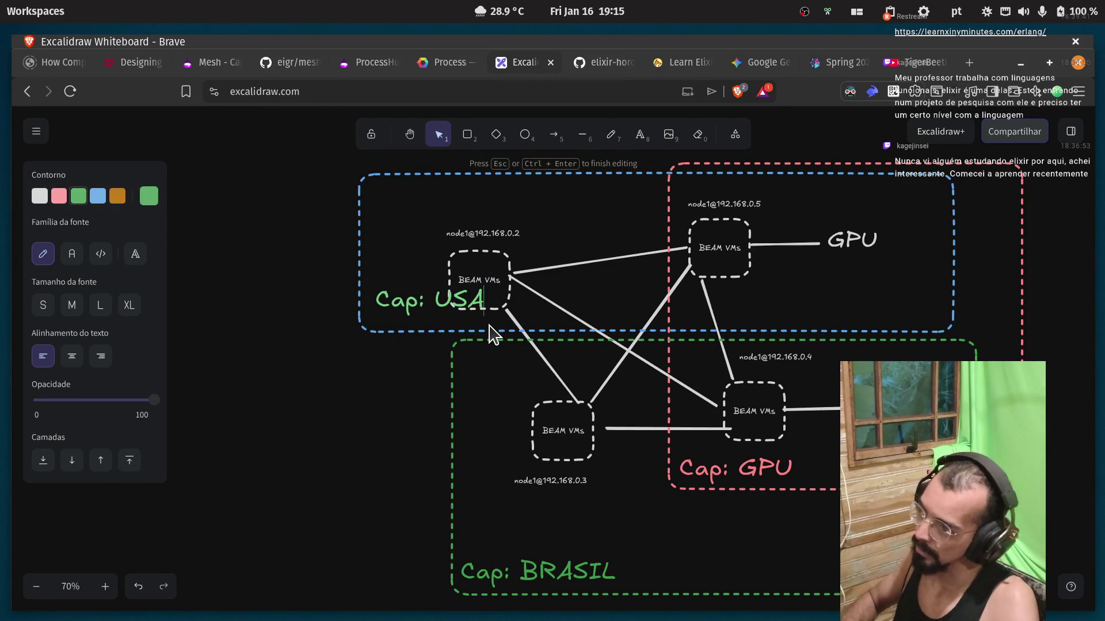
click(419, 321)
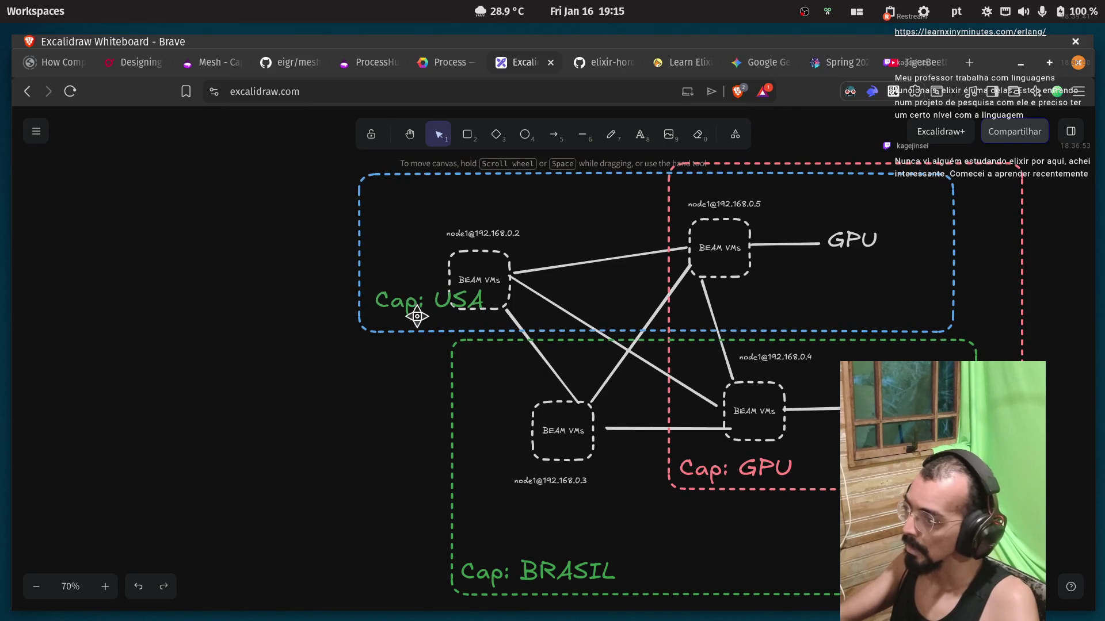
drag(420, 295, 419, 209)
click(309, 238)
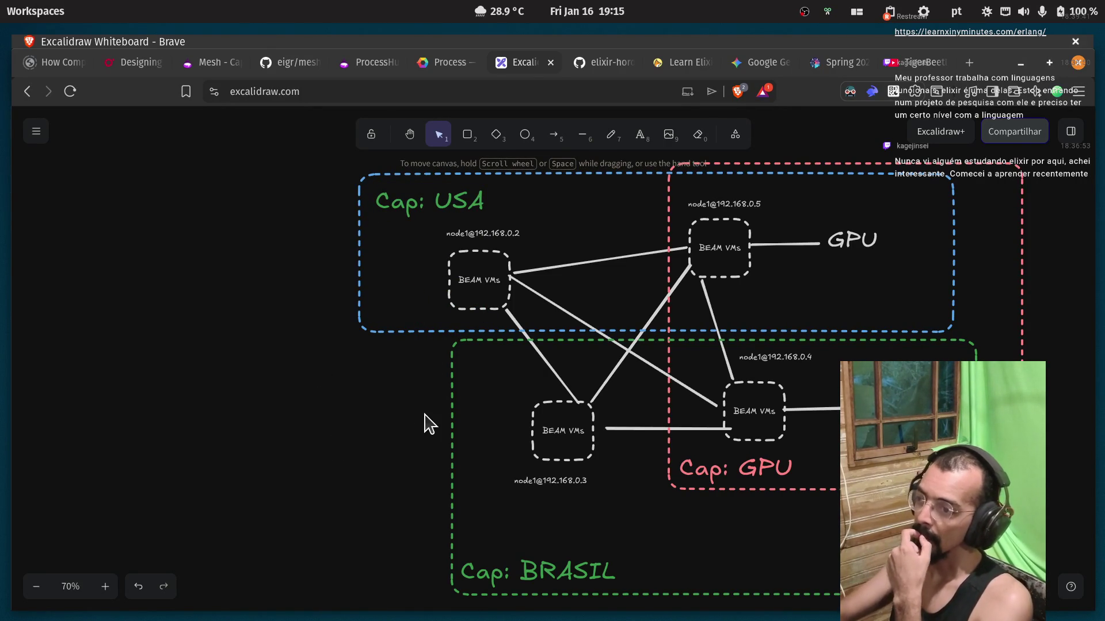
Select the node boxes 192.168.0.2 through 192.168.0.5 in turn to inspect them.
click(739, 254)
click(732, 292)
click(744, 395)
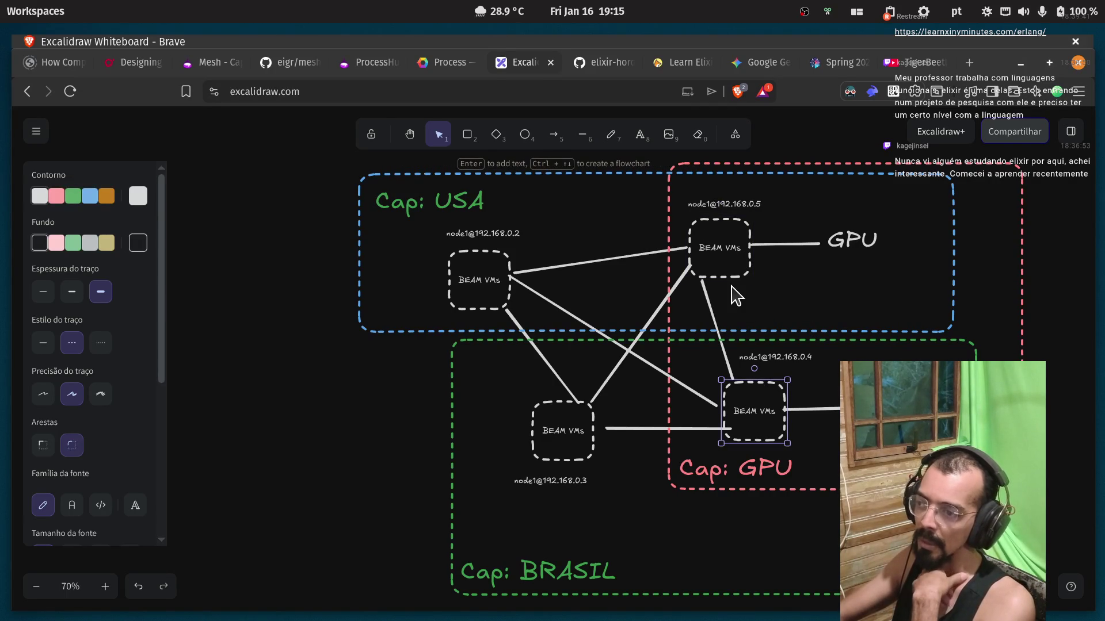
click(734, 311)
click(739, 392)
click(717, 238)
click(739, 391)
click(726, 268)
click(740, 406)
click(737, 391)
click(739, 267)
click(739, 402)
click(740, 267)
click(737, 403)
click(739, 265)
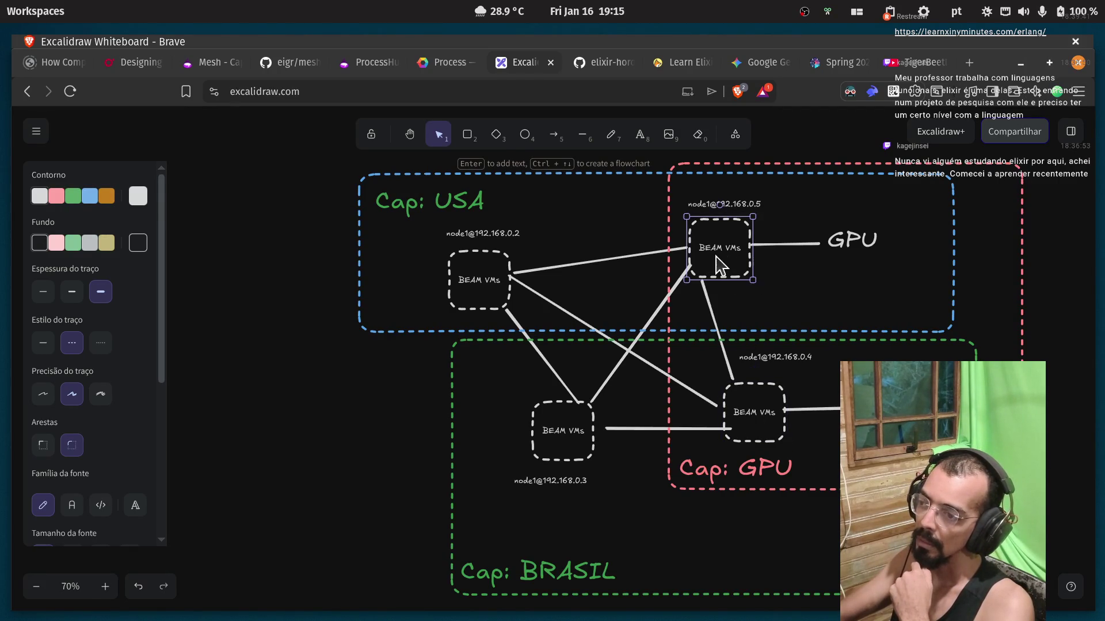
click(717, 392)
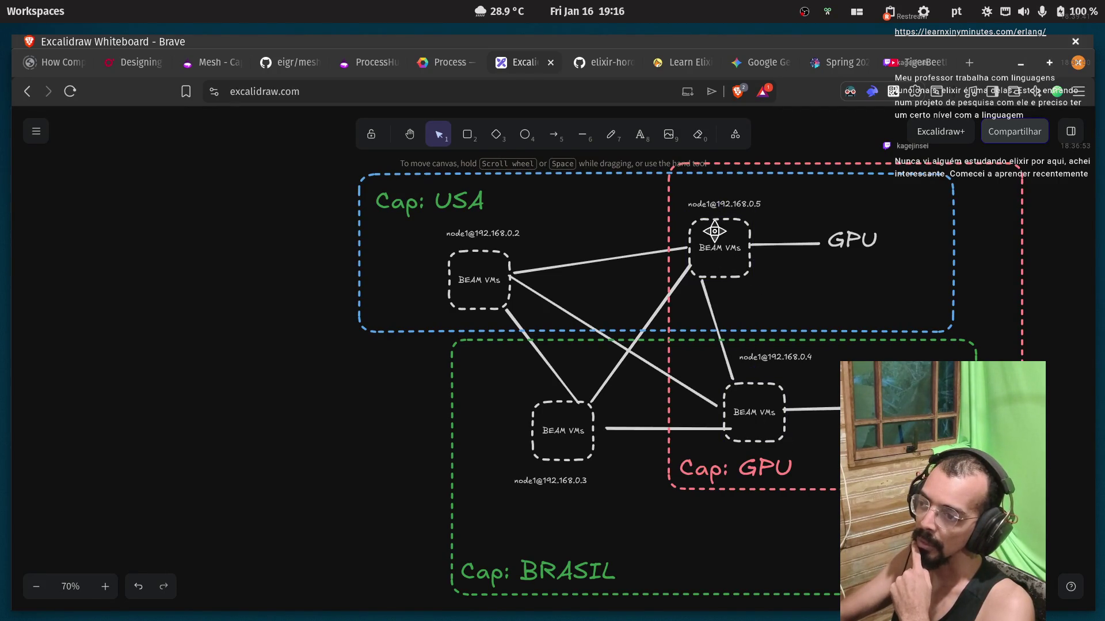
click(719, 230)
click(506, 279)
click(707, 259)
click(500, 283)
click(728, 392)
click(579, 418)
click(633, 446)
click(593, 429)
click(340, 357)
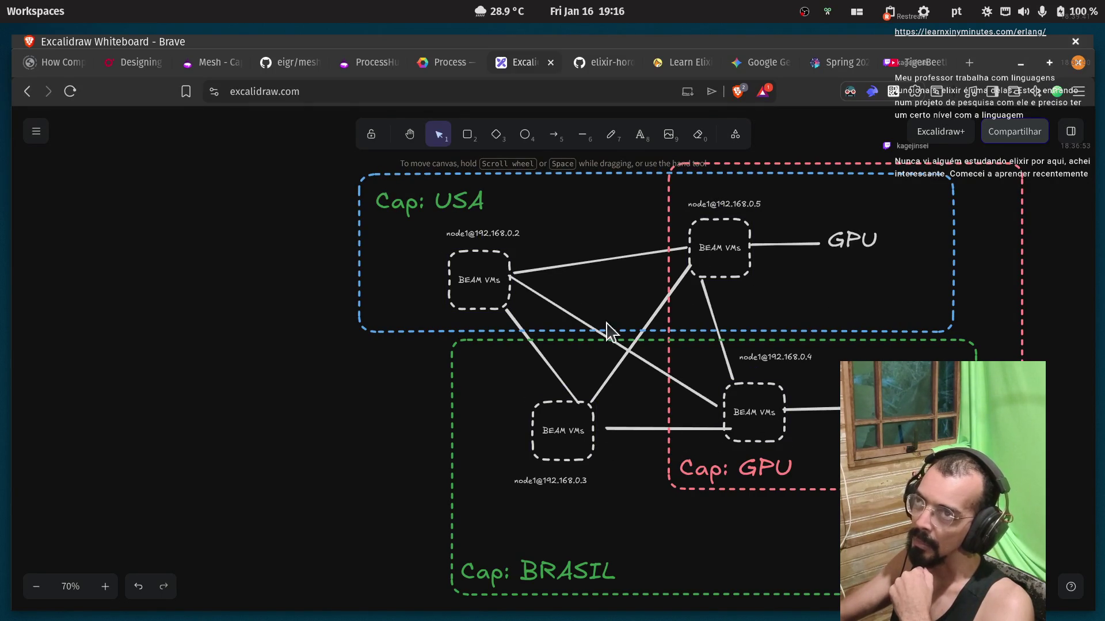
Inspect the GPU label, green BRASIL box and top node, then pan the diagram left.
click(866, 238)
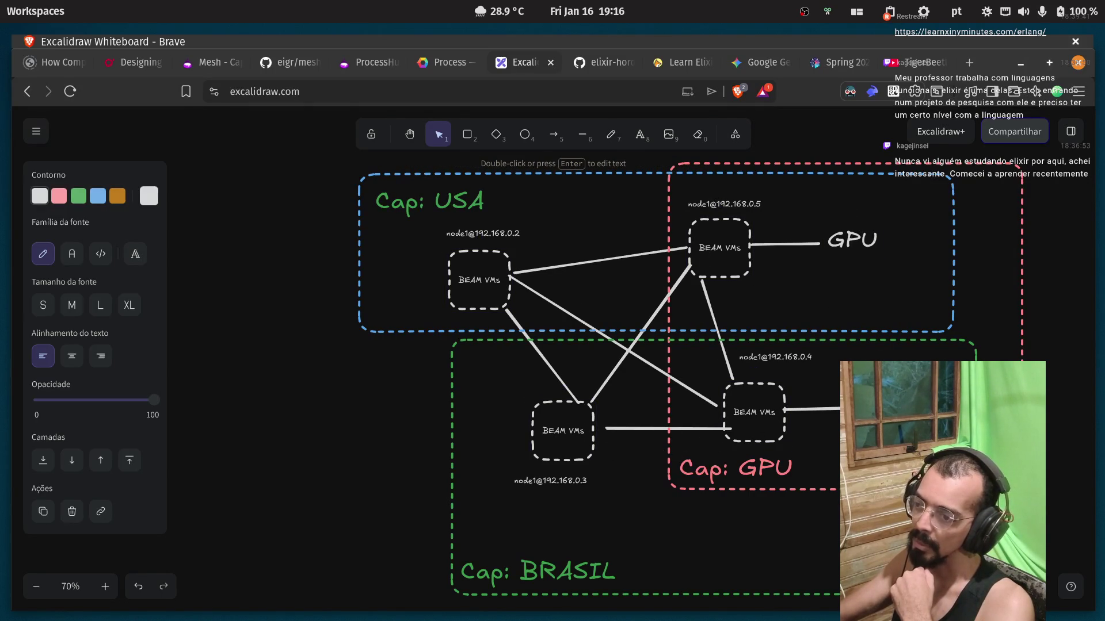
click(443, 481)
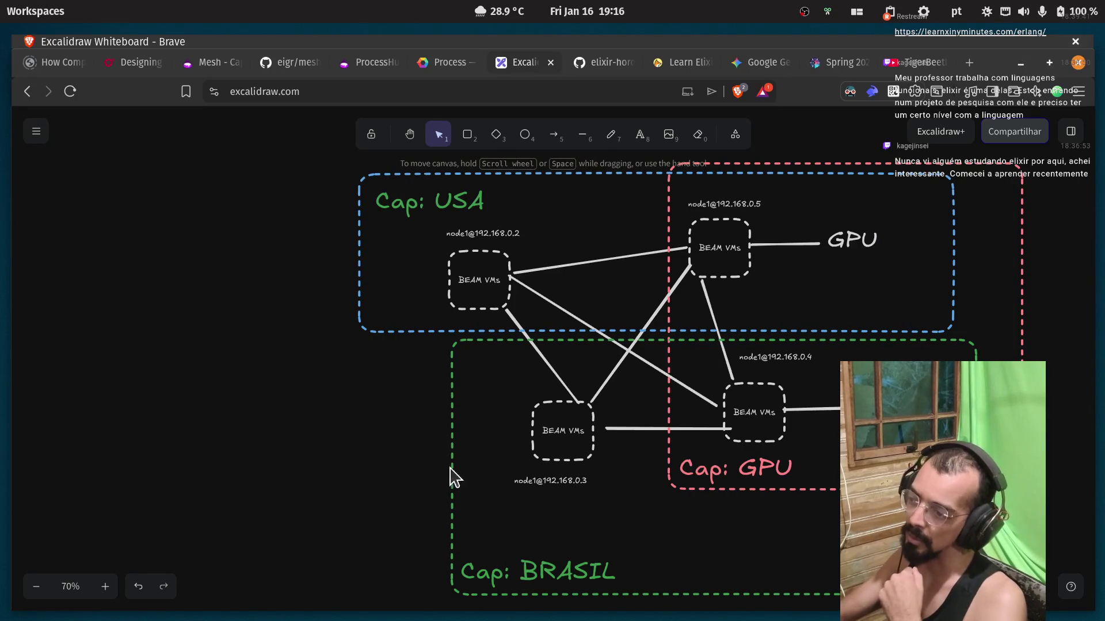
click(452, 488)
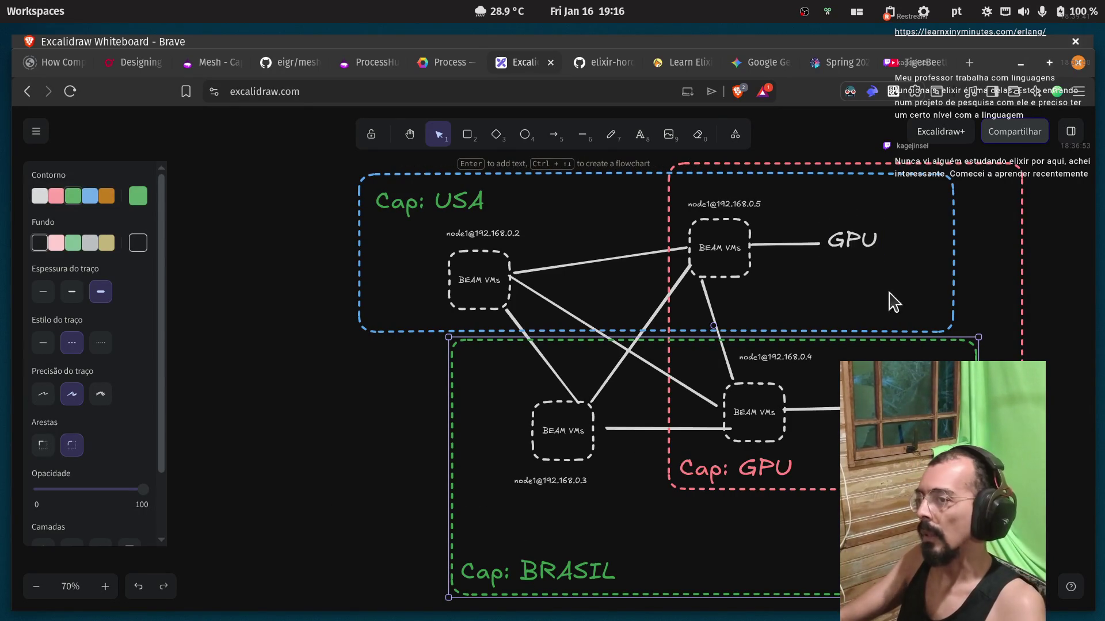
click(726, 220)
click(734, 238)
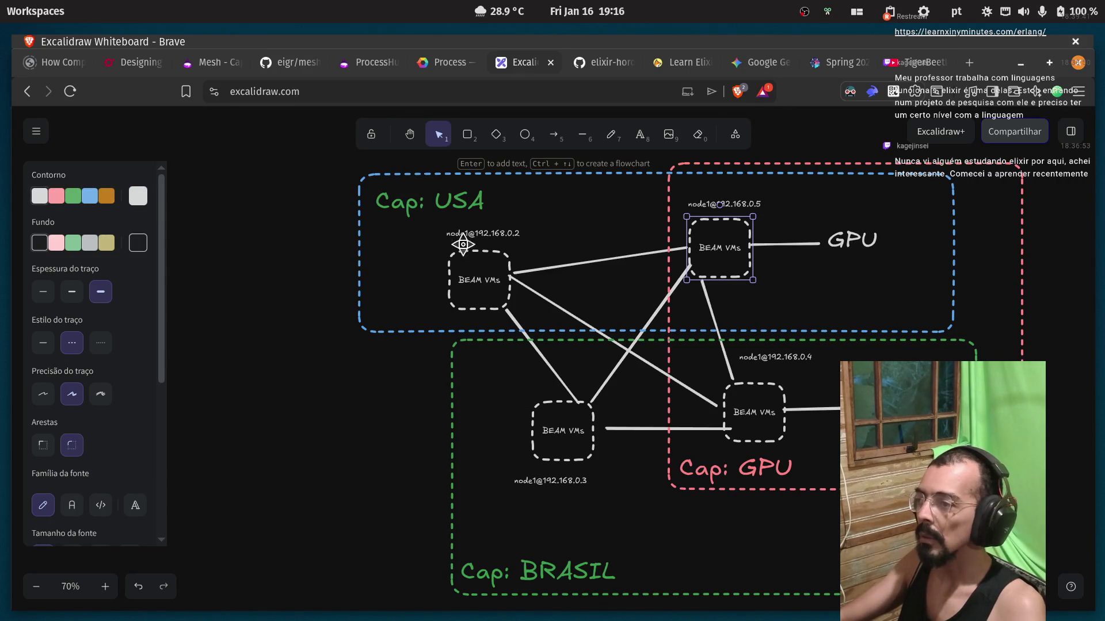
click(359, 414)
mouse_move(374, 443)
mouse_down()
mouse_move(239, 452)
mouse_move(249, 450)
mouse_up()
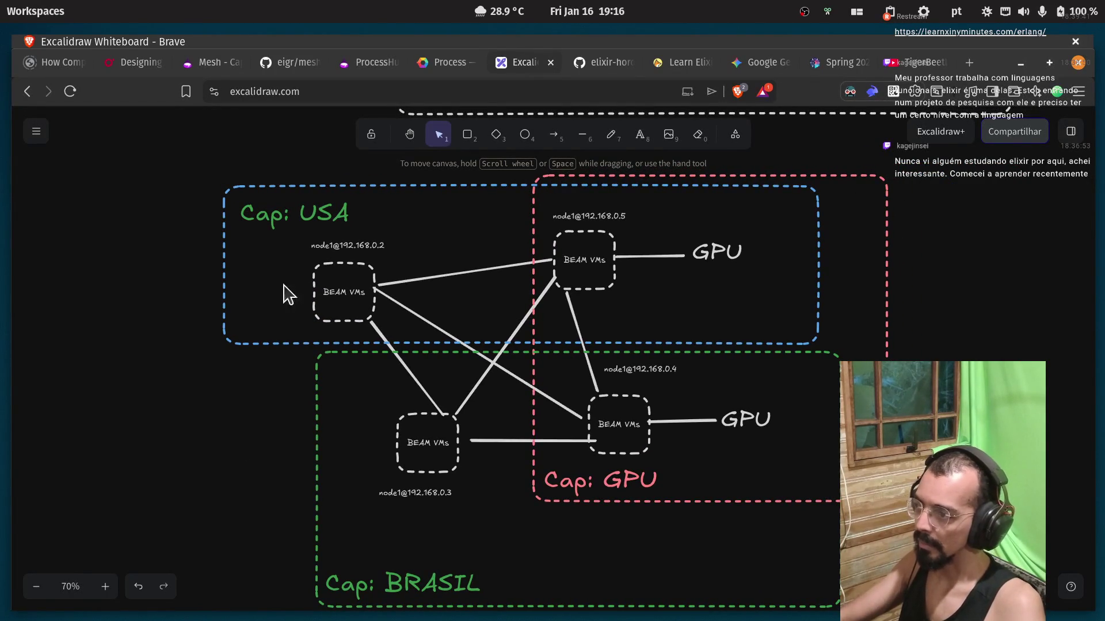
Drag the blue USA box's right edge inward and trim the green BRASIL box's right edge slightly.
click(818, 249)
drag(819, 248, 784, 242)
click(834, 371)
drag(844, 351, 835, 353)
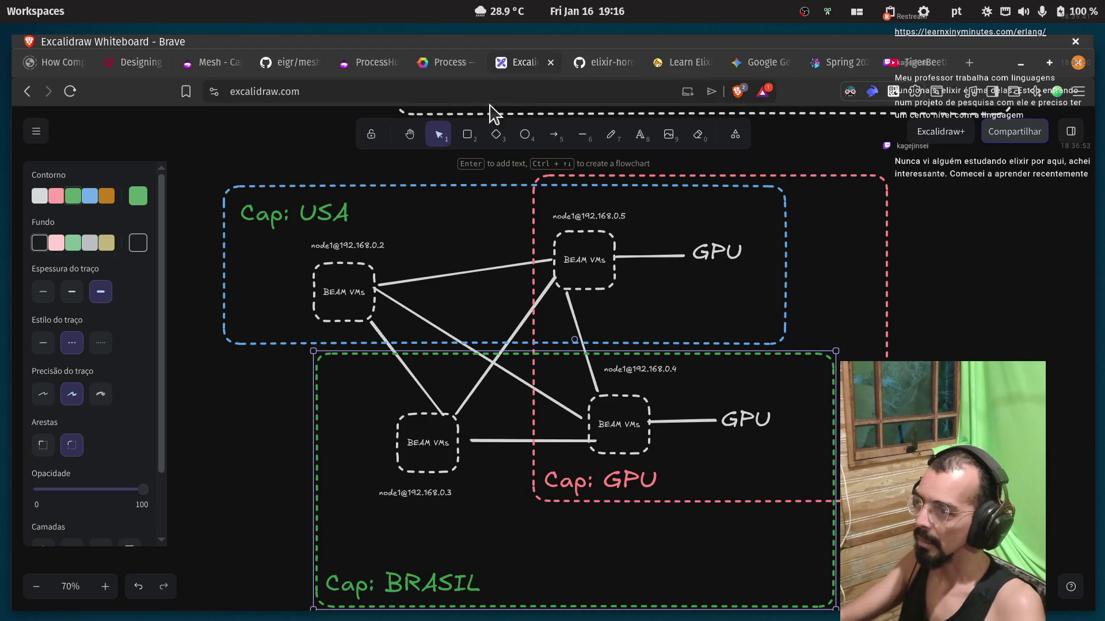
click(218, 65)
Scroll to the reply and open its 'this is not consistent hashing' shard router link in a new tab.
scroll(360, 316, up, 10)
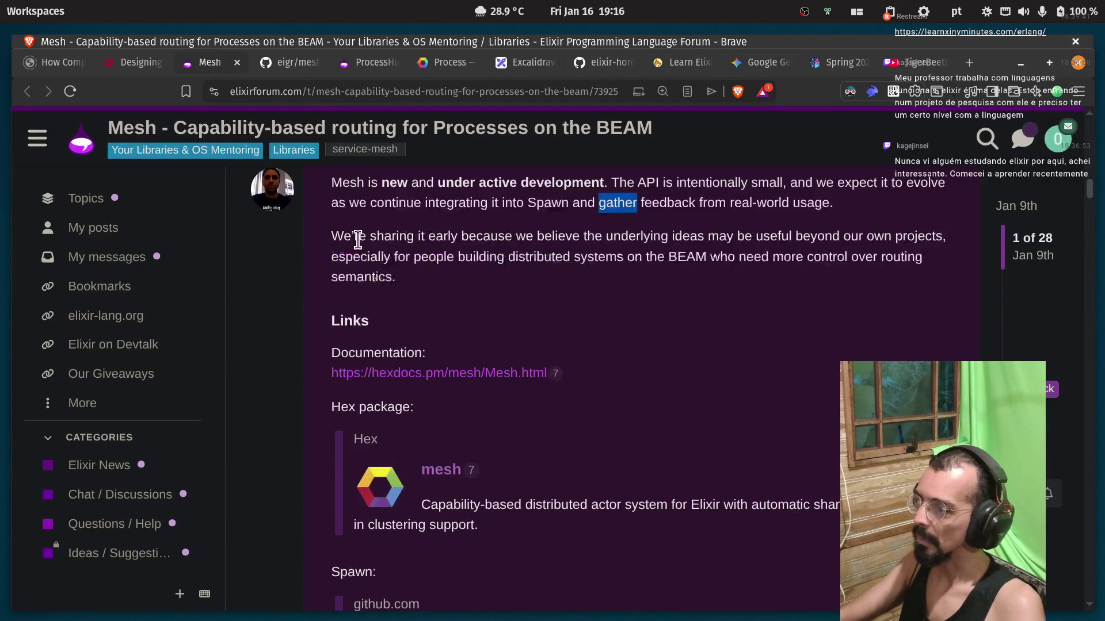
scroll(368, 328, up, 2)
scroll(369, 328, down, 12)
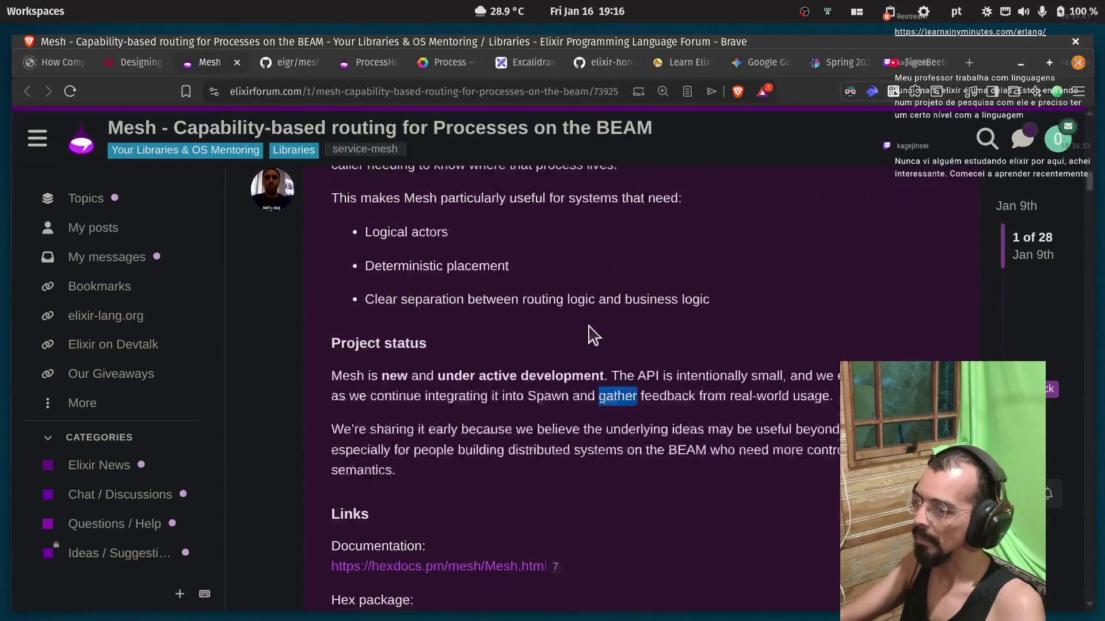
scroll(573, 346, down, 9)
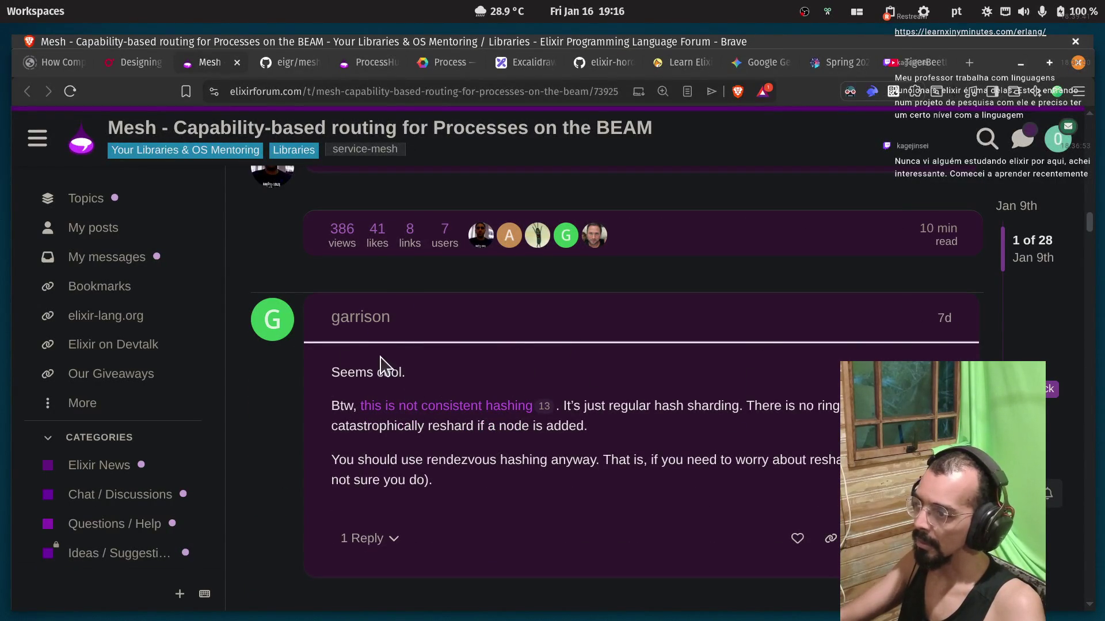
middle_click(473, 413)
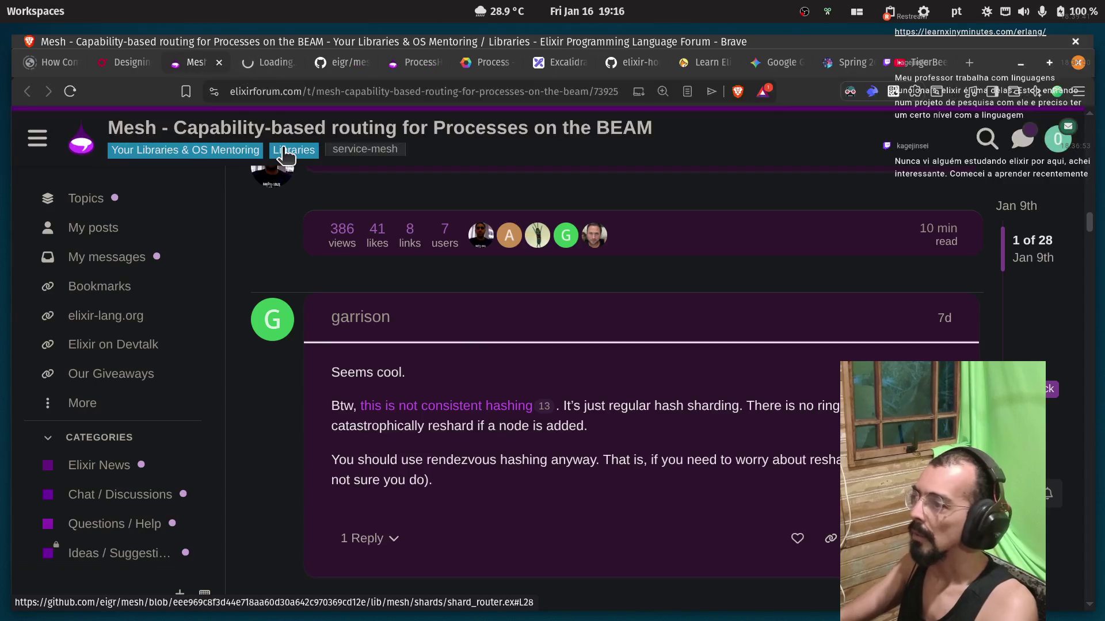
click(268, 65)
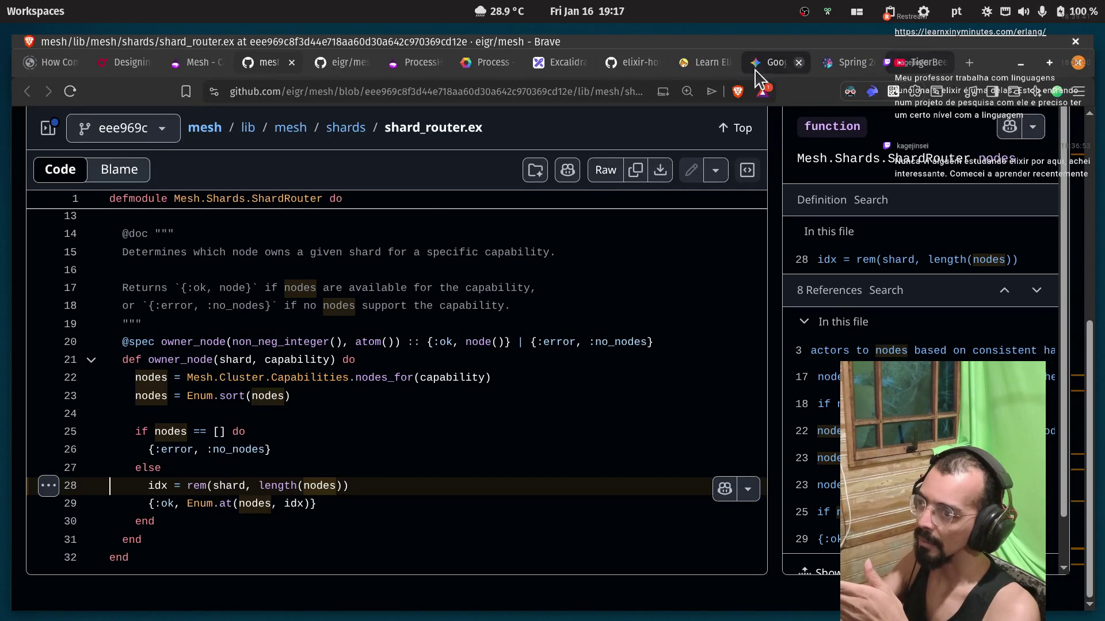
Return to the Excalidraw diagram after reading owner_node in shard_router.ex.
click(561, 64)
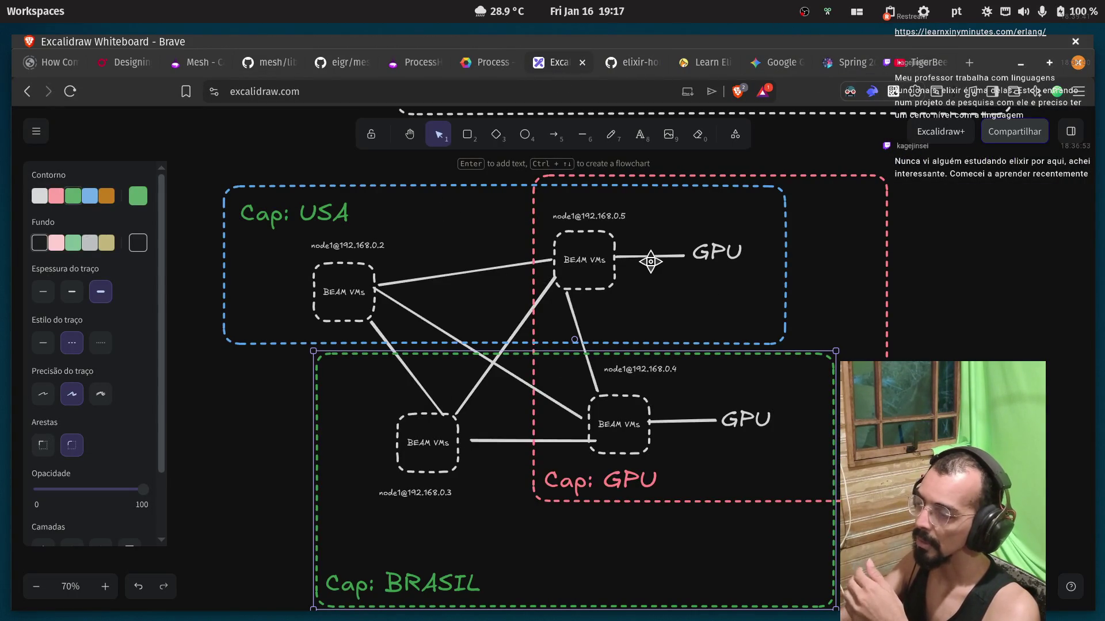
Deselect everything to review the capability diagram, then go back to the Mesh forum thread.
click(696, 460)
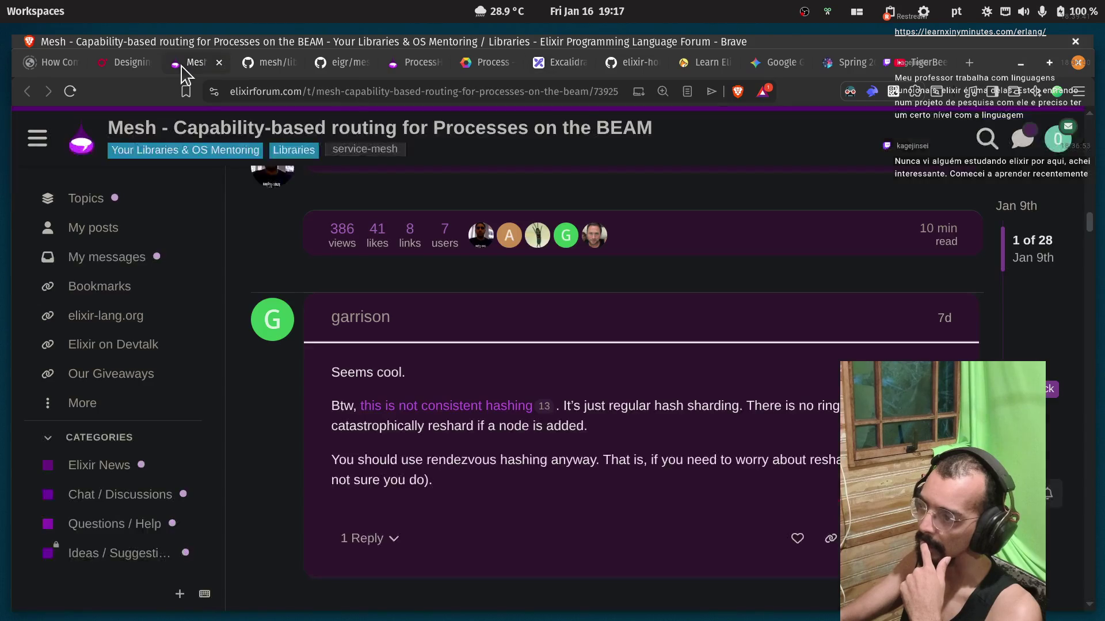
click(192, 66)
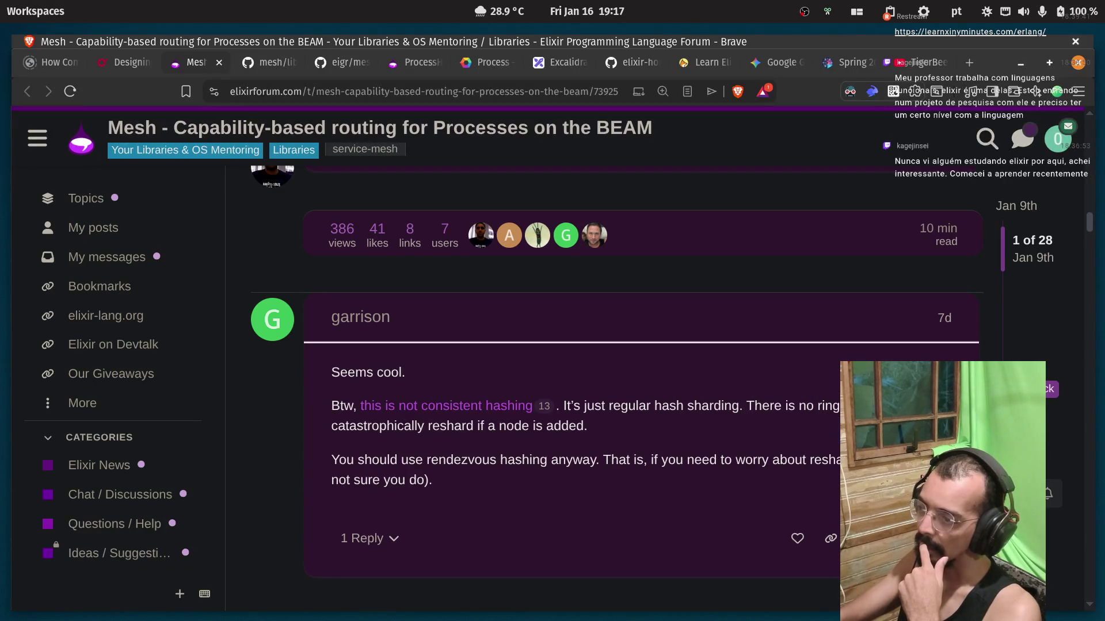
Highlight 'catastrophically', 'reshard' and 'if a node is added.' in the reply, then return to Excalidraw.
double_click(366, 427)
double_click(452, 426)
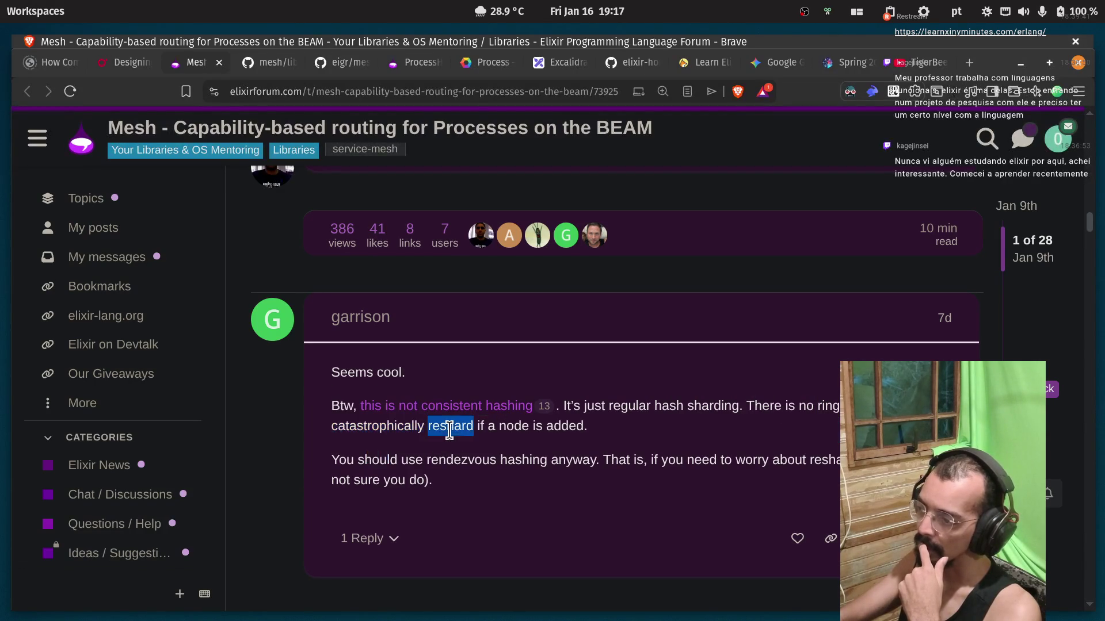
click(620, 437)
drag(615, 427, 476, 429)
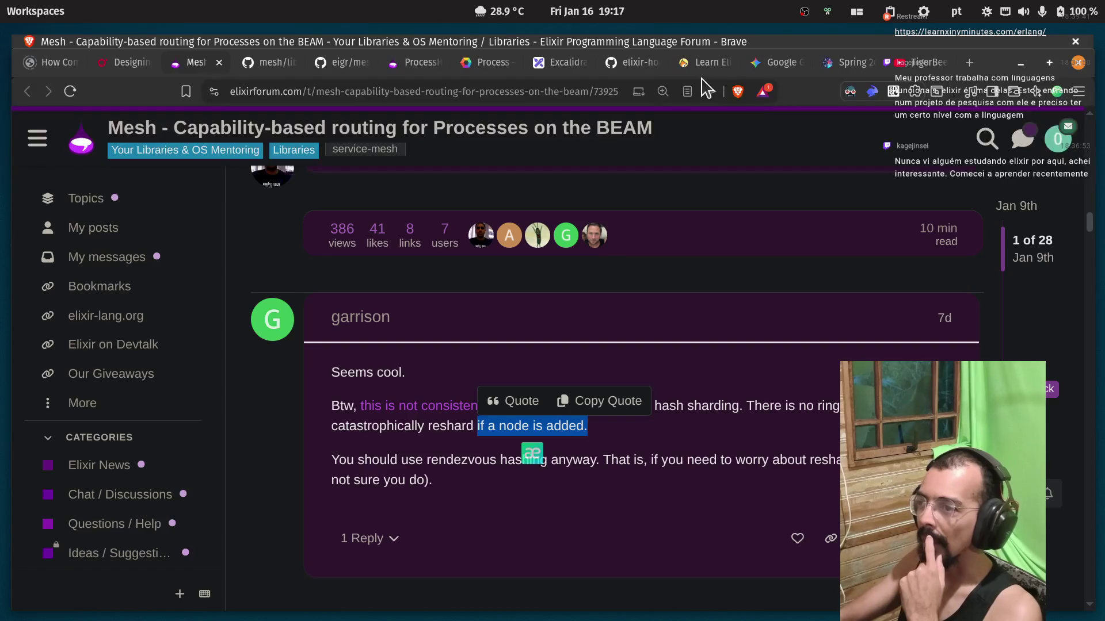
click(557, 72)
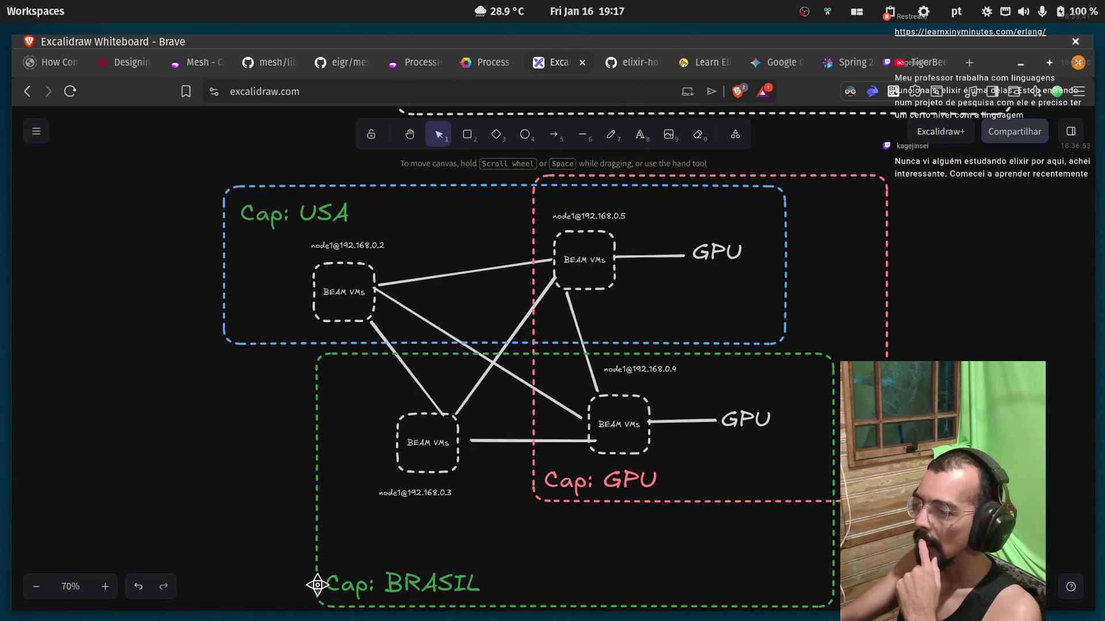
Append 'idx hash' to the green box's label so it reads 'Cap: BRASIL idx hash'.
click(317, 585)
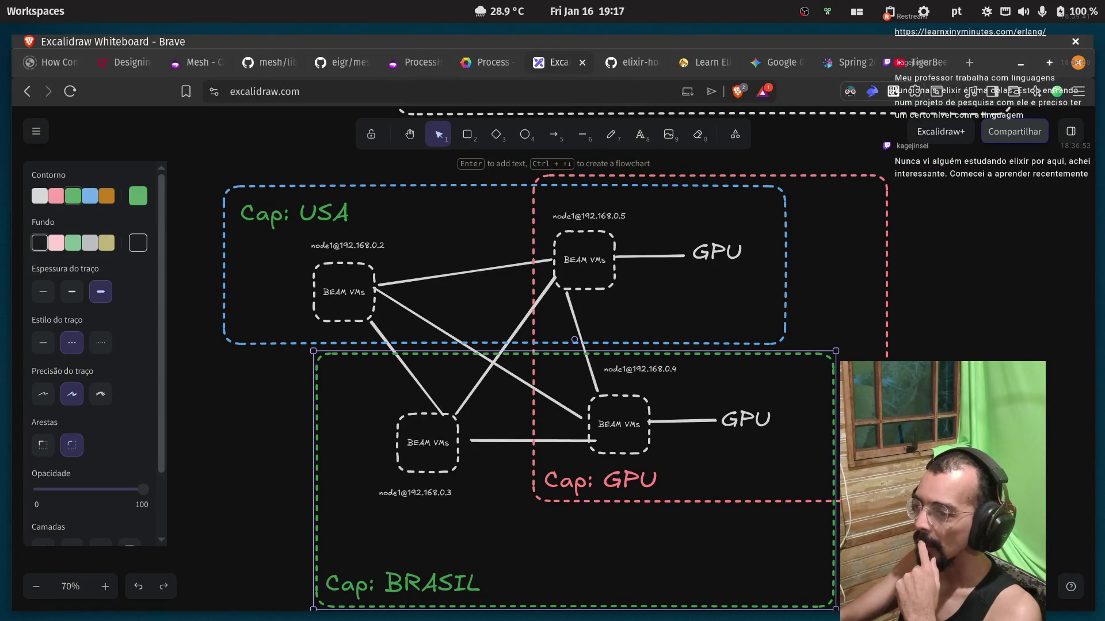
click(445, 593)
double_click(450, 587)
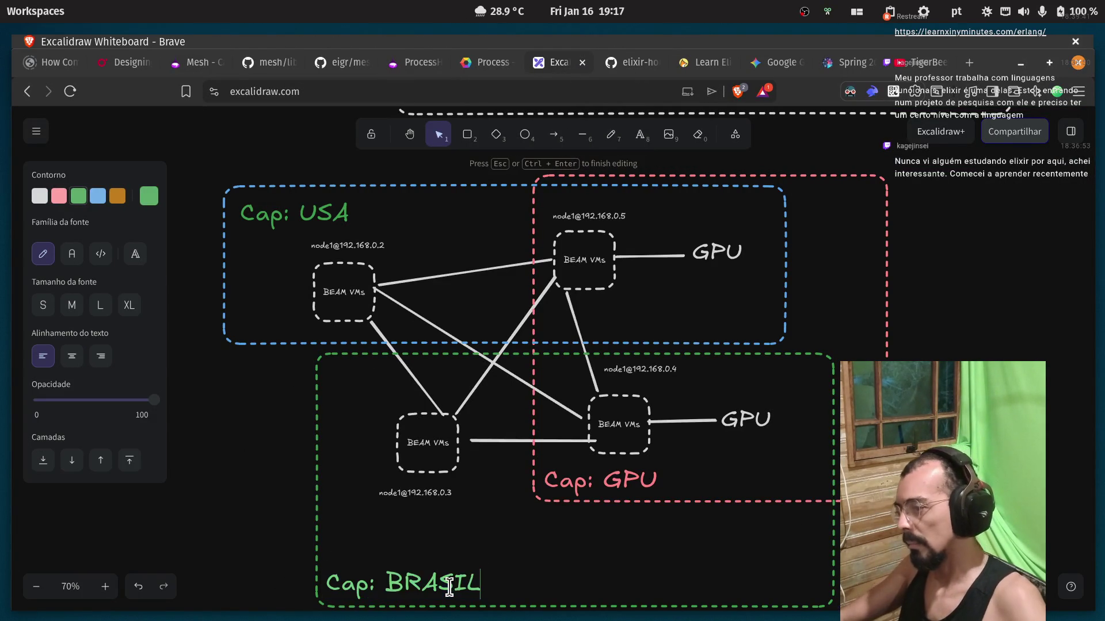
text( idx)
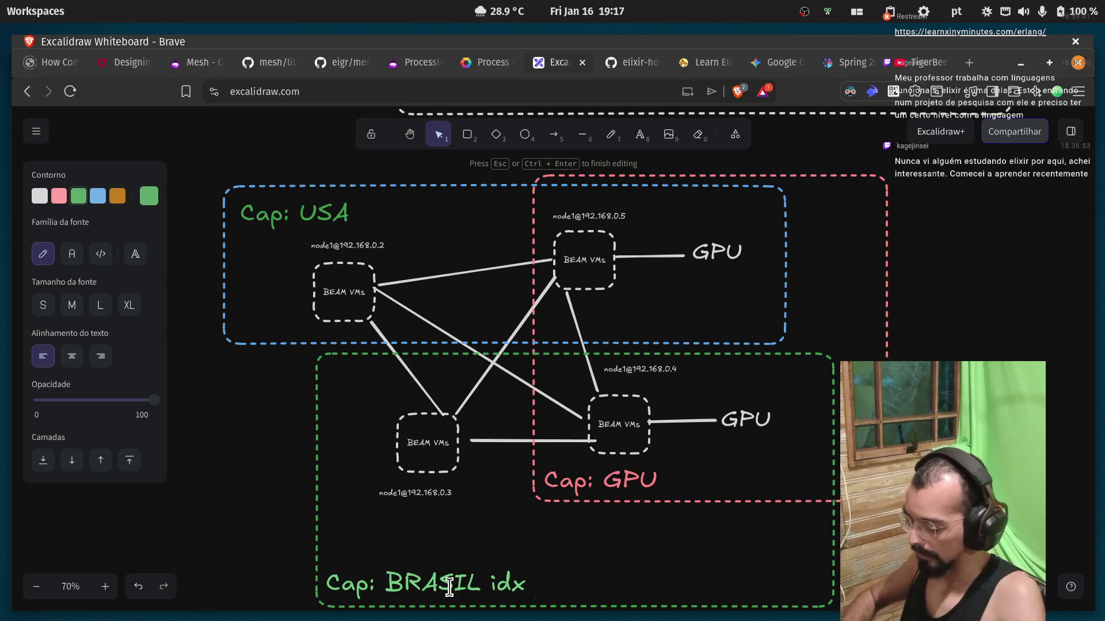
key(BackSpace)
text(hash)
click(227, 548)
Check the relabelled box and the BEAM VMs boxes, then return to the Mesh forum thread.
click(587, 582)
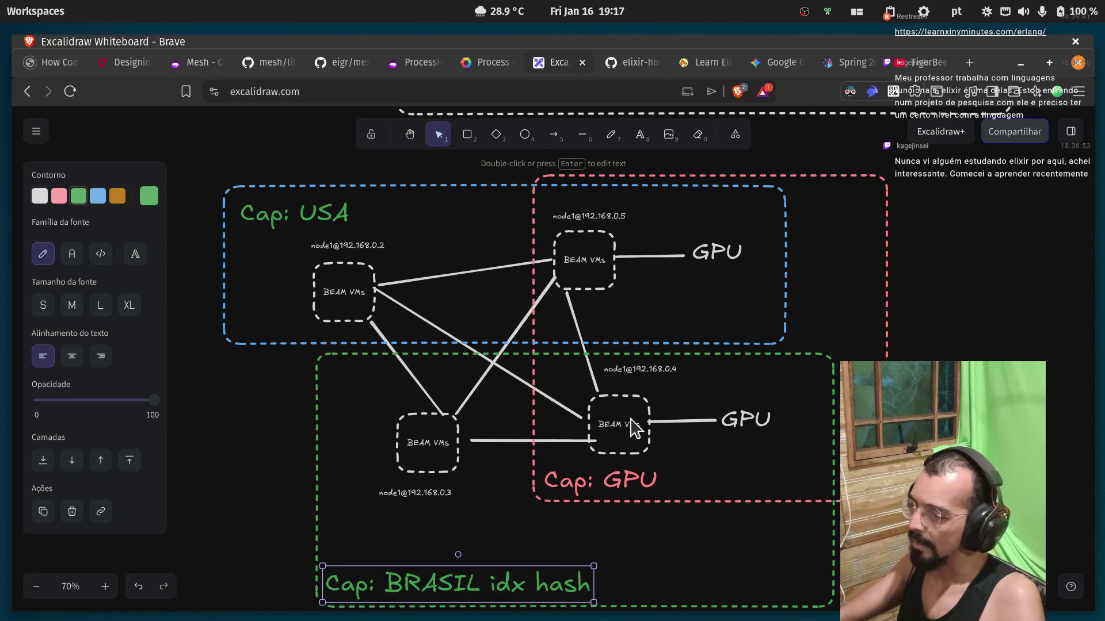
click(415, 441)
click(666, 447)
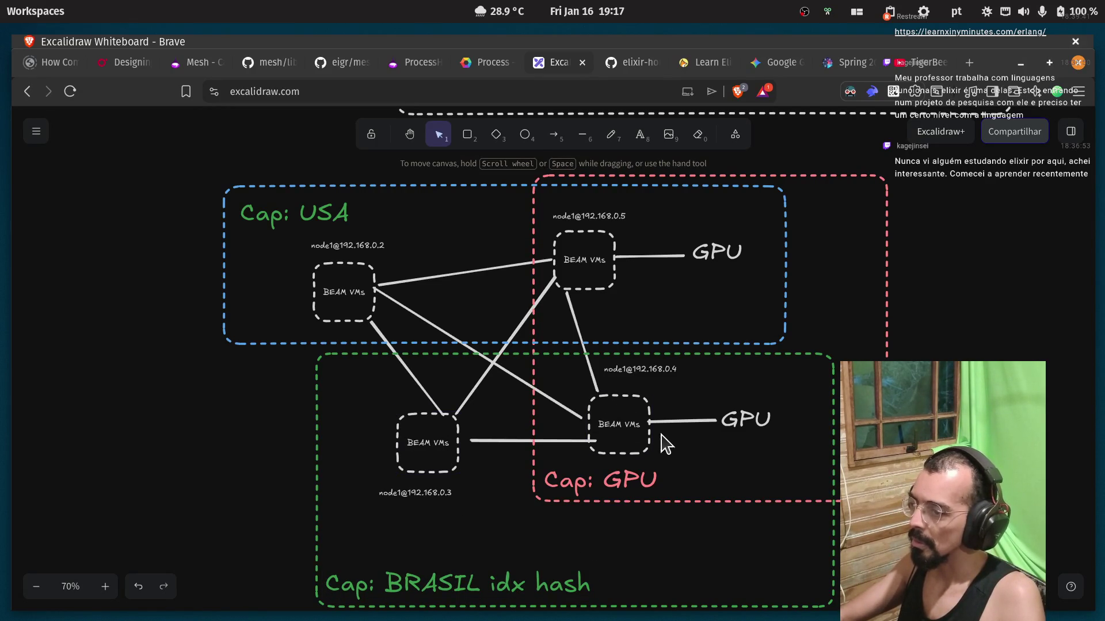
click(649, 432)
click(599, 234)
click(703, 418)
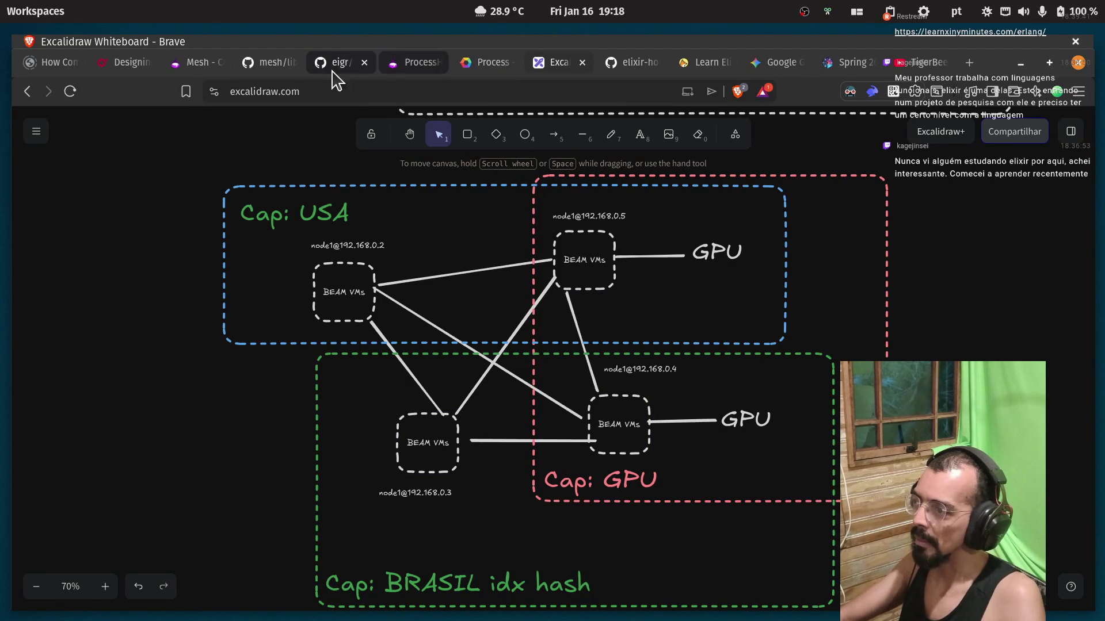
click(198, 65)
Read garrison's reply recommending rendezvous hashing in case resharding ever matters.
click(489, 505)
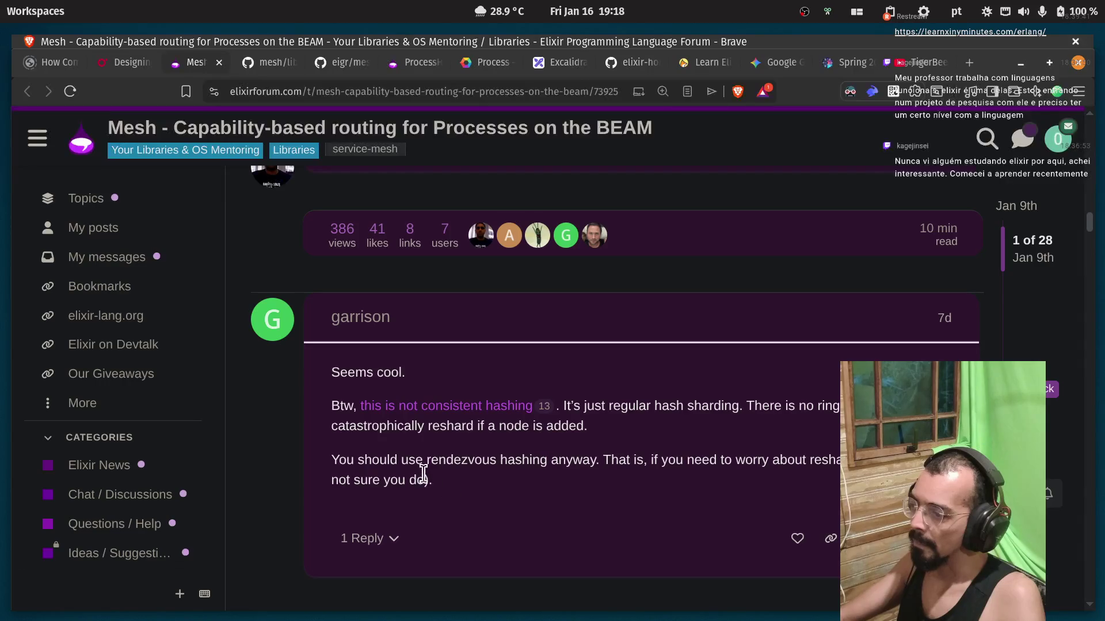
double_click(434, 460)
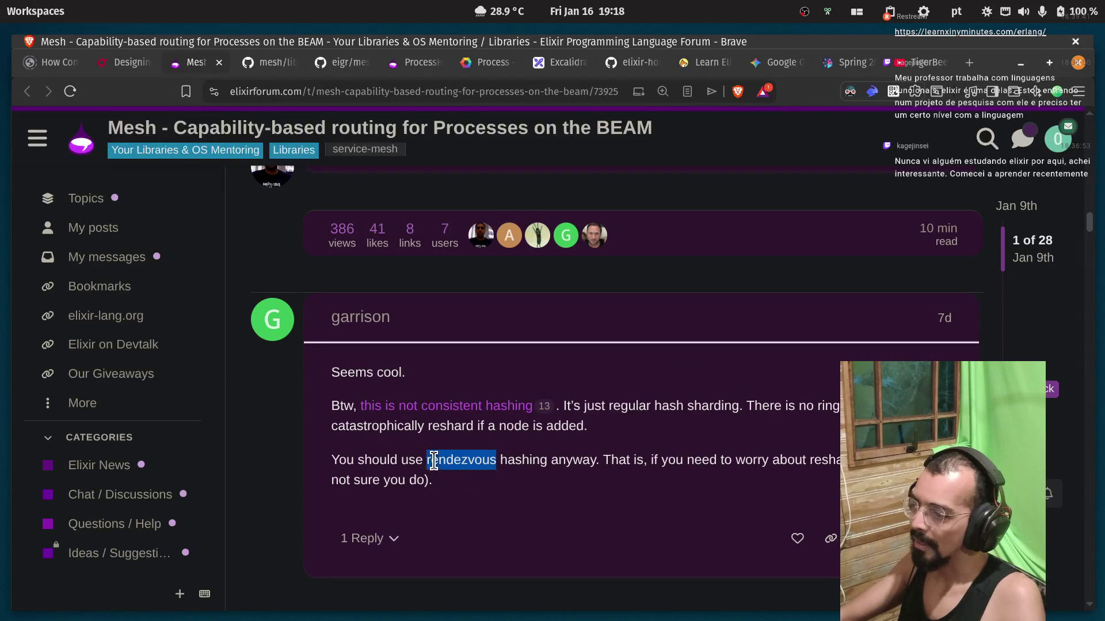
click(462, 463)
double_click(462, 461)
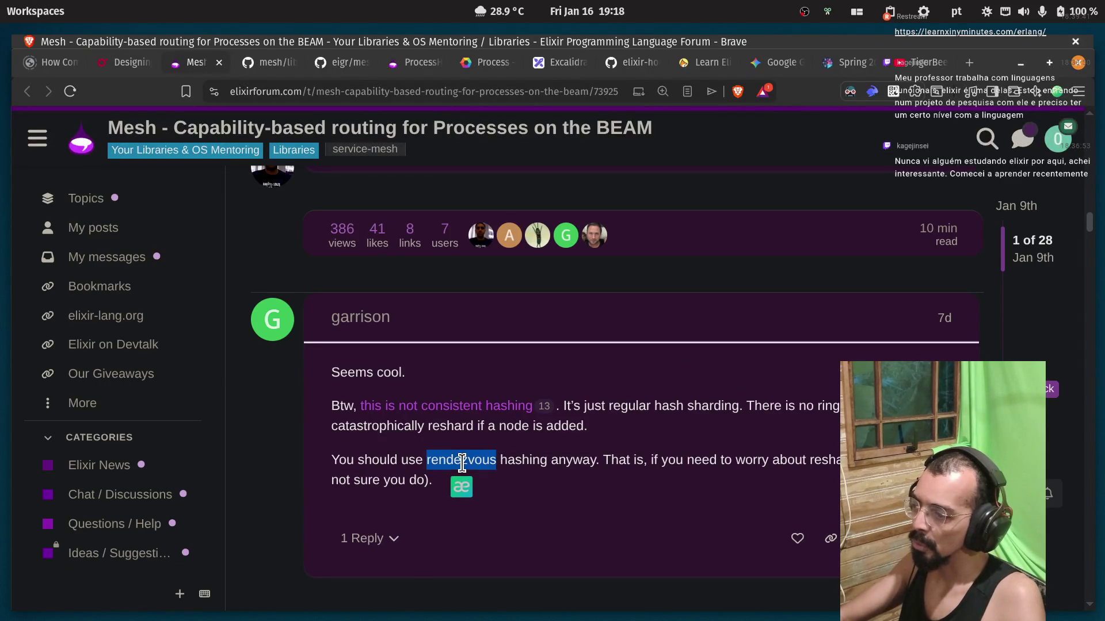
double_click(521, 461)
double_click(573, 461)
double_click(633, 461)
click(642, 463)
double_click(829, 461)
click(833, 463)
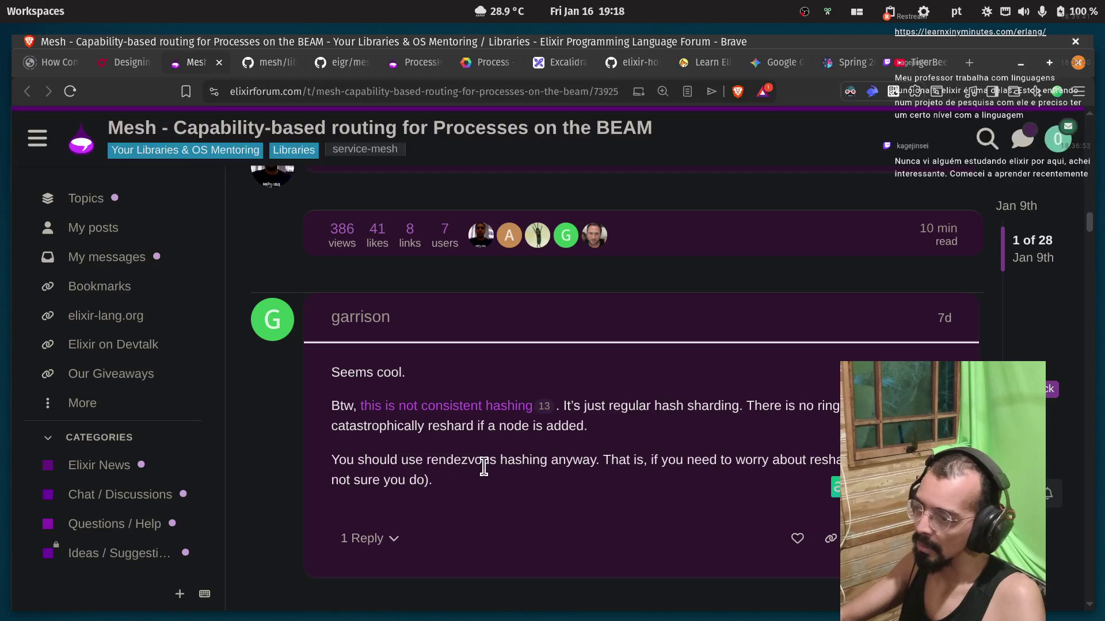
drag(374, 480, 432, 480)
click(673, 437)
Scroll around the thread, then move on to the shard_router.ex code tab.
scroll(482, 405, down, 10)
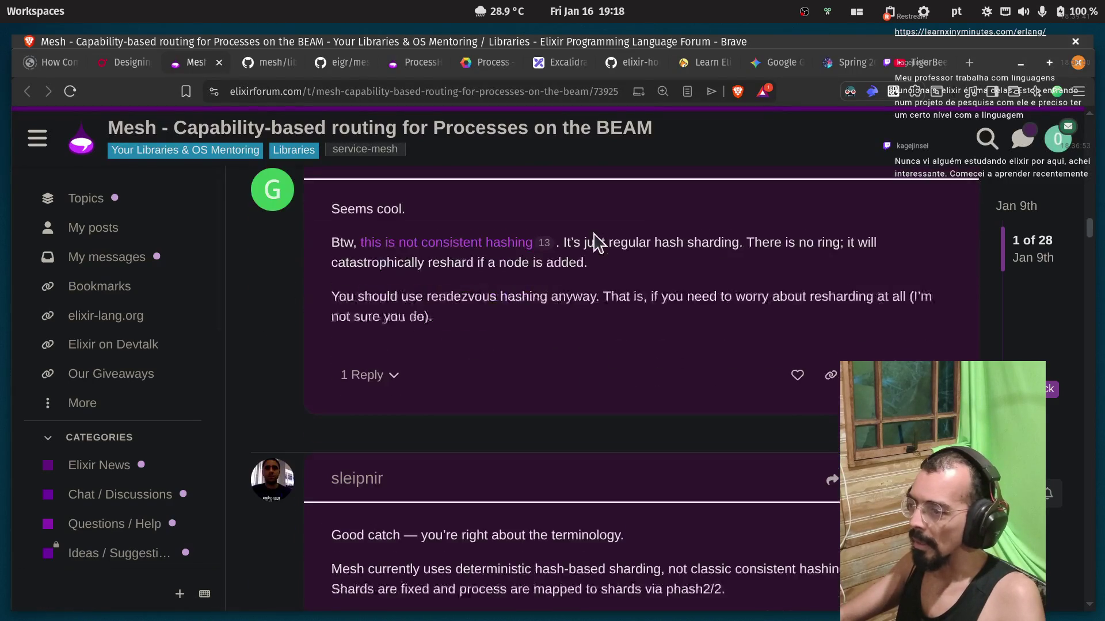
scroll(505, 359, down, 3)
scroll(506, 362, up, 13)
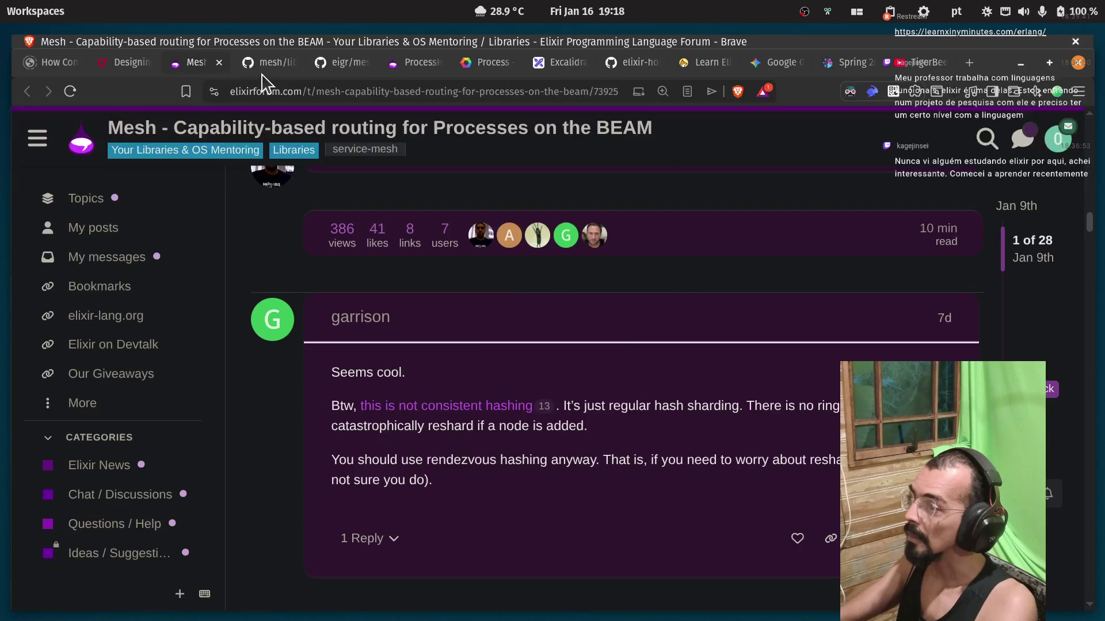
key(ctrl+Tab)
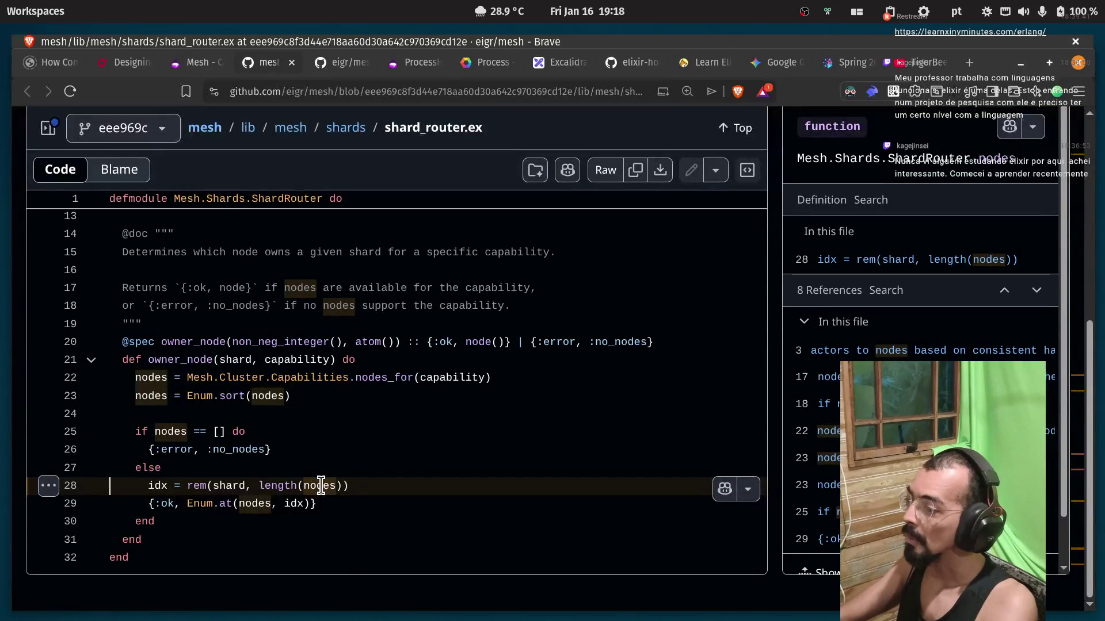
List all repository references to rem, then start a Copilot chat on line 28's rem(shard, length(nodes)).
click(201, 490)
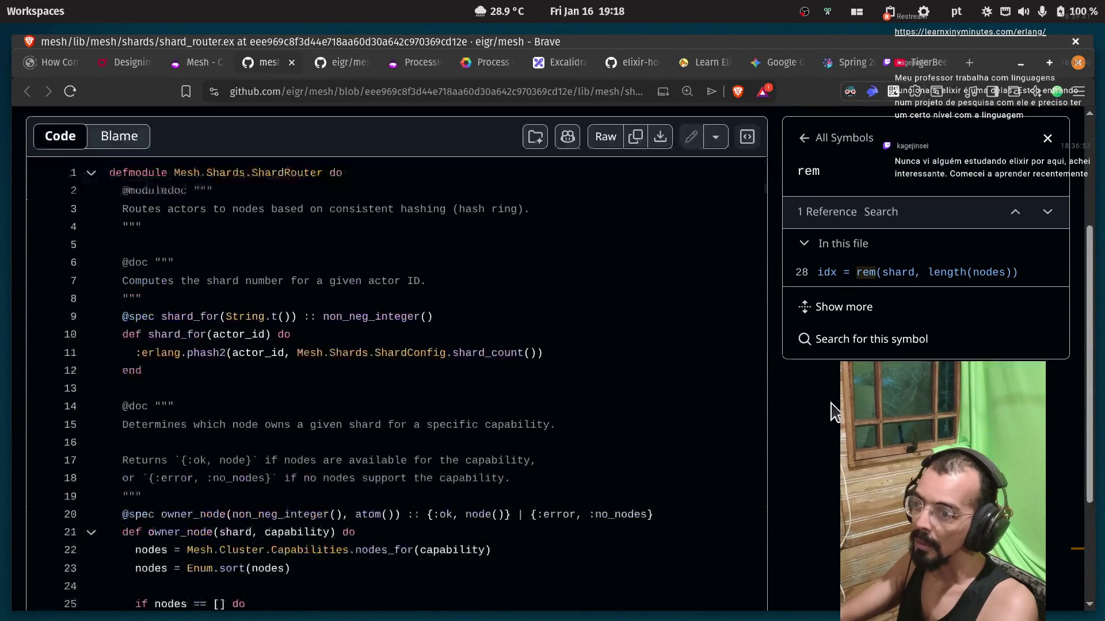
click(823, 299)
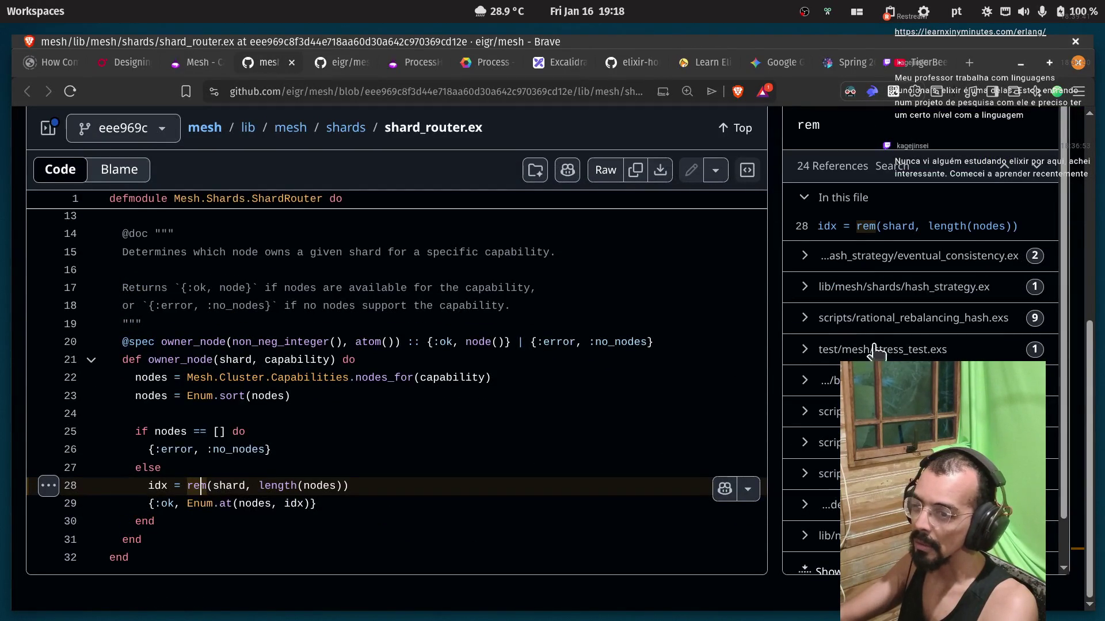
click(874, 229)
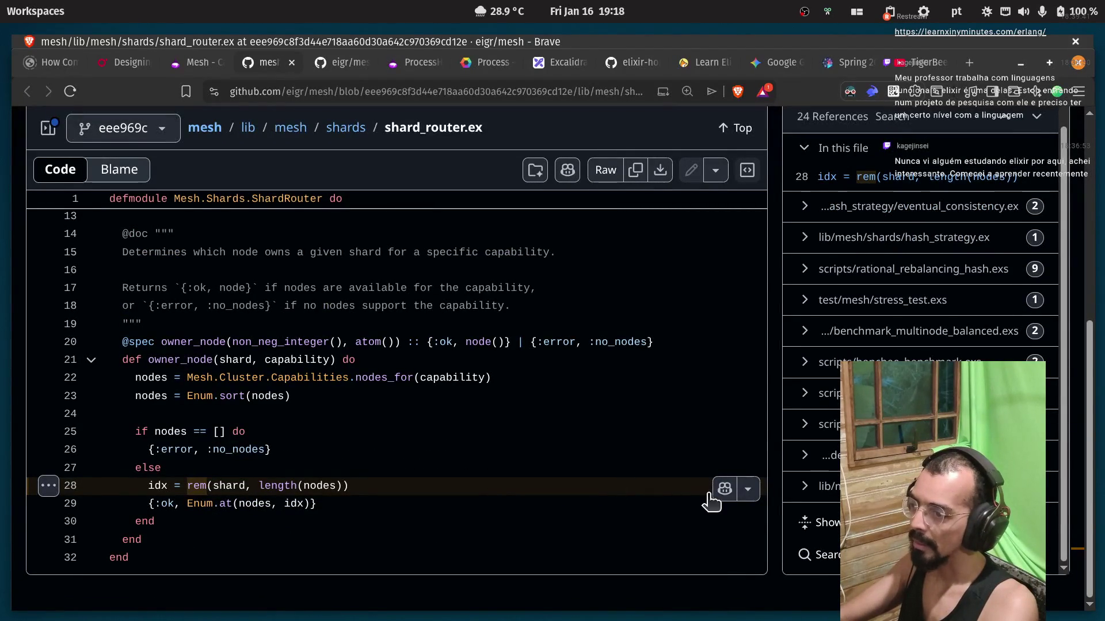
click(723, 489)
Ask Copilot 'wtf its rem' and read its explanation of Kernel.rem/2 with examples.
text(wtf its rem)
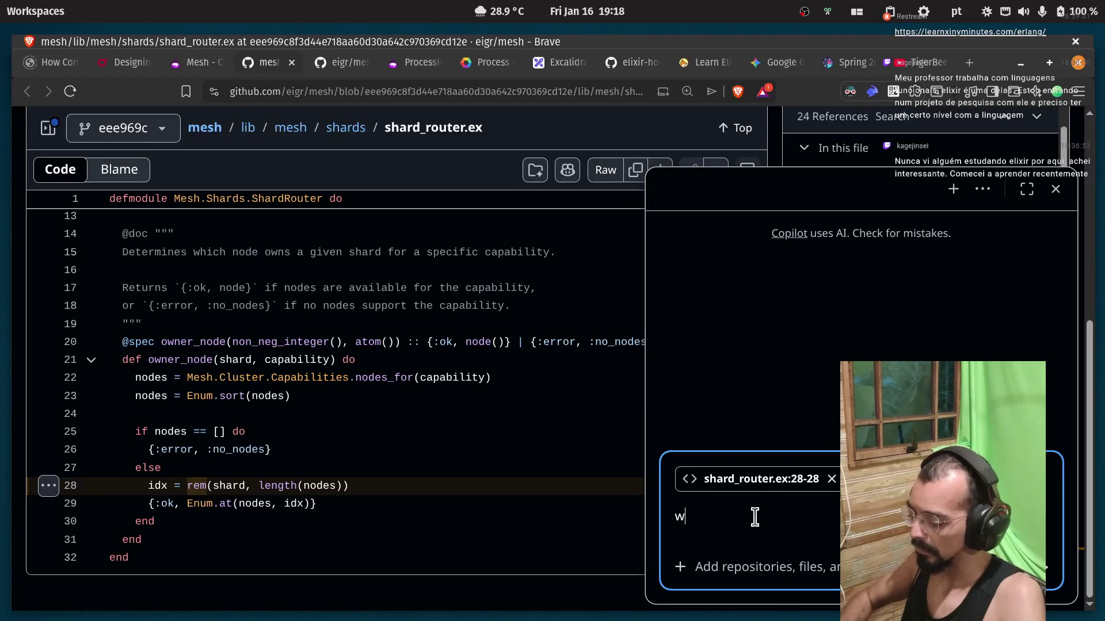
key(Return)
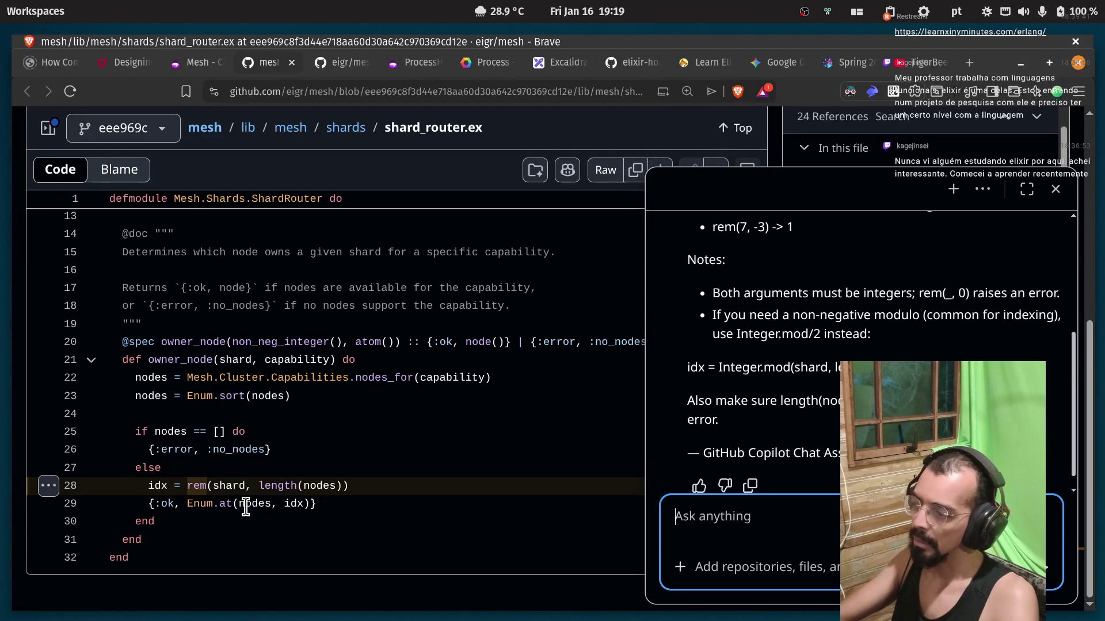
scroll(791, 406, up, 3)
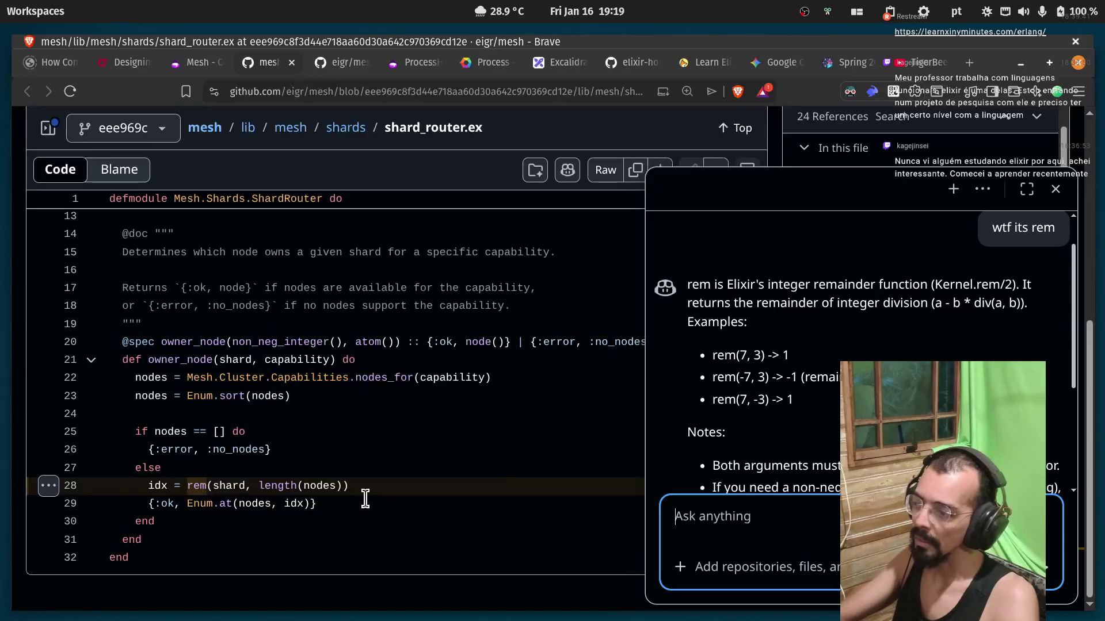
scroll(724, 432, up, 1)
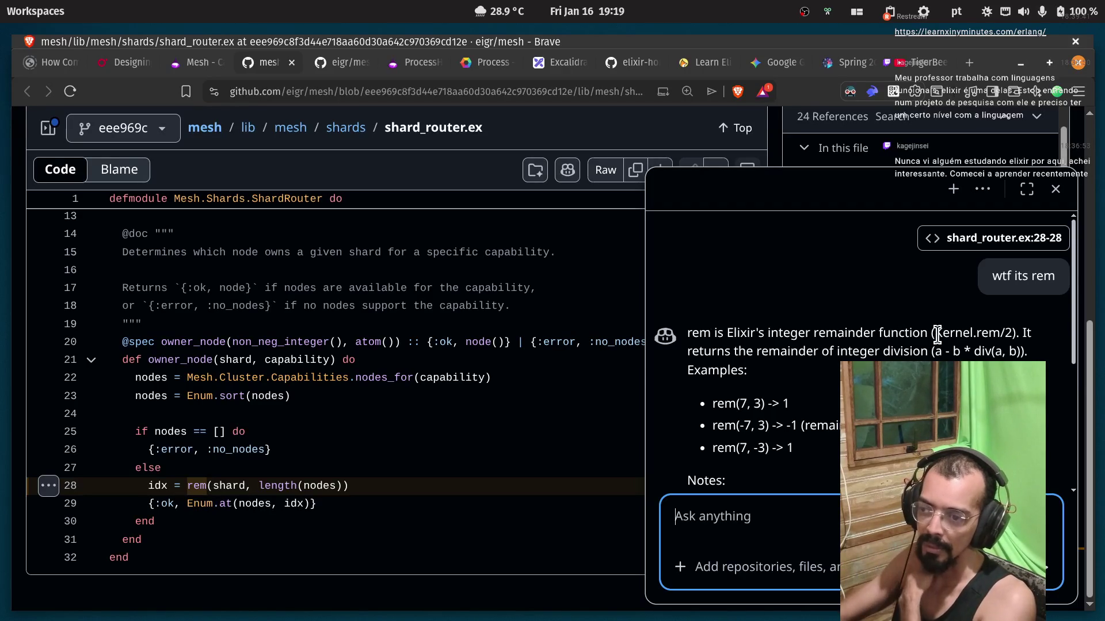
double_click(990, 332)
double_click(955, 334)
double_click(1010, 334)
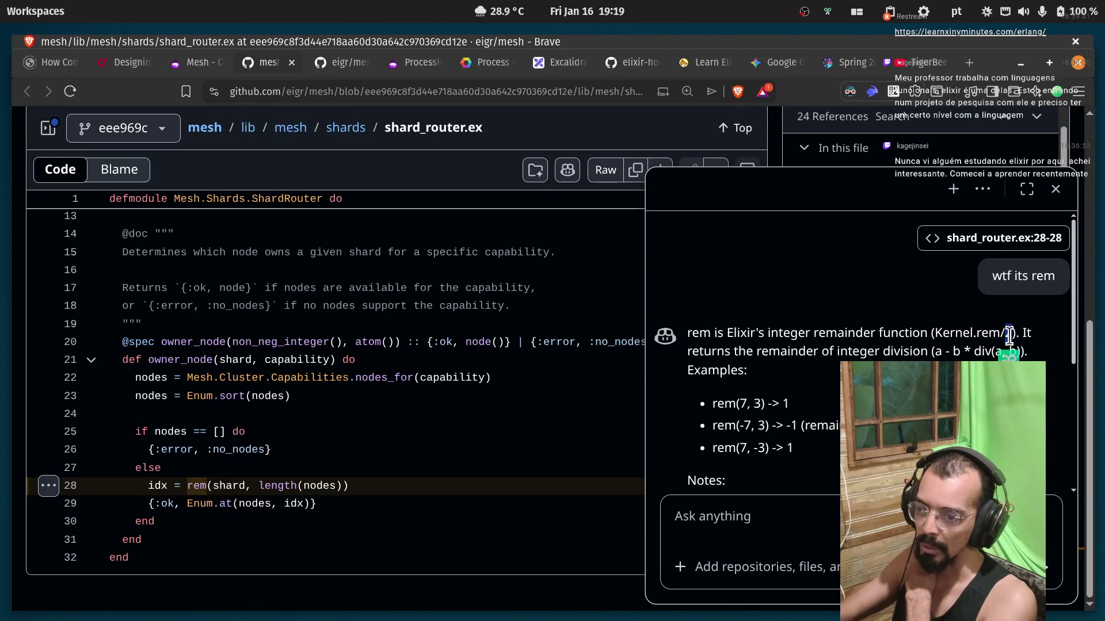
double_click(702, 352)
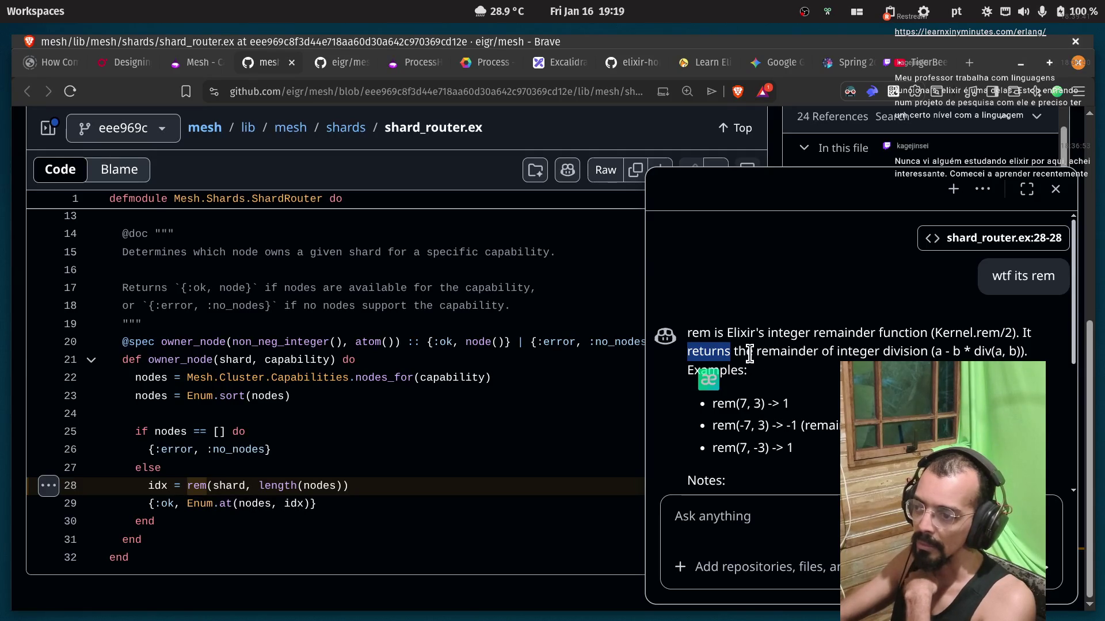
double_click(761, 352)
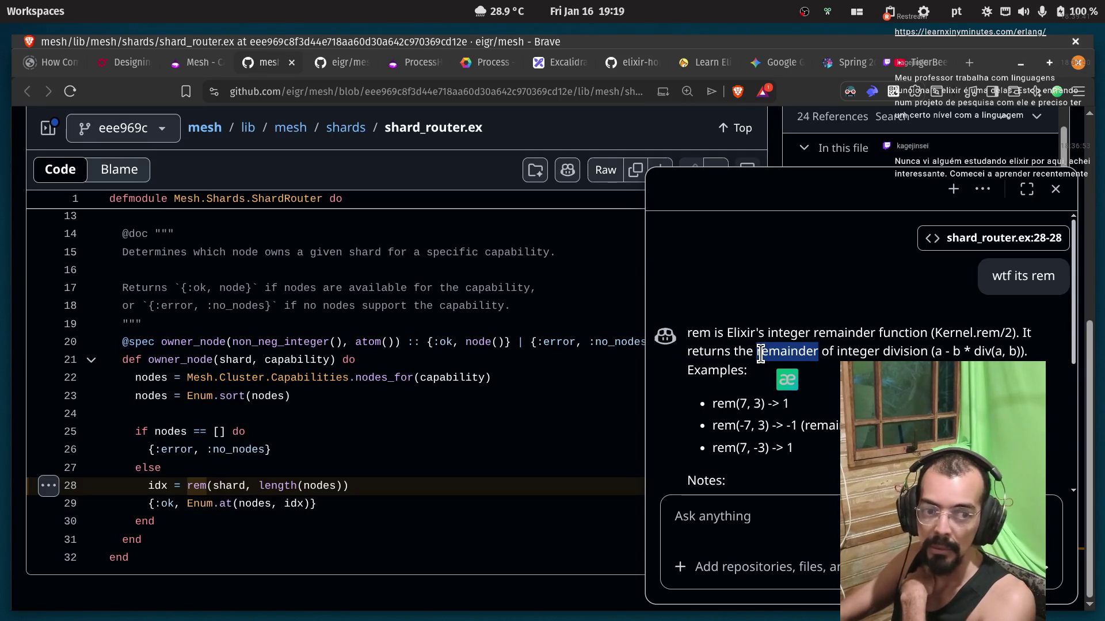
double_click(843, 352)
double_click(901, 352)
click(934, 352)
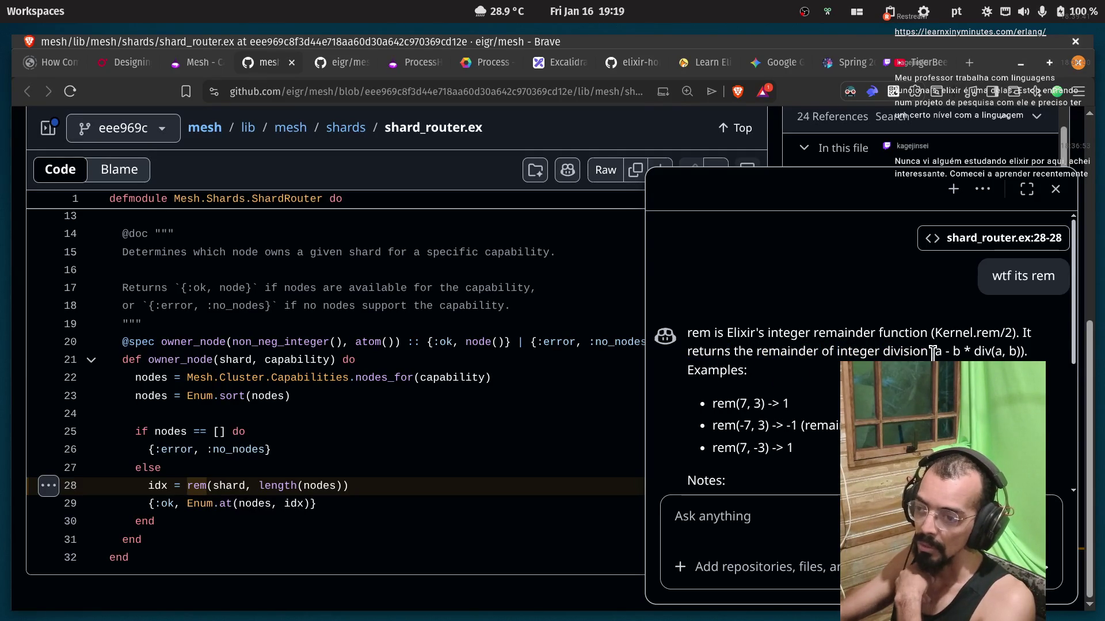
double_click(981, 353)
click(981, 352)
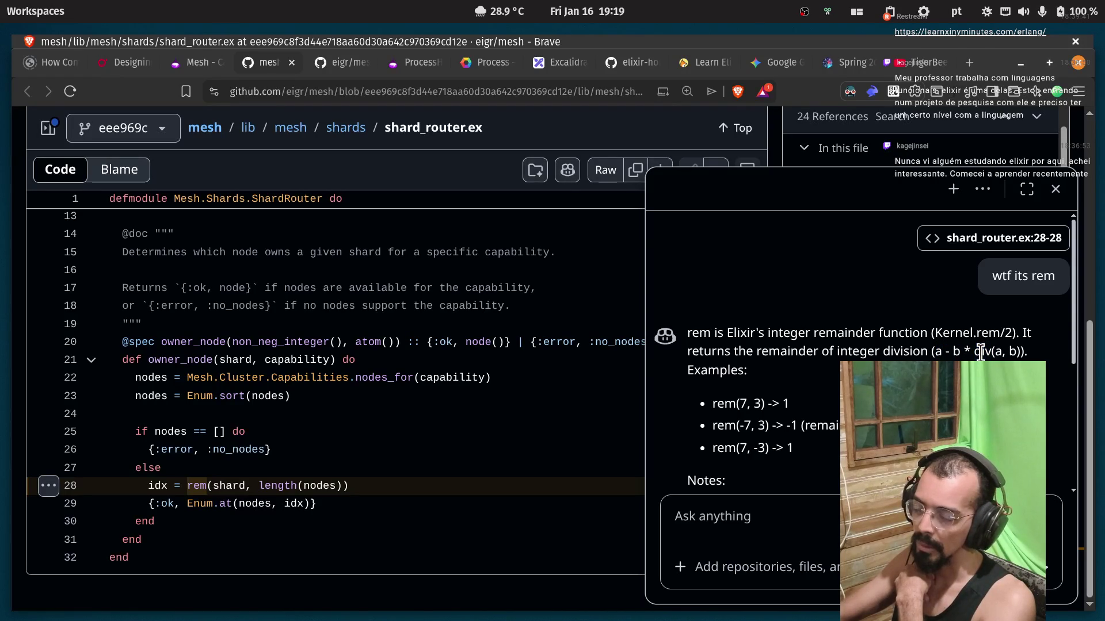
drag(934, 352, 1025, 352)
drag(953, 351, 939, 348)
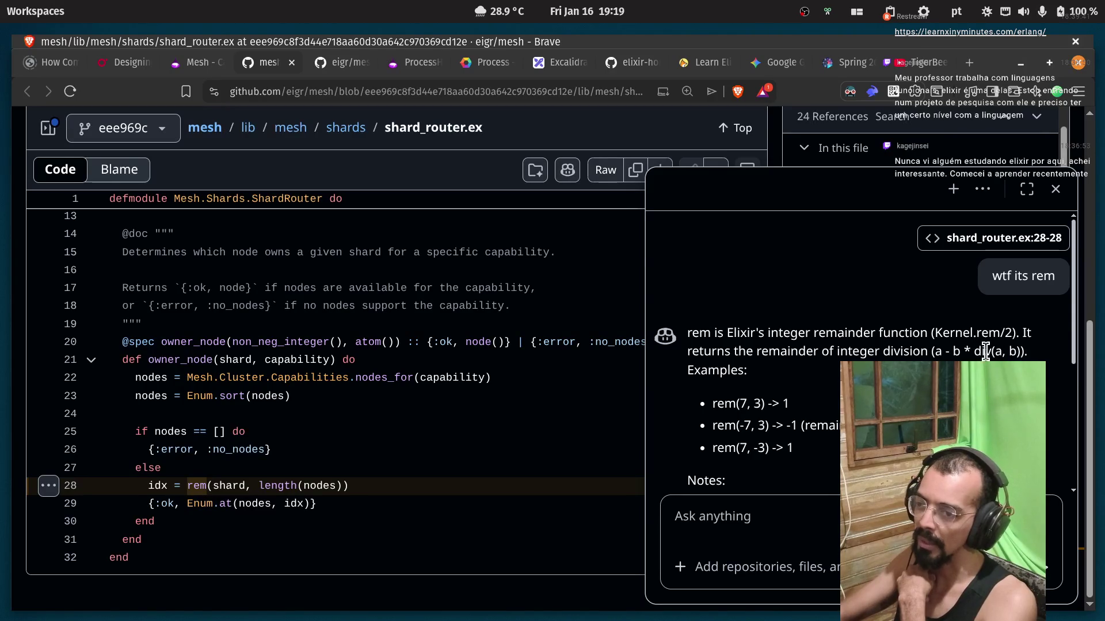
scroll(717, 351, down, 2)
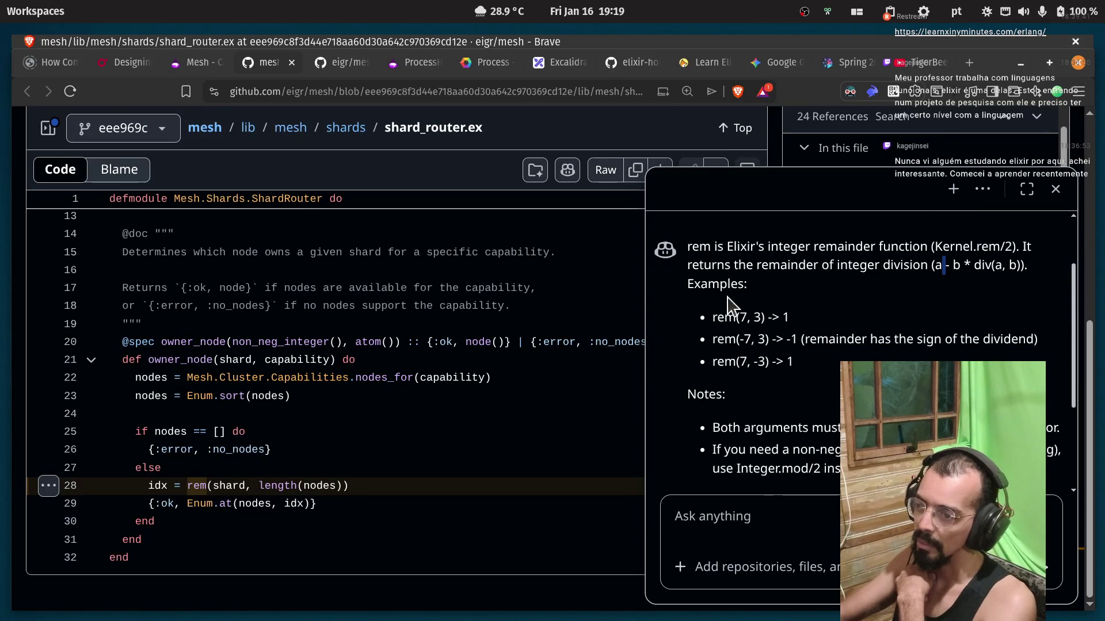
drag(738, 324, 760, 317)
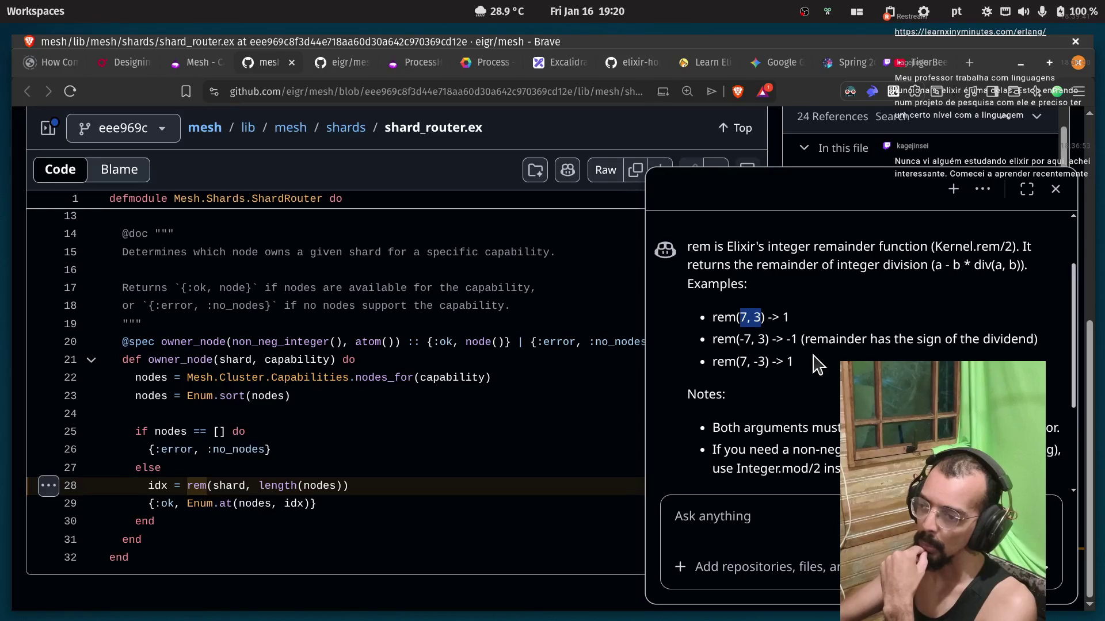
drag(779, 318, 804, 326)
click(806, 327)
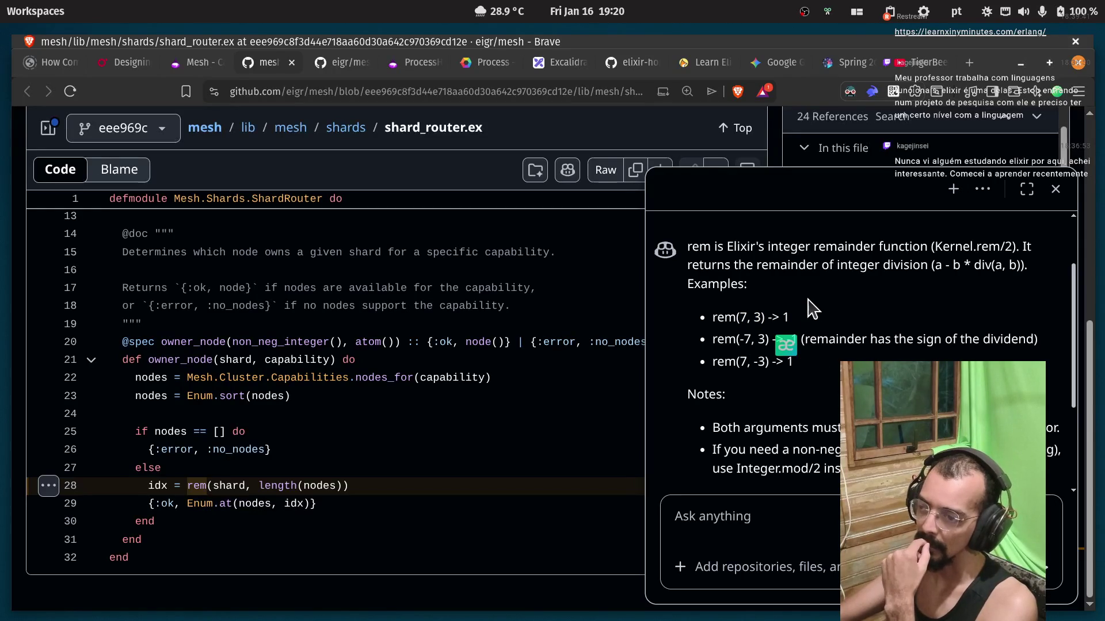
mouse_move(783, 340)
mouse_down()
mouse_move(794, 341)
mouse_move(767, 363)
mouse_move(742, 363)
mouse_up()
click(793, 373)
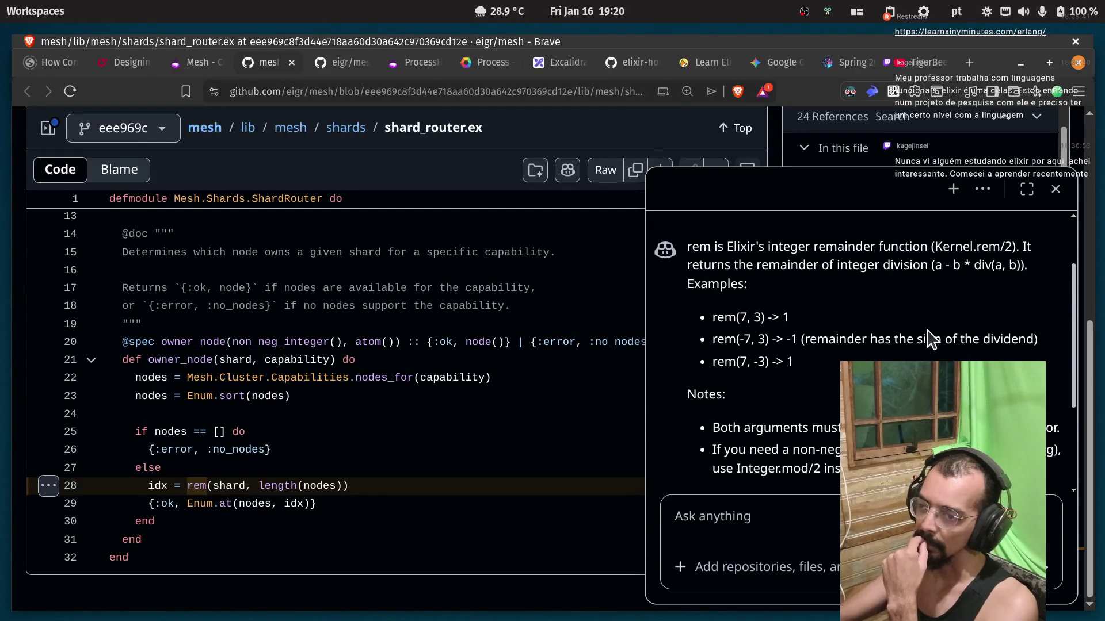
drag(928, 264, 1026, 266)
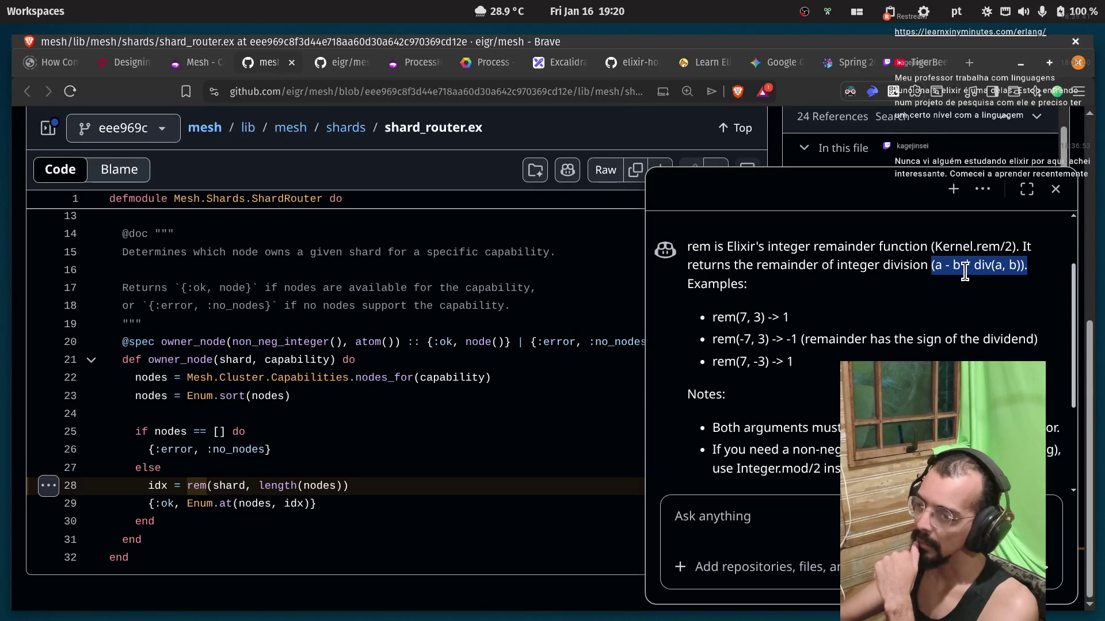
click(965, 272)
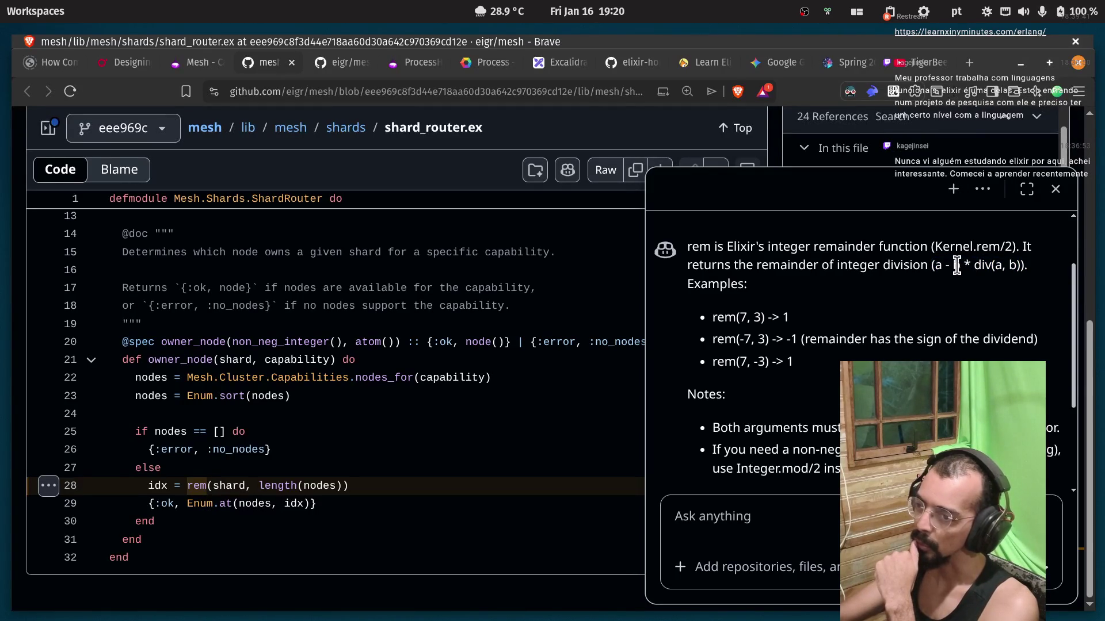
drag(930, 268, 1026, 266)
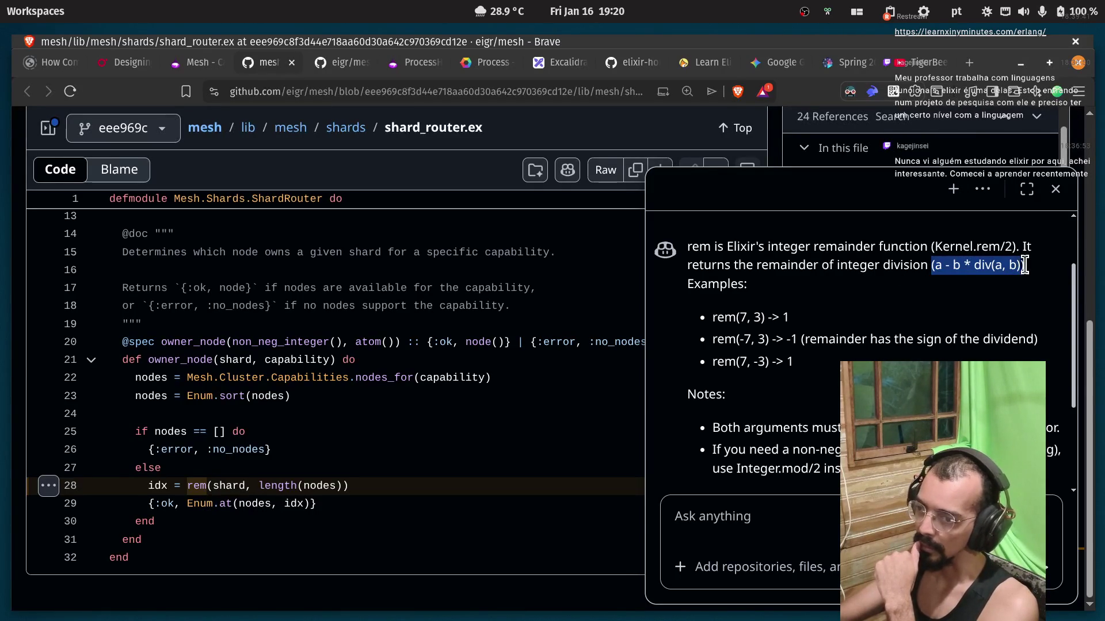
click(794, 308)
Go over Copilot's notes that rem needs integers, raises errors, and differs from non-negative modulo.
scroll(789, 307, down, 2)
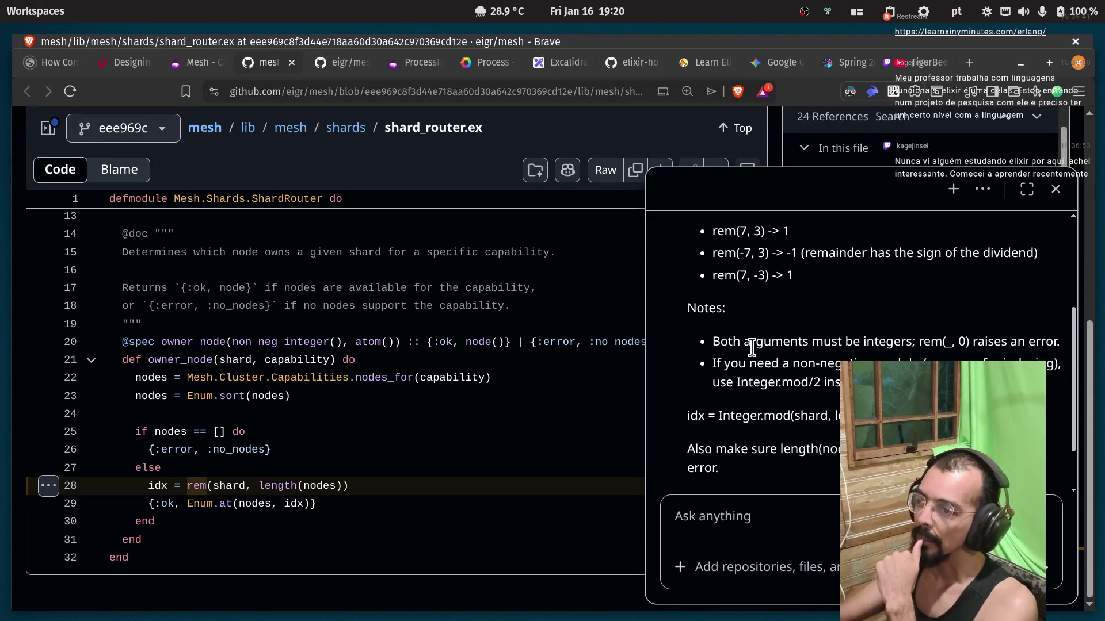
drag(712, 344, 843, 343)
double_click(888, 342)
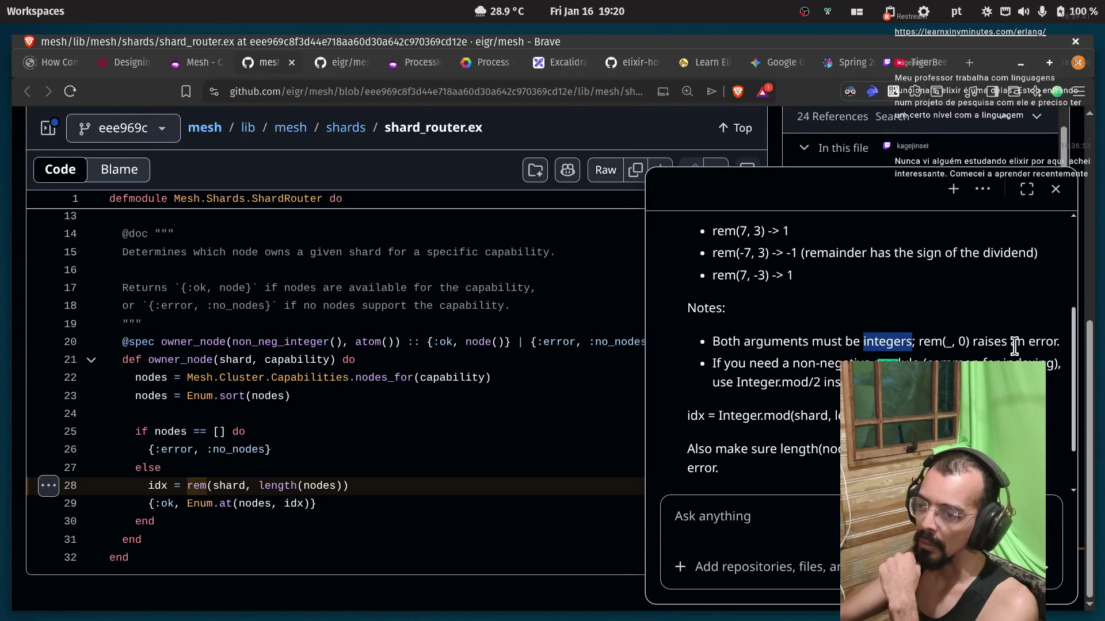
drag(972, 342, 1065, 351)
click(713, 379)
double_click(802, 363)
double_click(844, 363)
double_click(896, 363)
click(921, 529)
Review the suggested idx = Integer.mod(shard, length(nodes)) fix and highlight every shard in the code.
double_click(1018, 363)
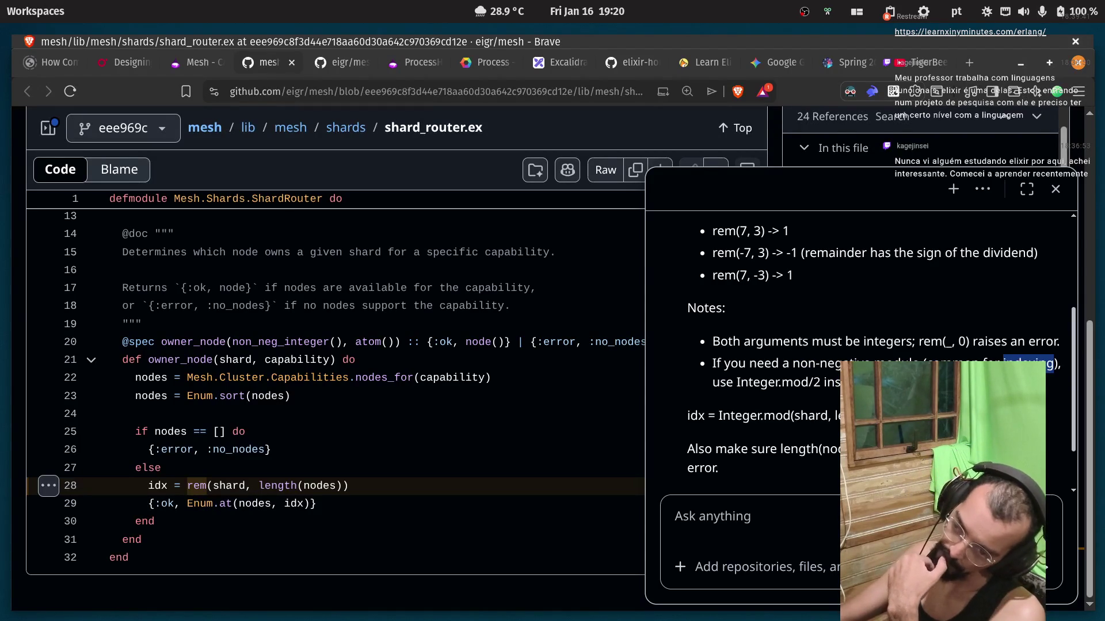
click(766, 385)
double_click(796, 384)
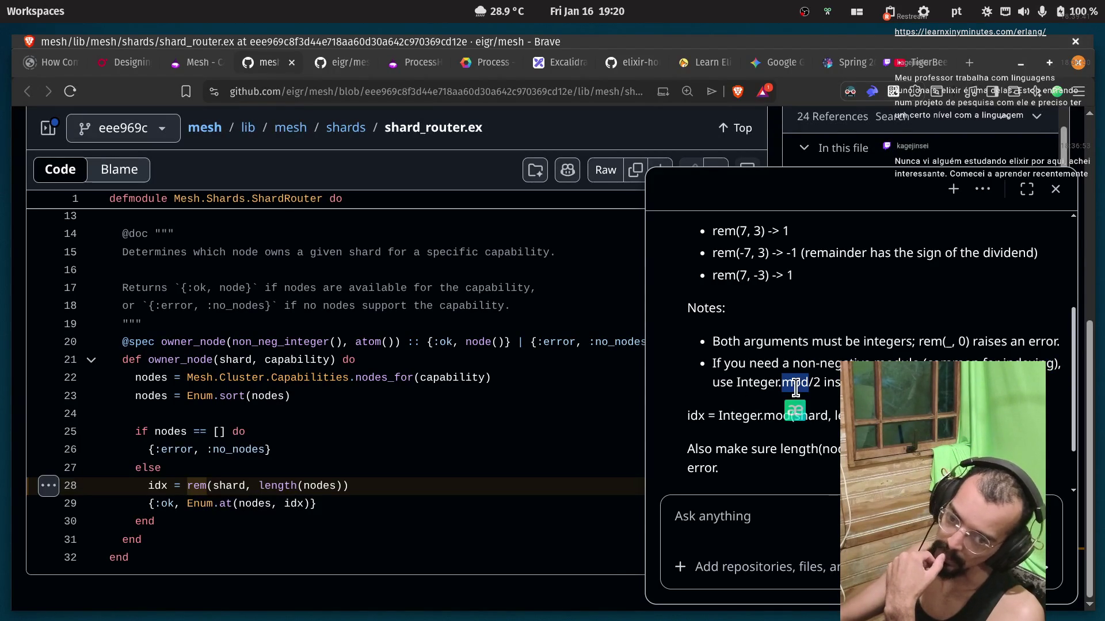
click(743, 403)
double_click(696, 415)
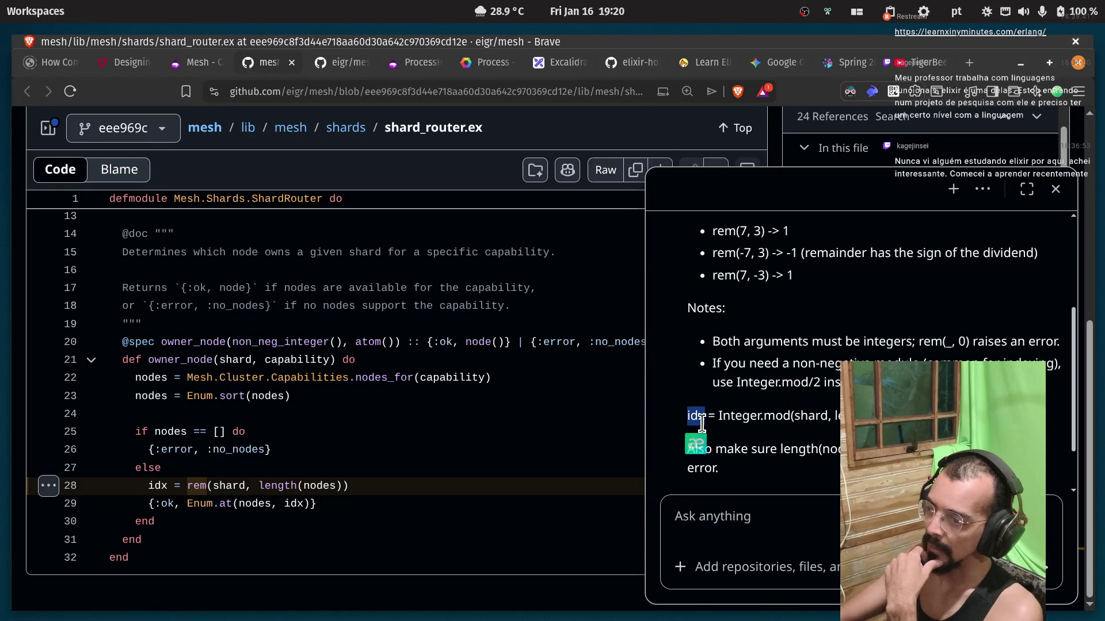
double_click(734, 416)
click(748, 416)
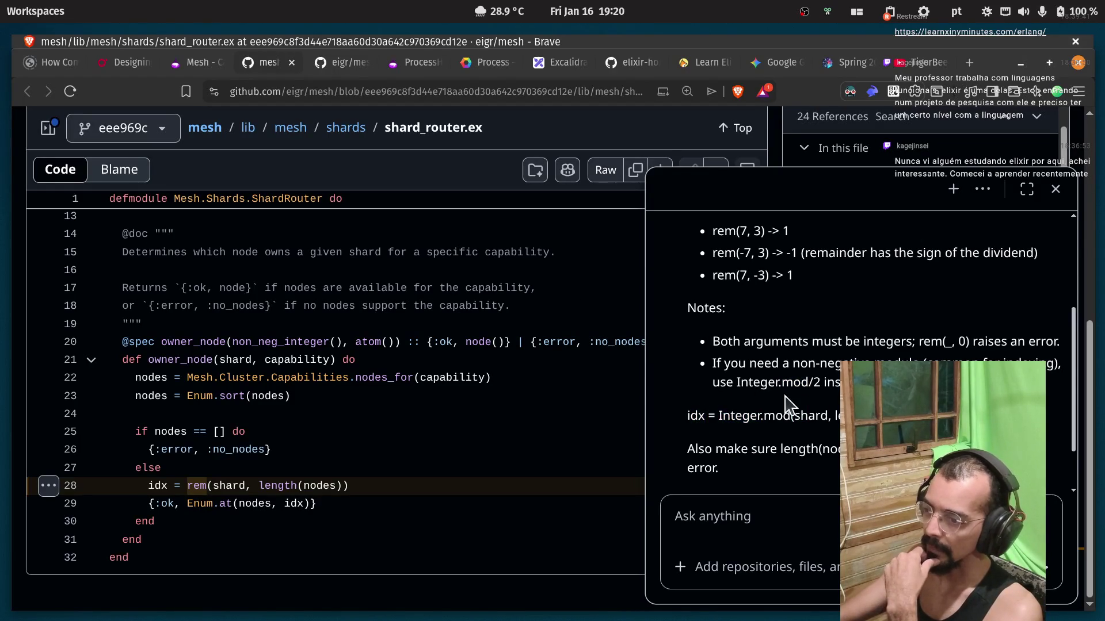
double_click(798, 449)
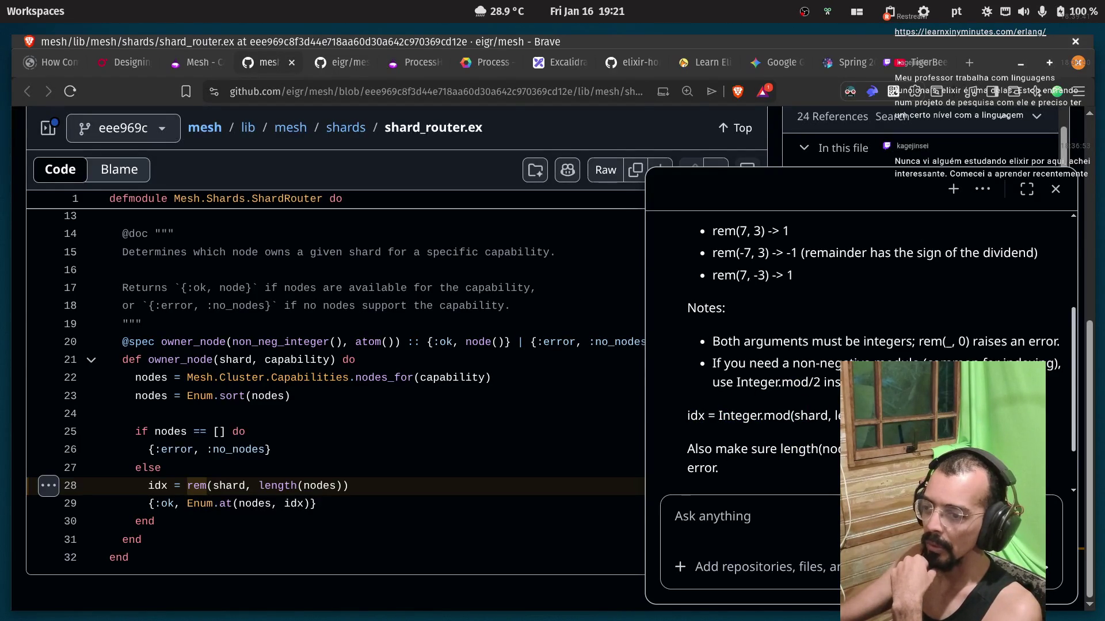
scroll(728, 424, down, 2)
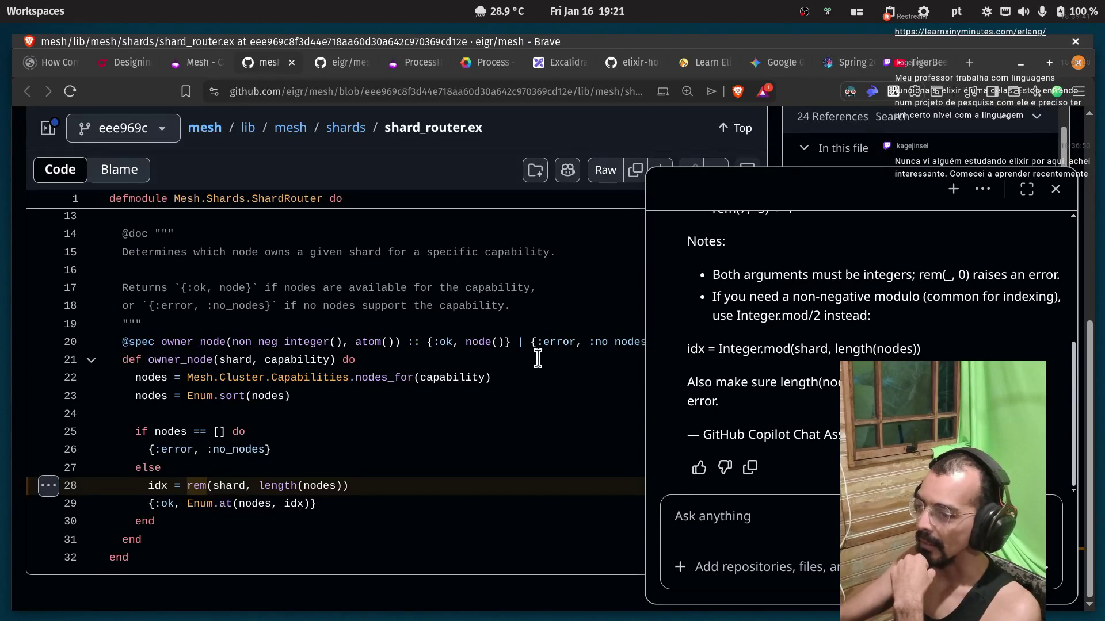
double_click(240, 487)
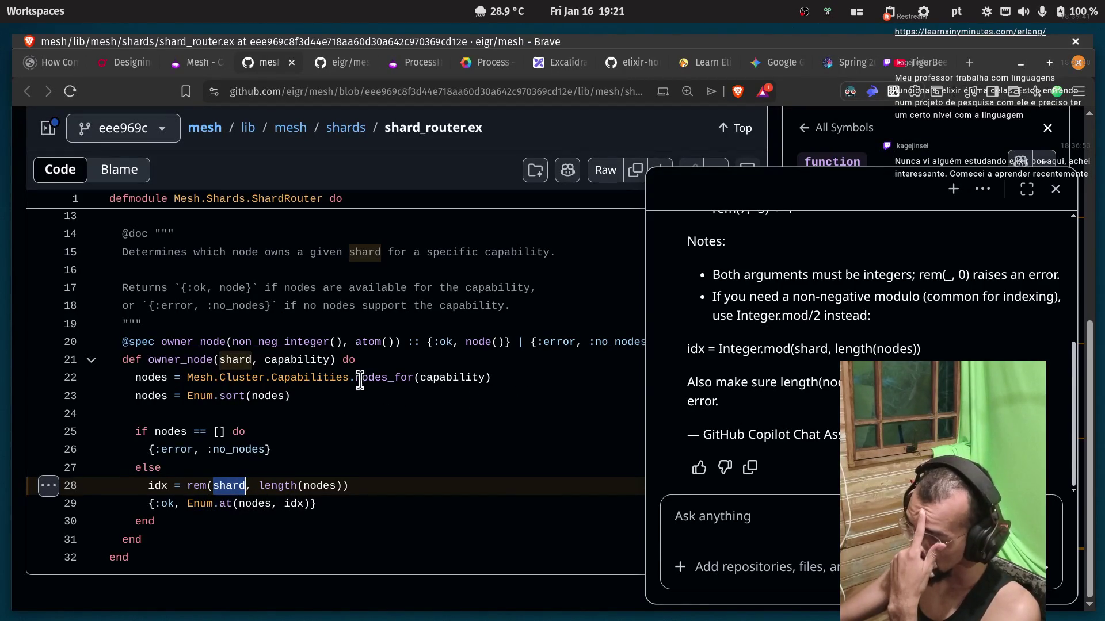
Send Copilot the follow-up 'shard here' asking what shard means, then go back to the forum.
click(724, 542)
text(o)
key(BackSpace)
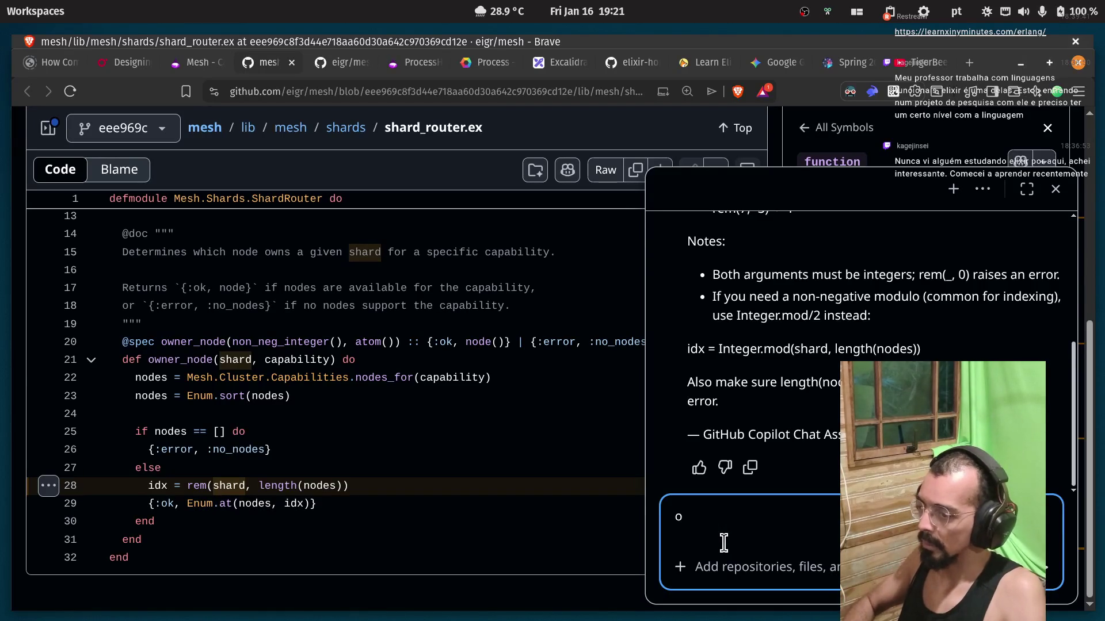
text(shard here,. explain)
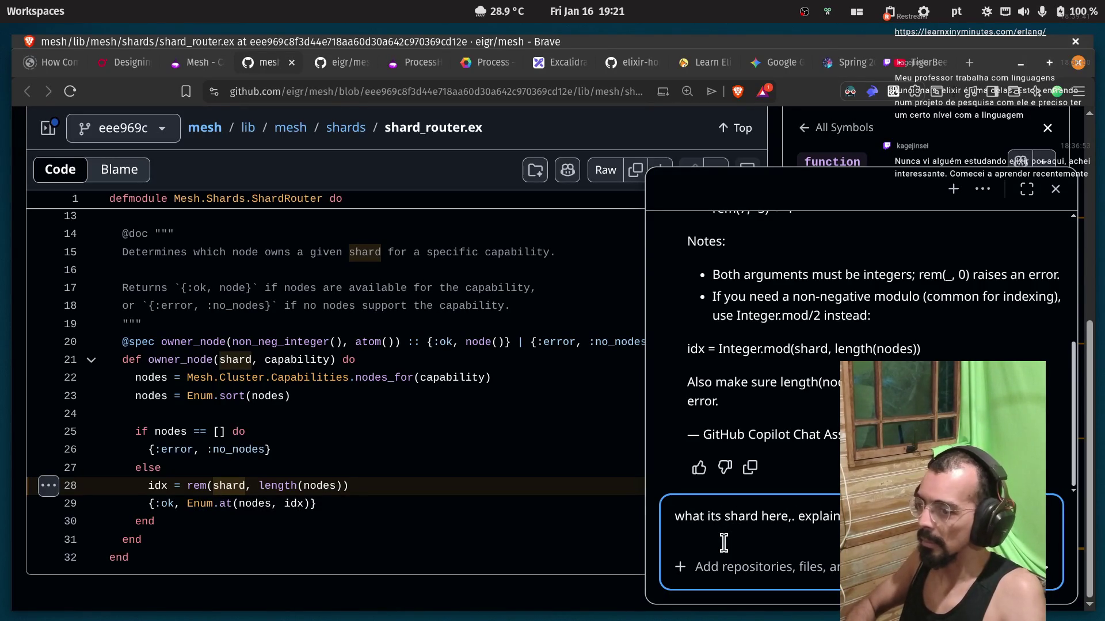
key(Return)
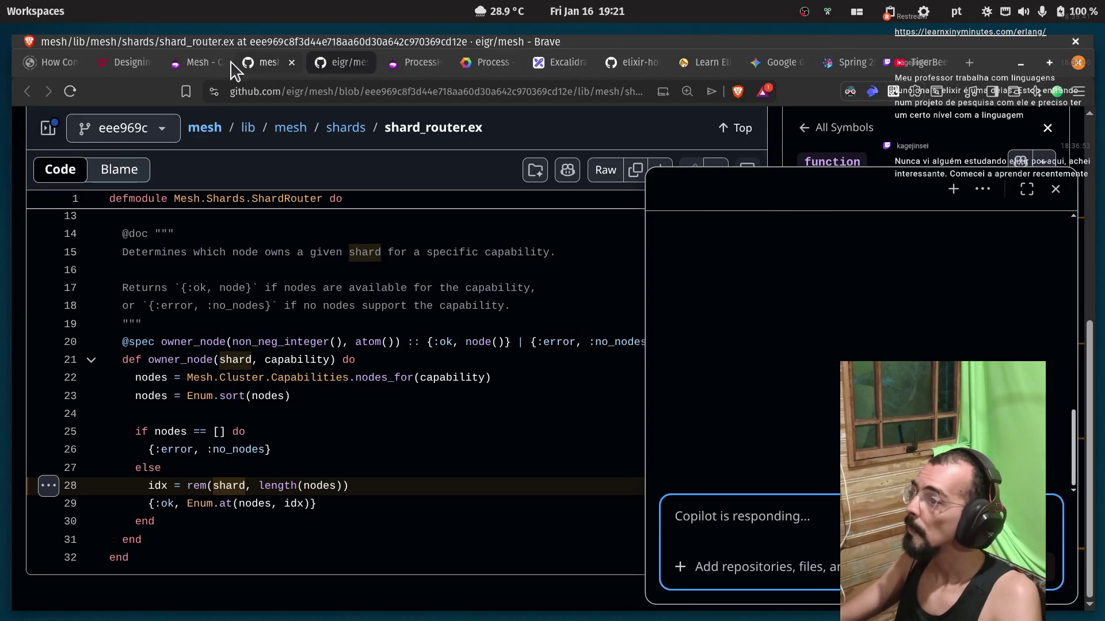
click(185, 63)
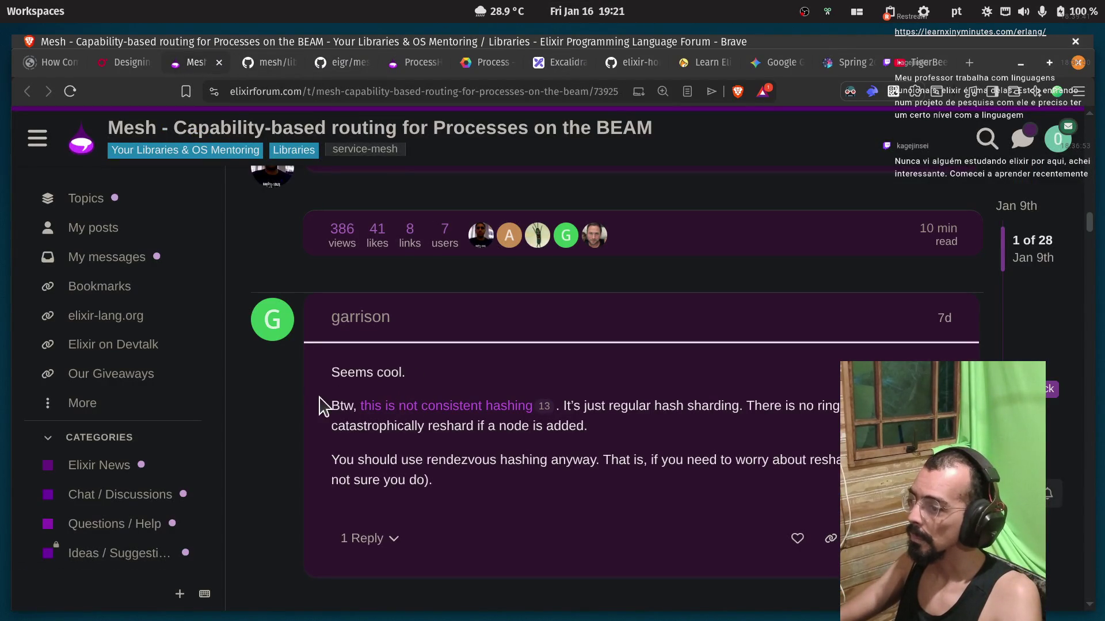
Read the forum reply on terminology, deterministic hash-based sharding and classic consistent hashing.
scroll(328, 410, down, 3)
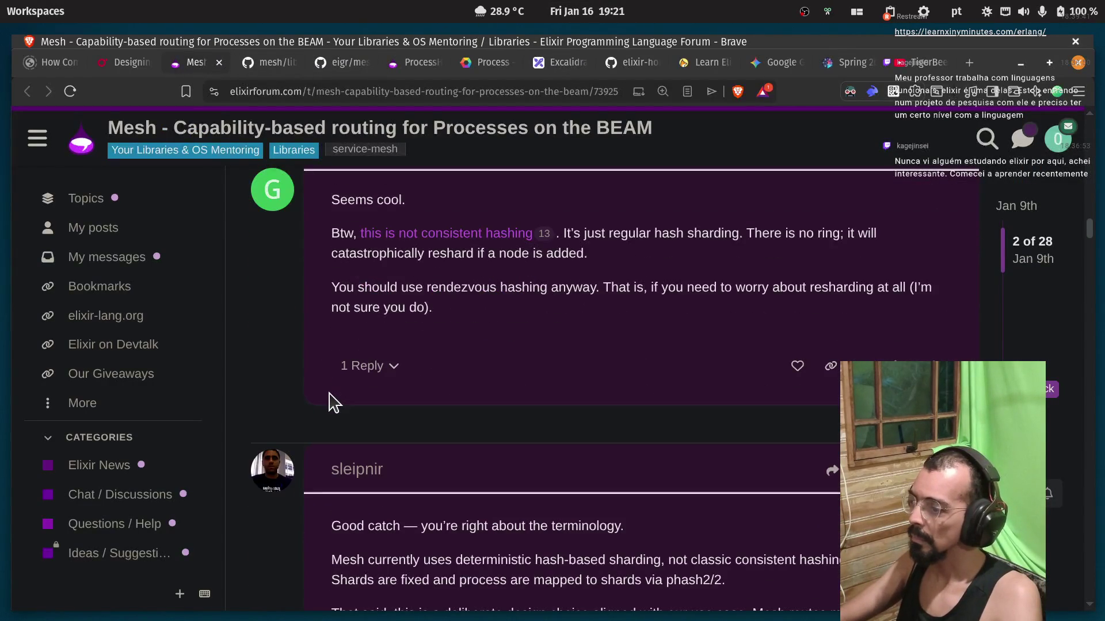
scroll(329, 394, down, 3)
drag(332, 353, 399, 359)
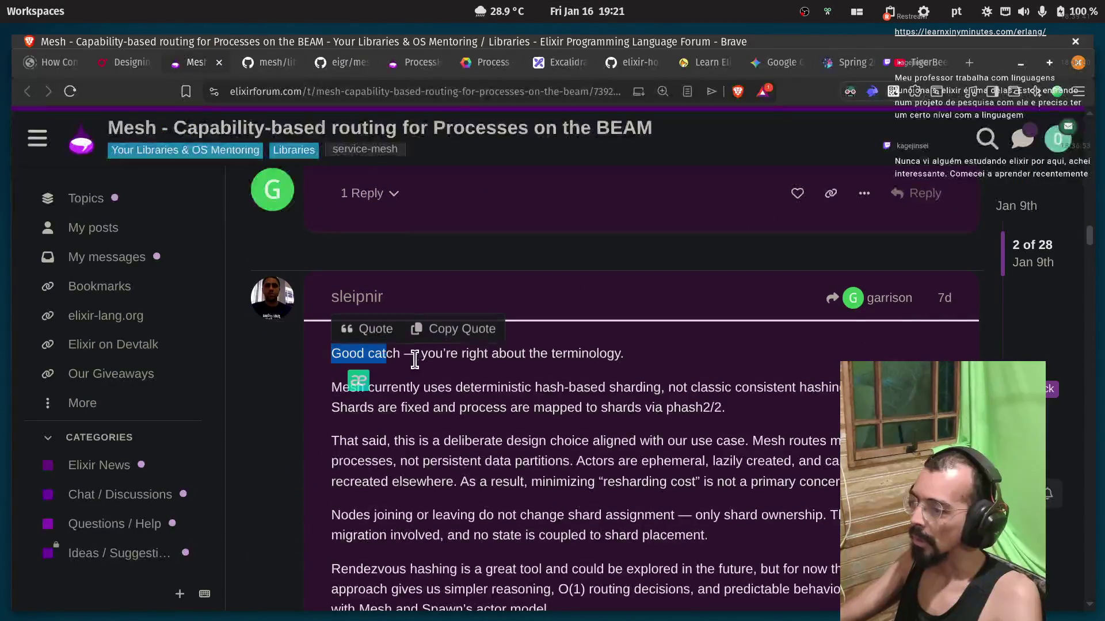
click(458, 348)
double_click(586, 354)
click(432, 403)
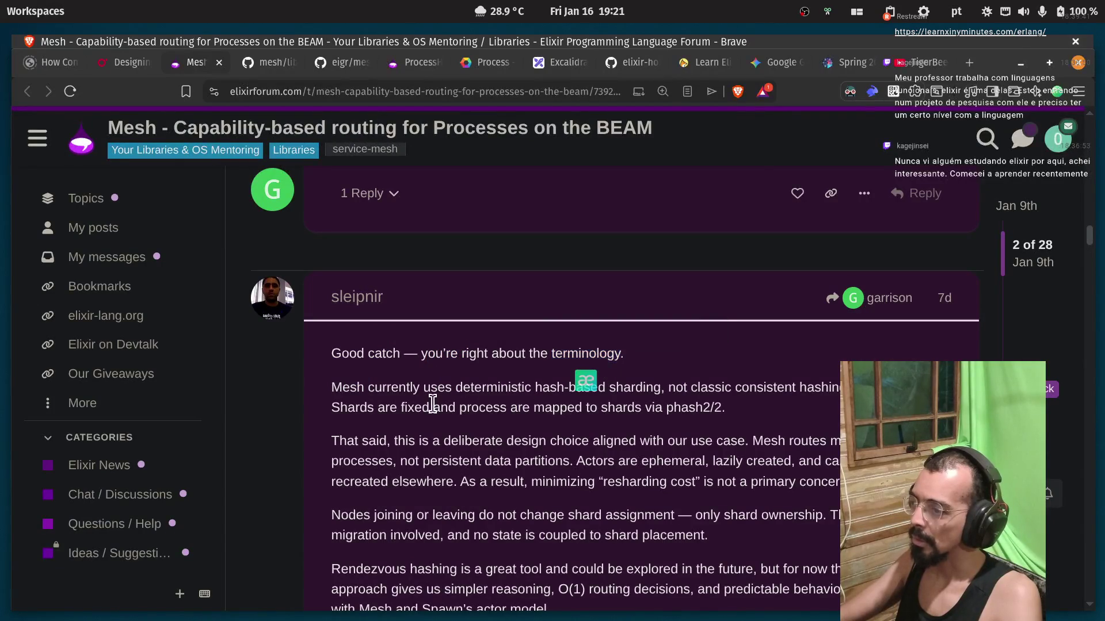
double_click(481, 388)
click(484, 392)
double_click(645, 391)
click(700, 388)
double_click(710, 387)
double_click(764, 388)
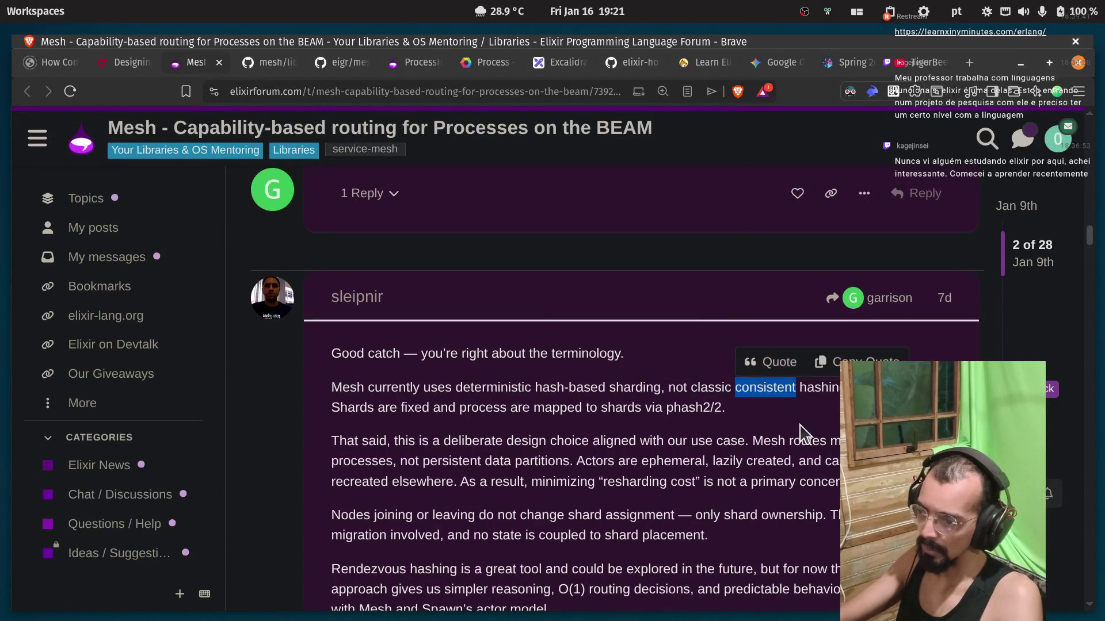
click(818, 407)
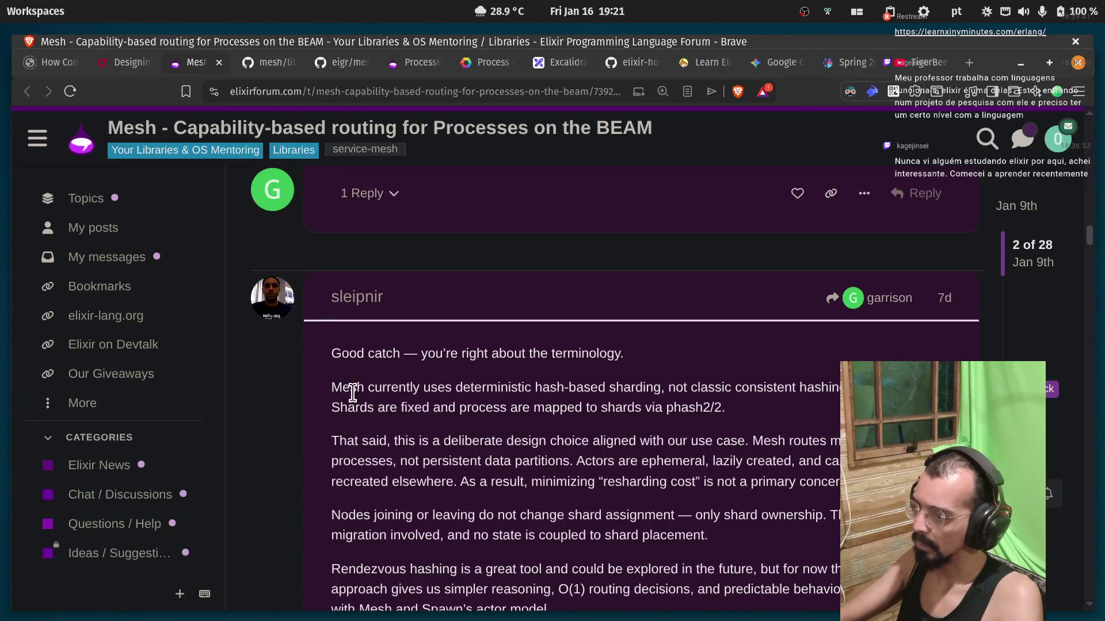
Copy the whole sharding reply and return to shard_router.ex on GitHub.
mouse_move(330, 353)
mouse_down()
mouse_move(567, 471)
mouse_move(552, 400)
mouse_move(516, 432)
mouse_move(502, 392)
mouse_up()
right_click(502, 393)
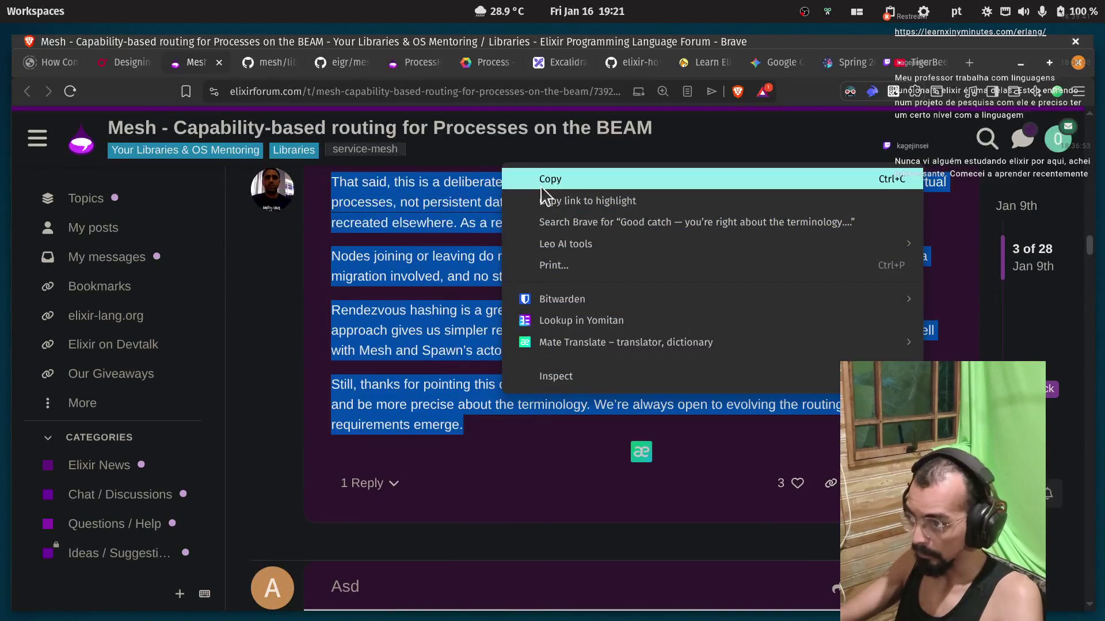
click(542, 185)
click(267, 62)
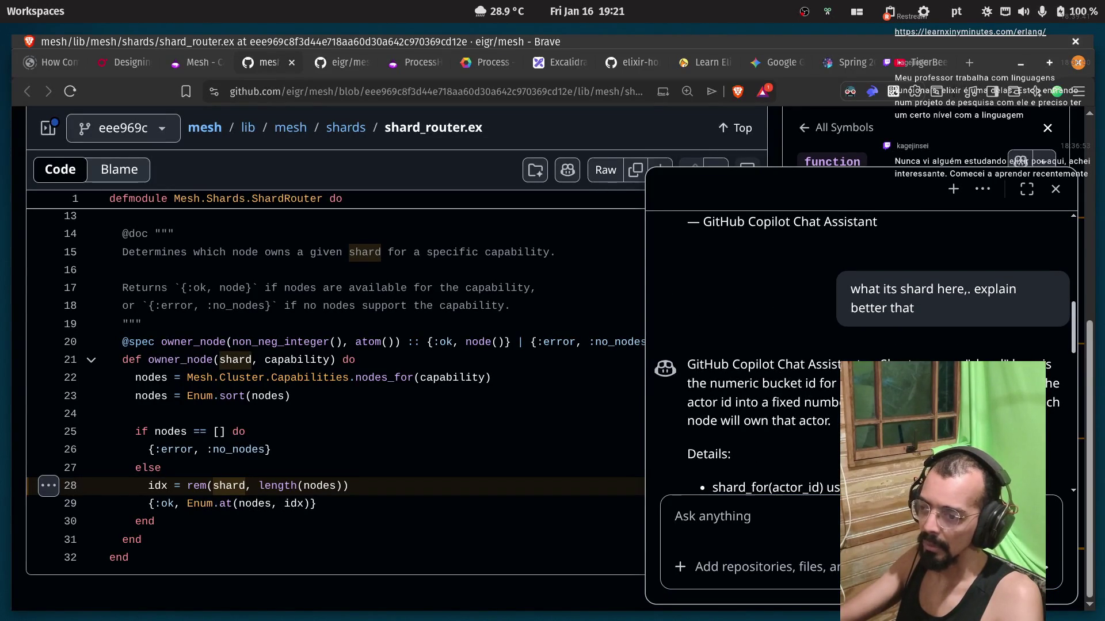
Read Copilot's shard answer through its example: shard_count 1024, nodes :n1–:n3, rem(513, 3) = 0.
mouse_move(783, 422)
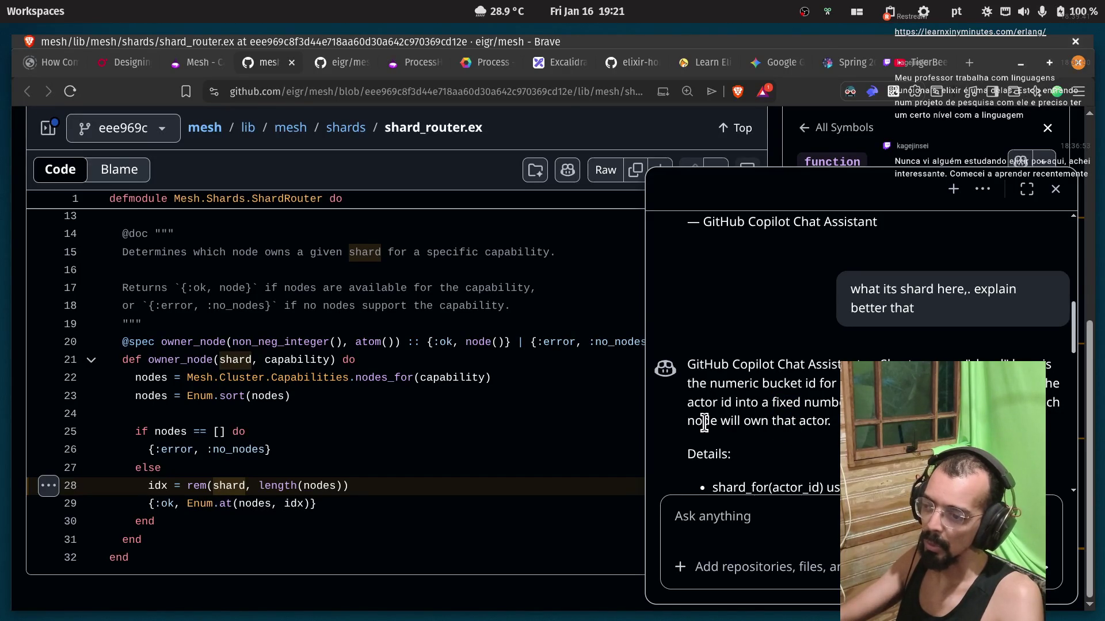
drag(718, 421, 831, 421)
scroll(799, 366, down, 3)
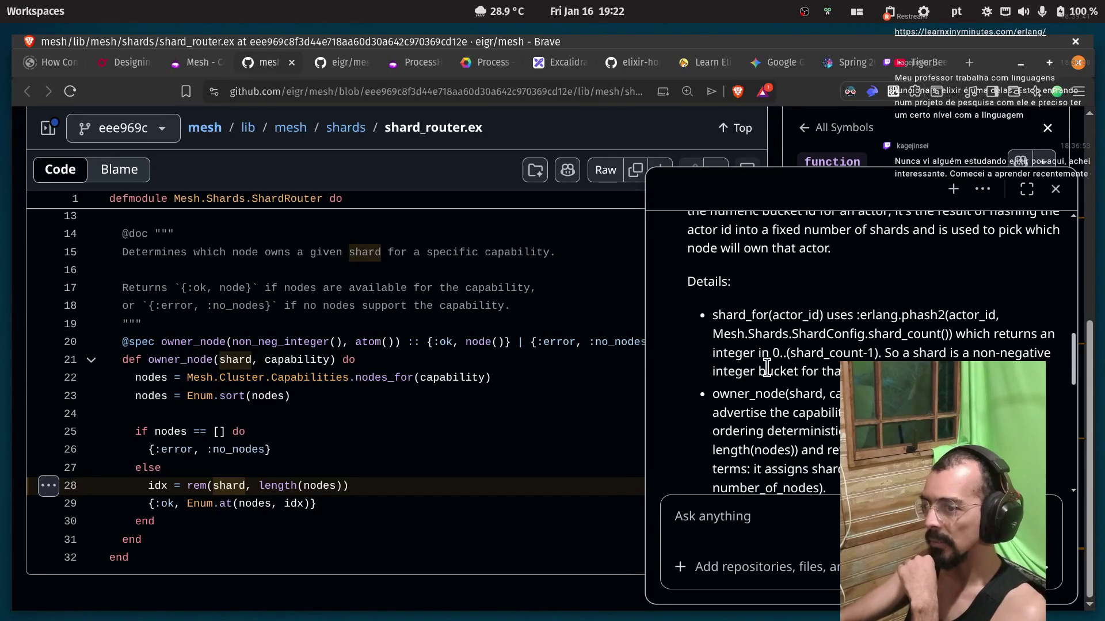
scroll(813, 311, down, 3)
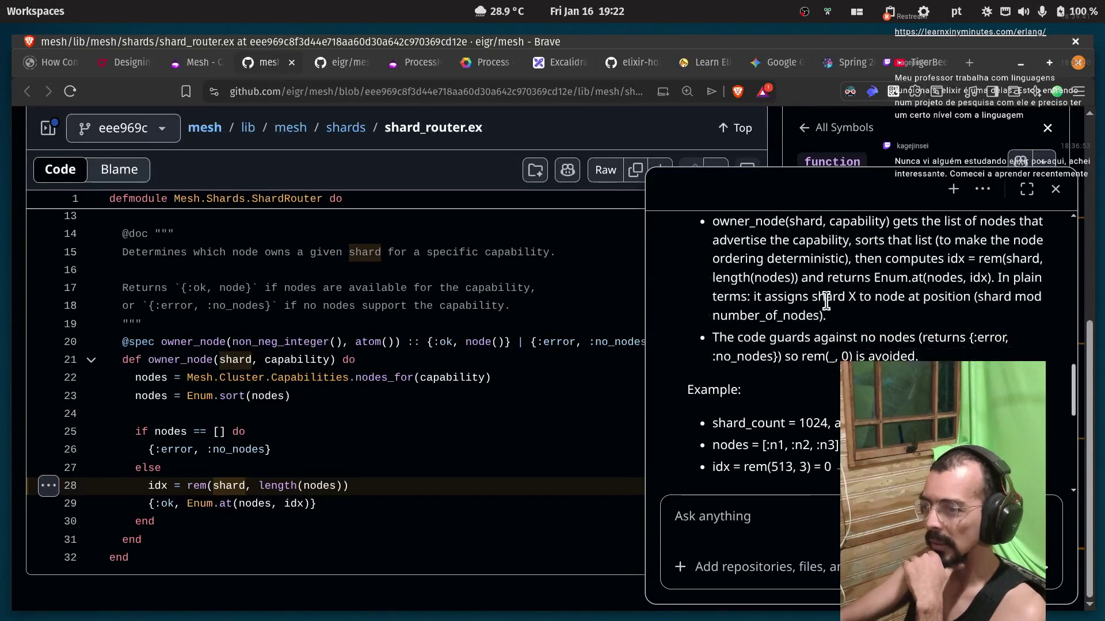
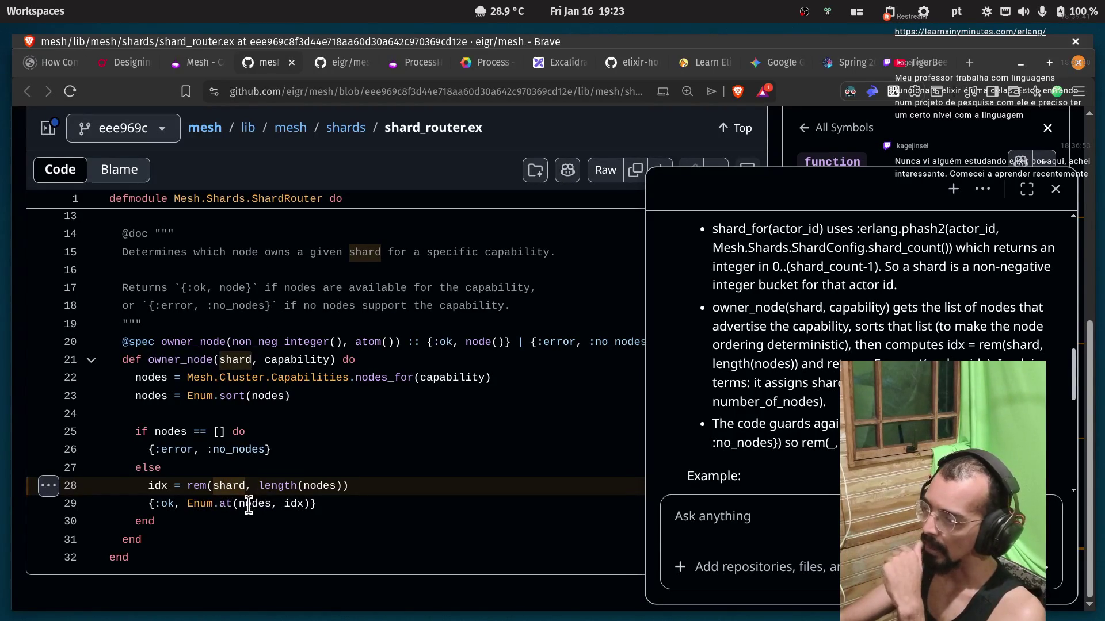
Highlight shard, idx and nodes on line 28, then enter 11%5 in the COSMIC launcher.
double_click(230, 487)
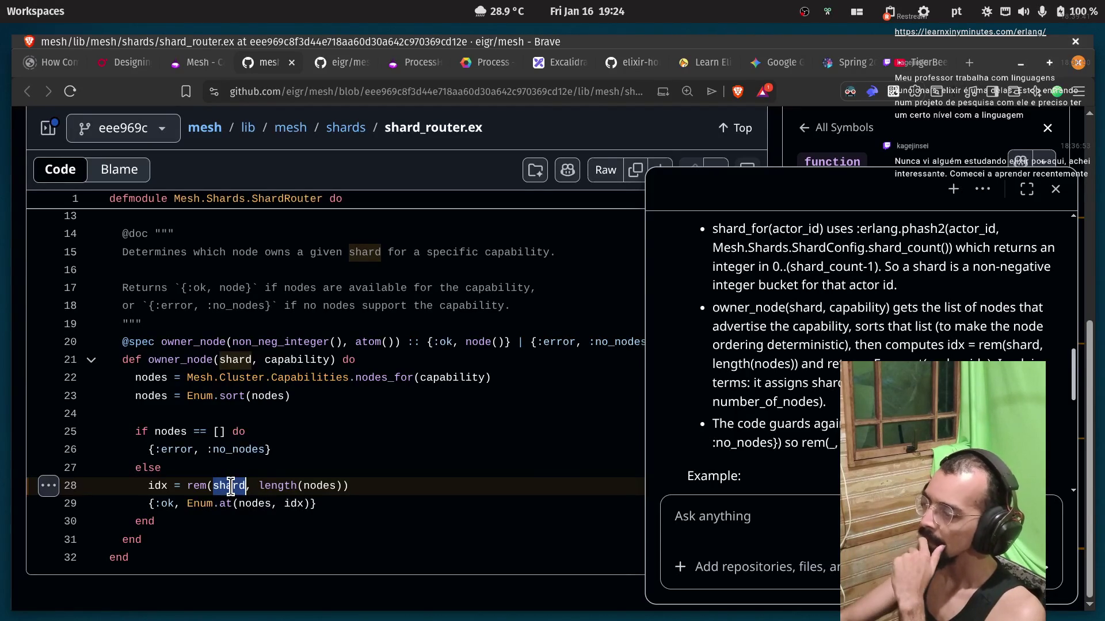
click(231, 486)
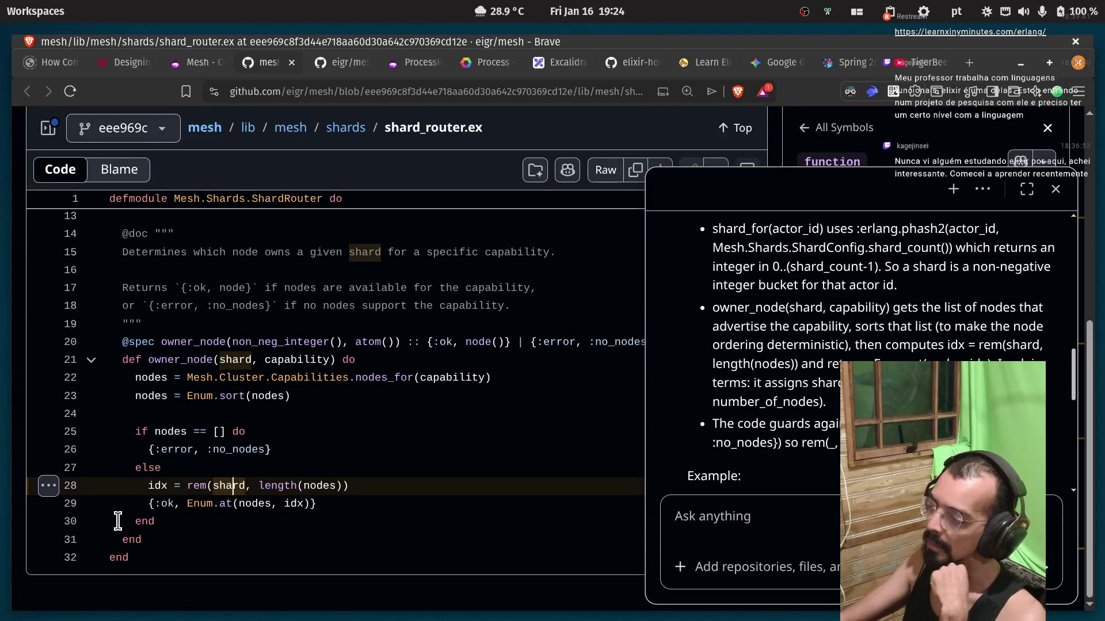
double_click(157, 486)
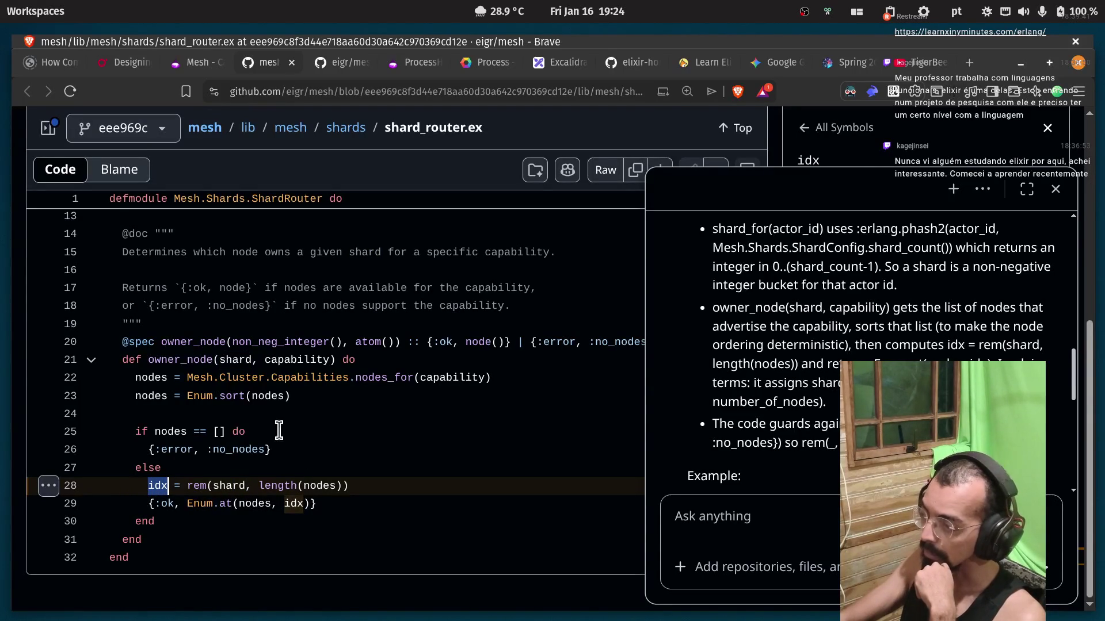
double_click(317, 485)
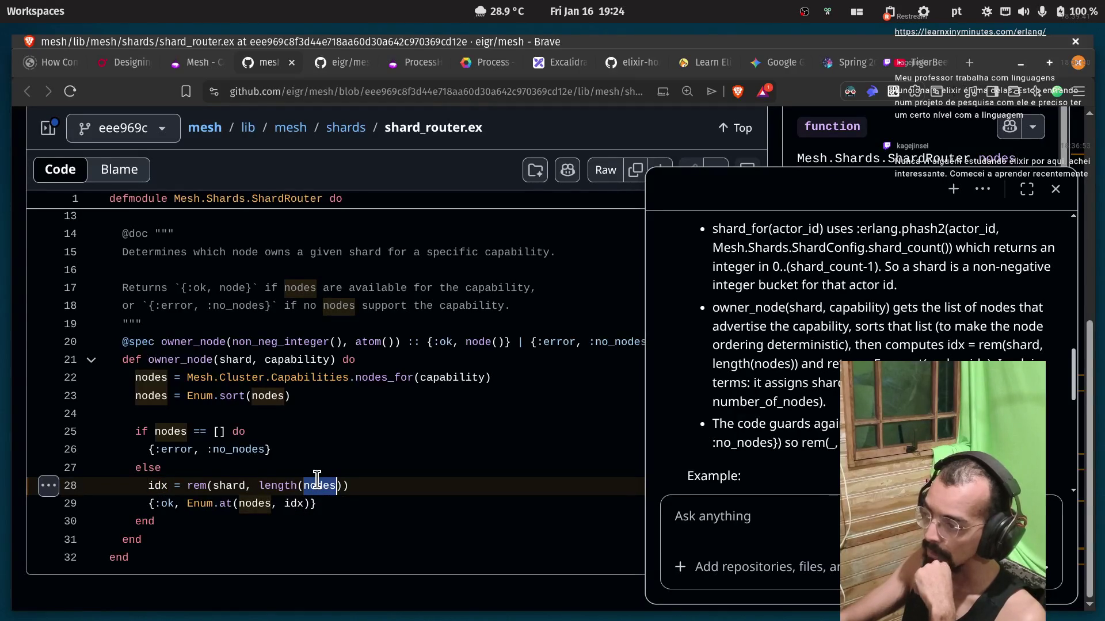
double_click(231, 485)
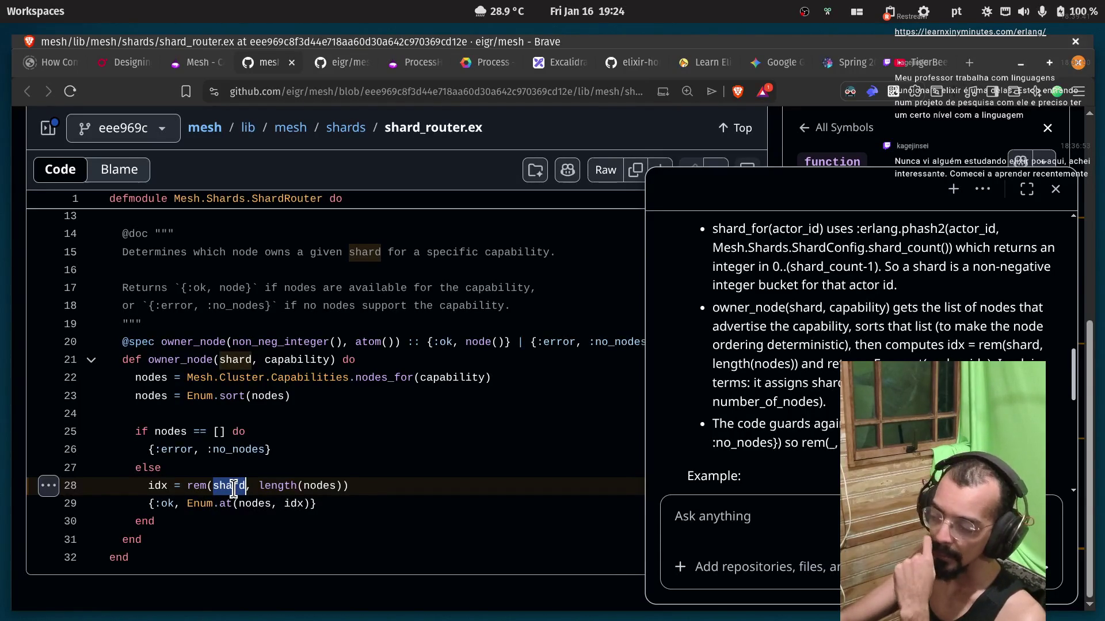
click(233, 486)
key(super)
text(11)
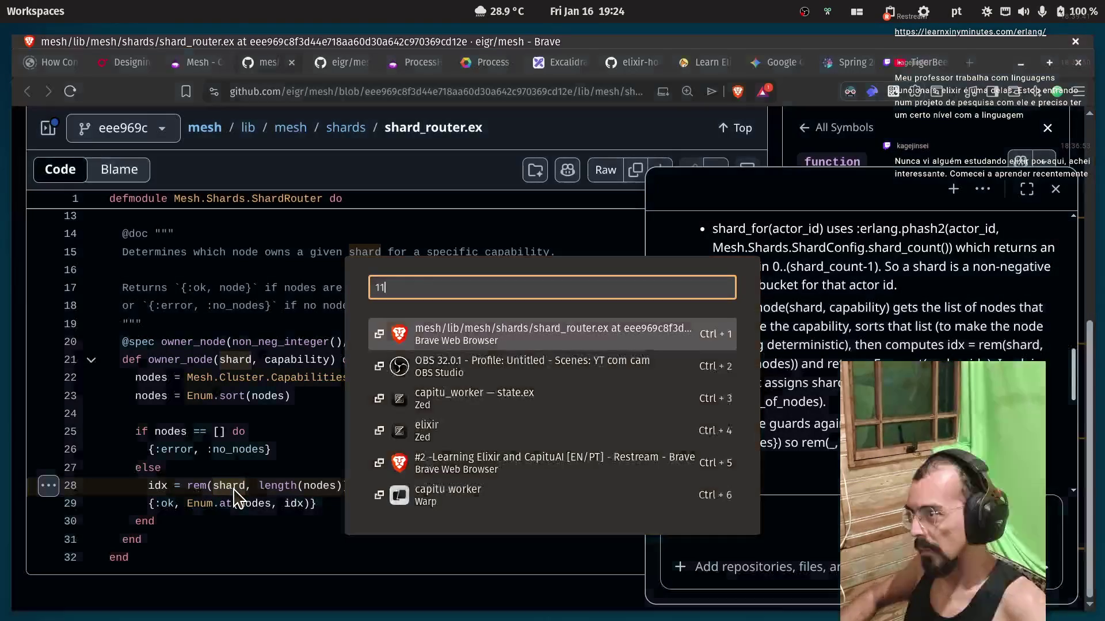
text(%)
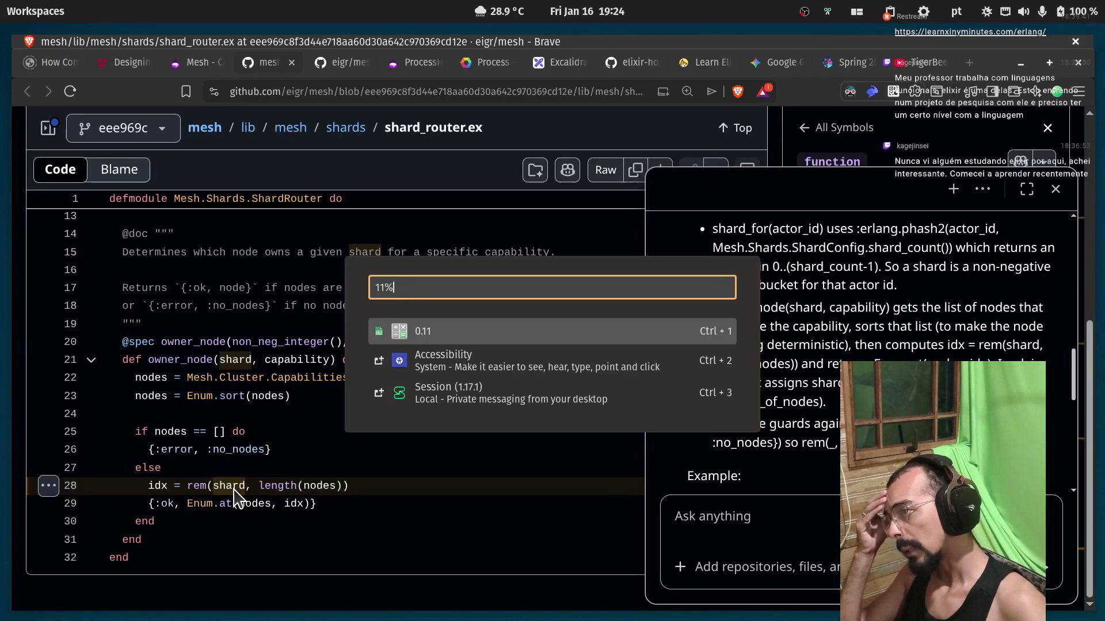
text(5)
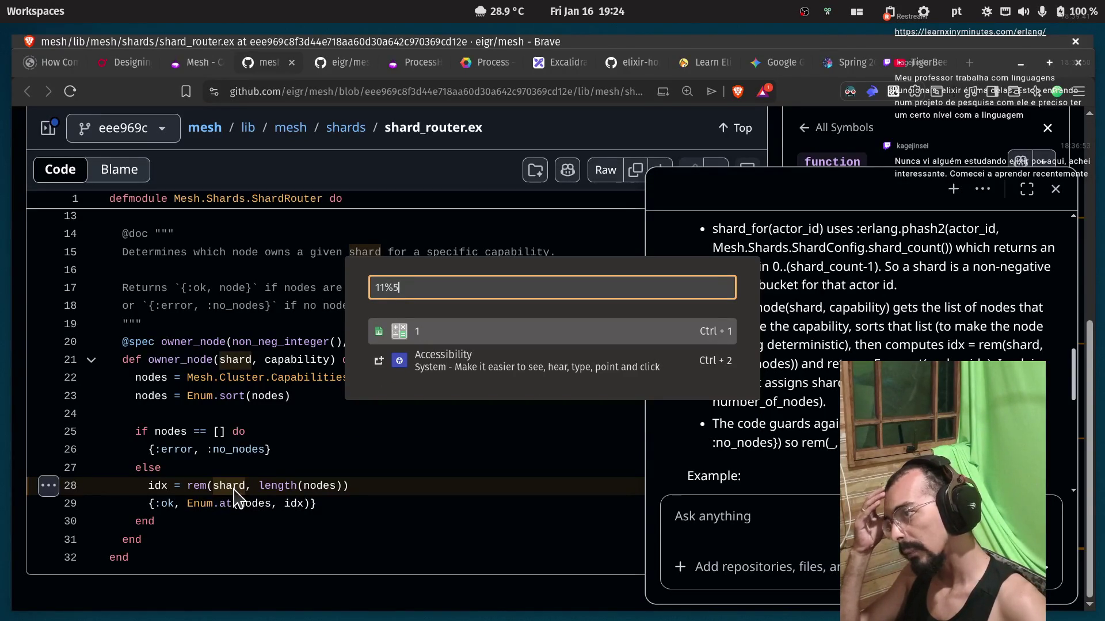
Change the launcher expression to 10%5, then back to 11%5, and read the results.
key(Left)
key(Left)
key(BackSpace)
text(0)
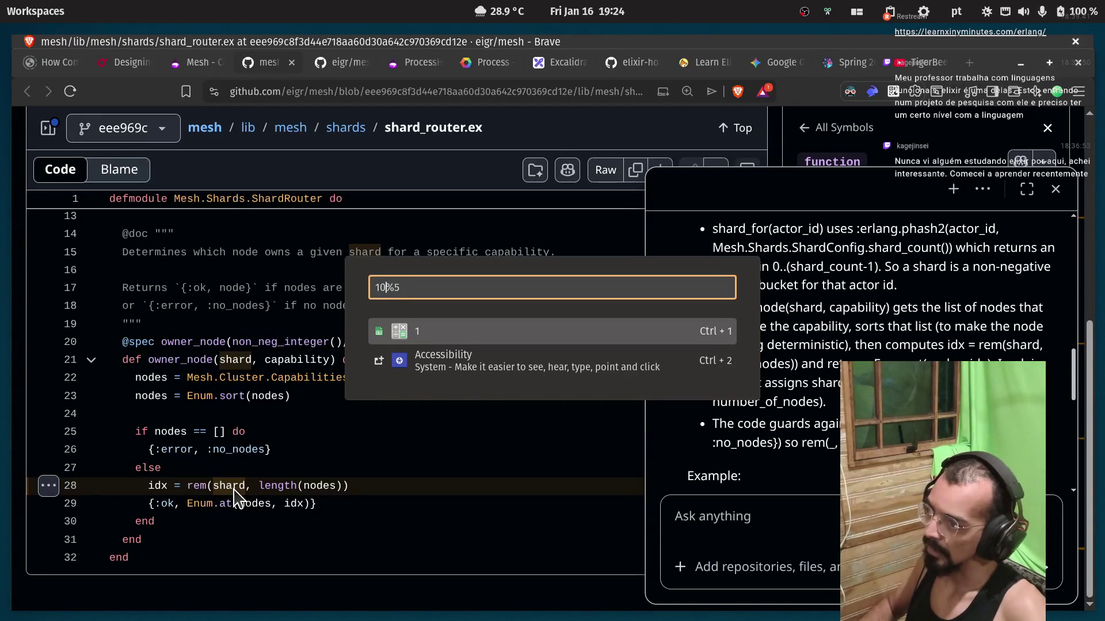
key(BackSpace)
text(1)
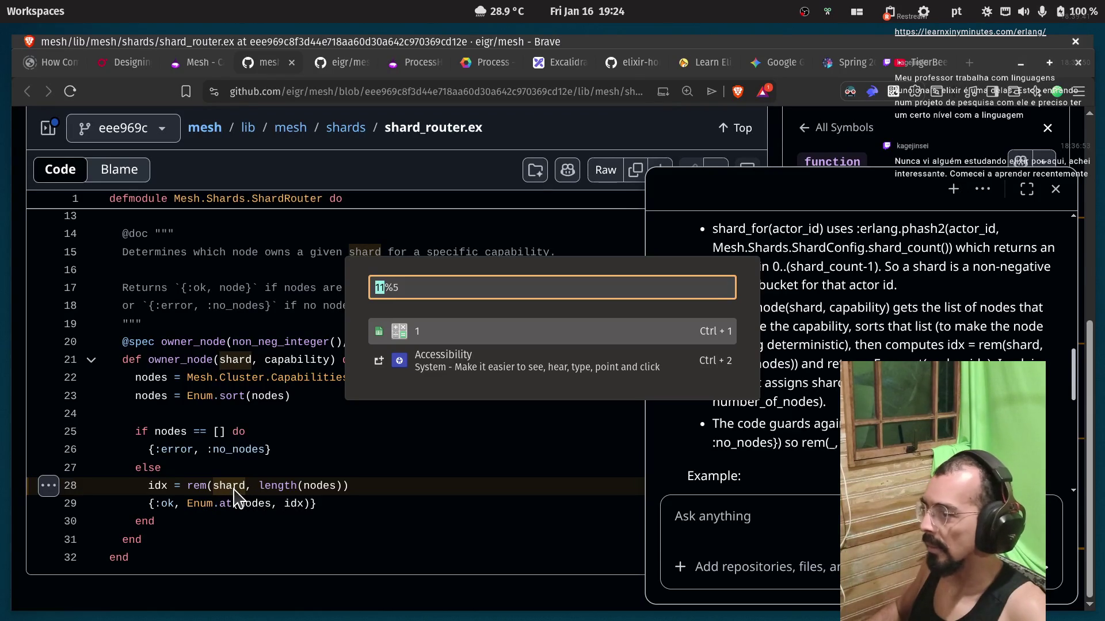
Evaluate 1%5, 2%5 and 4%5 in the launcher calculator.
key(BackSpace)
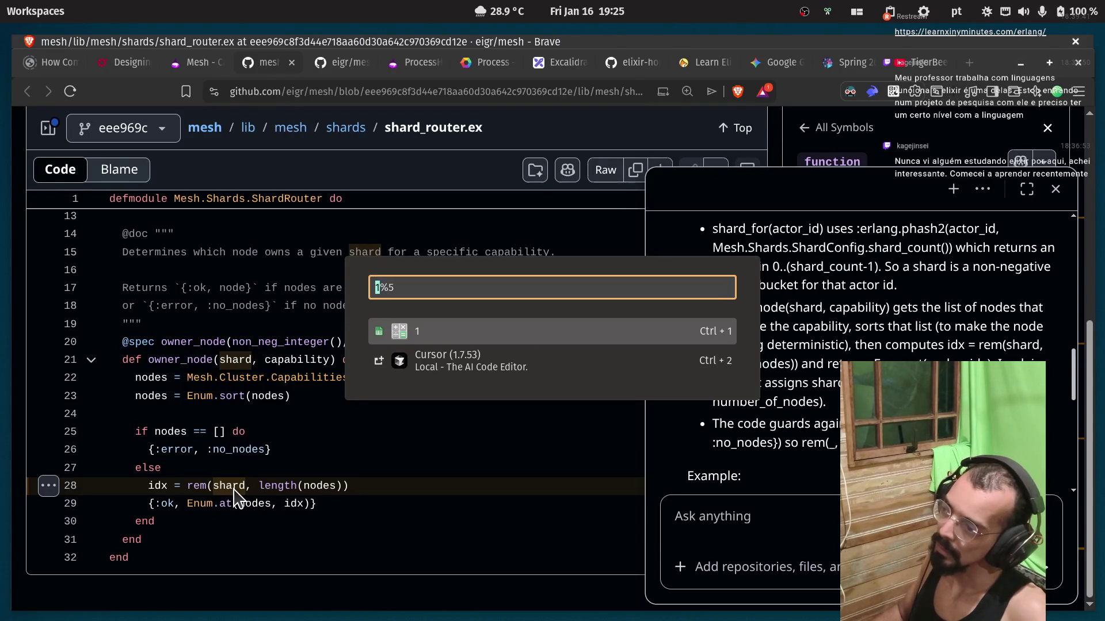
key(BackSpace)
text(2)
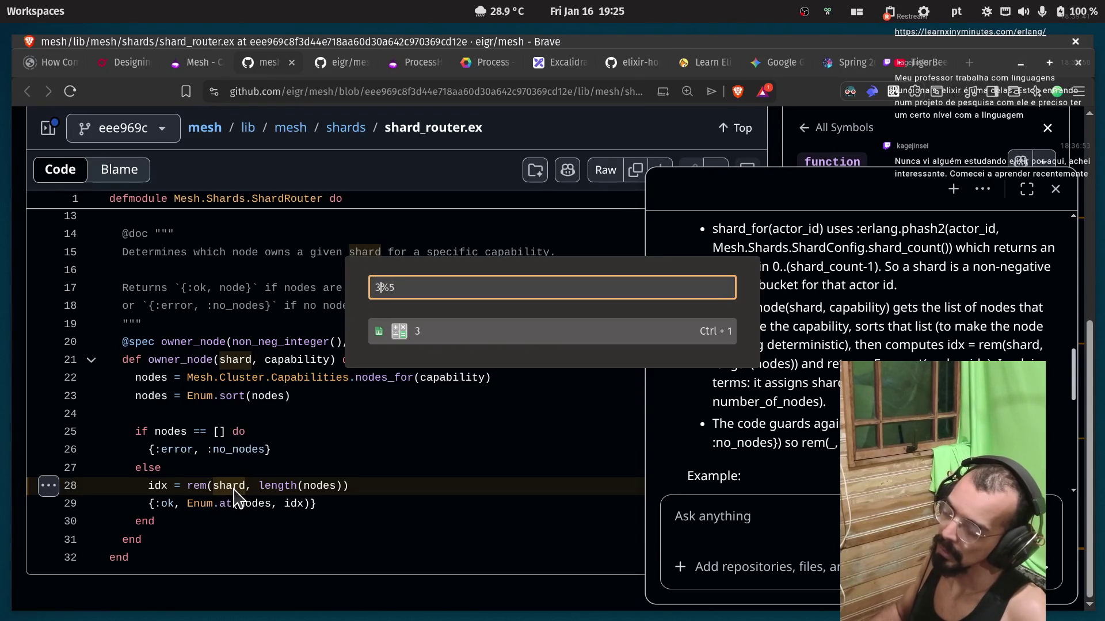
key(BackSpace)
text(4)
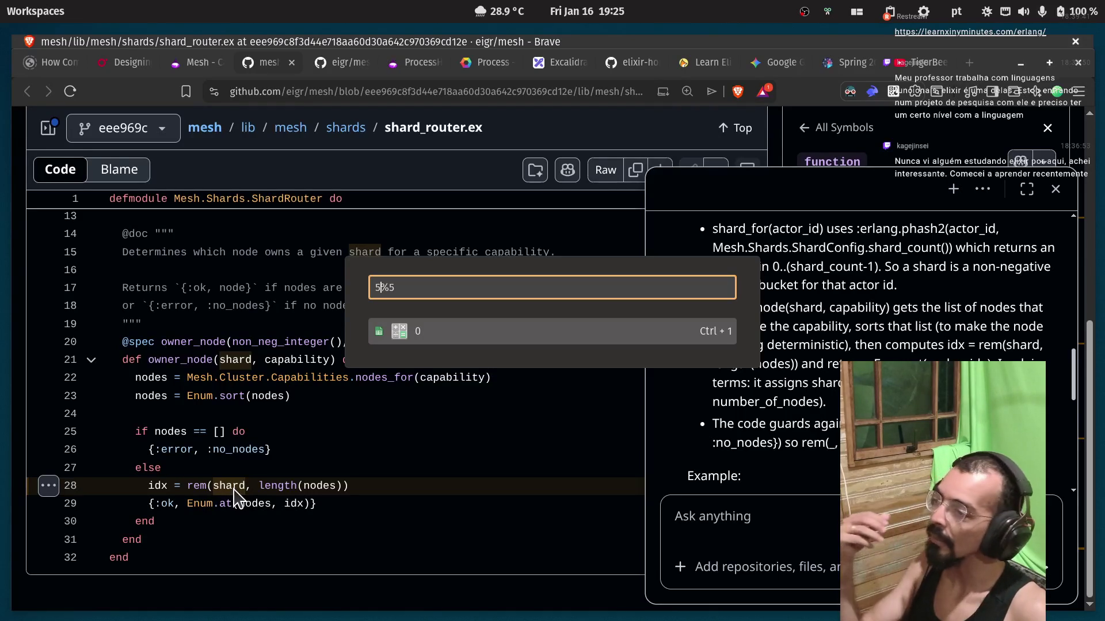
Replace the dividend to evaluate 10%5 and then 15%5.
key(shift+Left)
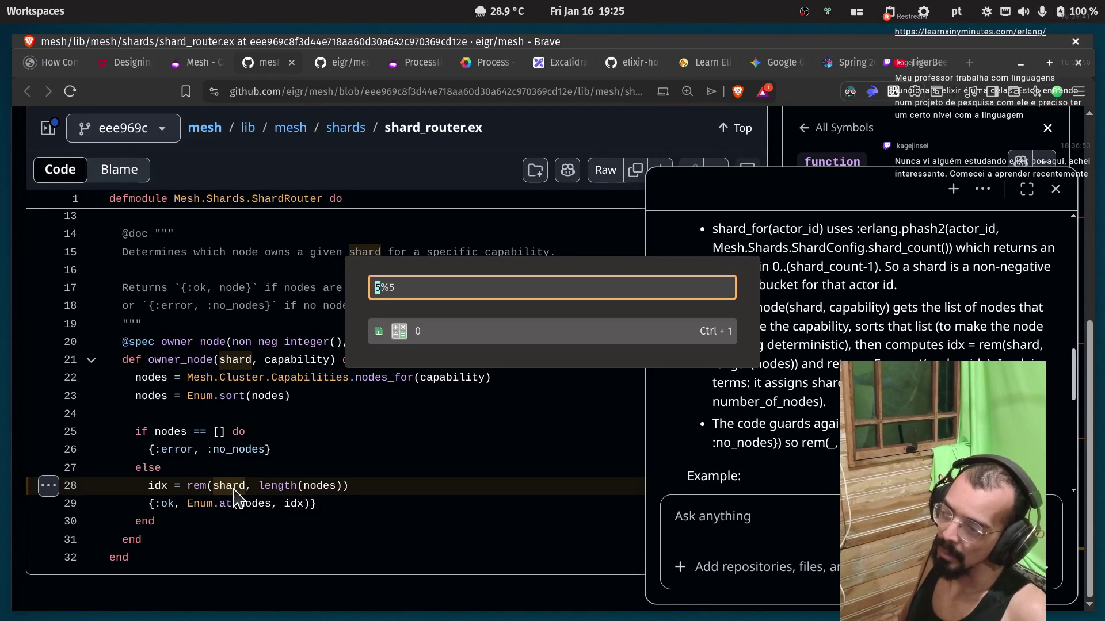
text(10)
key(shift+Left)
key(shift+Left)
text(15)
key(shift+Left)
key(shift+Left)
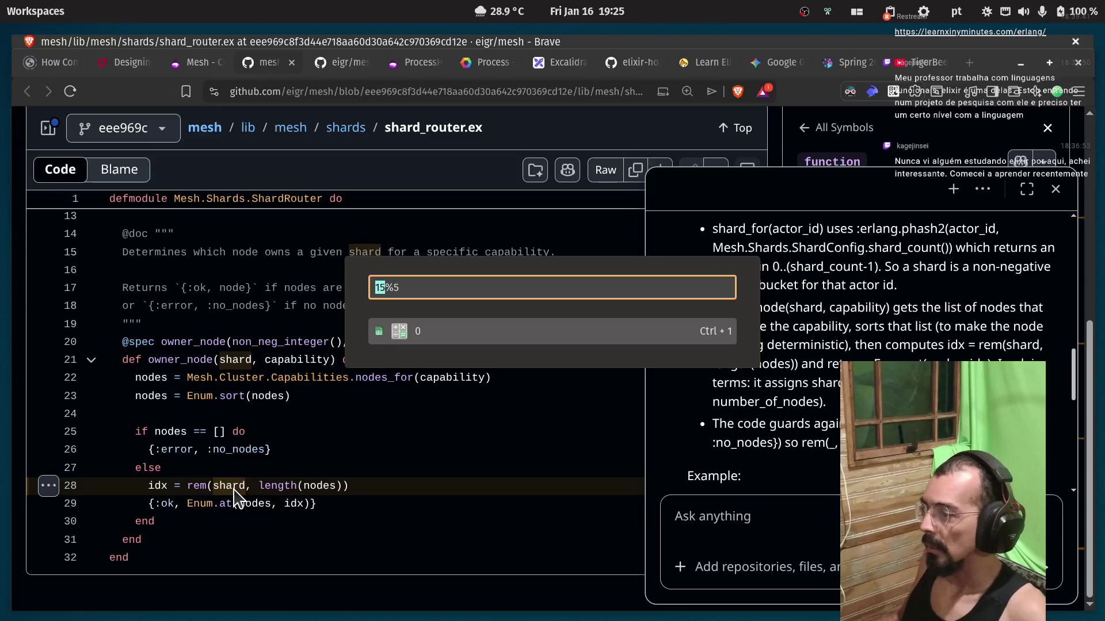
Check that 1%5 gives 1, then close the launcher to return to shard_router.ex.
text(1)
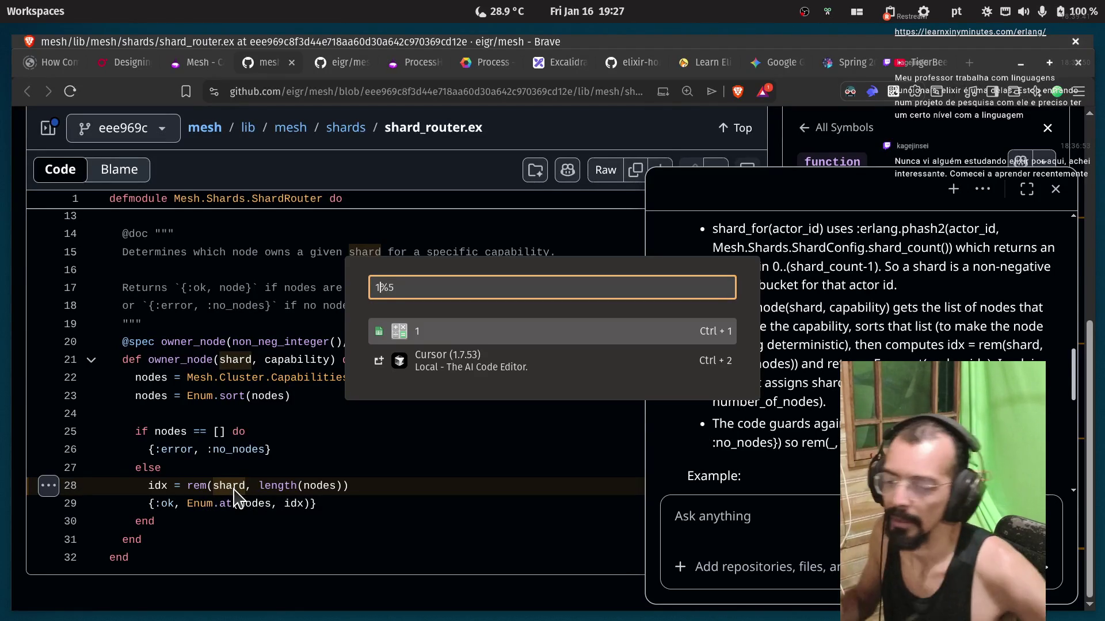
key(Escape)
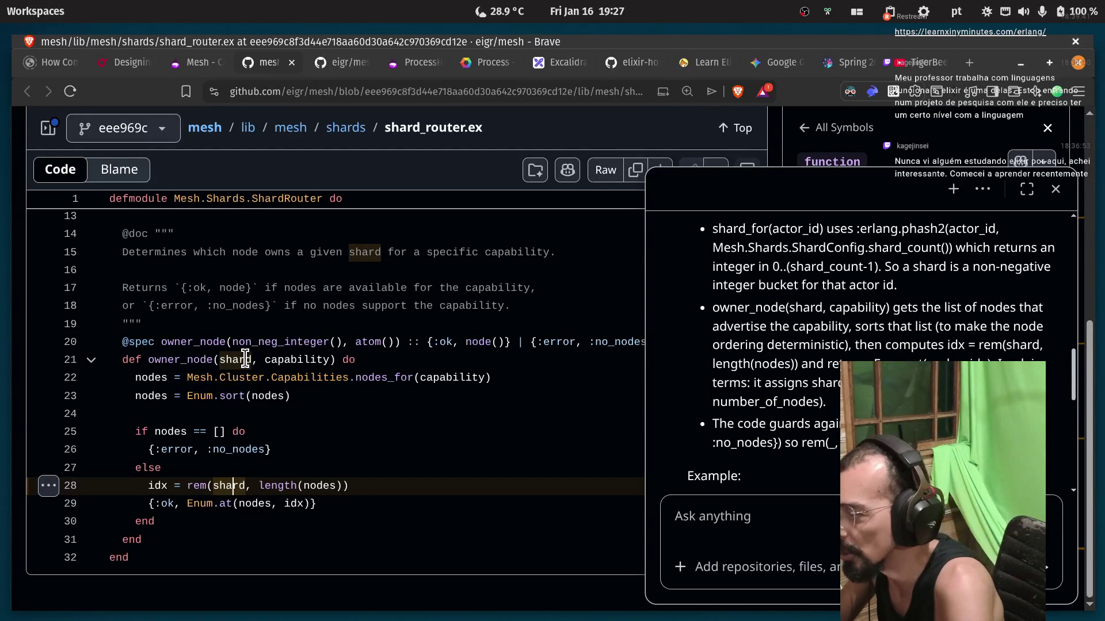
Draft the Copilot question 'what its exactly its shard in t…' in the Ask anything box.
scroll(437, 437, up, 2)
click(680, 521)
scroll(773, 428, down, 10)
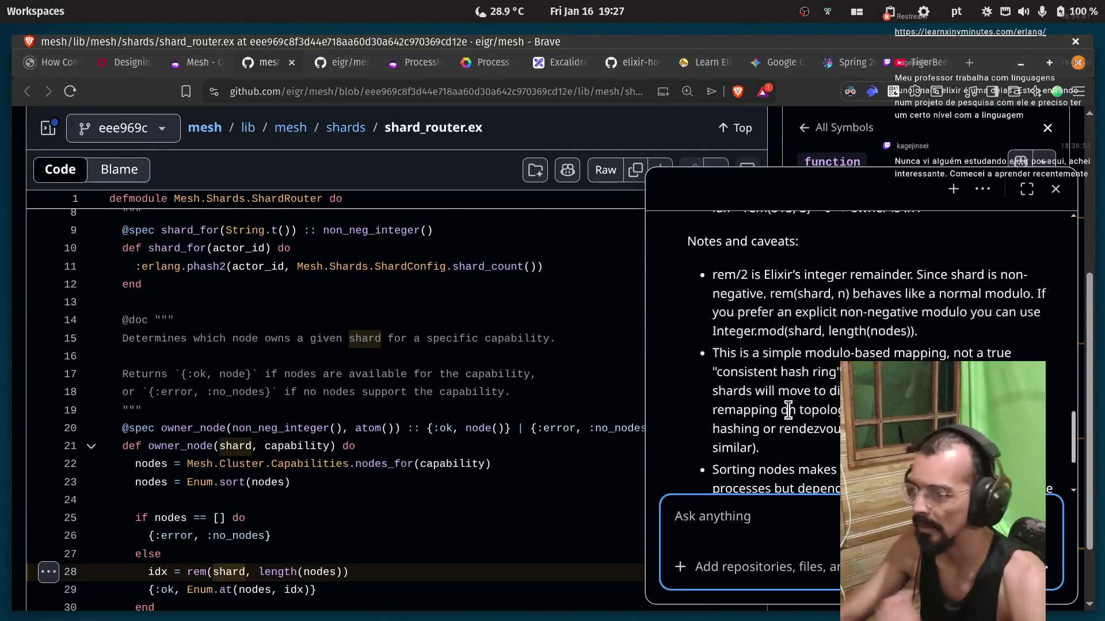
scroll(746, 435, up, 3)
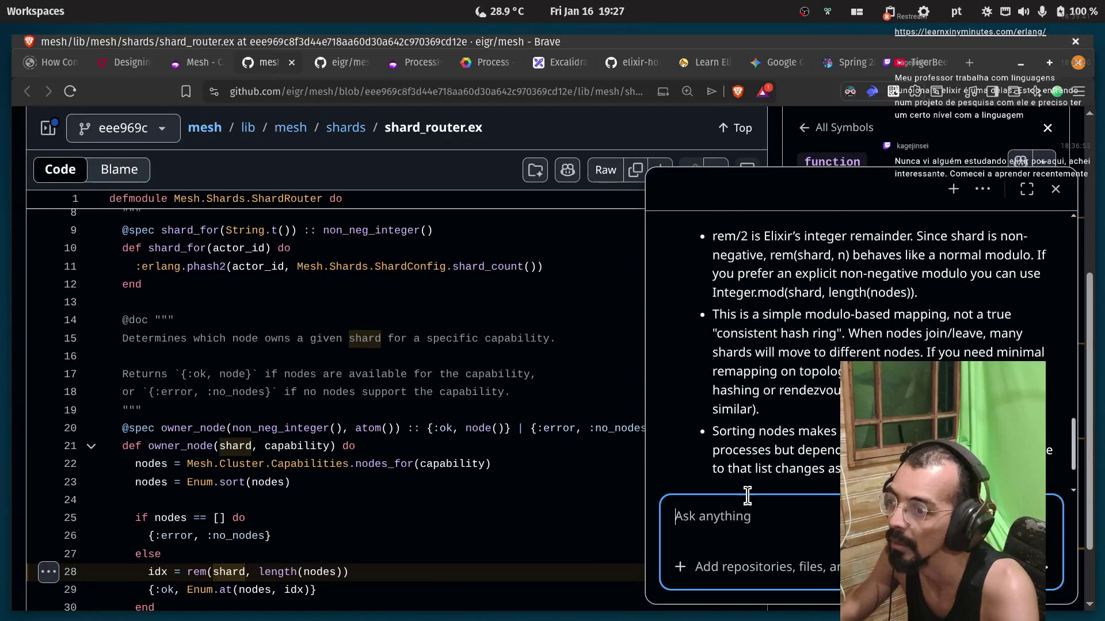
text(what its e)
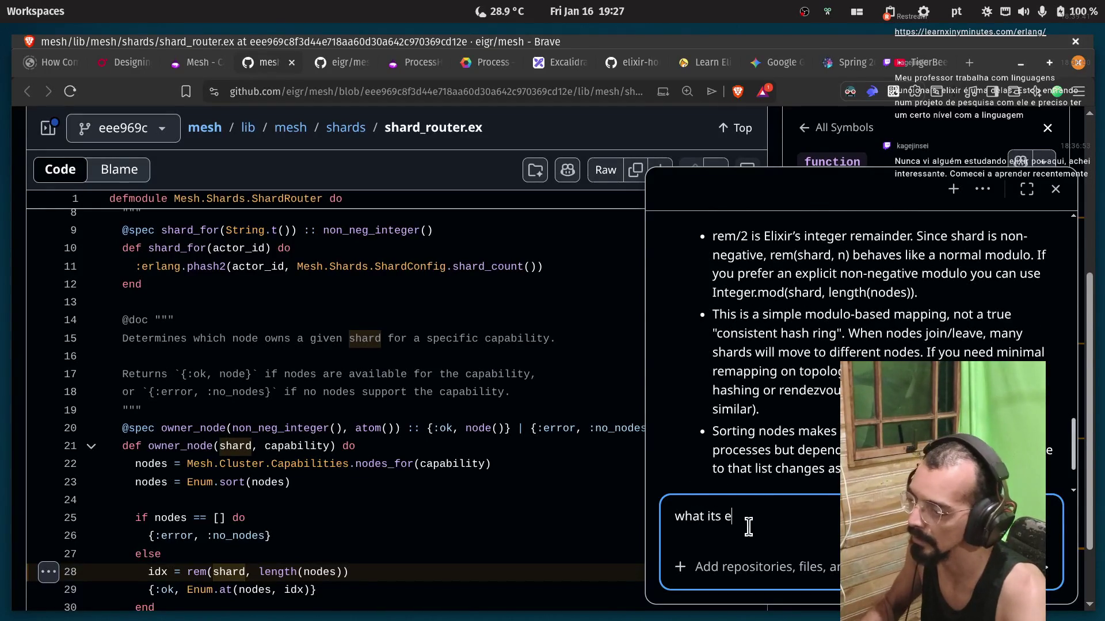
text(xactly its shad)
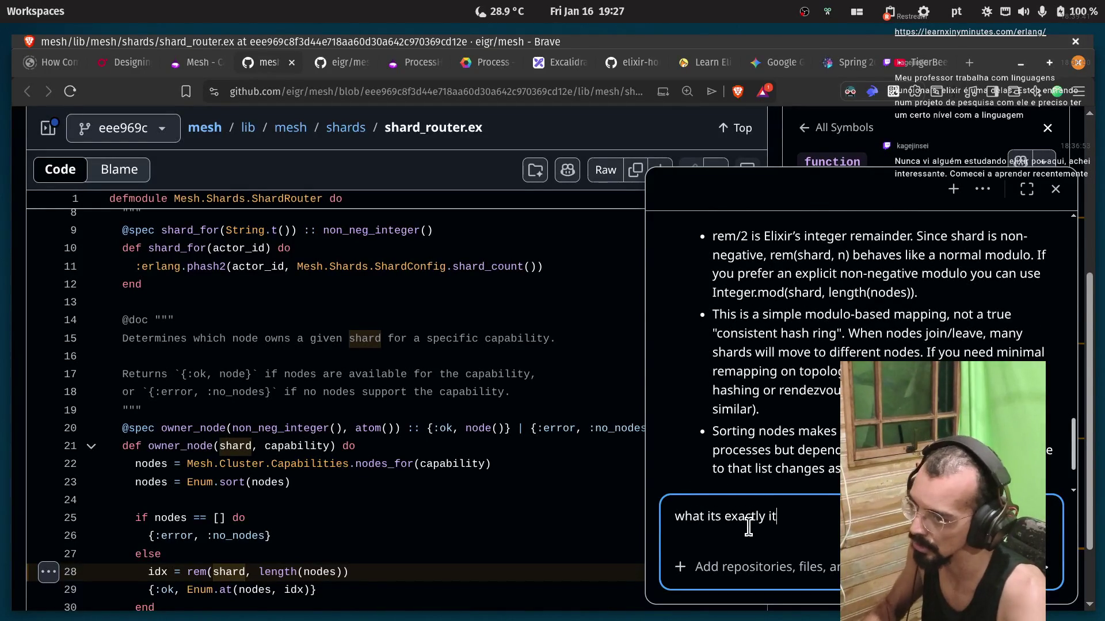
key(BackSpace)
text(rd in t)
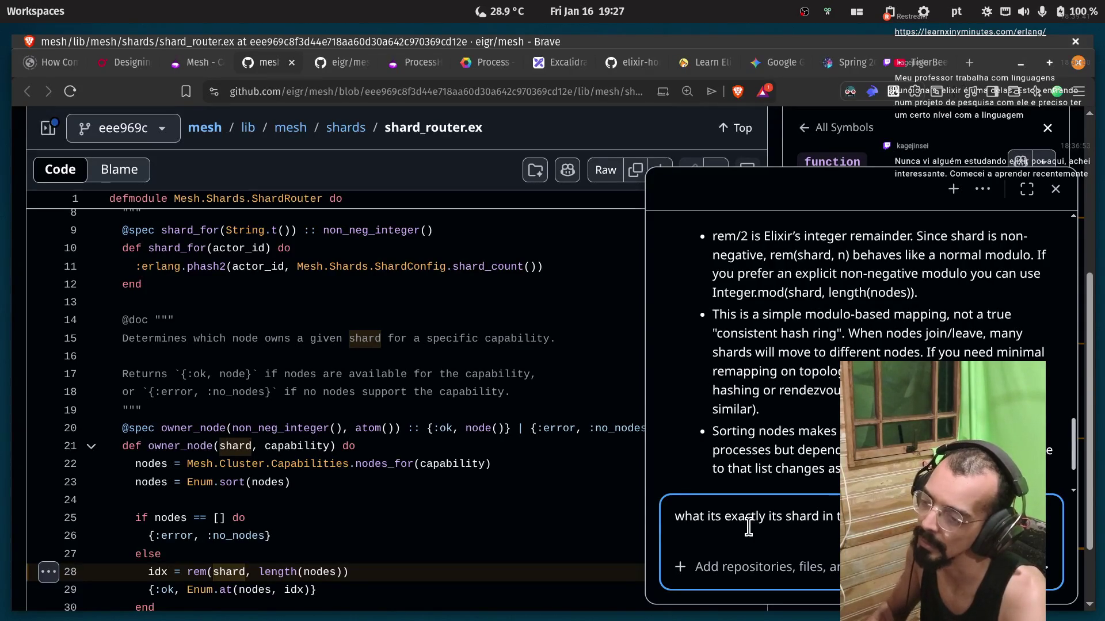
Mark ring, modulo, consistent, remapping, topology, hashing and rendezvous in the answer, then send the shard question.
double_click(815, 332)
scroll(814, 332, up, 3)
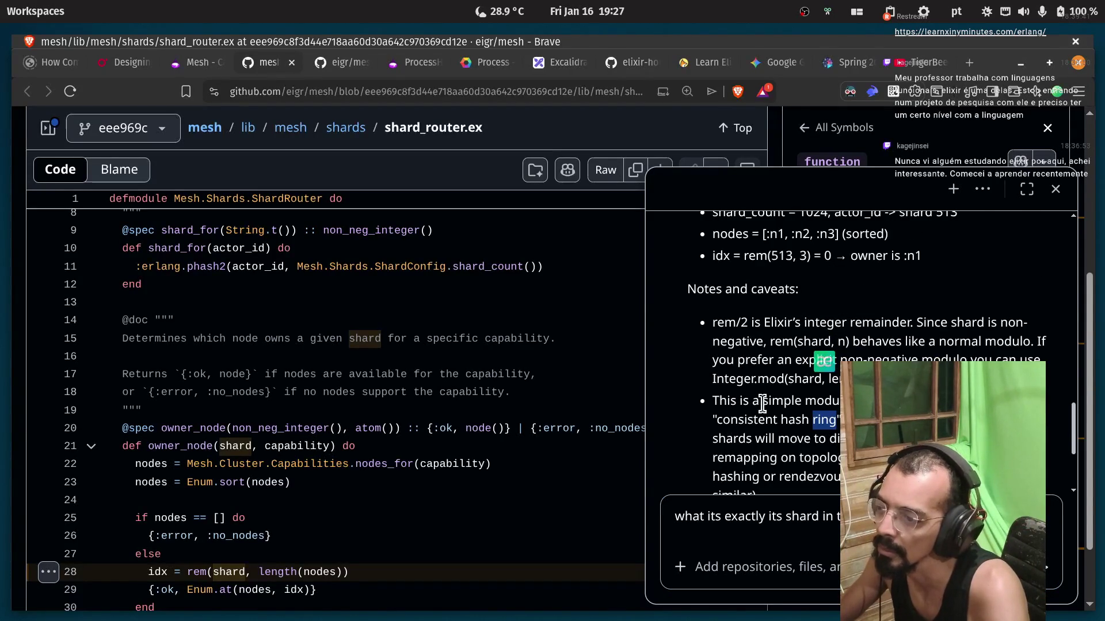
double_click(817, 401)
click(817, 401)
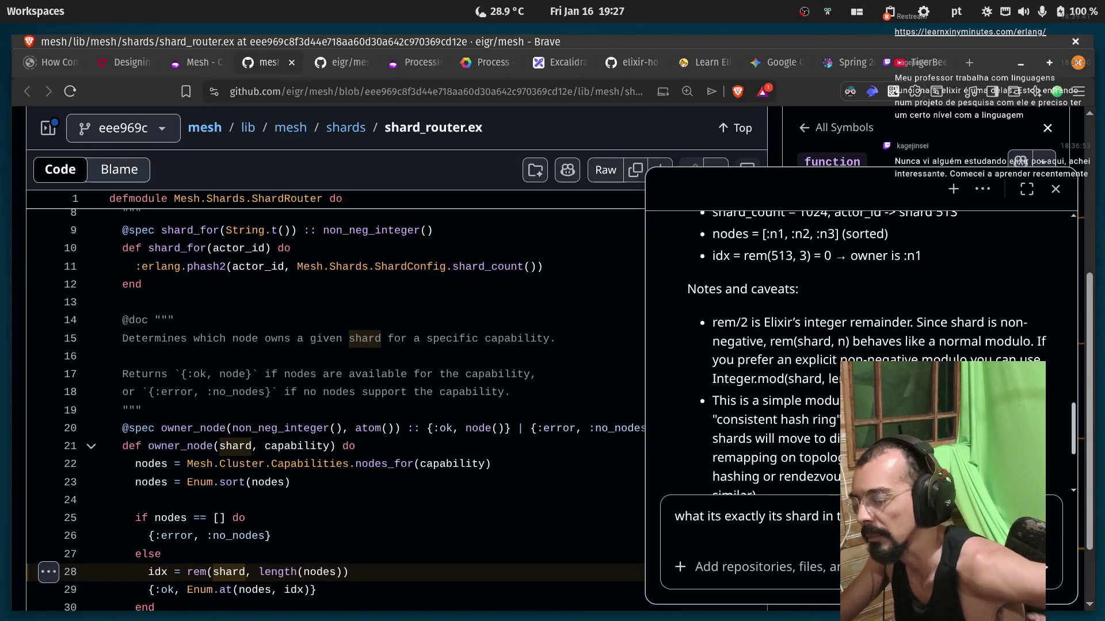
double_click(743, 419)
click(833, 420)
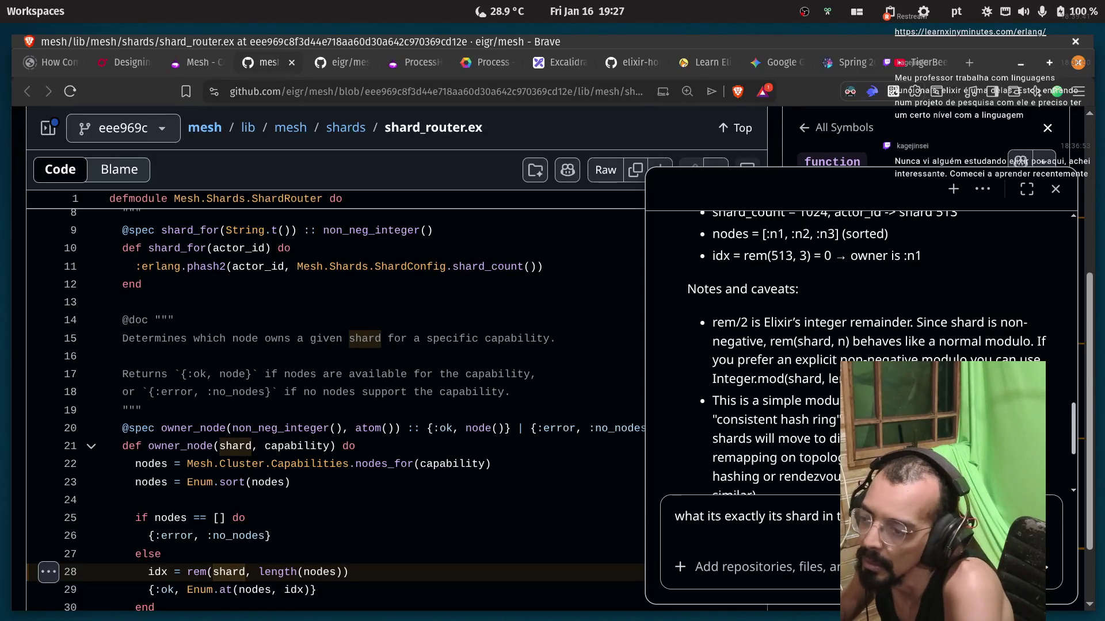
double_click(760, 457)
double_click(820, 458)
scroll(819, 458, down, 2)
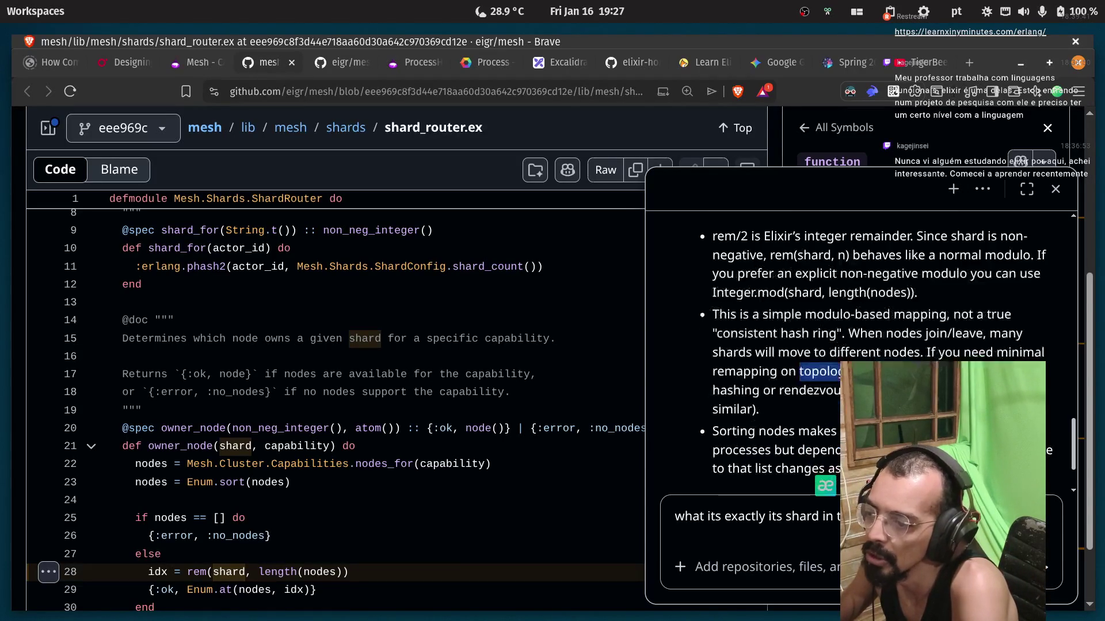
double_click(735, 391)
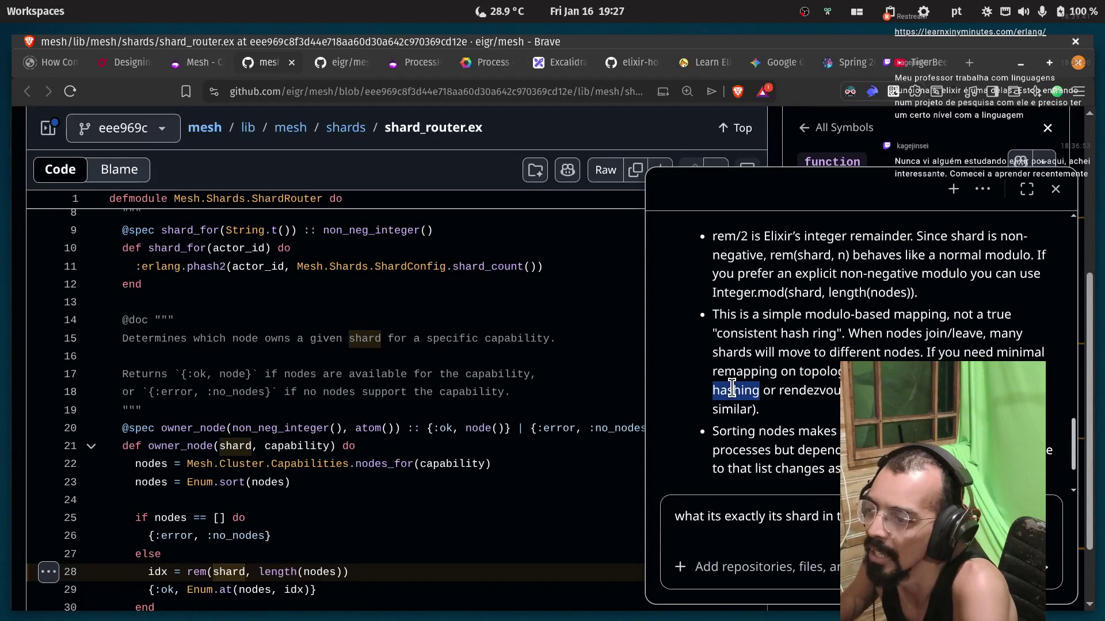
drag(780, 392, 815, 390)
double_click(826, 389)
click(826, 391)
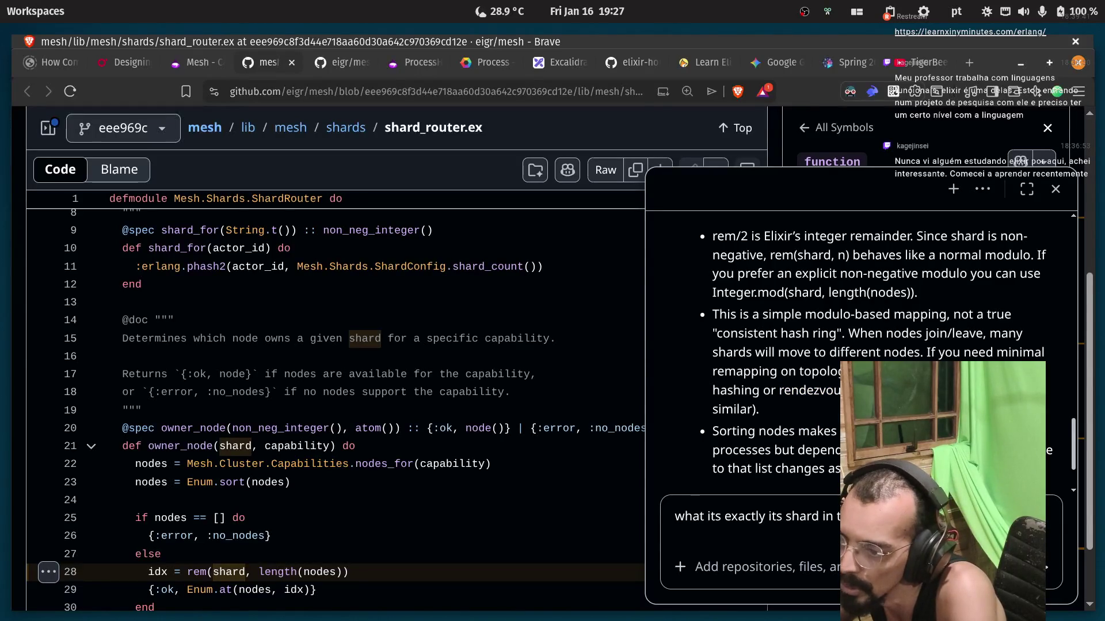
scroll(711, 418, up, 4)
scroll(743, 427, up, 1)
scroll(798, 413, up, 4)
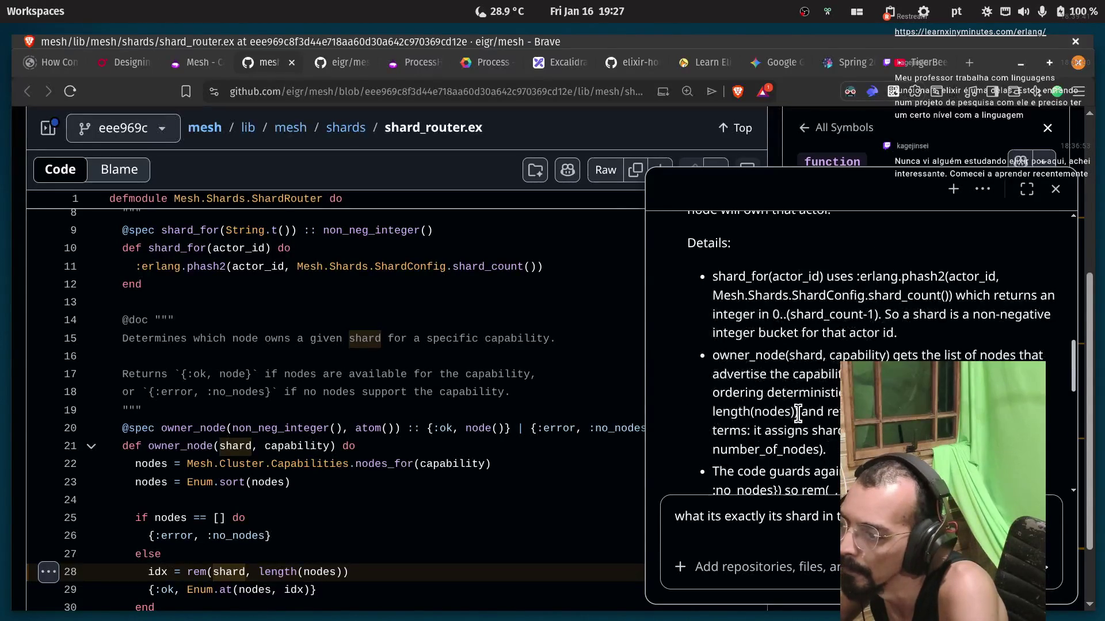
key(Return)
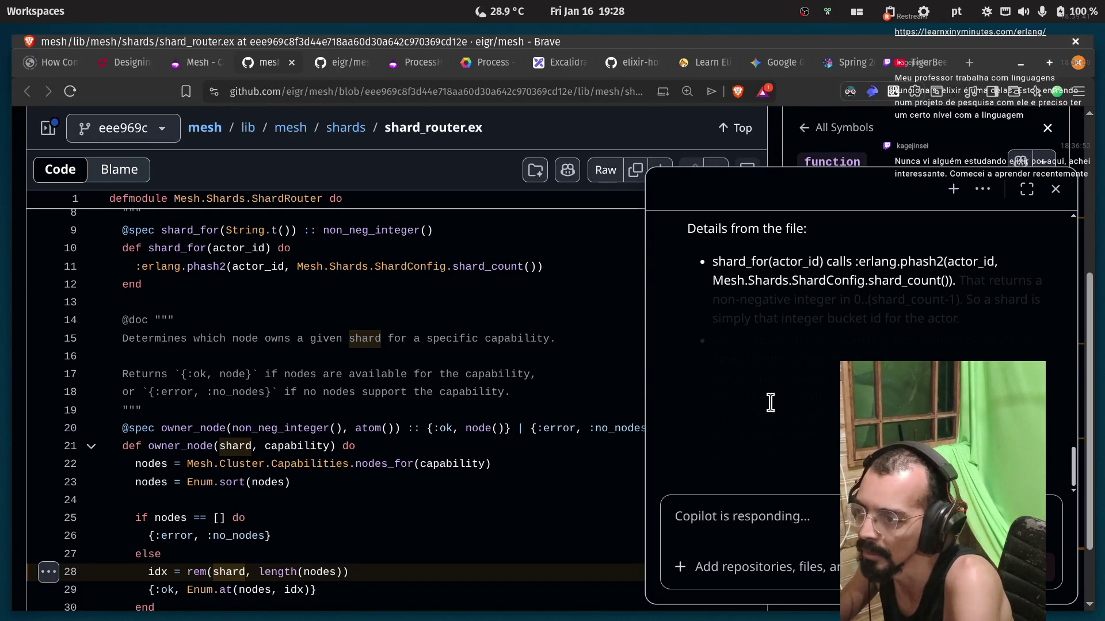
Mark 'bucket' in Copilot's shard definition and scroll the code back to line 1.
scroll(774, 406, up, 5)
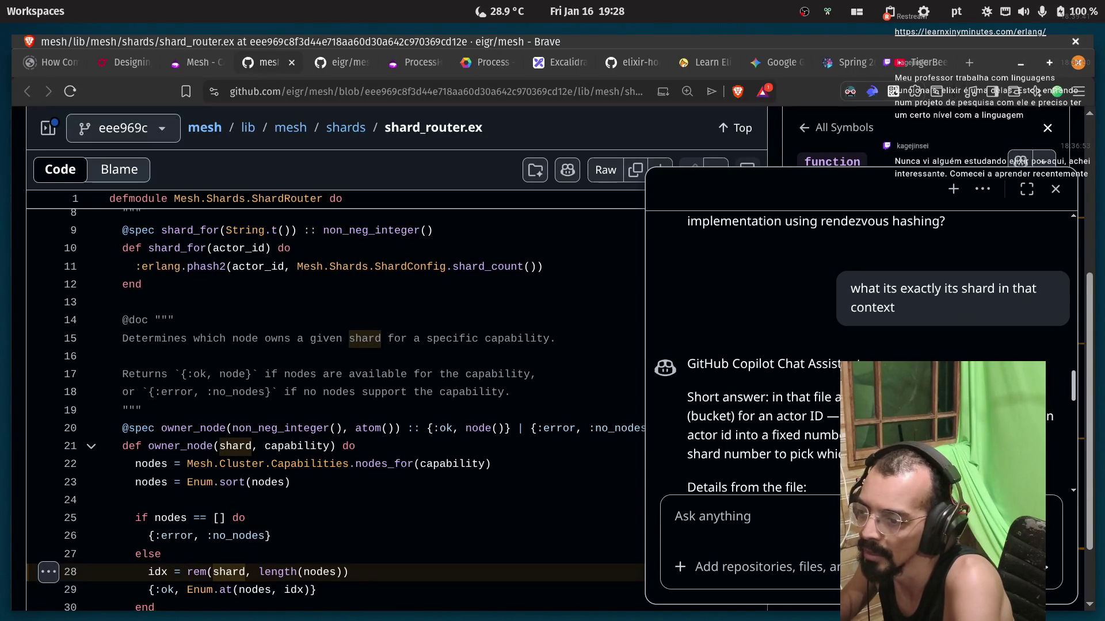
double_click(709, 414)
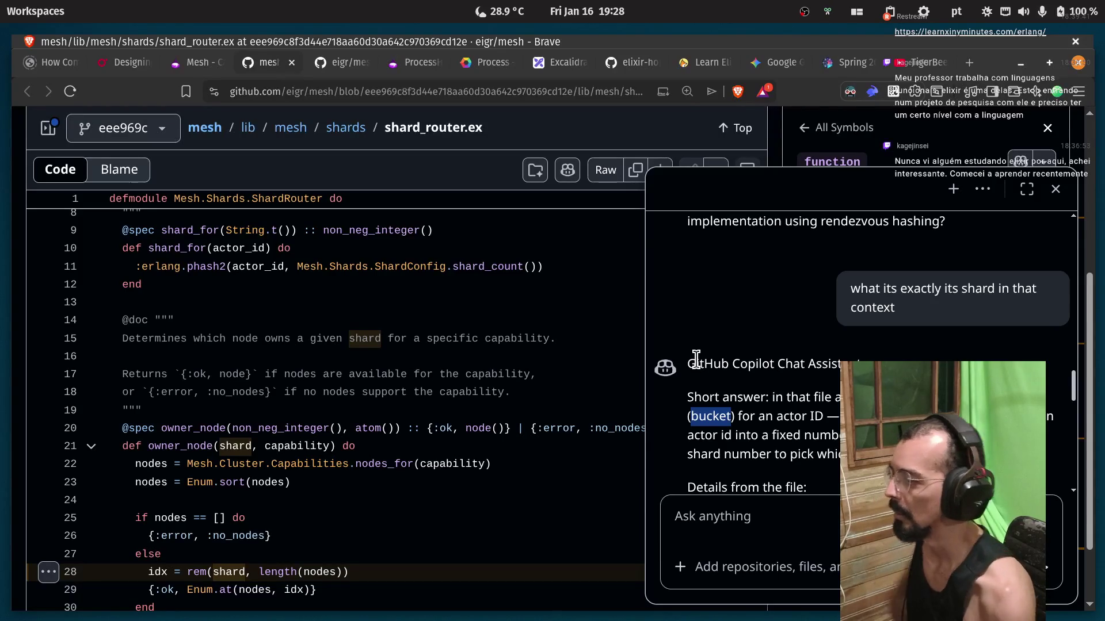
scroll(225, 245, up, 3)
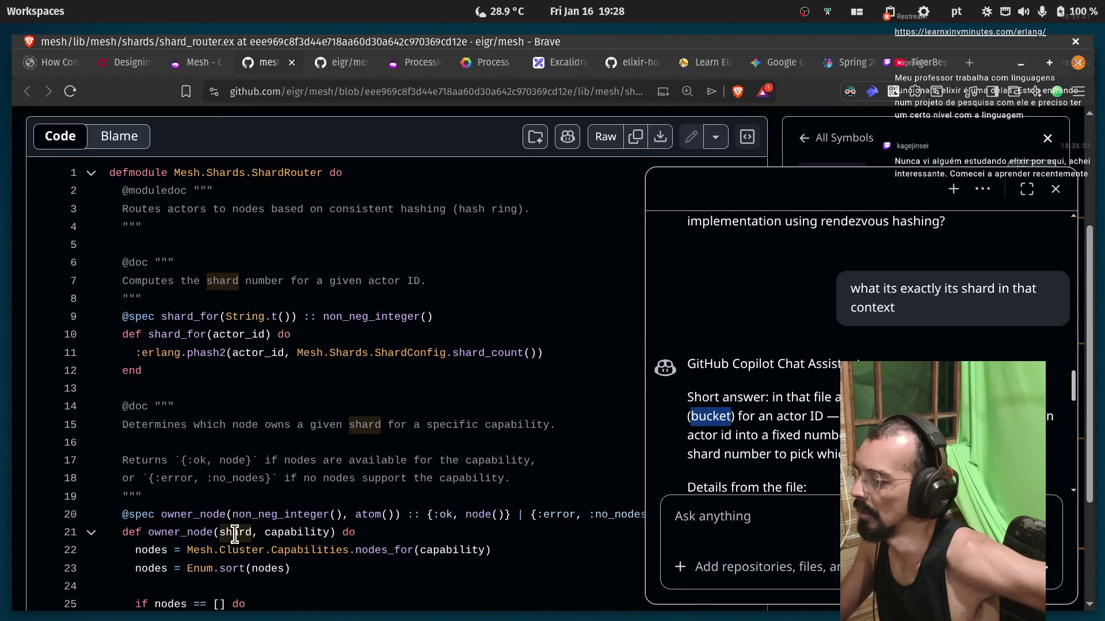
Read the owner_node bullet, marking owner_node, shard, capability, collects and advertise.
scroll(235, 534, up, 3)
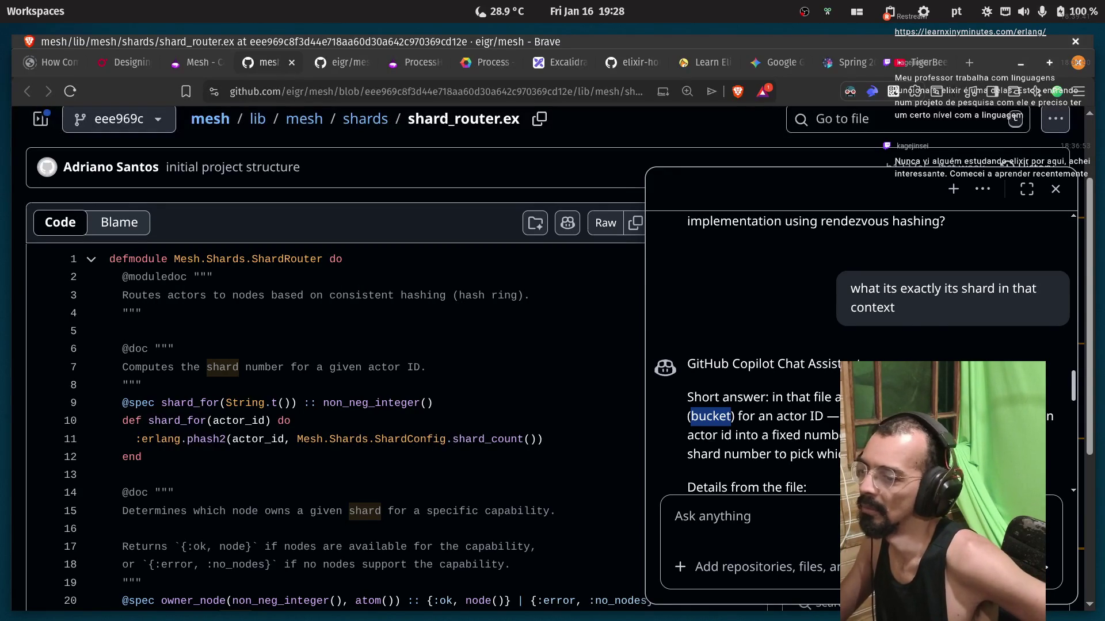
scroll(863, 357, down, 2)
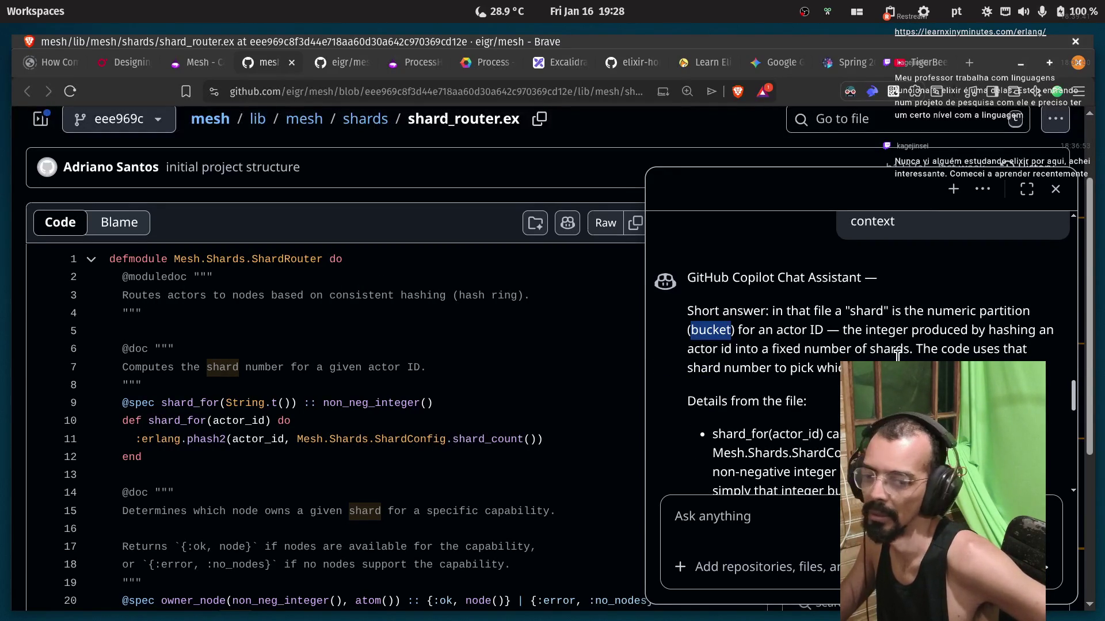
scroll(913, 363, down, 2)
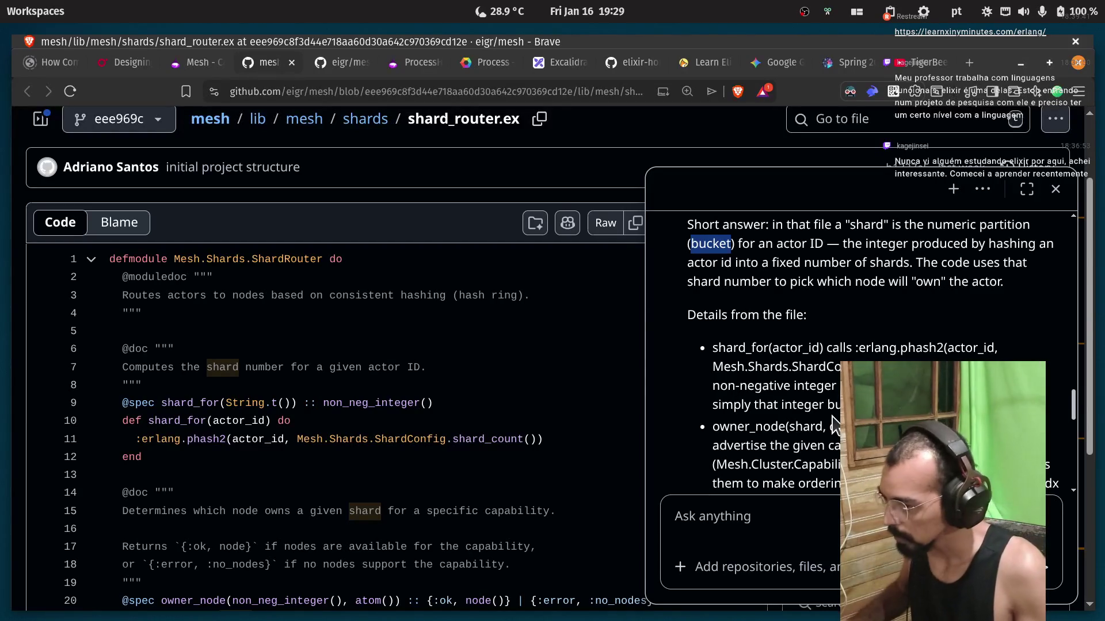
scroll(834, 424, down, 3)
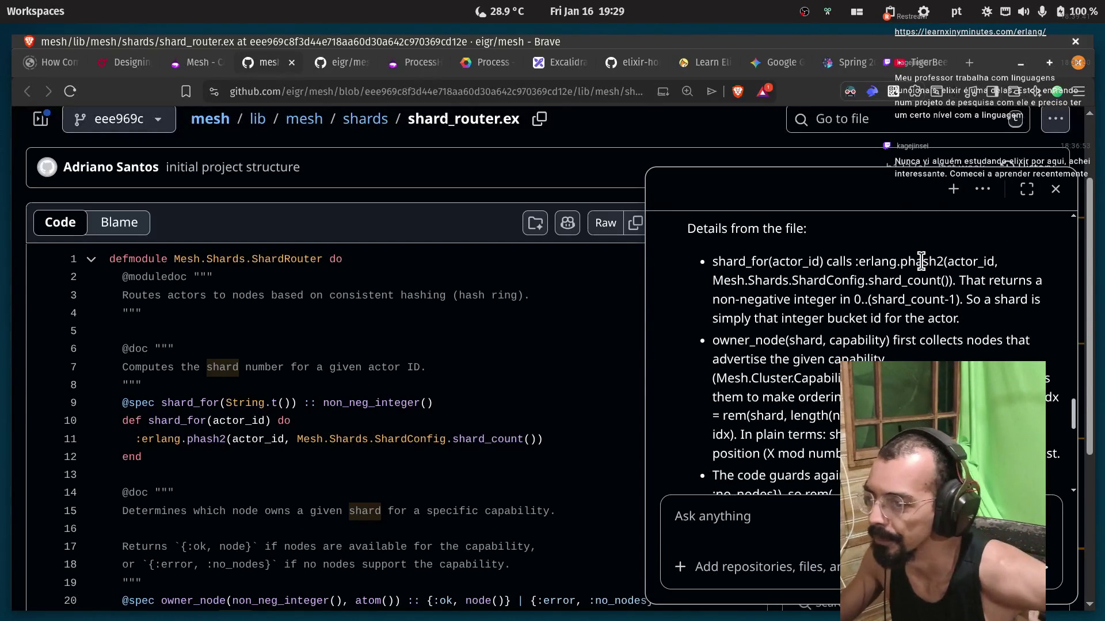
double_click(732, 343)
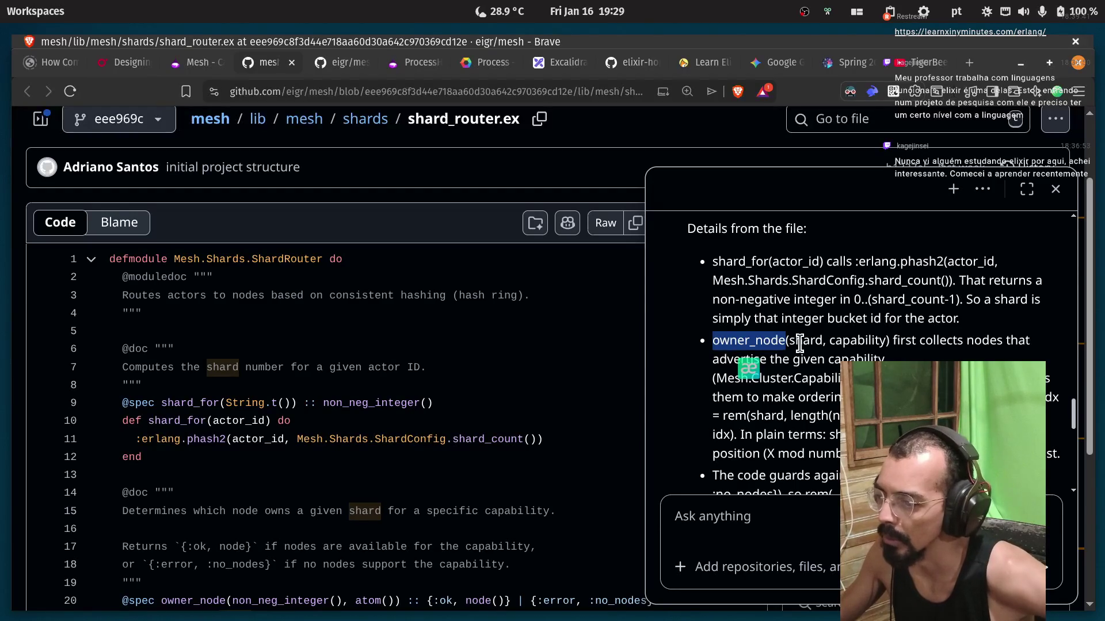
double_click(806, 343)
double_click(878, 343)
click(879, 343)
double_click(926, 340)
click(988, 341)
double_click(732, 361)
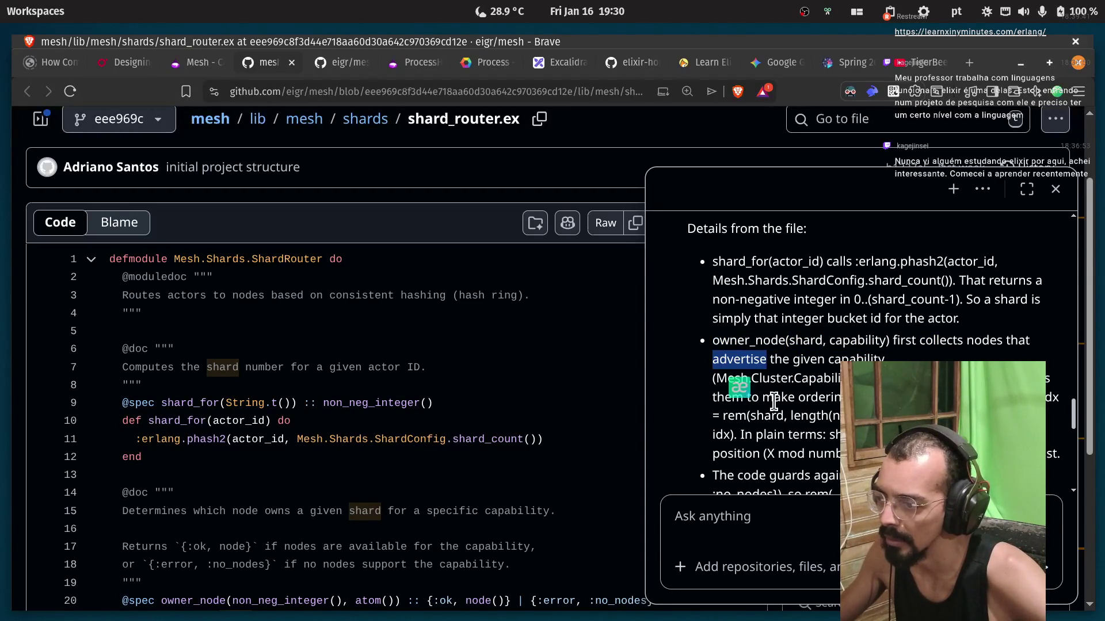
Study the 'why this matters' bullets on shards partitioning the keyspace, plus phash2 on code line 11.
scroll(774, 401, down, 5)
scroll(777, 392, down, 2)
scroll(782, 375, up, 2)
double_click(737, 304)
click(798, 303)
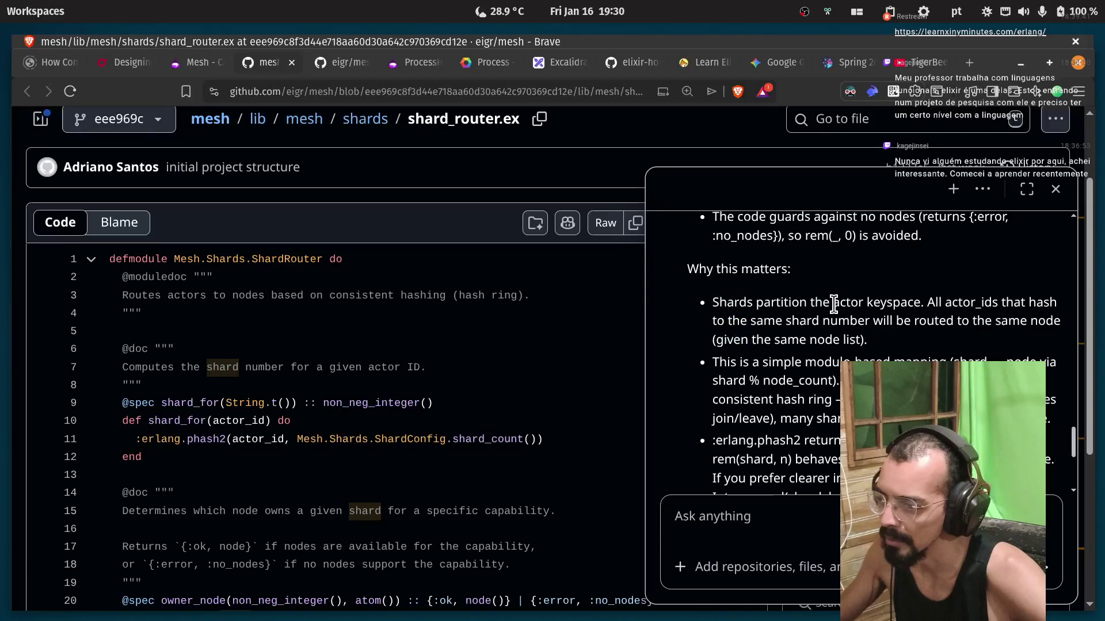
drag(929, 304, 974, 304)
click(951, 327)
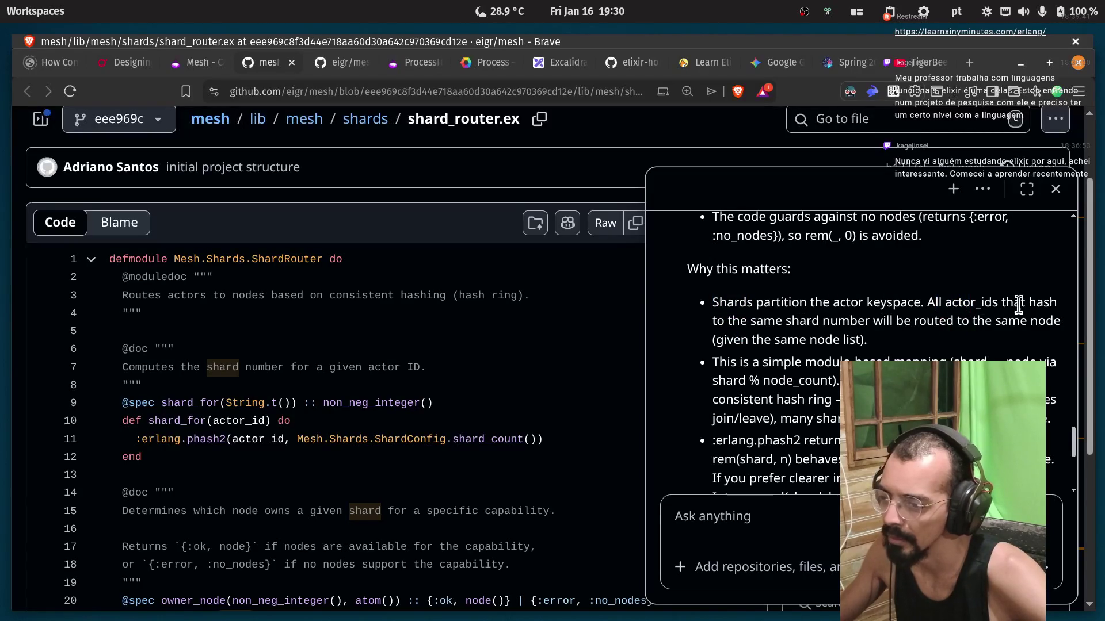
drag(711, 323, 772, 323)
click(795, 328)
double_click(795, 322)
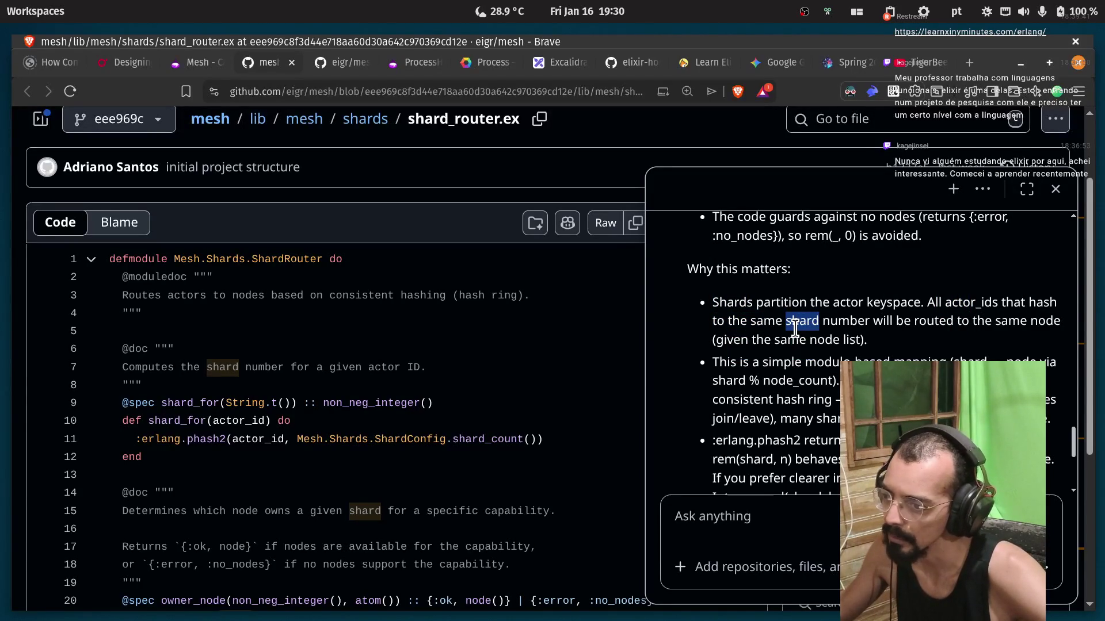
double_click(919, 321)
click(911, 347)
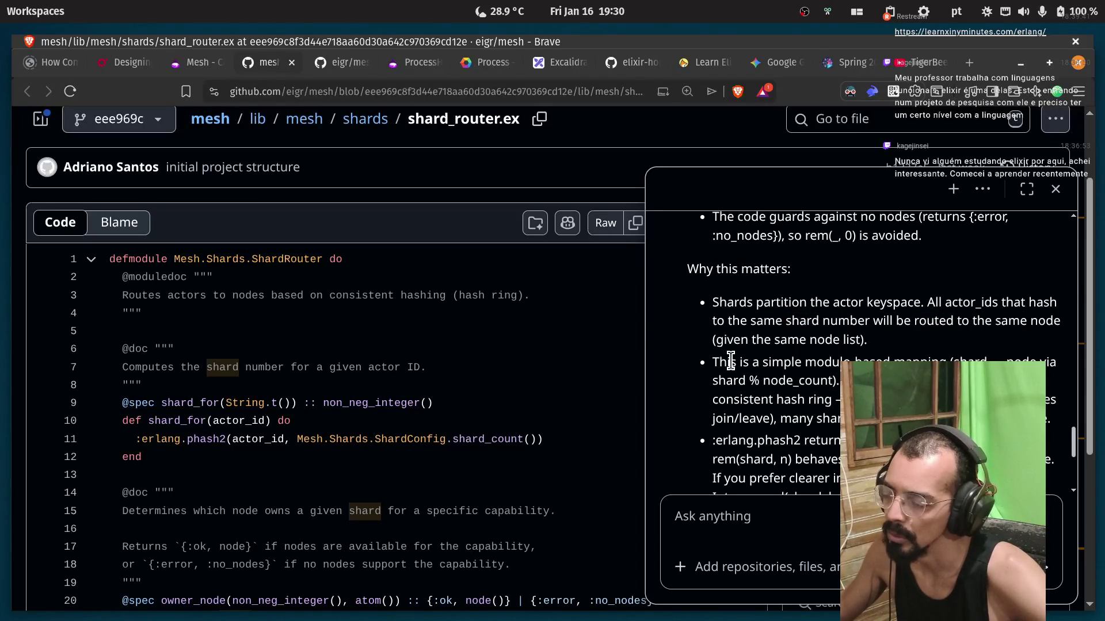
drag(734, 303, 794, 303)
double_click(794, 303)
click(794, 303)
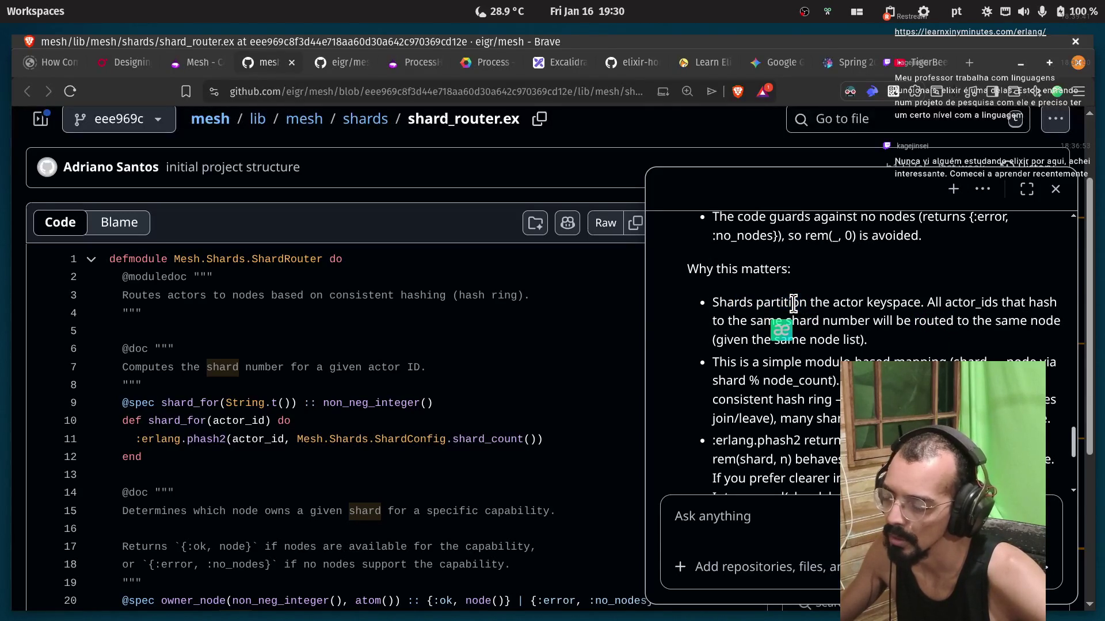
double_click(727, 307)
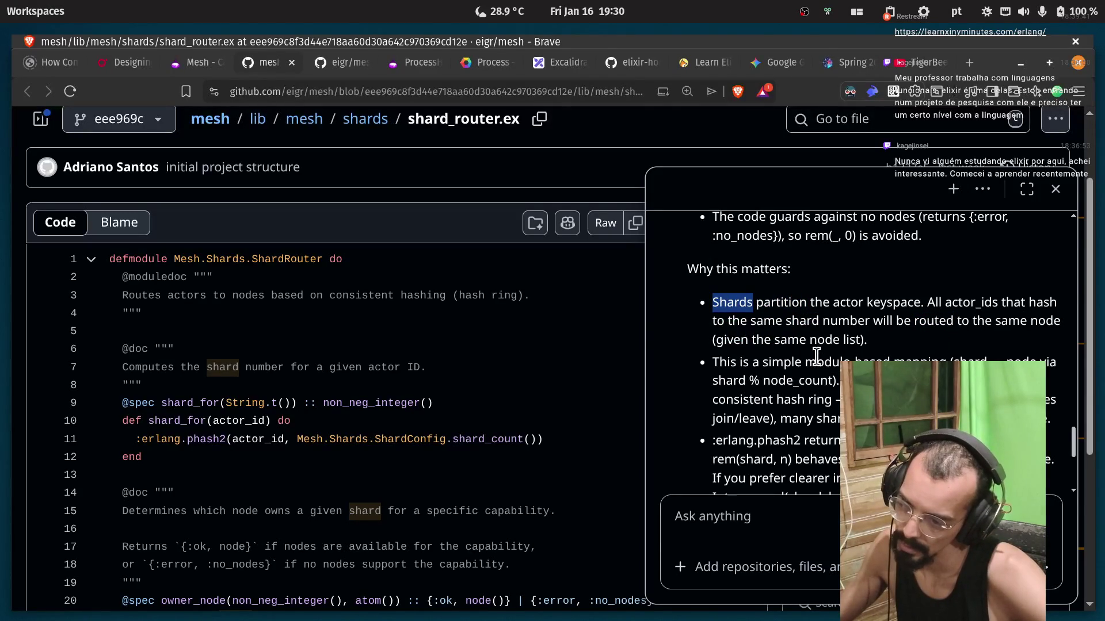
click(843, 303)
double_click(867, 304)
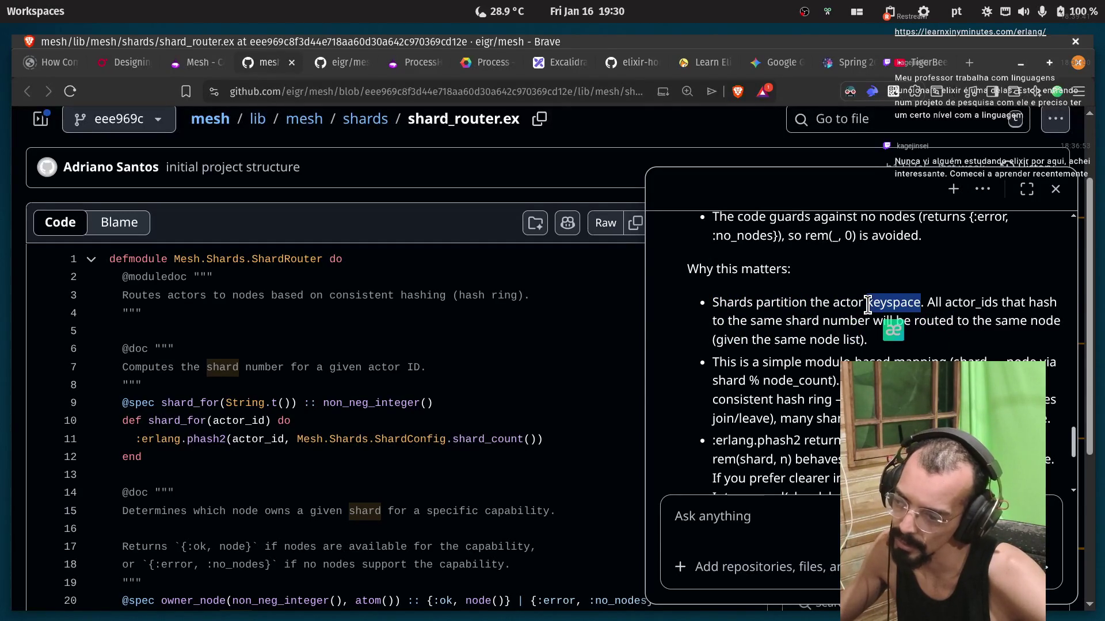
double_click(972, 303)
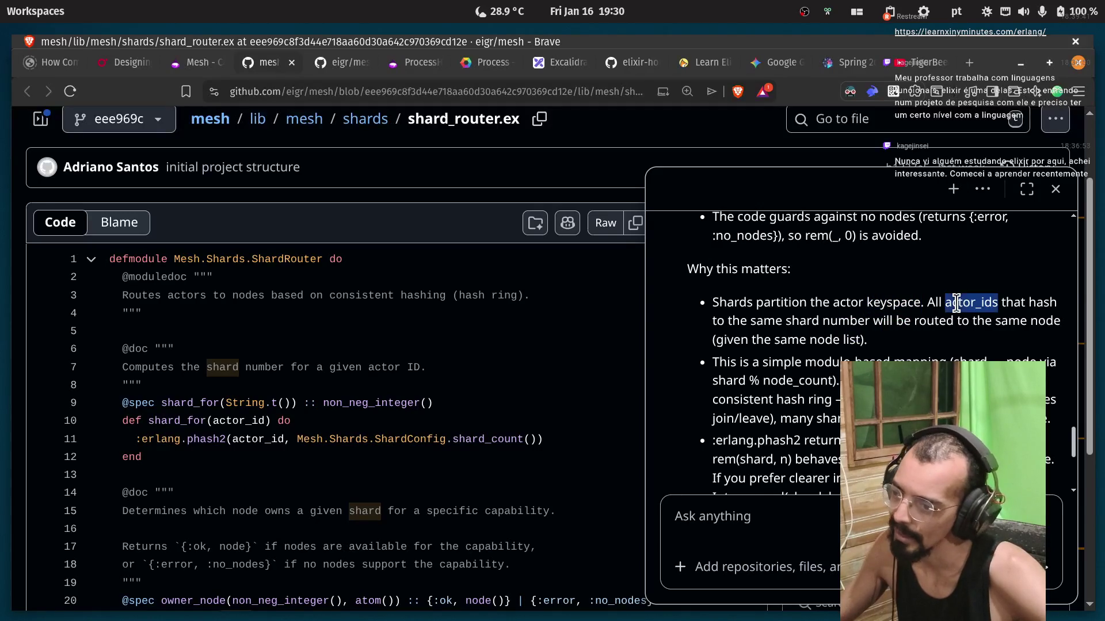
drag(727, 321, 857, 321)
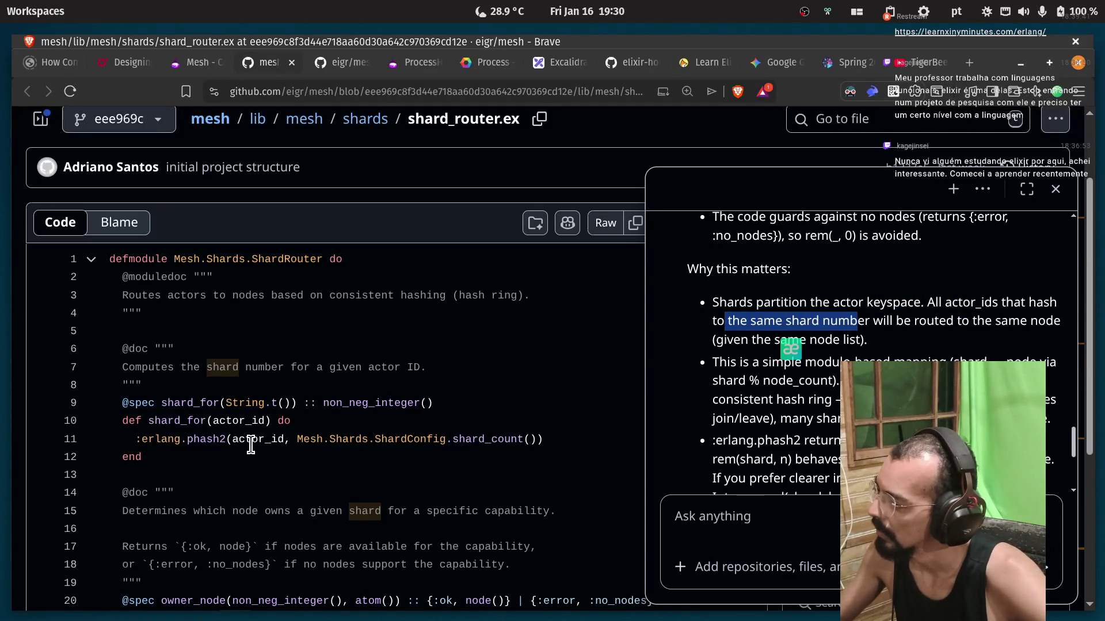
drag(228, 440, 184, 443)
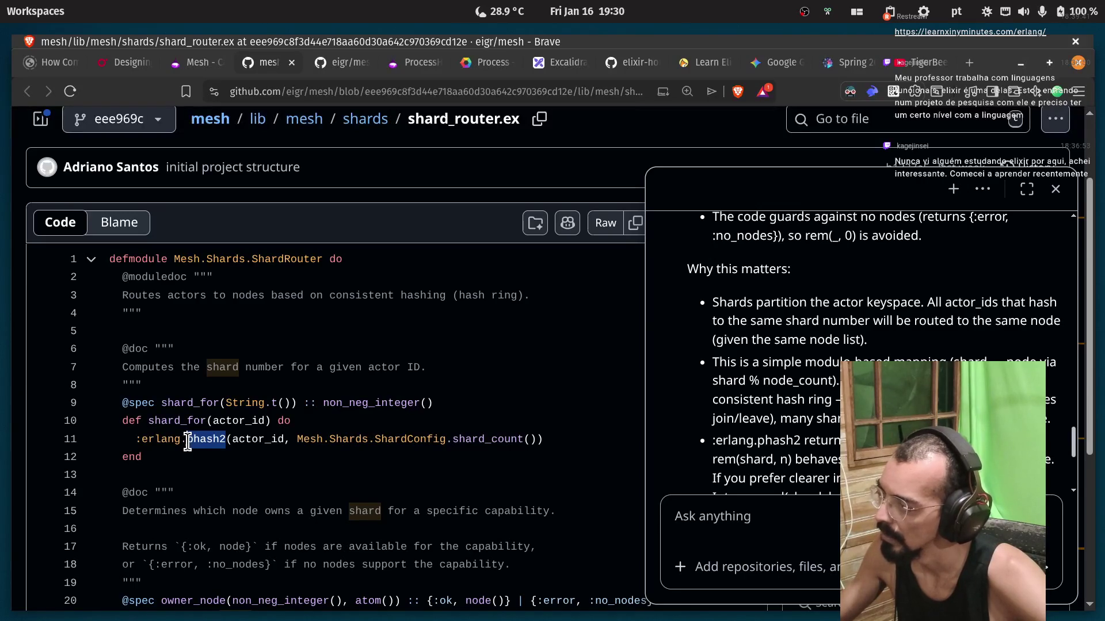
Read the modulo-based mapping bullet, marking mapping, deterministic, consistent, changes, assignments and phash2.
scroll(761, 381, up, 5)
scroll(762, 381, up, 2)
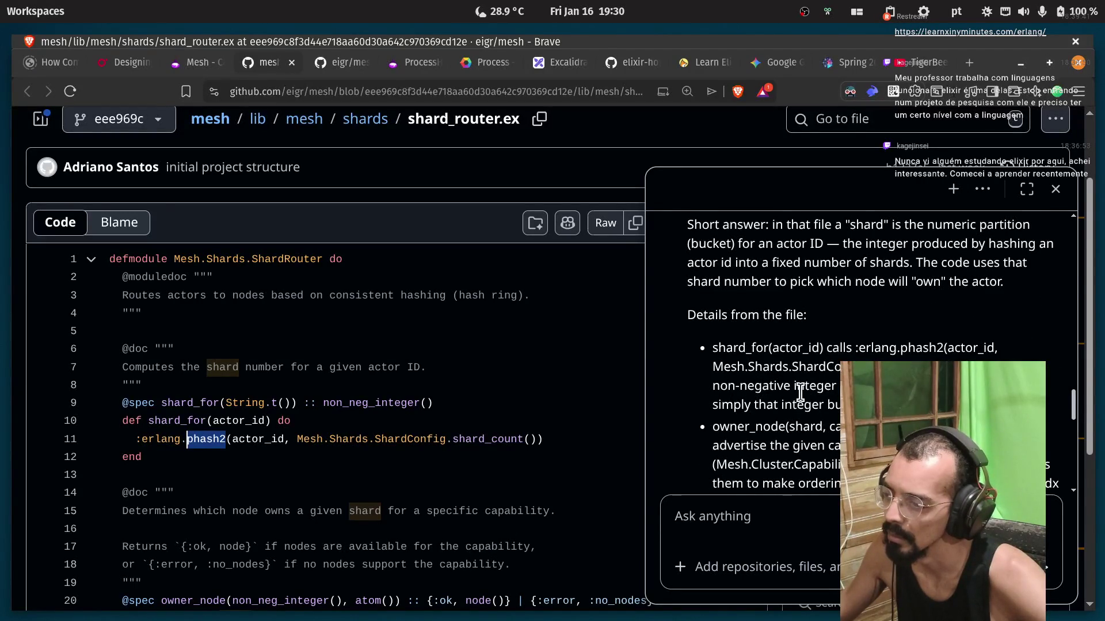
scroll(784, 384, down, 6)
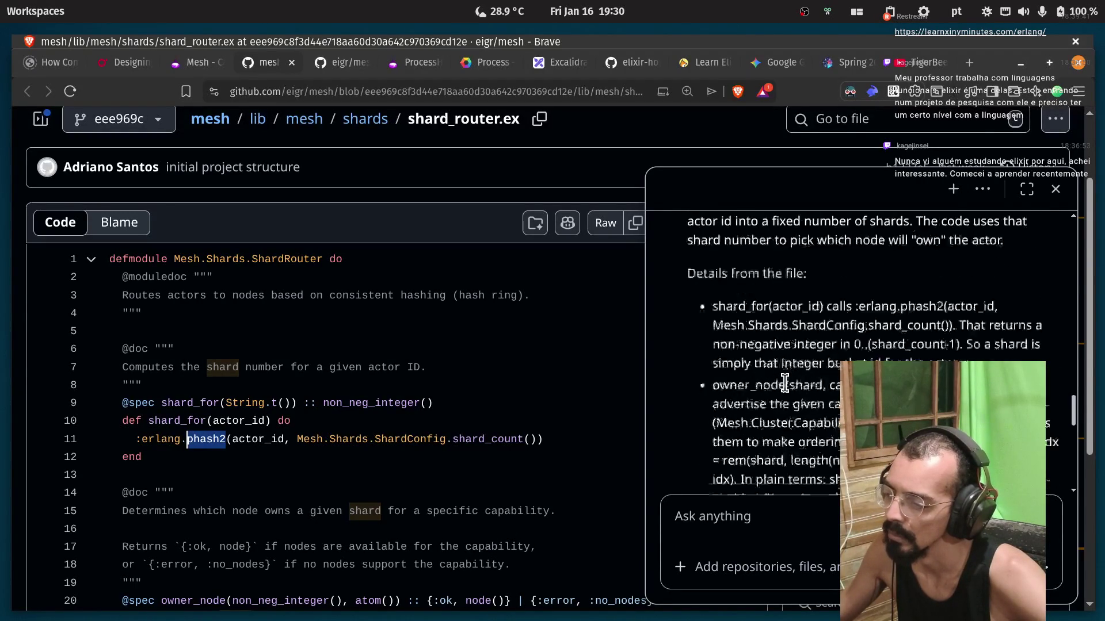
scroll(785, 383, down, 2)
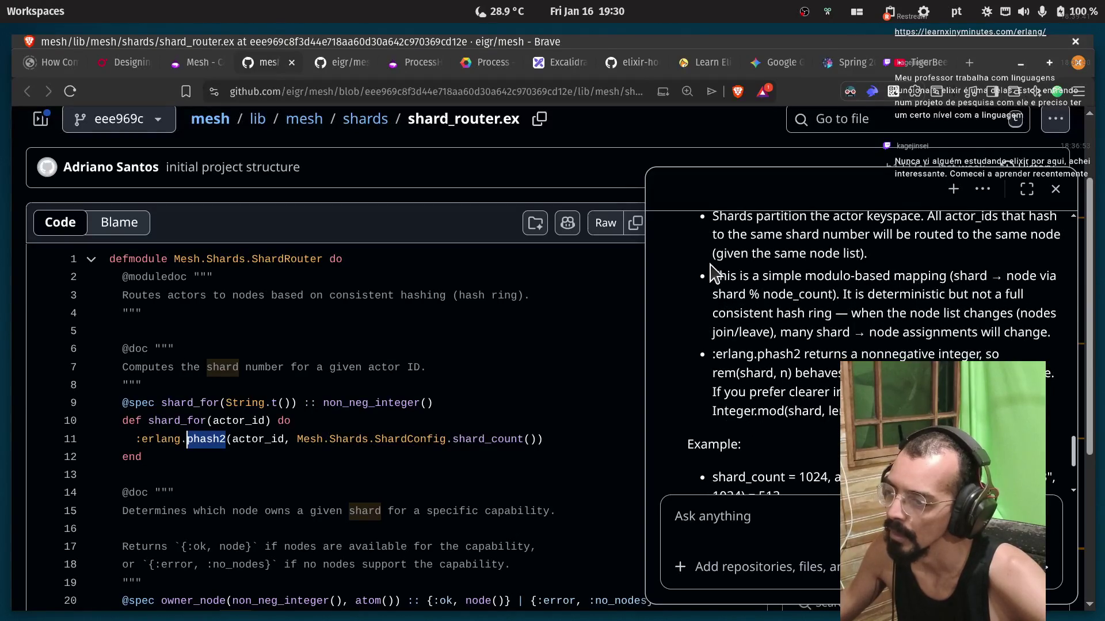
drag(713, 278, 812, 276)
double_click(927, 277)
double_click(972, 277)
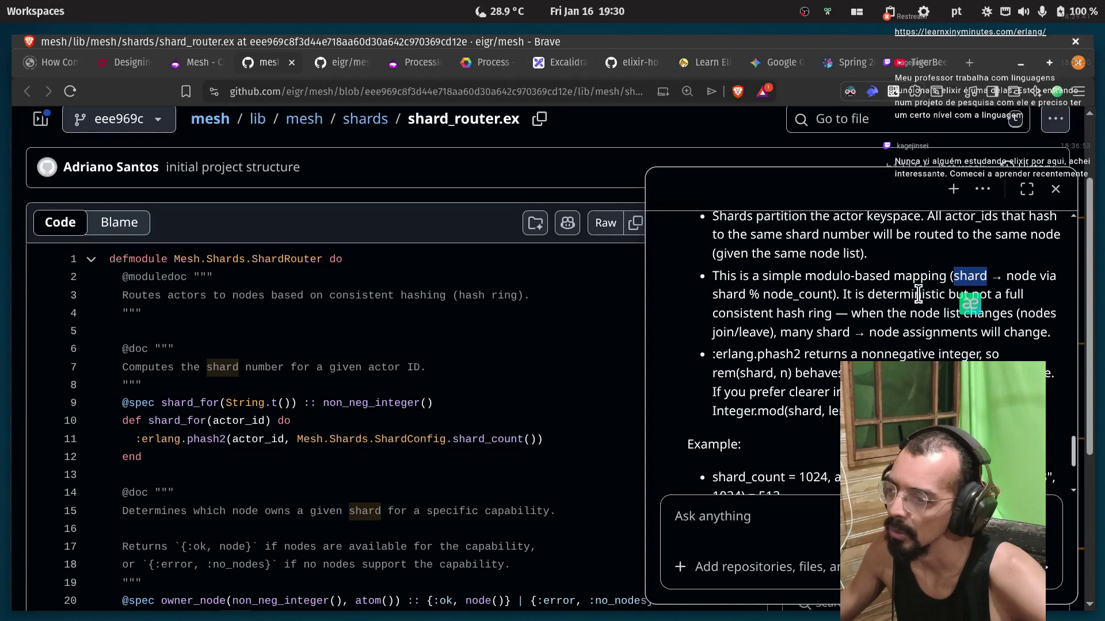
click(772, 293)
double_click(892, 294)
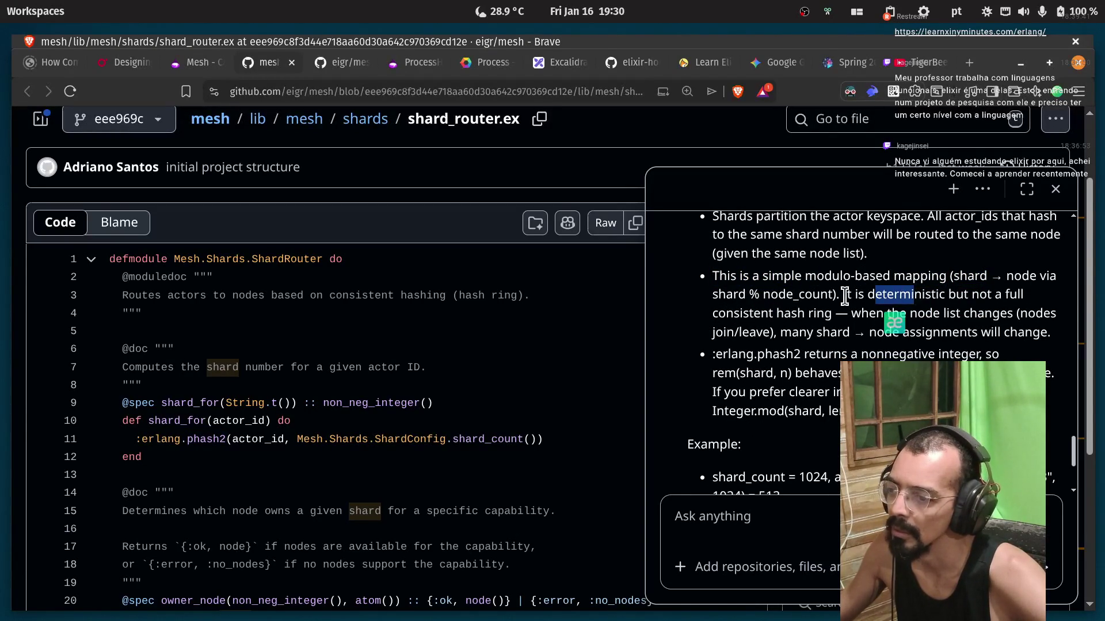
click(850, 296)
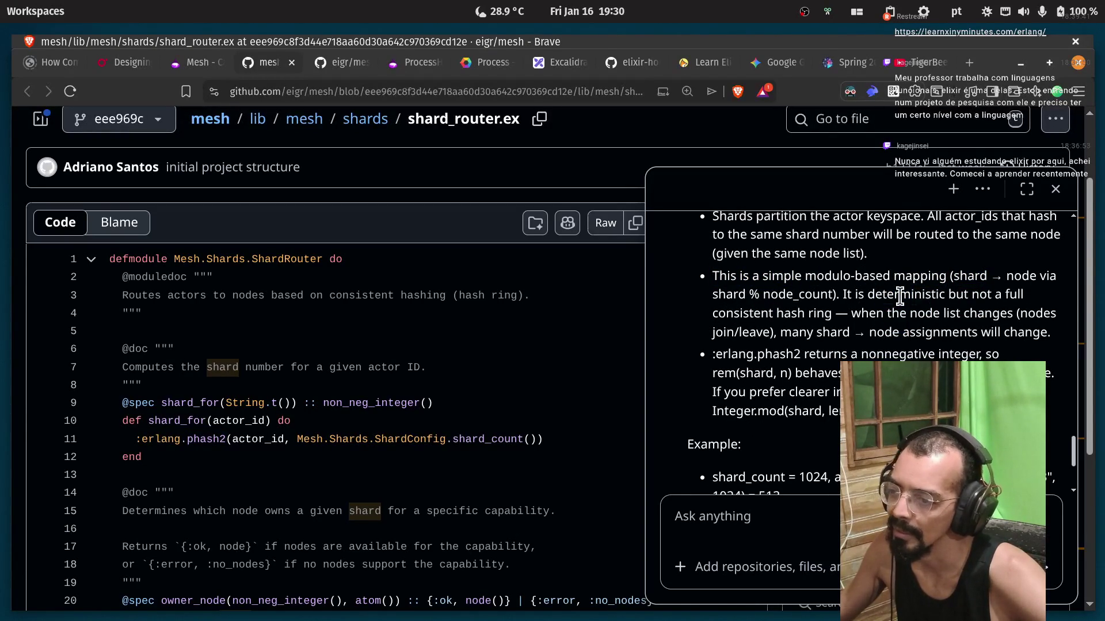
double_click(722, 313)
click(840, 313)
drag(855, 313, 927, 314)
click(969, 316)
double_click(969, 317)
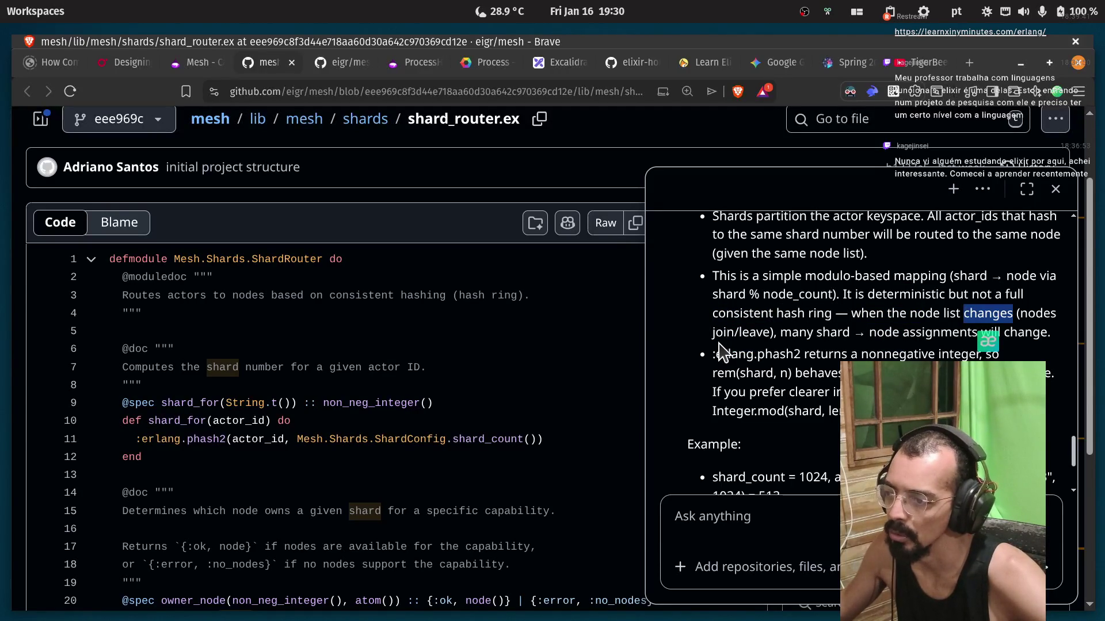
click(799, 336)
double_click(797, 333)
double_click(824, 333)
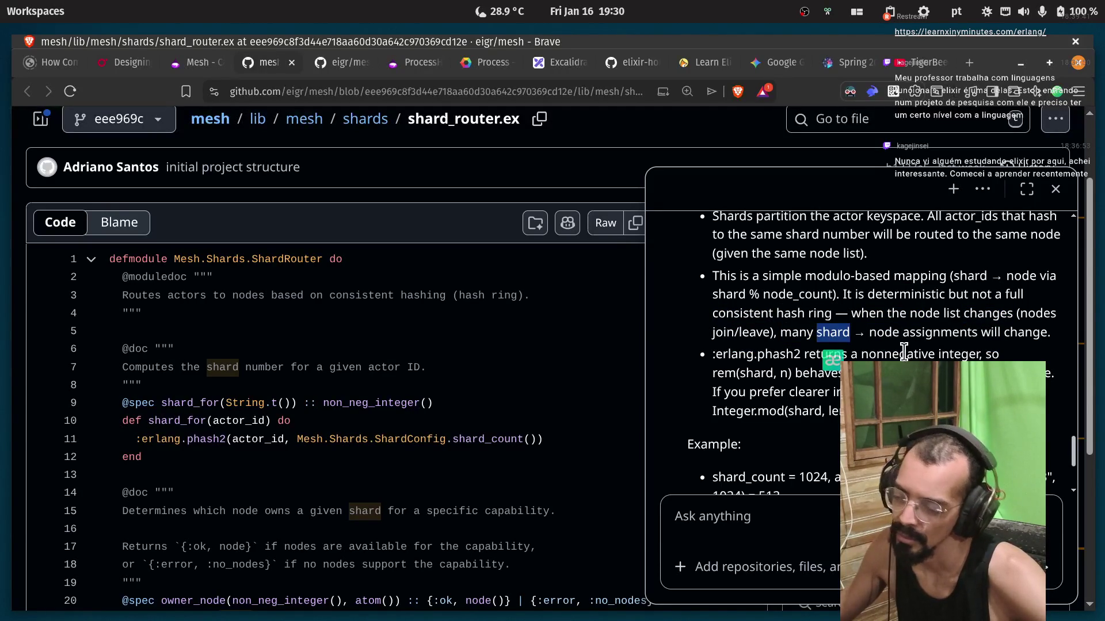
double_click(934, 334)
click(1003, 335)
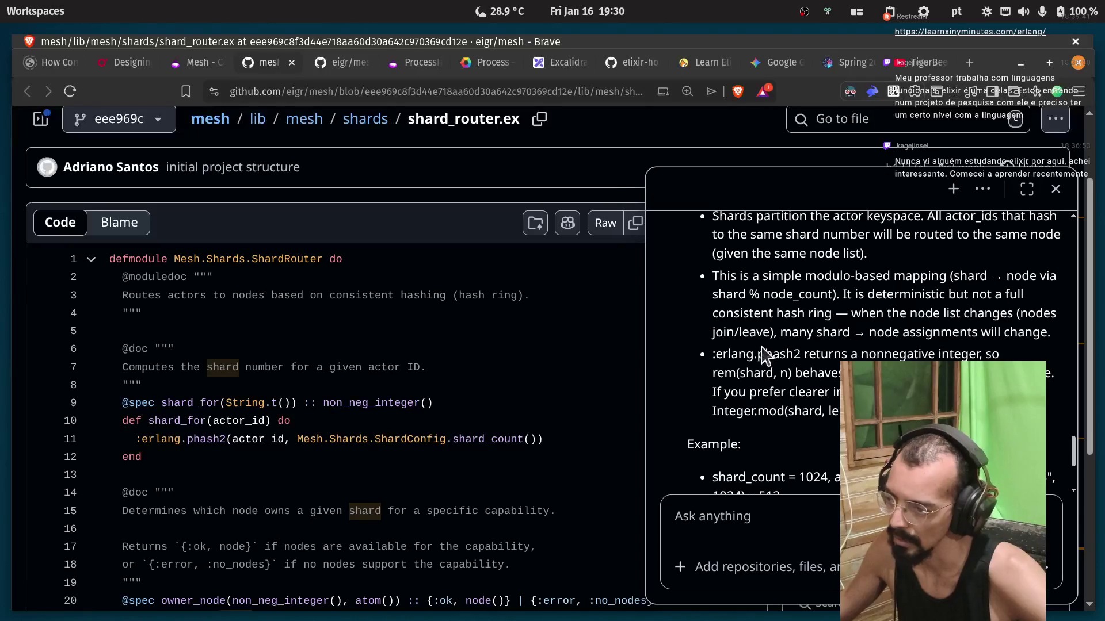
double_click(778, 354)
click(821, 373)
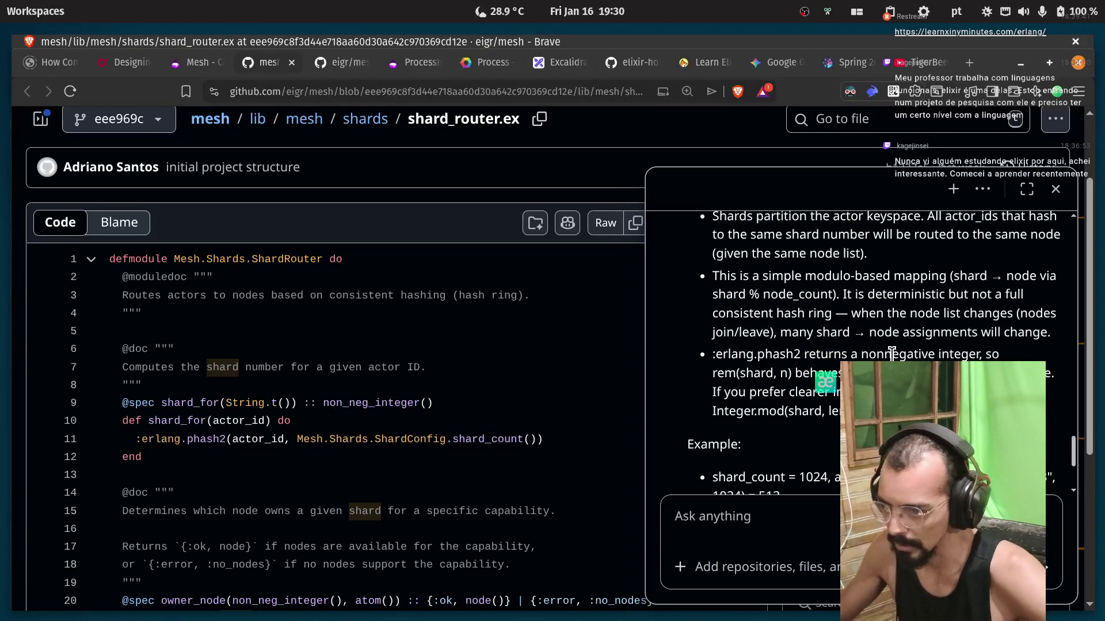
Scroll down to the worked example of shard 513 of 1024 with rem(513, 3).
scroll(786, 361, down, 1)
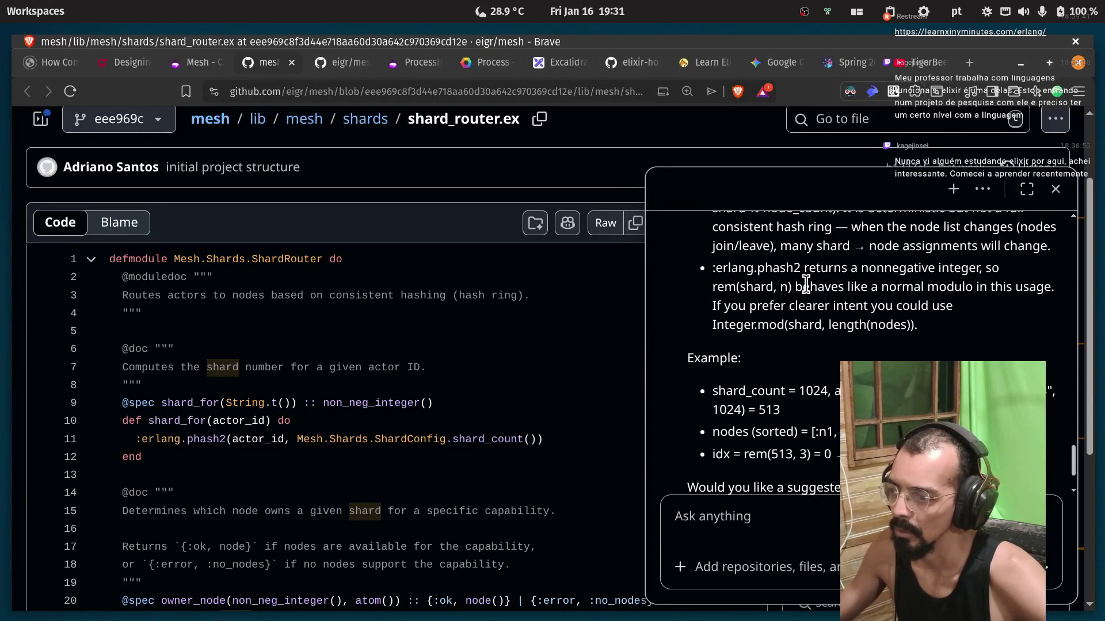
drag(714, 305, 798, 306)
click(889, 299)
scroll(748, 305, down, 3)
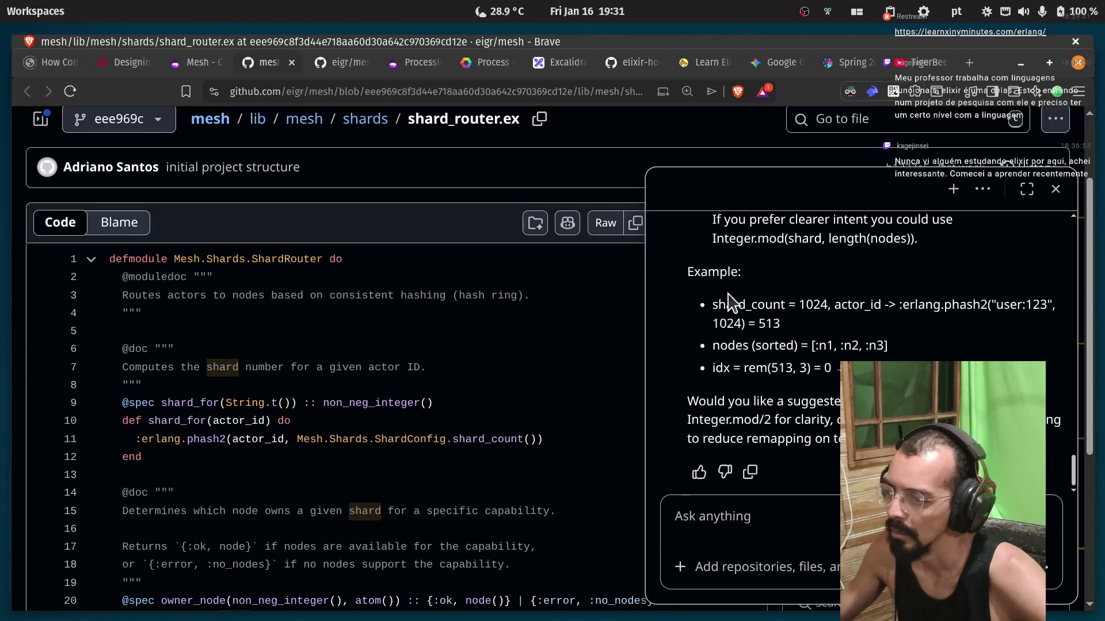
Ask Copilot what the actor id means in this context and send it.
click(795, 528)
text(what its )
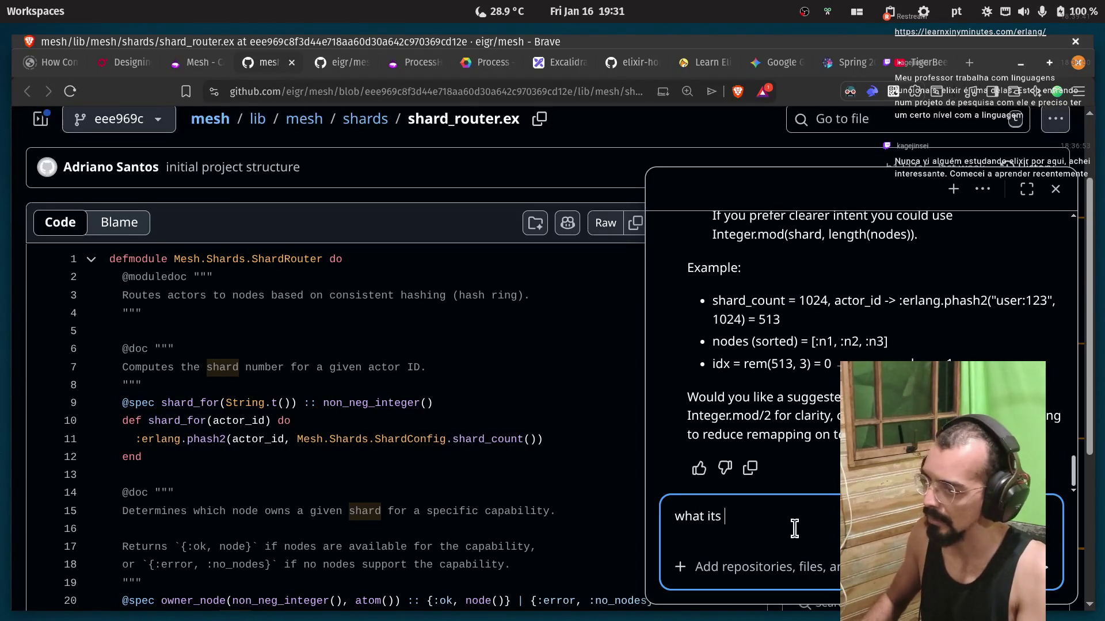
text(actor iin tha)
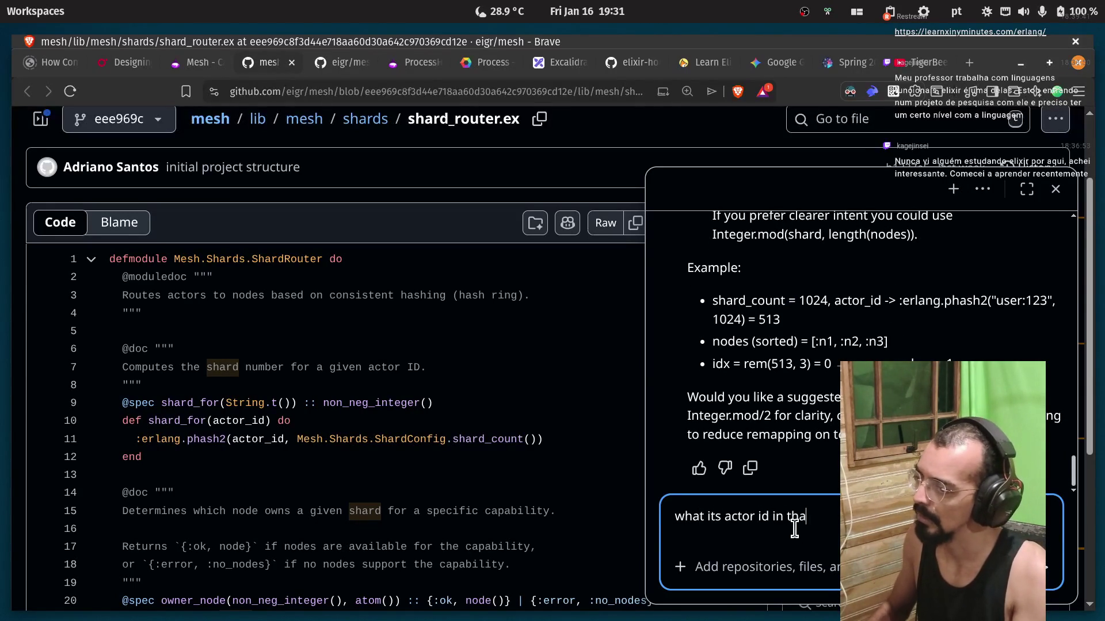
text(text)
key(Return)
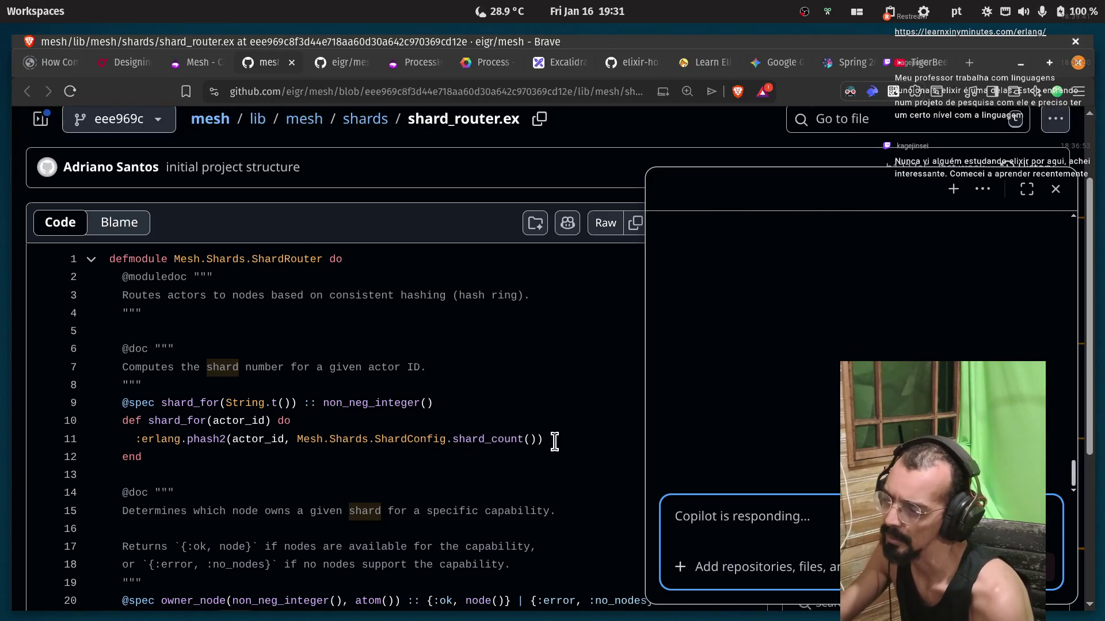
scroll(554, 439, down, 2)
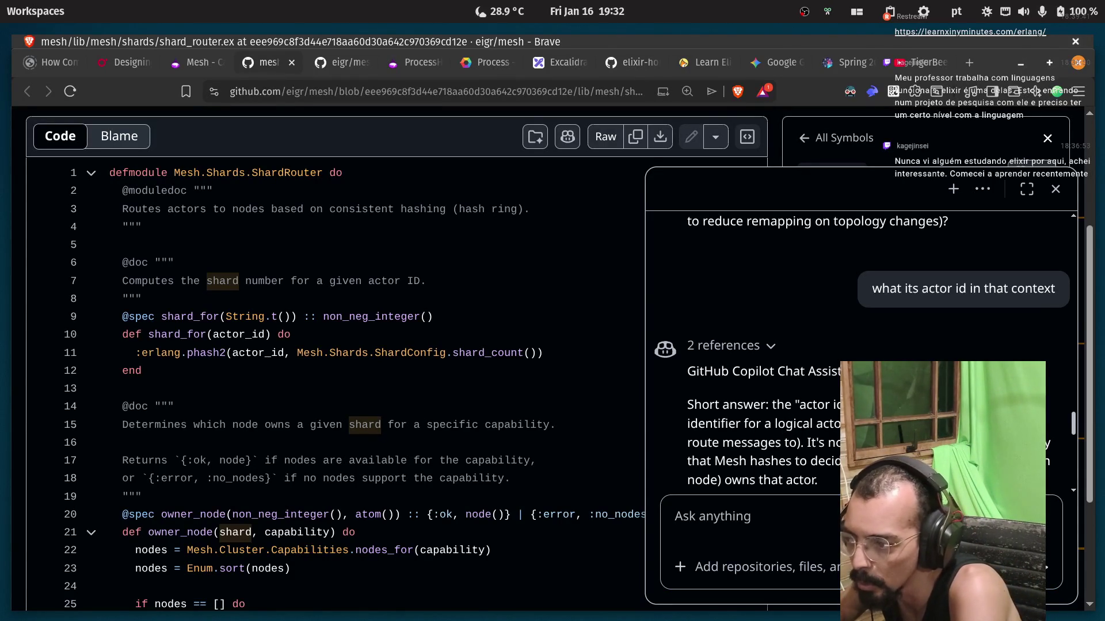
Read Copilot's reply that the actor id is a stable unique string, marking Mesh, hashes and actor.
drag(804, 442, 846, 443)
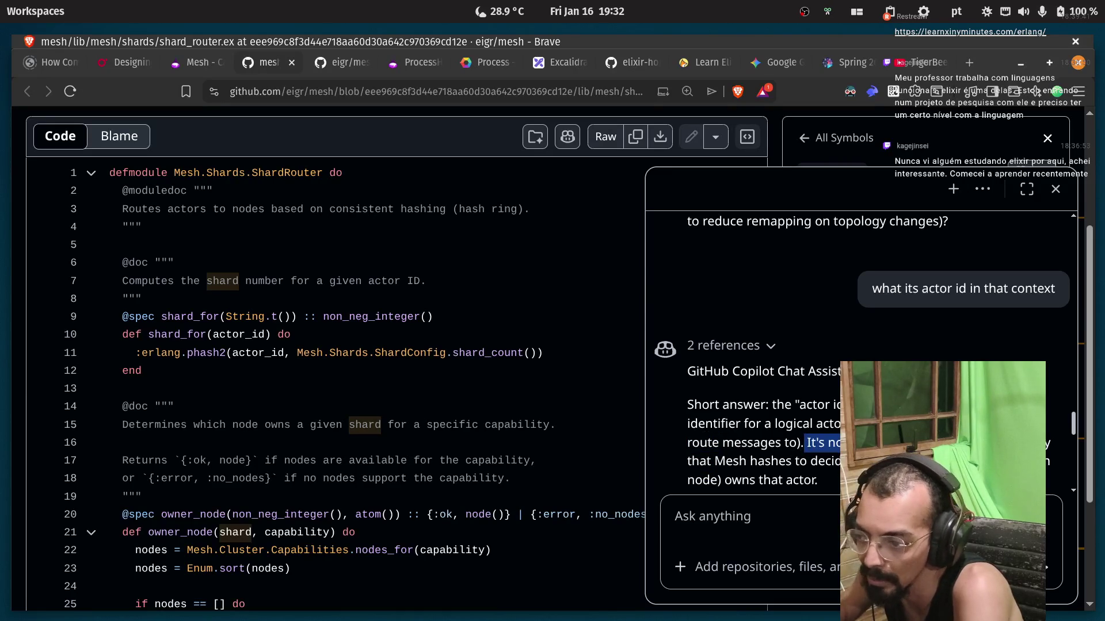
click(846, 442)
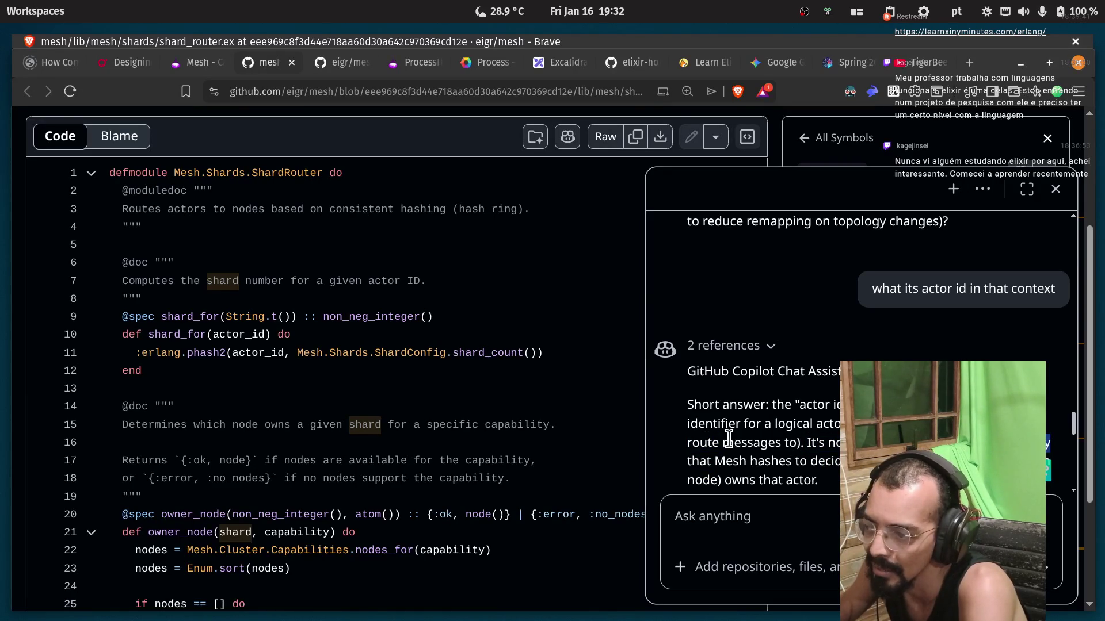
double_click(719, 460)
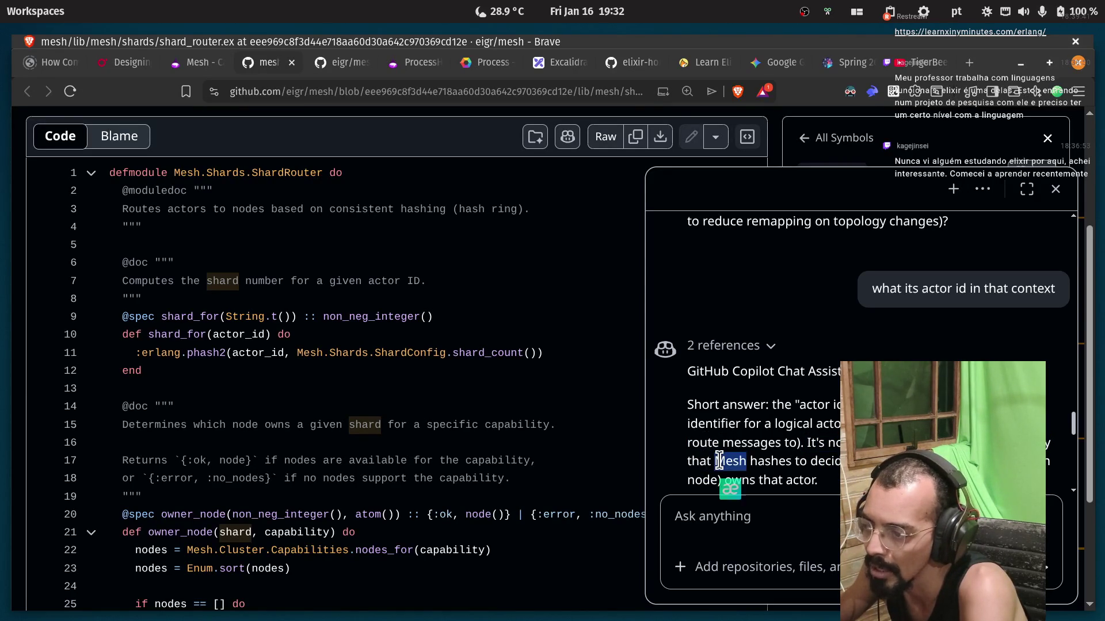
double_click(751, 460)
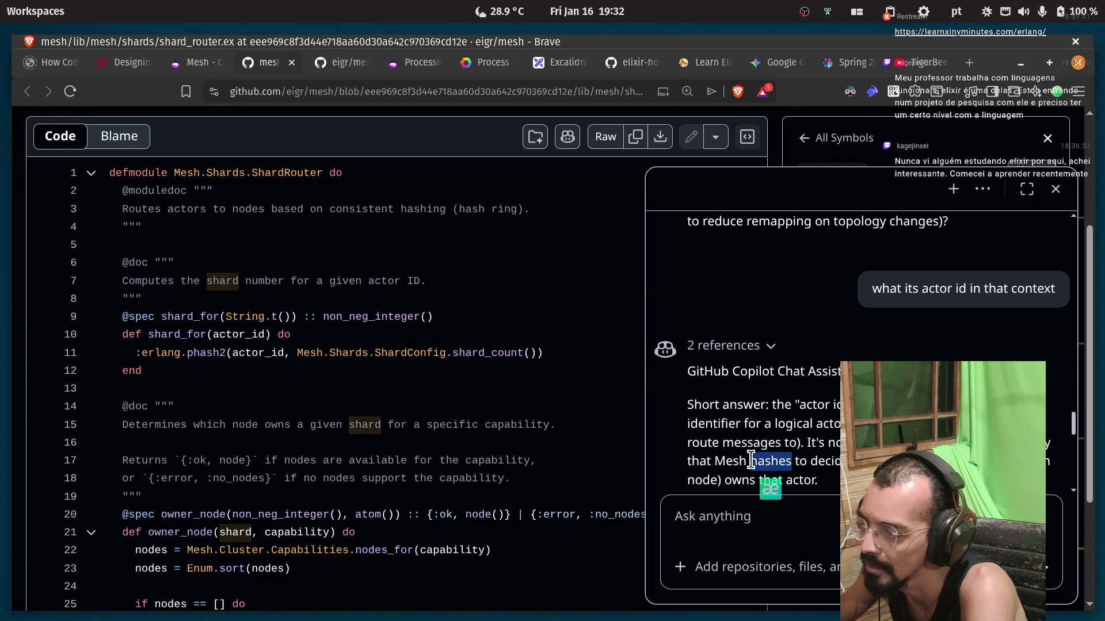
double_click(817, 461)
click(817, 461)
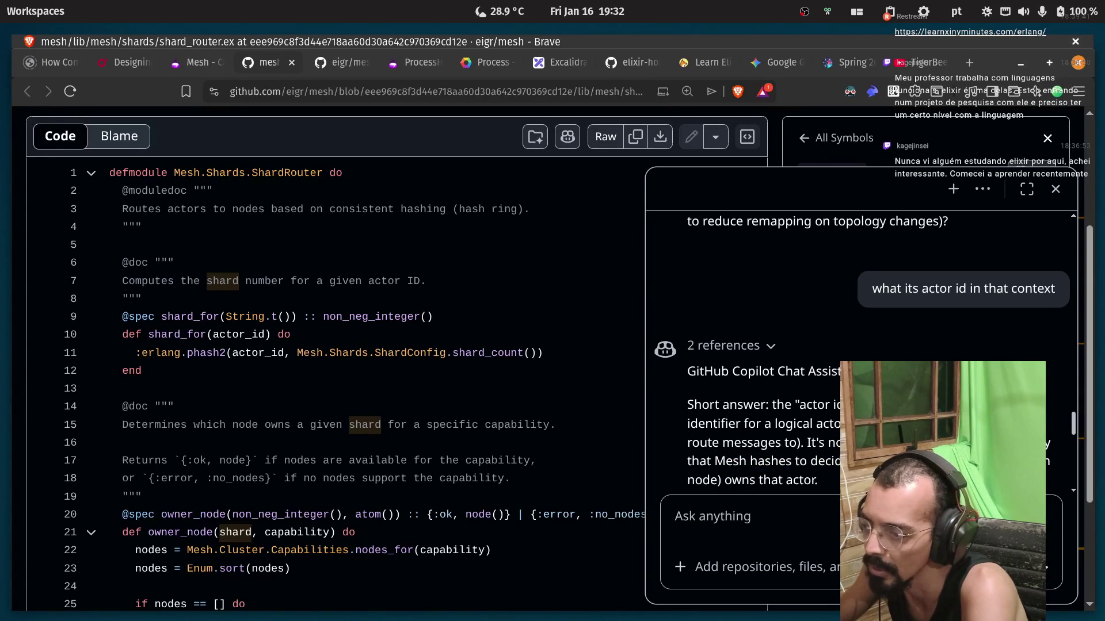
mouse_move(729, 480)
mouse_down()
mouse_move(820, 472)
mouse_move(816, 453)
mouse_up()
drag(816, 395, 788, 395)
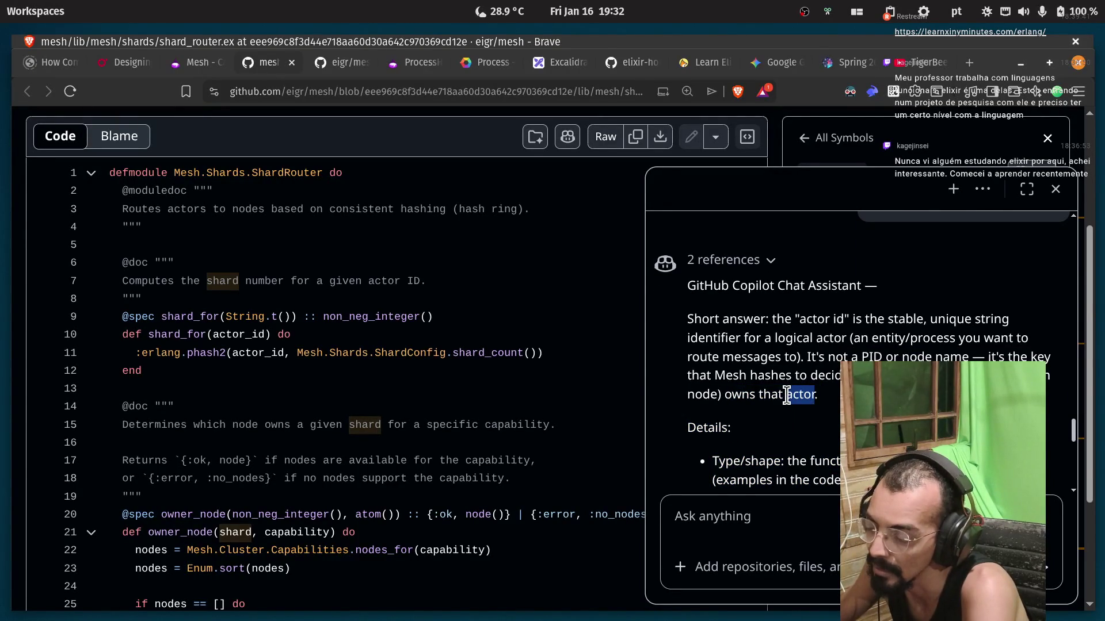
click(311, 534)
click(311, 534)
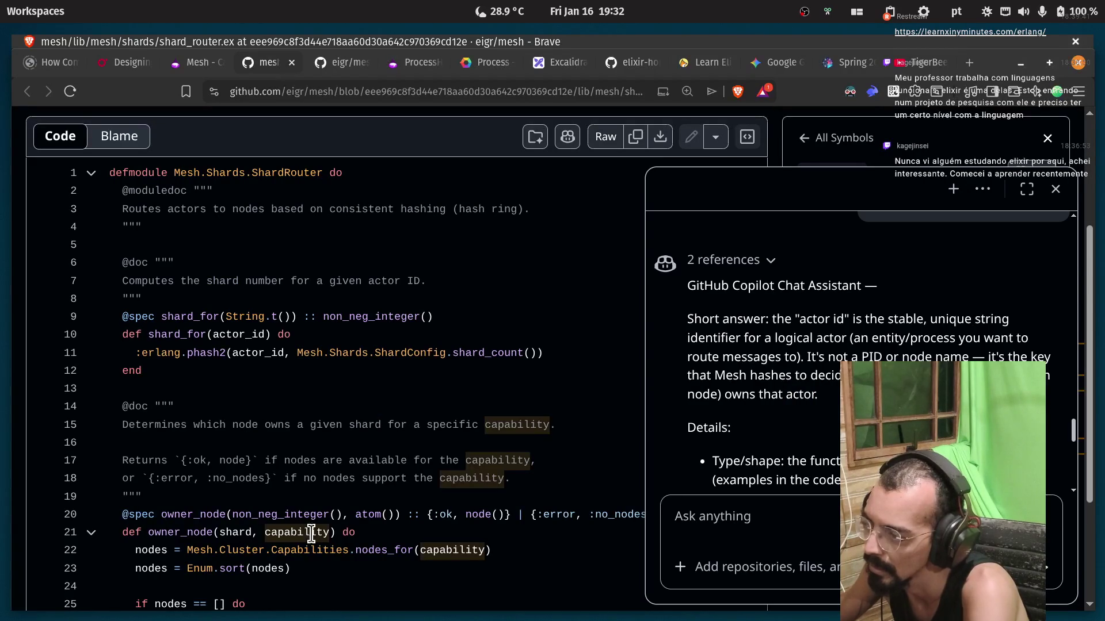
Read the Details section, highlighting 'represents', 'identifies', the room:42 example and 'consistent'.
scroll(750, 333, down, 3)
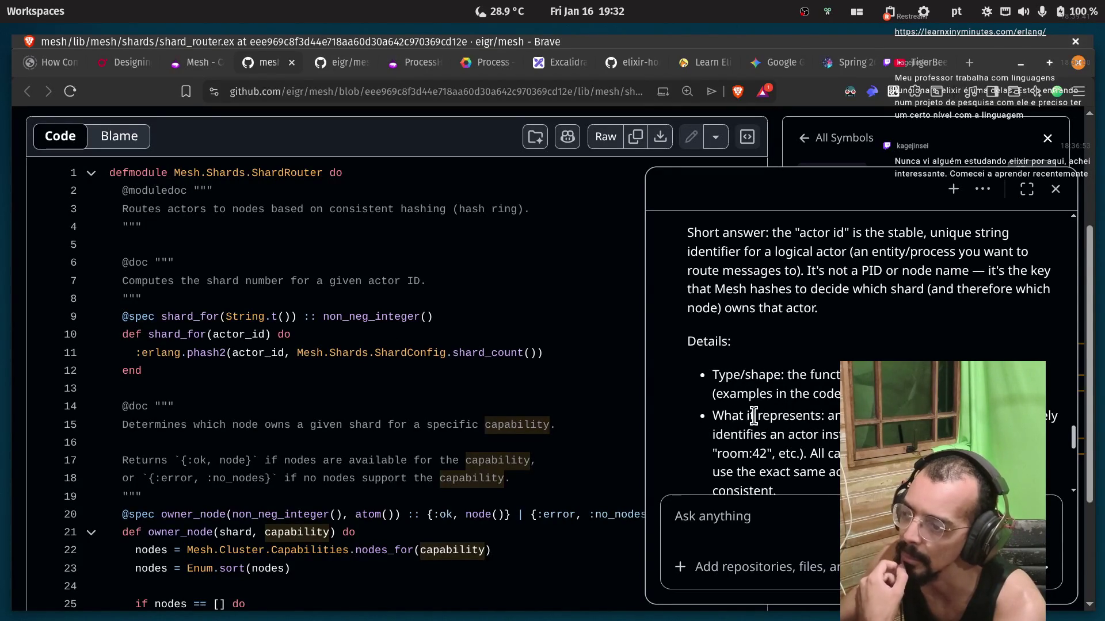
double_click(804, 414)
click(804, 411)
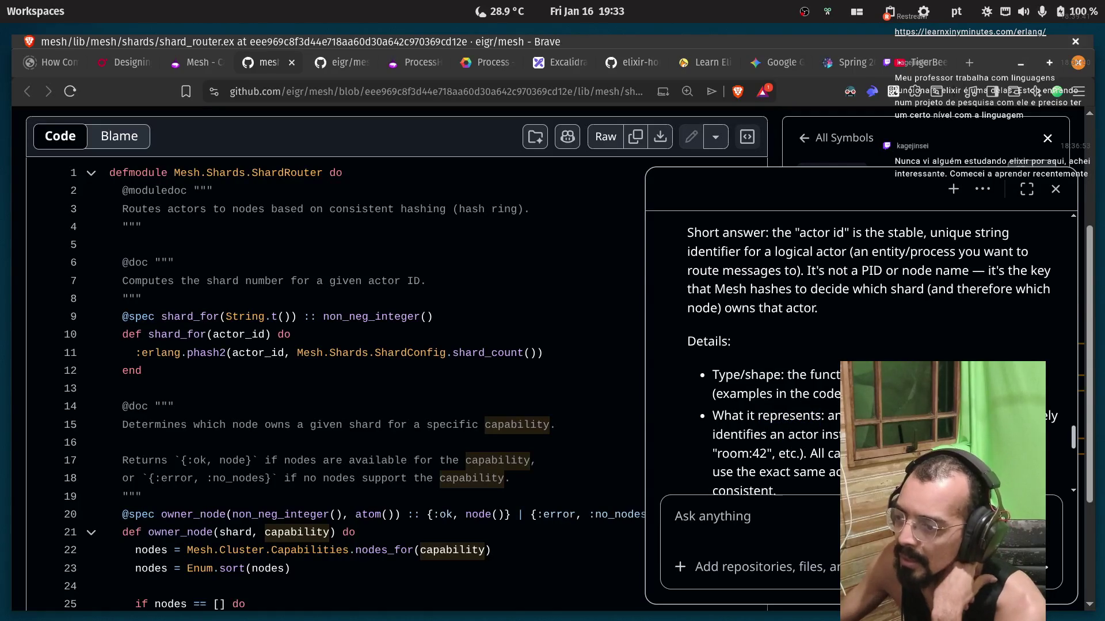
double_click(721, 435)
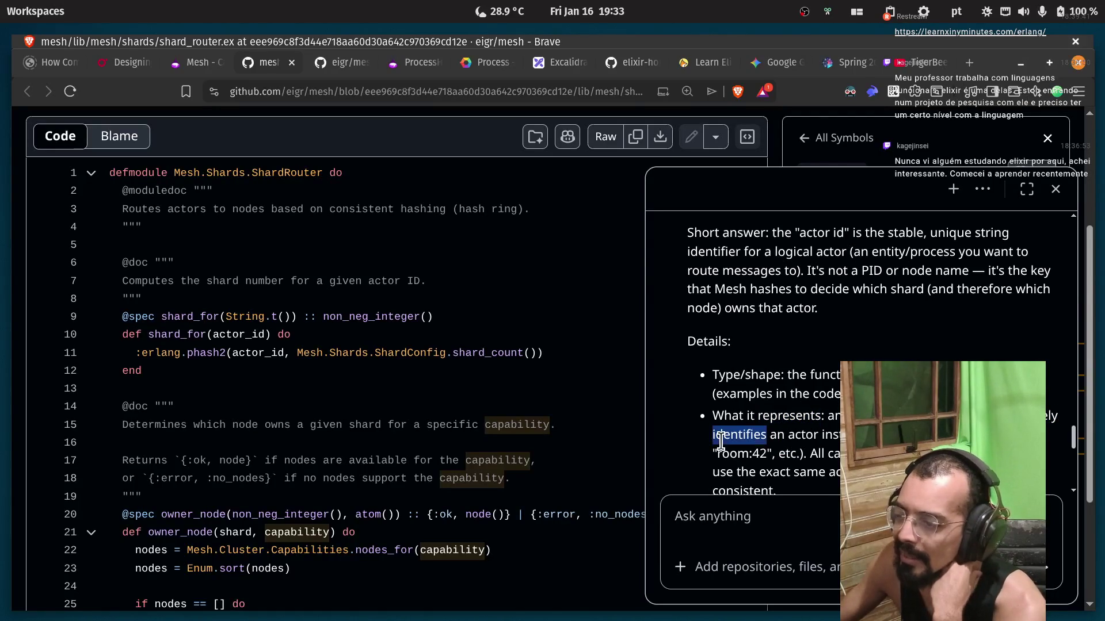
click(769, 440)
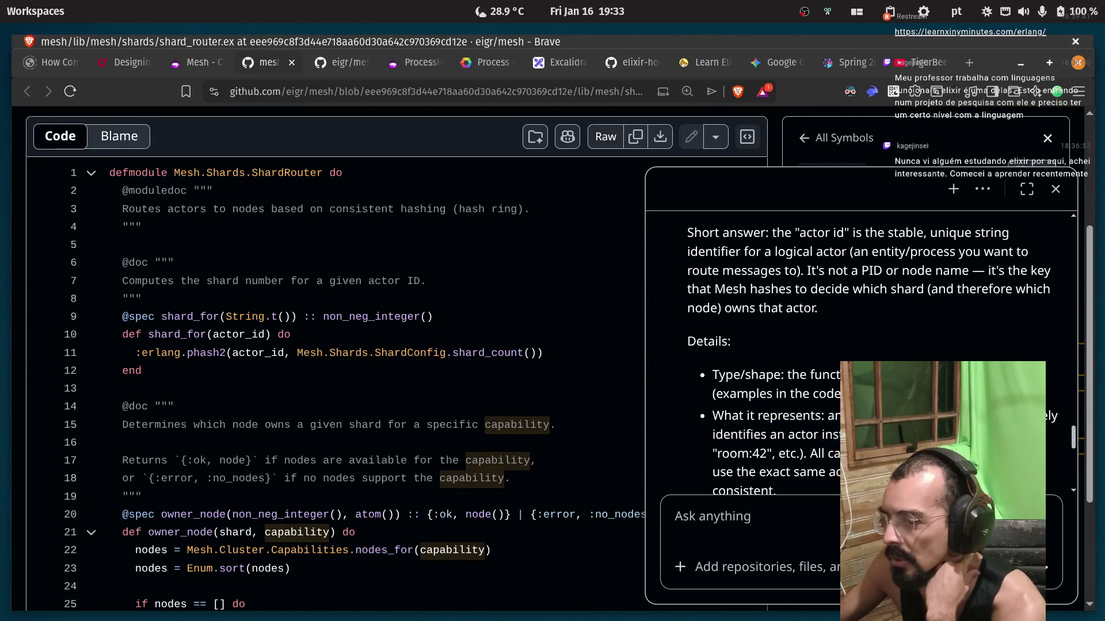
double_click(735, 453)
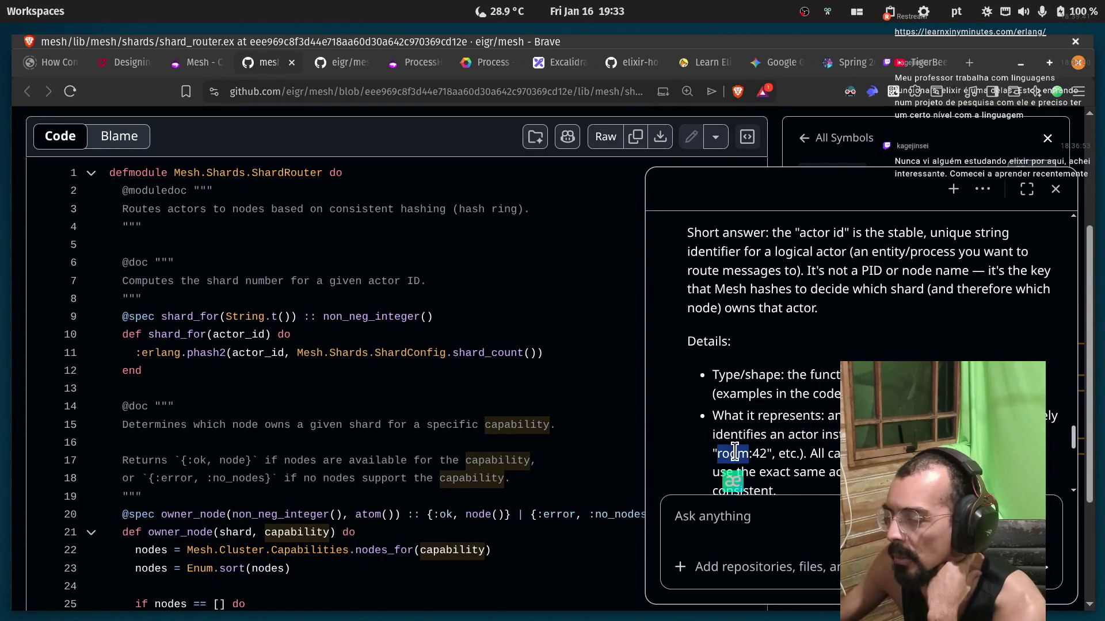
scroll(748, 426, down, 3)
double_click(817, 368)
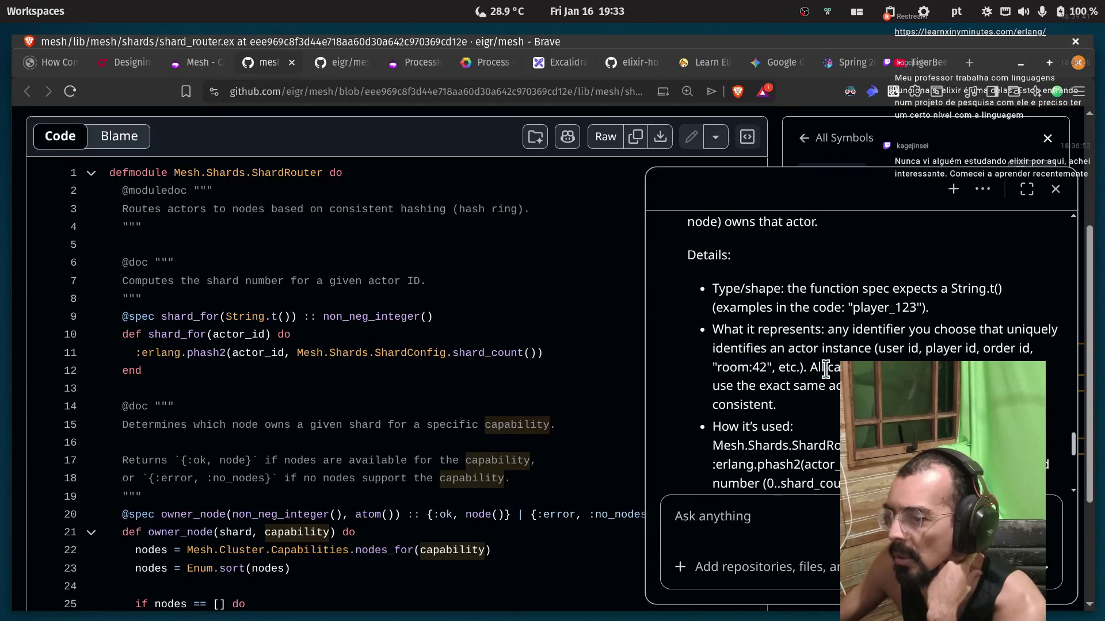
click(921, 359)
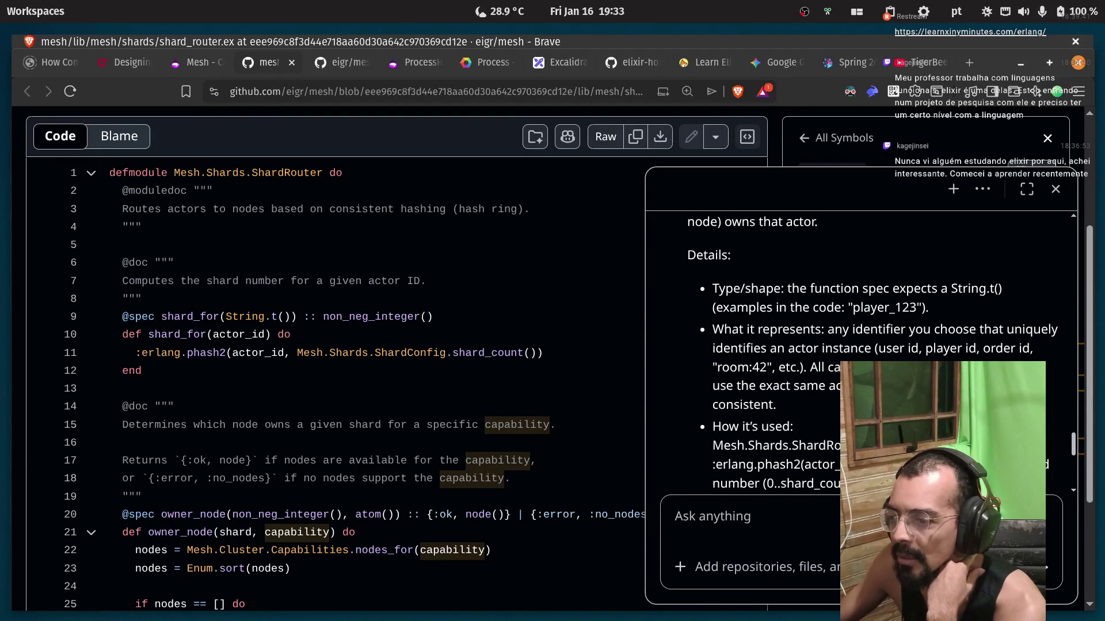
double_click(717, 405)
Read how shard_for calls :erlang.phash2, marking the shard-number mapping phrase.
scroll(743, 432, down, 2)
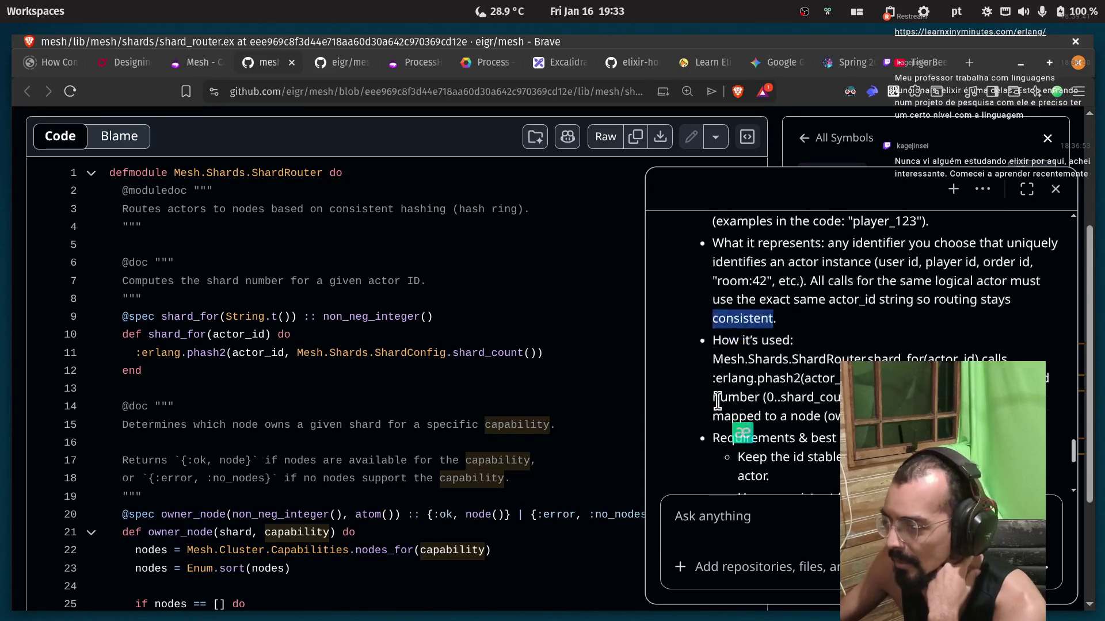
click(776, 340)
scroll(981, 288, down, 2)
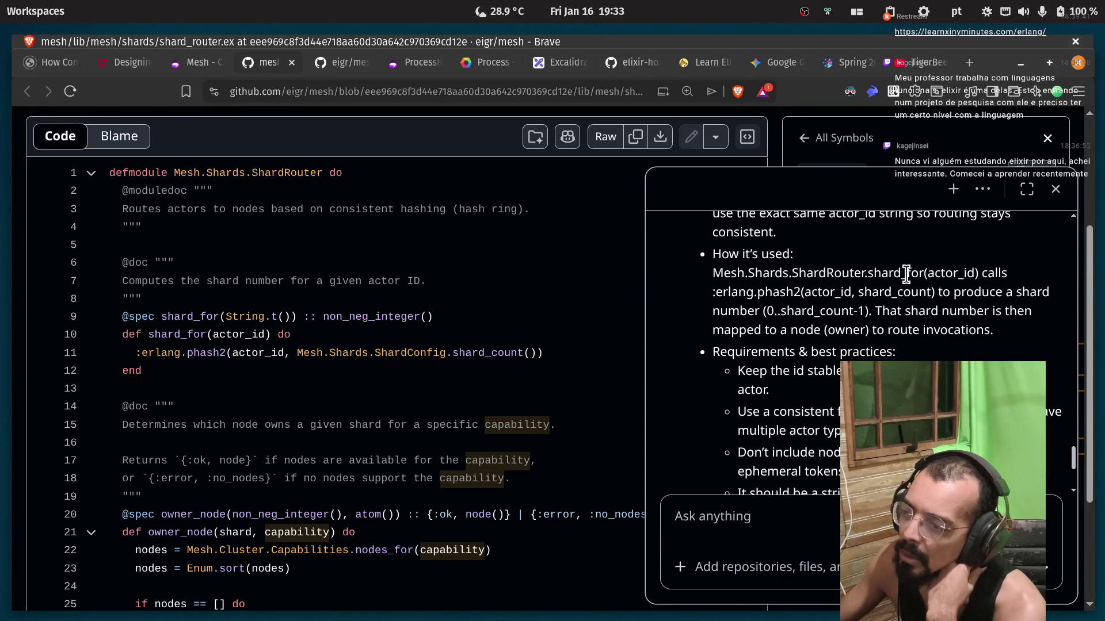
double_click(893, 274)
click(1003, 280)
double_click(1003, 278)
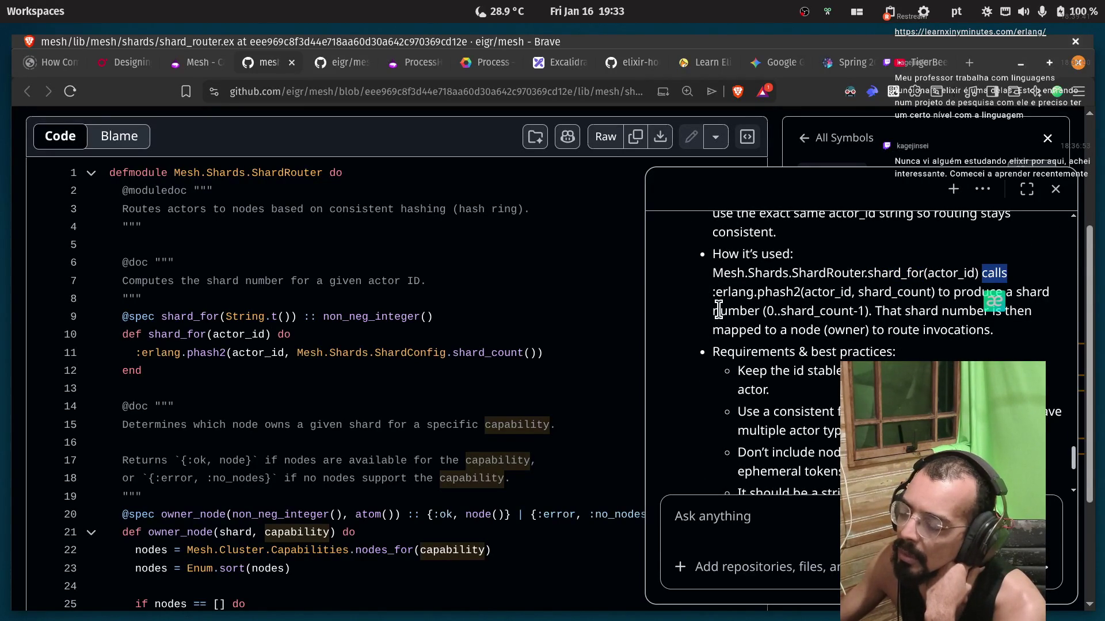
double_click(720, 292)
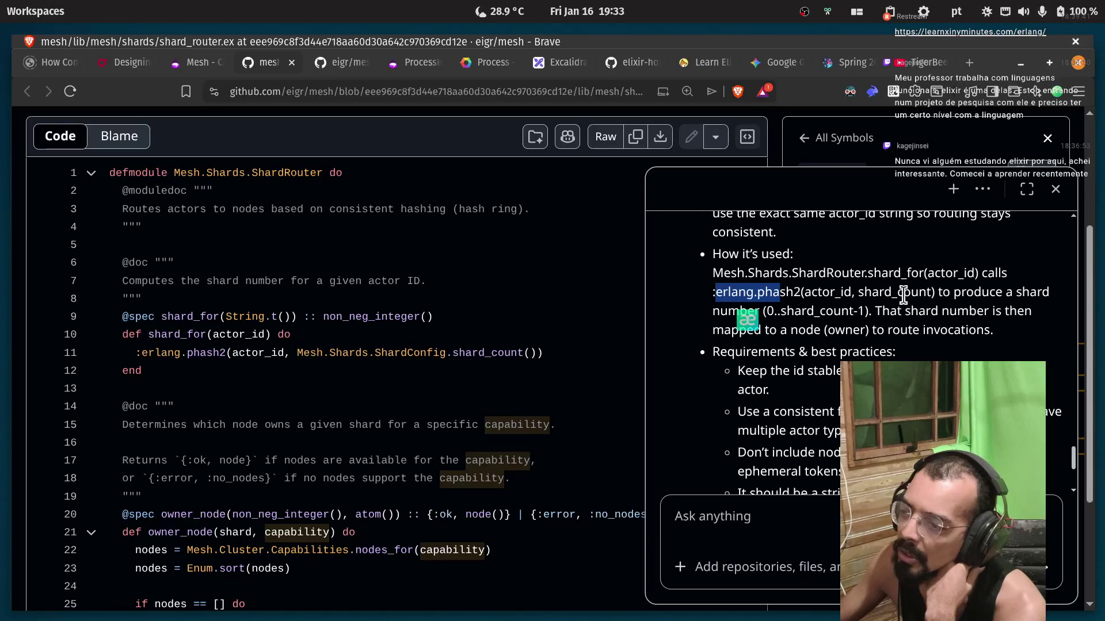
click(993, 294)
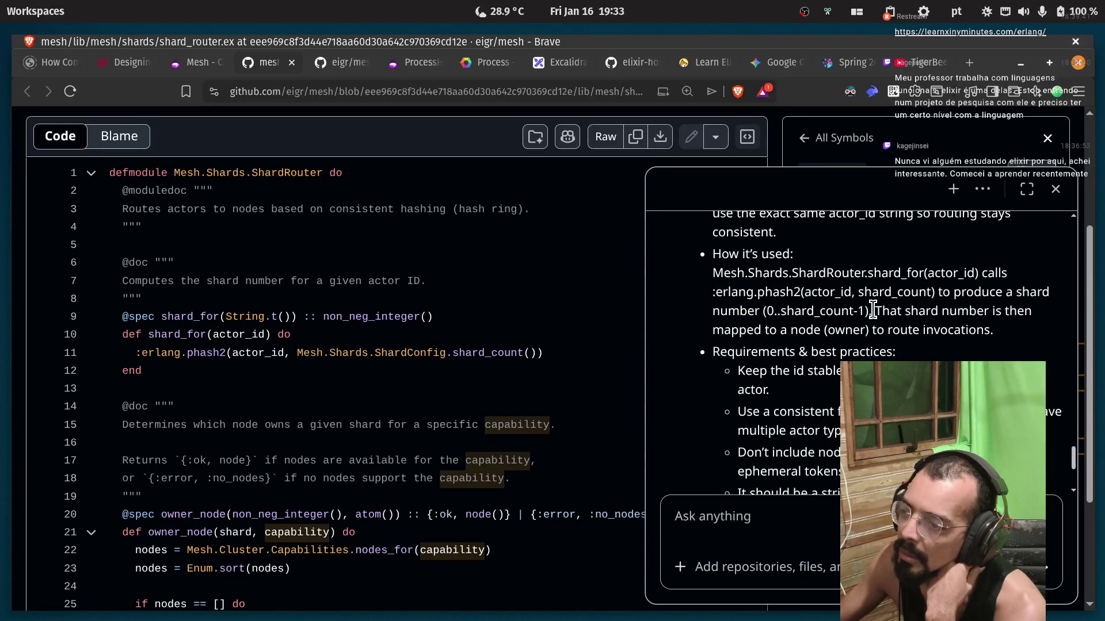
drag(873, 310, 1025, 310)
double_click(732, 330)
click(800, 334)
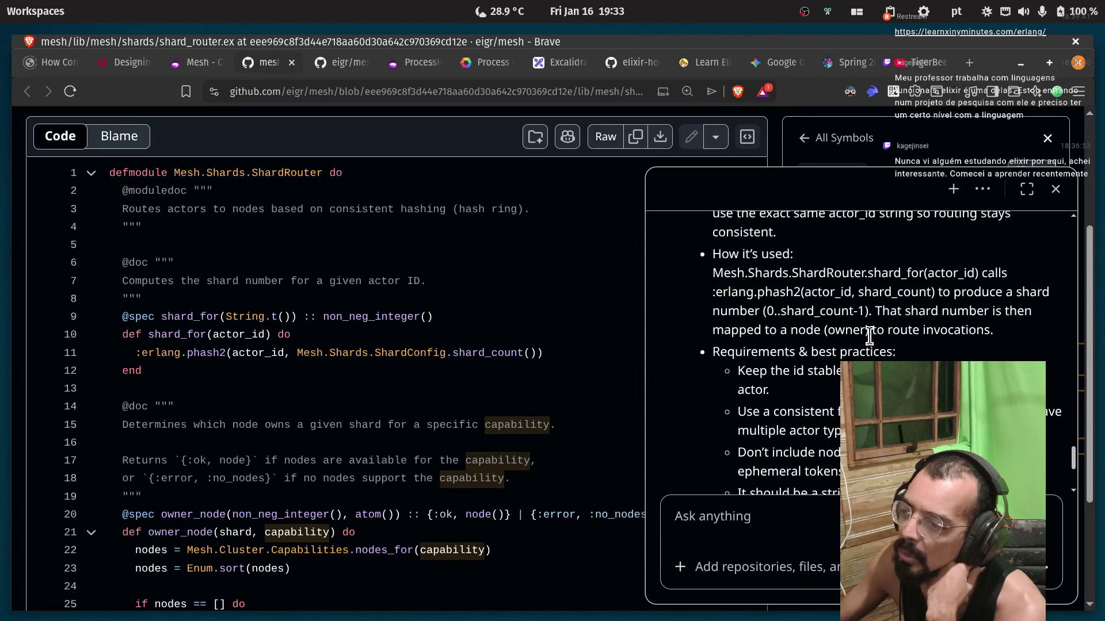
Read the Requirements and best practices, noting that actor ids must be stable and deterministic.
double_click(728, 357)
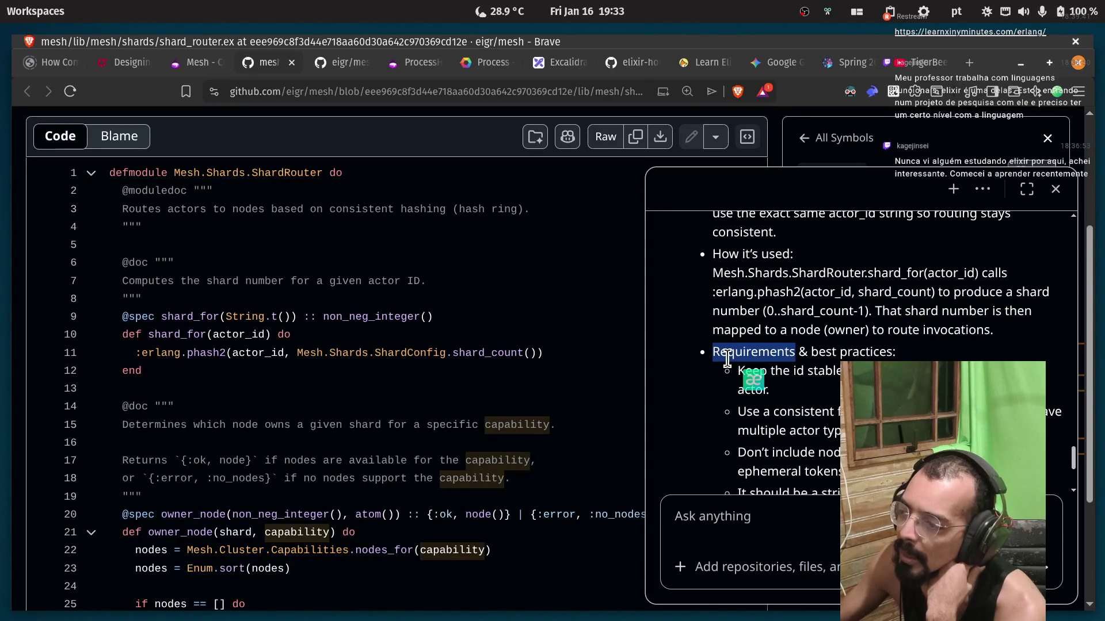
double_click(858, 352)
scroll(859, 352, down, 2)
click(788, 308)
double_click(816, 290)
double_click(906, 286)
click(1012, 286)
double_click(750, 303)
click(875, 271)
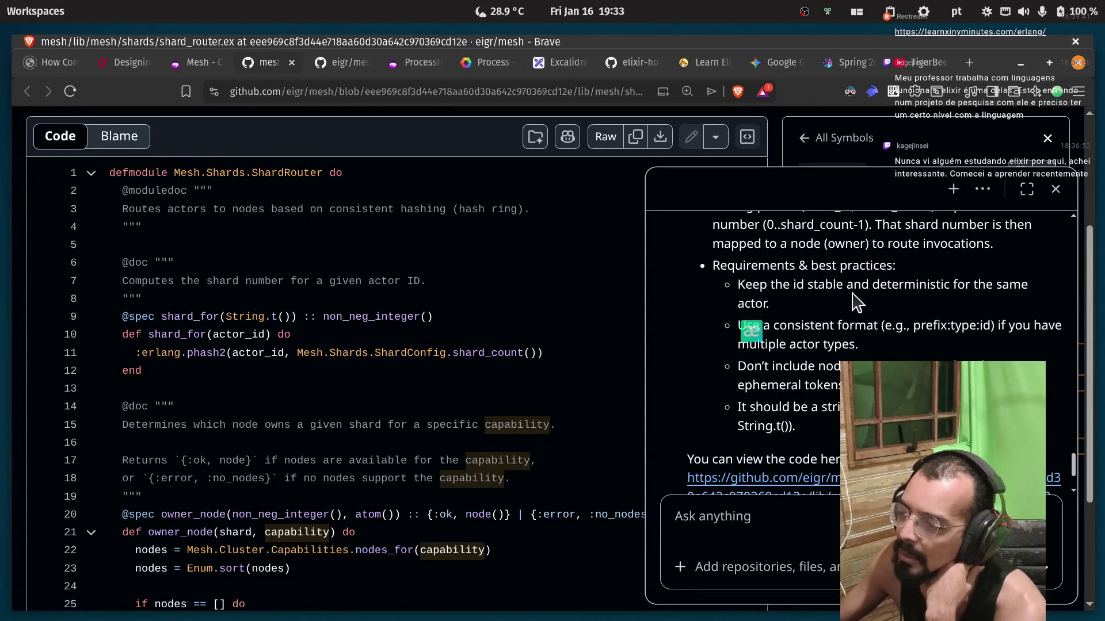
Read the remaining practices on consistent id format, types, and avoiding ephemeral values, down to the reply's end.
double_click(802, 326)
double_click(857, 326)
click(846, 328)
double_click(839, 344)
click(837, 344)
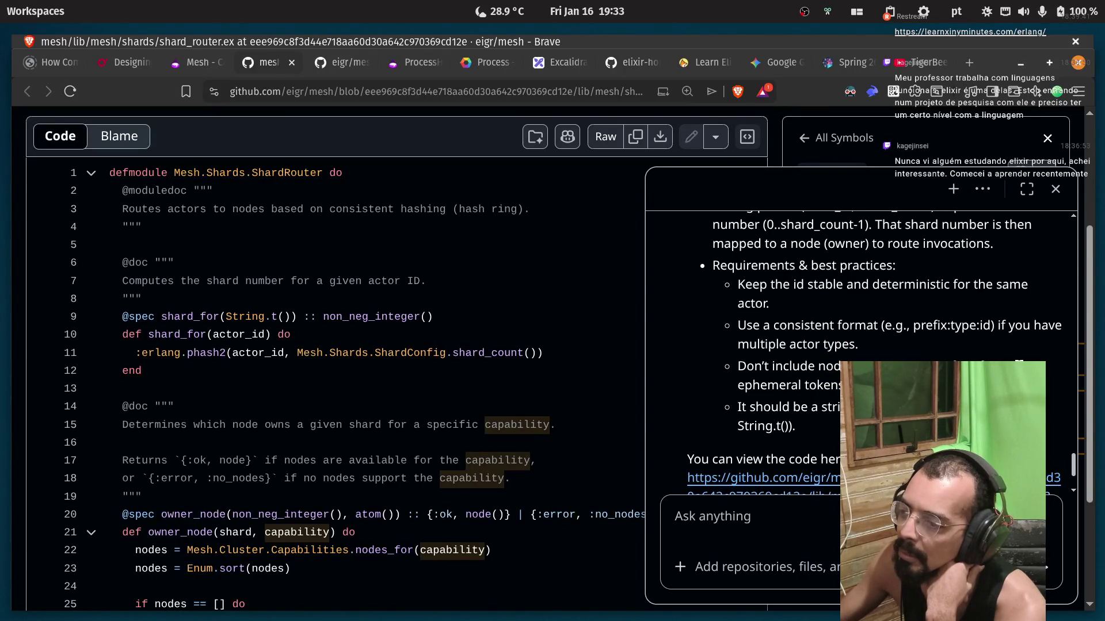
double_click(768, 386)
click(776, 413)
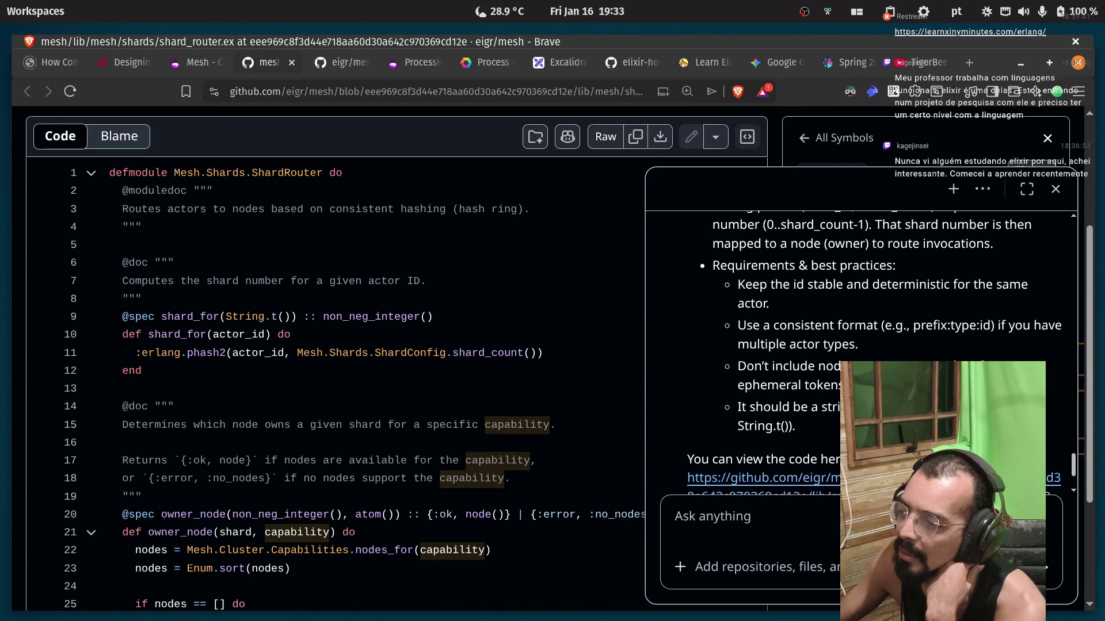
double_click(829, 407)
scroll(817, 364, down, 3)
scroll(817, 364, down, 1)
click(806, 526)
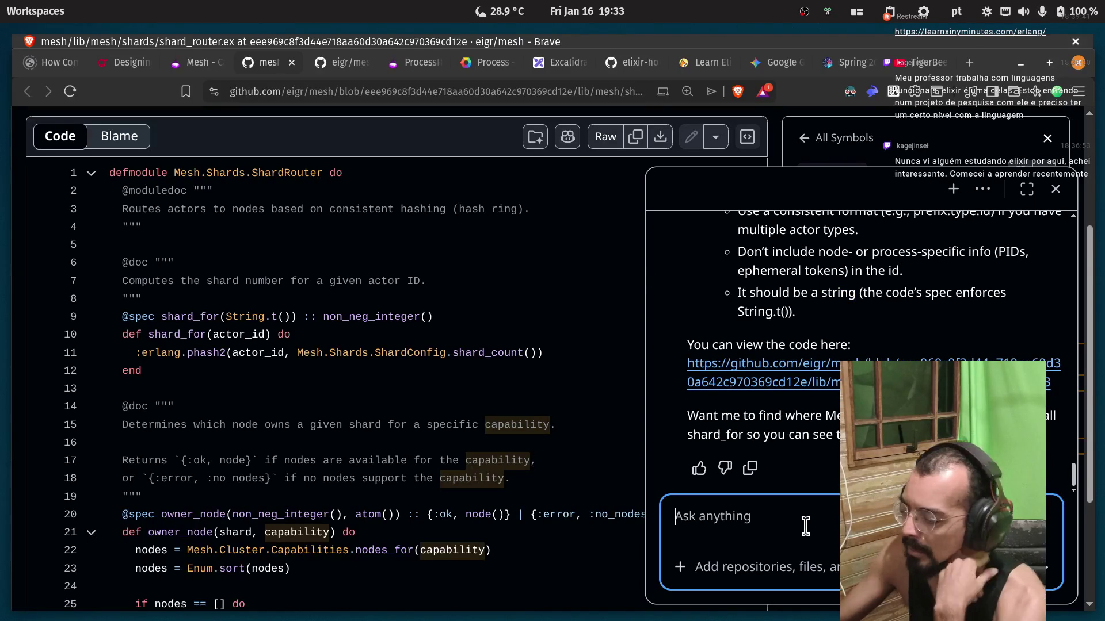
Send Copilot the request 'give a example how', then switch over to the Mesh forum thread.
text(give a)
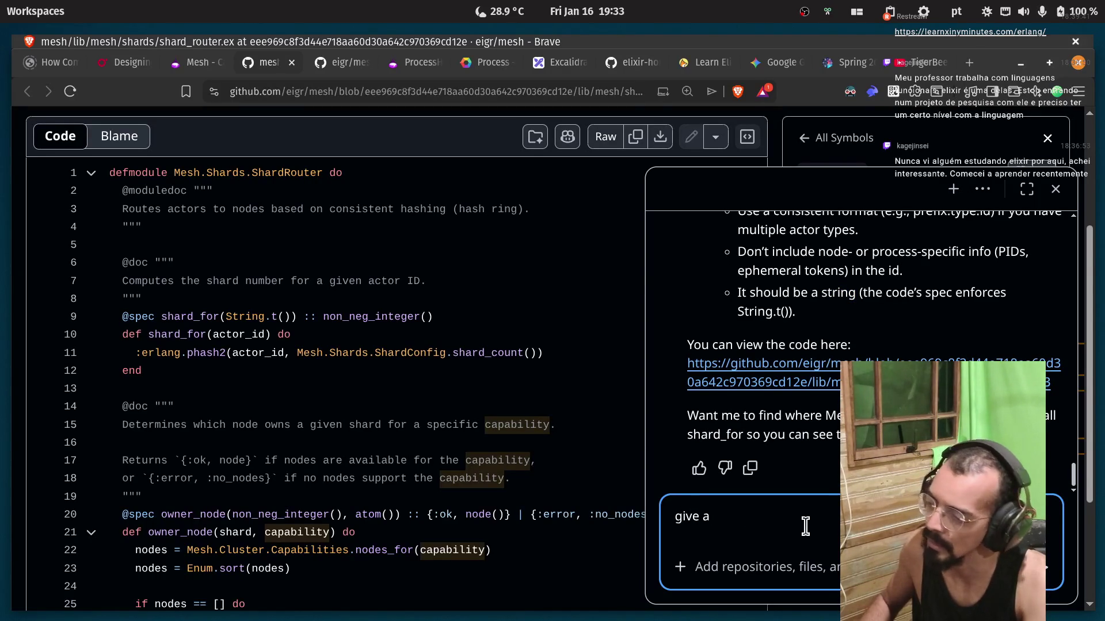
text( example )
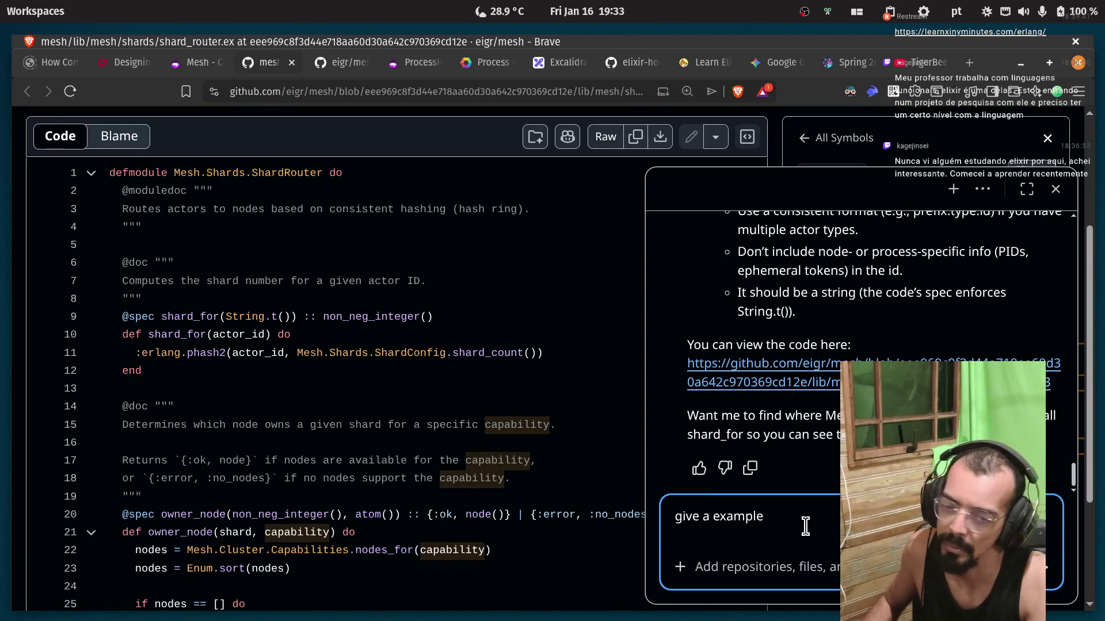
text(how to us)
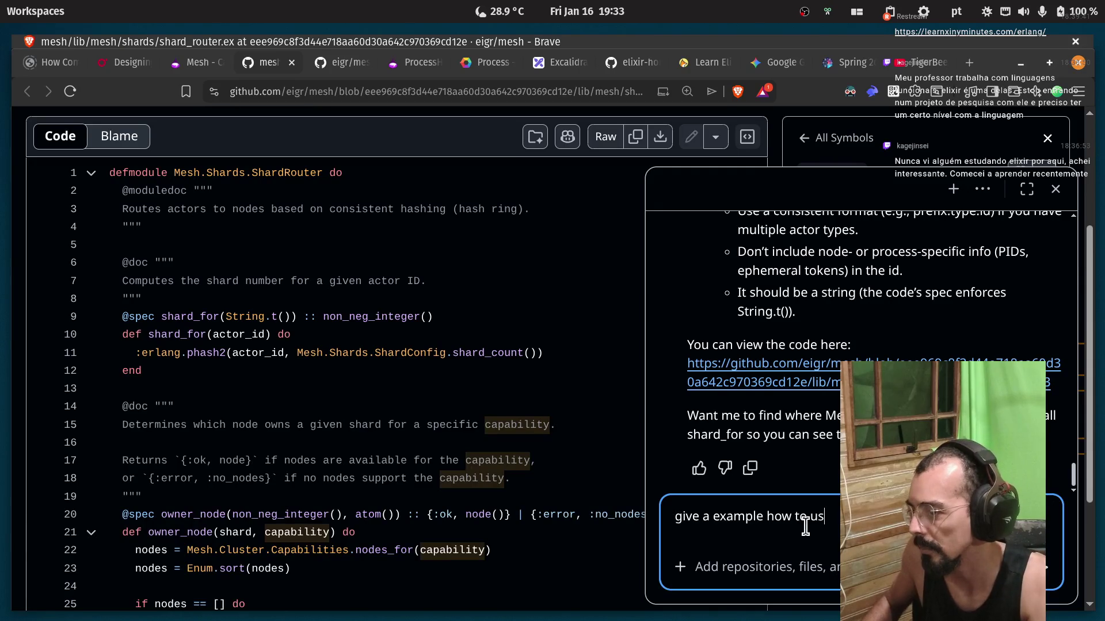
key(Return)
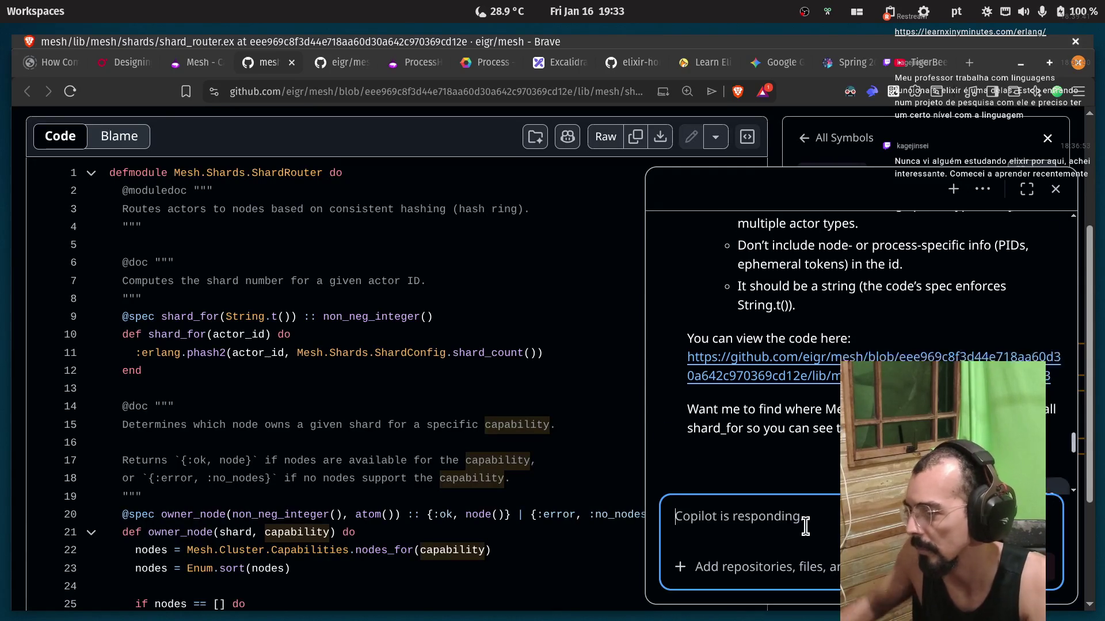
click(174, 63)
scroll(423, 352, up, 3)
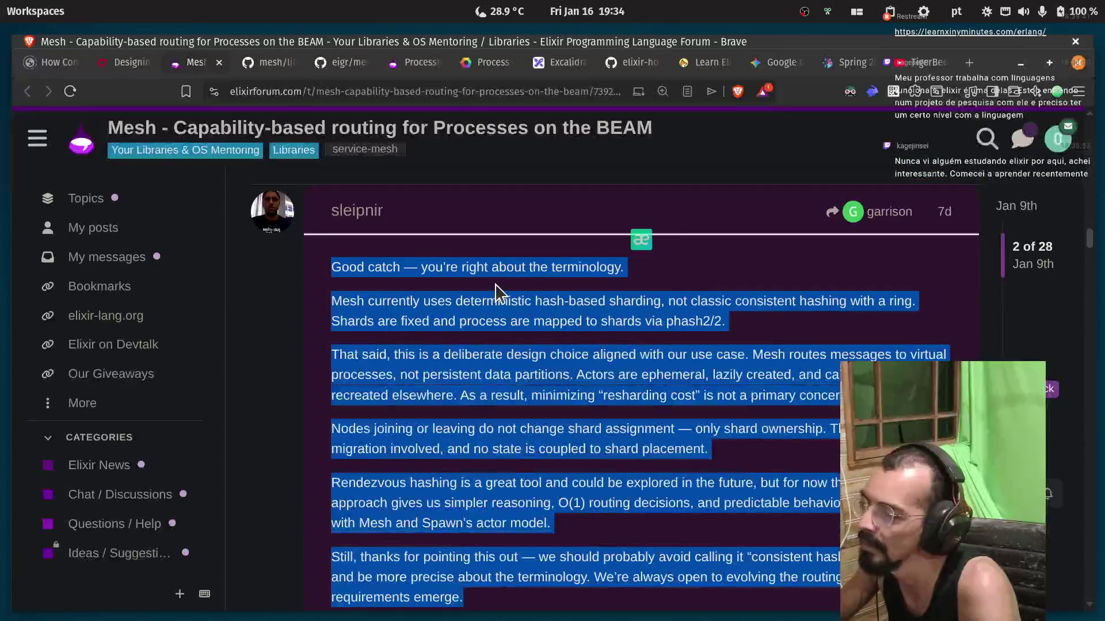
Read the reply's opening on sharding, highlighting 'sharding' and 'consistent'.
click(496, 287)
drag(350, 301, 395, 304)
click(395, 303)
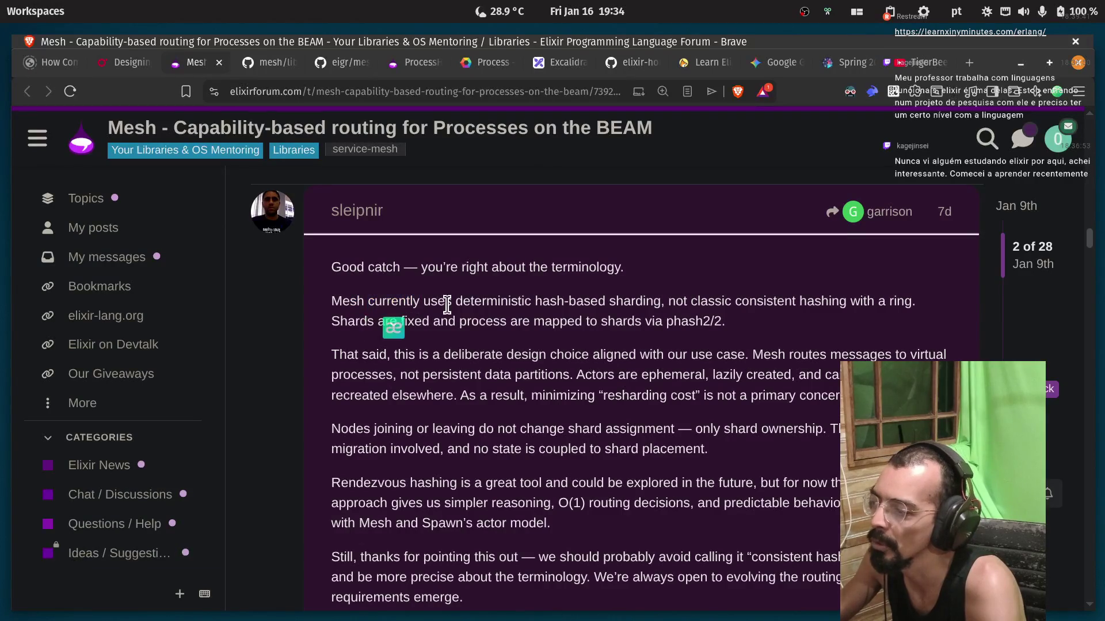
double_click(633, 301)
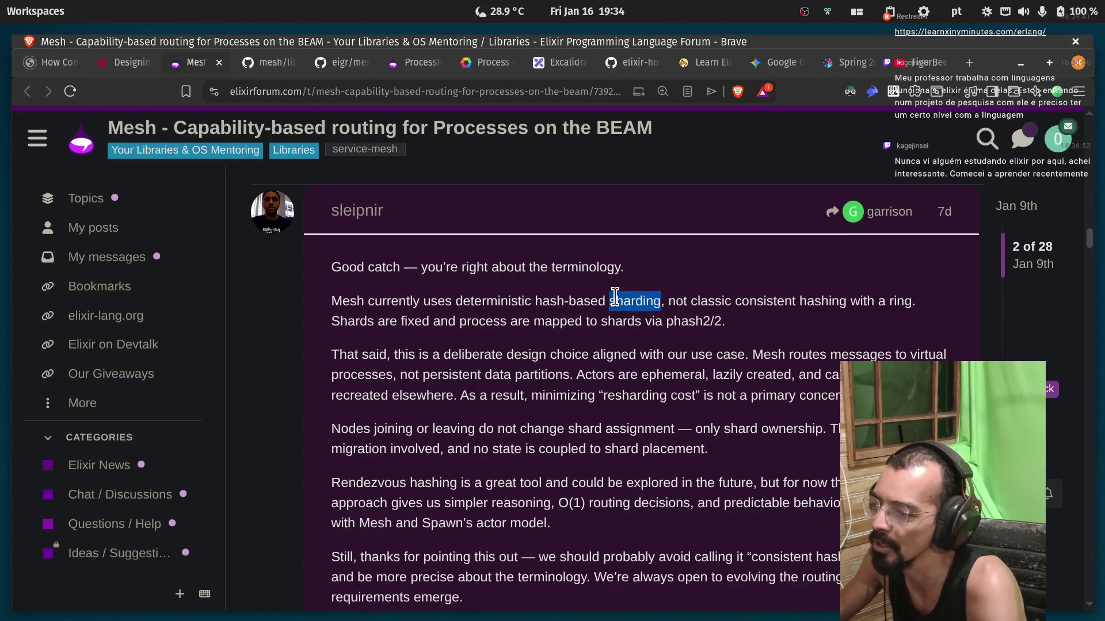
click(746, 297)
double_click(823, 300)
click(885, 304)
Read the paragraph on fixed shards and processes mapped to shards via phash2/2.
double_click(354, 321)
double_click(414, 321)
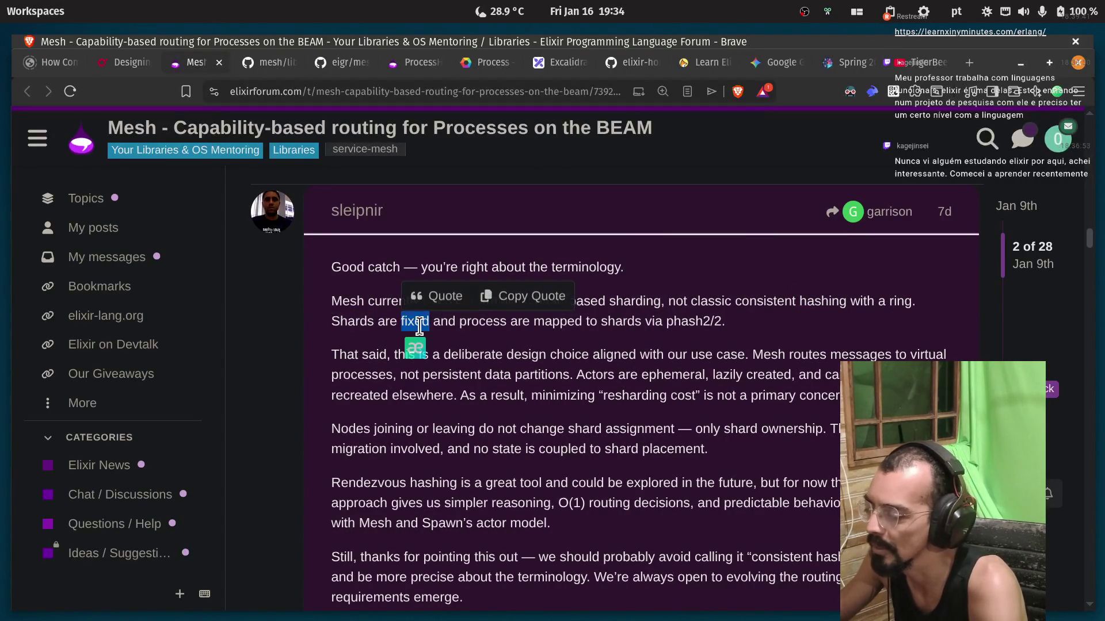
double_click(473, 321)
click(473, 322)
click(509, 324)
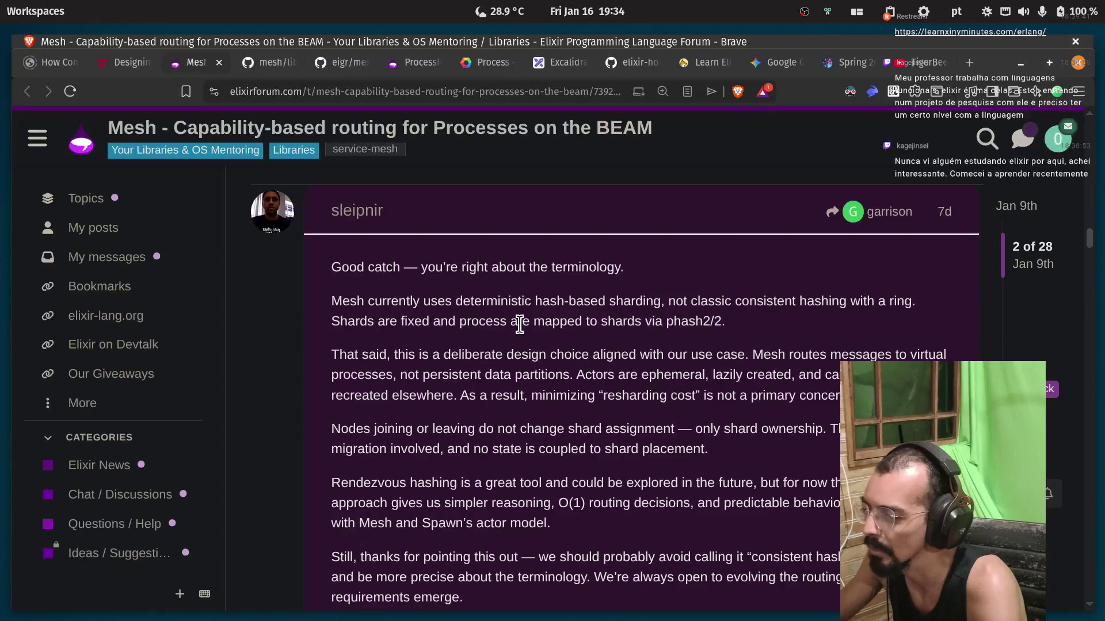
double_click(555, 322)
double_click(621, 321)
click(679, 320)
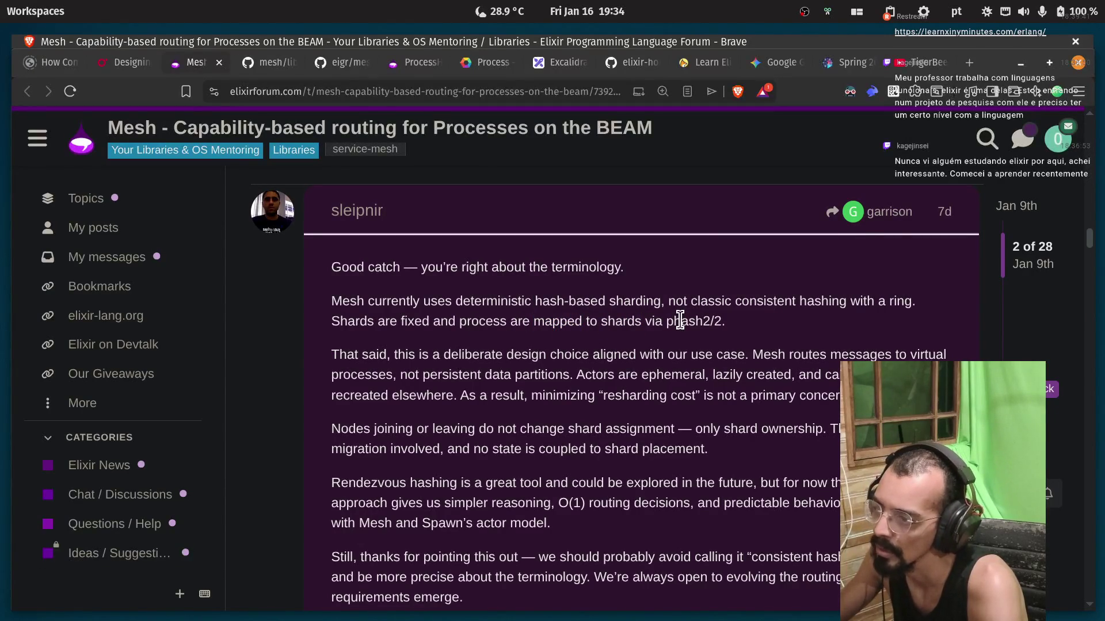
double_click(497, 321)
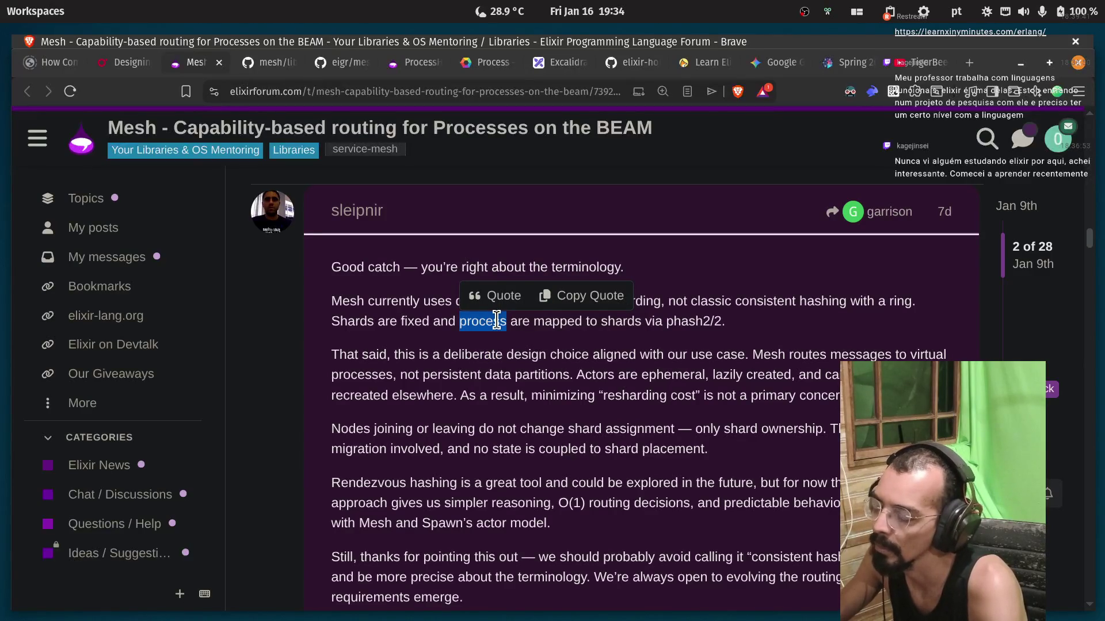
click(496, 322)
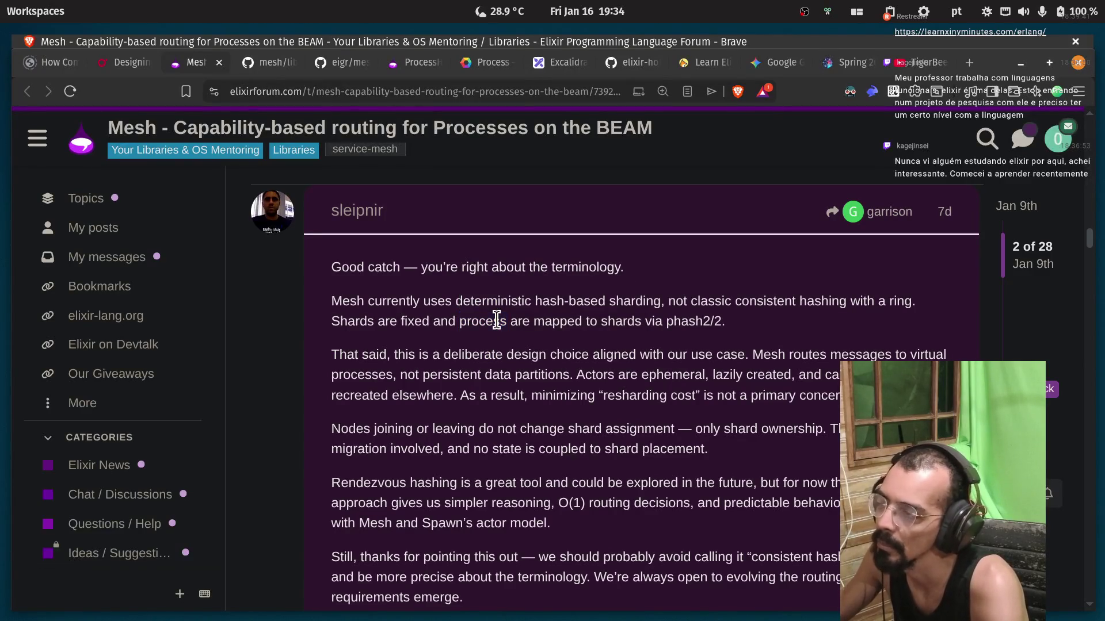
Read the design-choice paragraph on persistent versus ephemeral, lazily created processes.
double_click(455, 355)
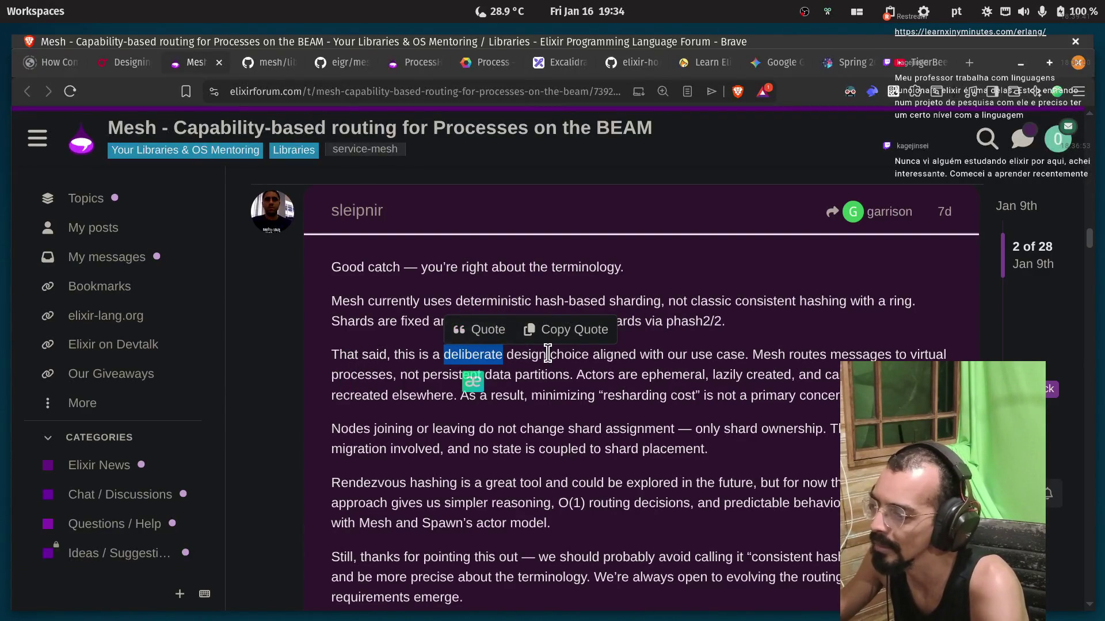
click(594, 355)
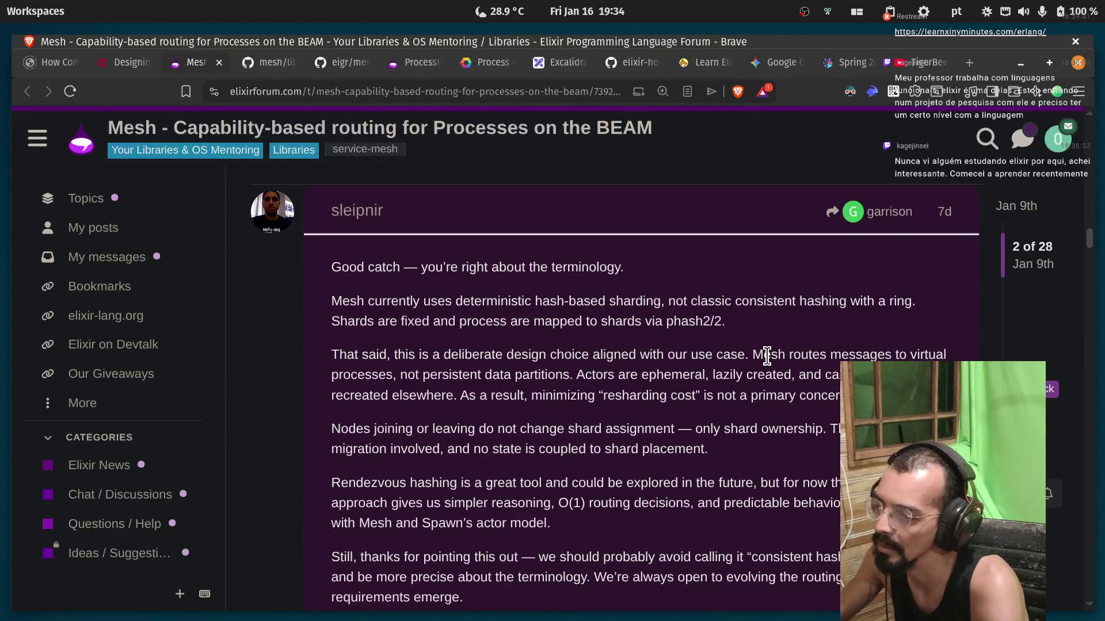
double_click(846, 354)
click(581, 396)
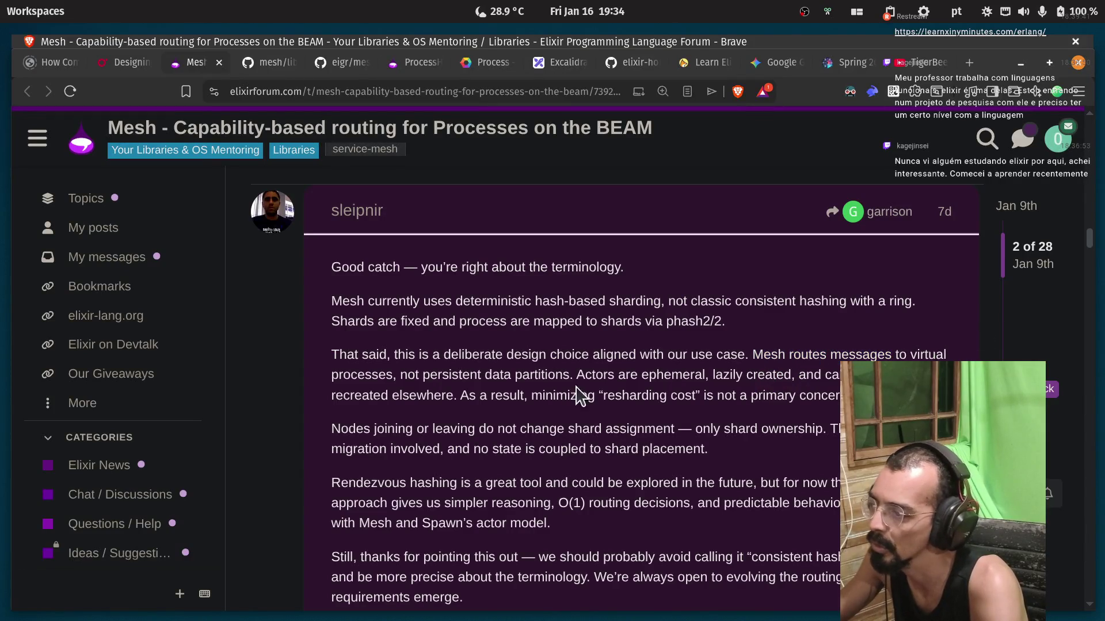
double_click(374, 375)
double_click(451, 376)
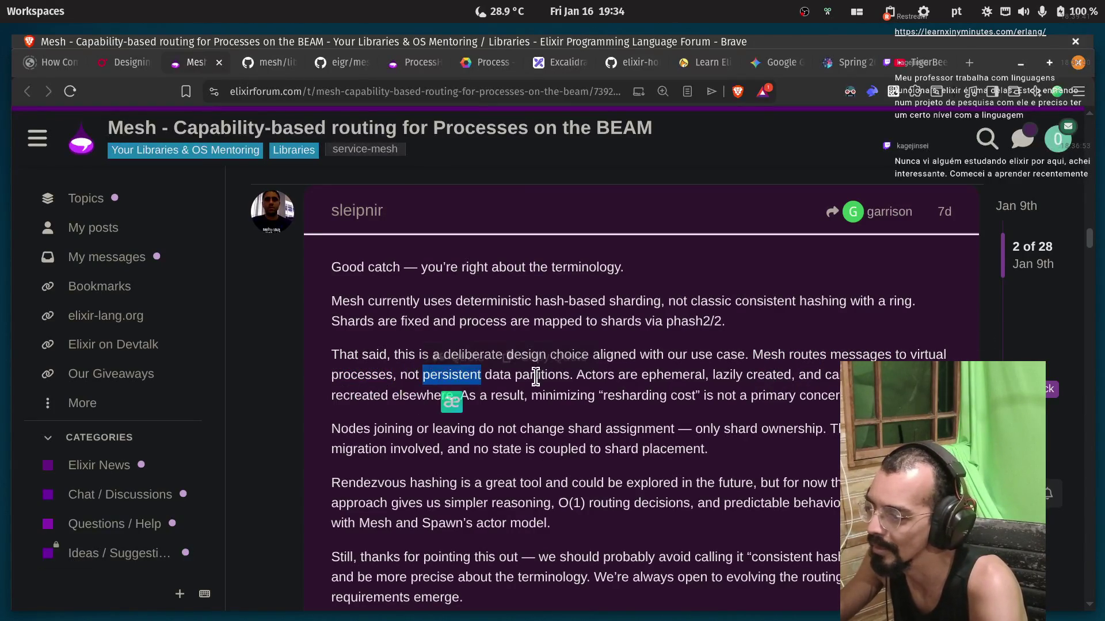
triple_click(541, 375)
click(552, 378)
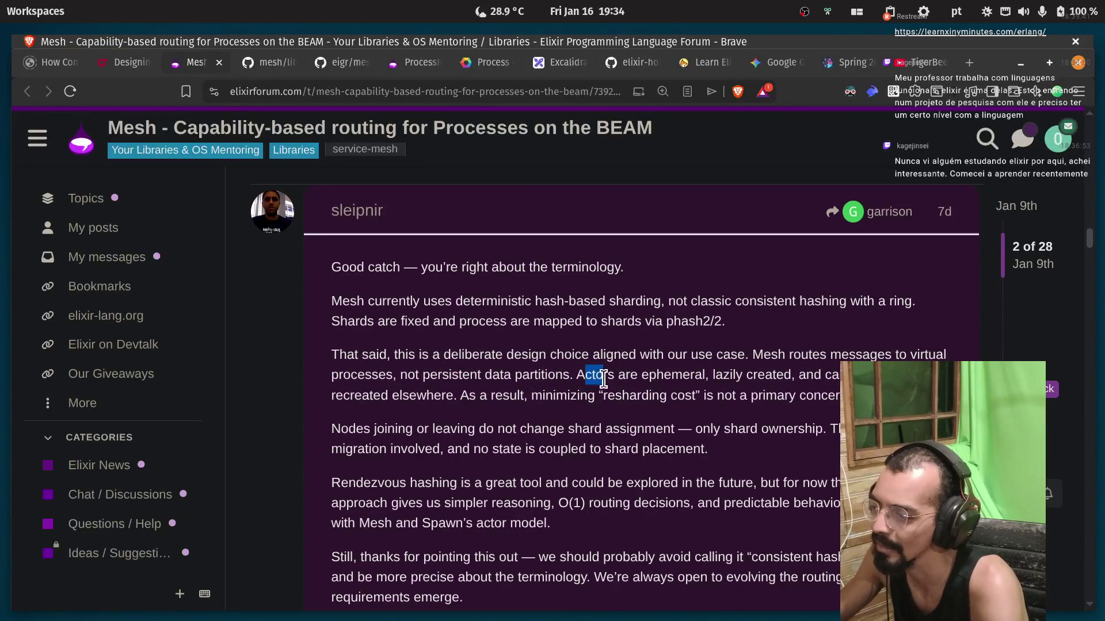
double_click(673, 375)
double_click(723, 374)
double_click(768, 374)
click(768, 375)
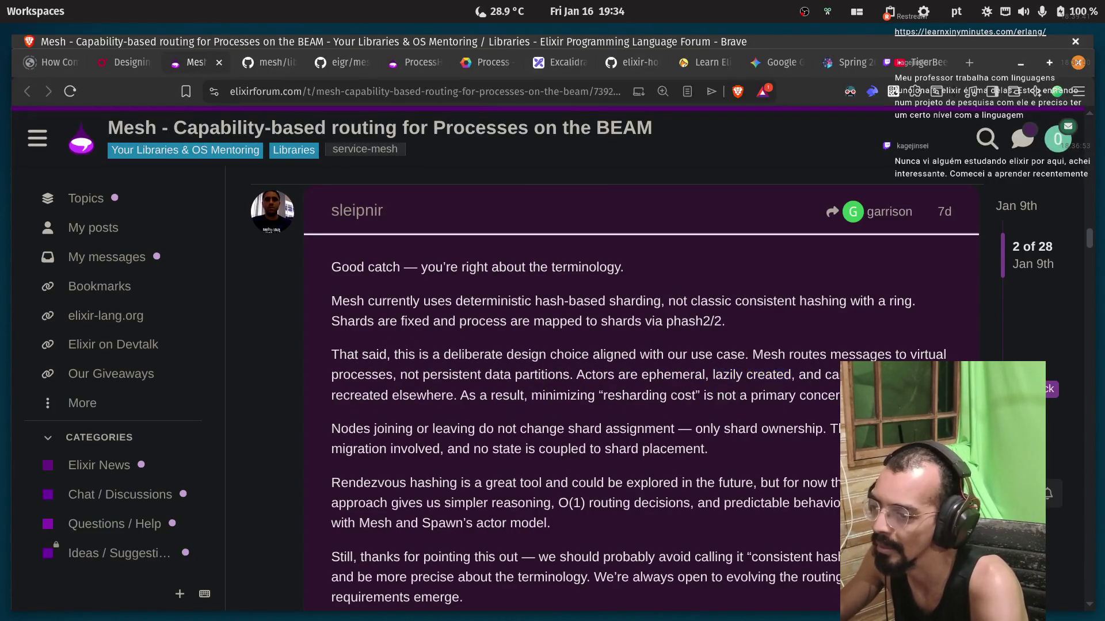
Read the 'As a result' part on recreating processes elsewhere and why minimizing resharding cost isn't primary.
double_click(350, 397)
double_click(400, 397)
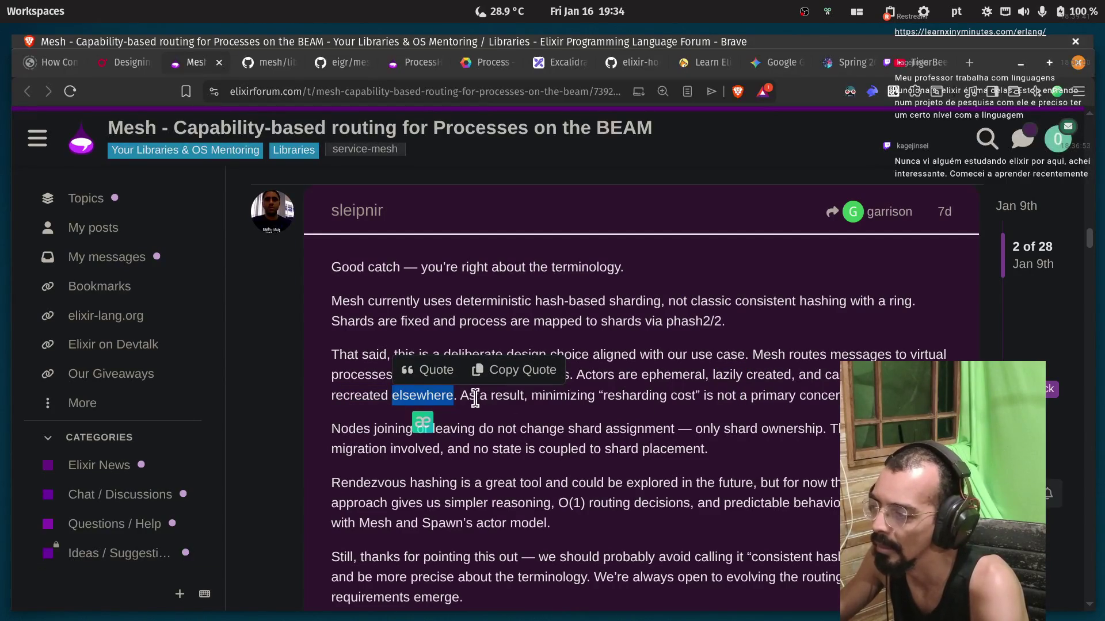
drag(459, 397, 519, 398)
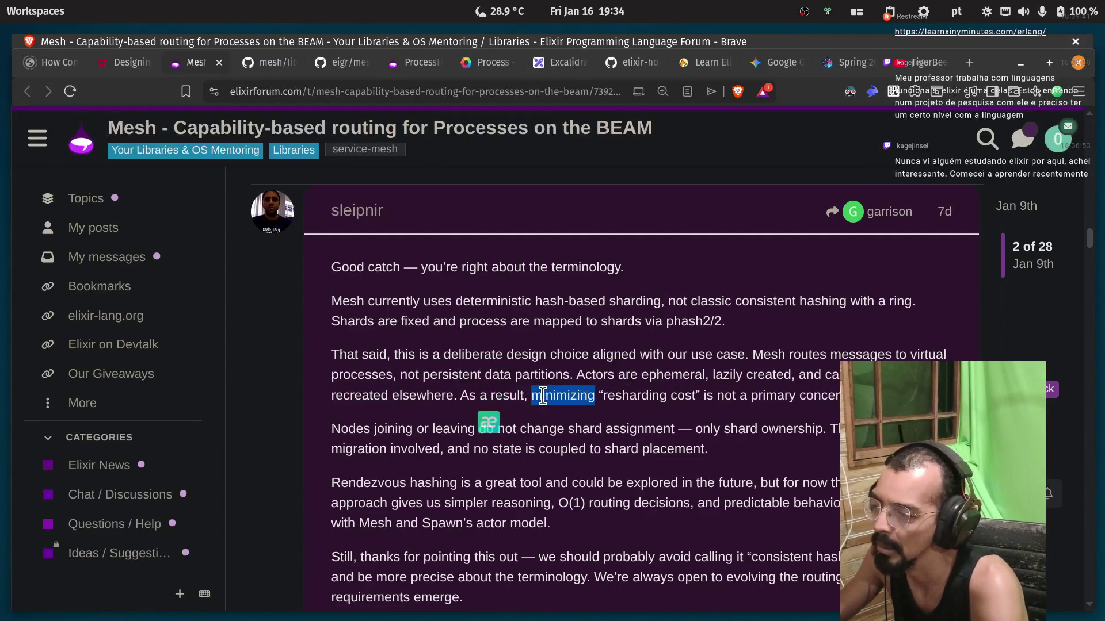
double_click(562, 397)
double_click(633, 397)
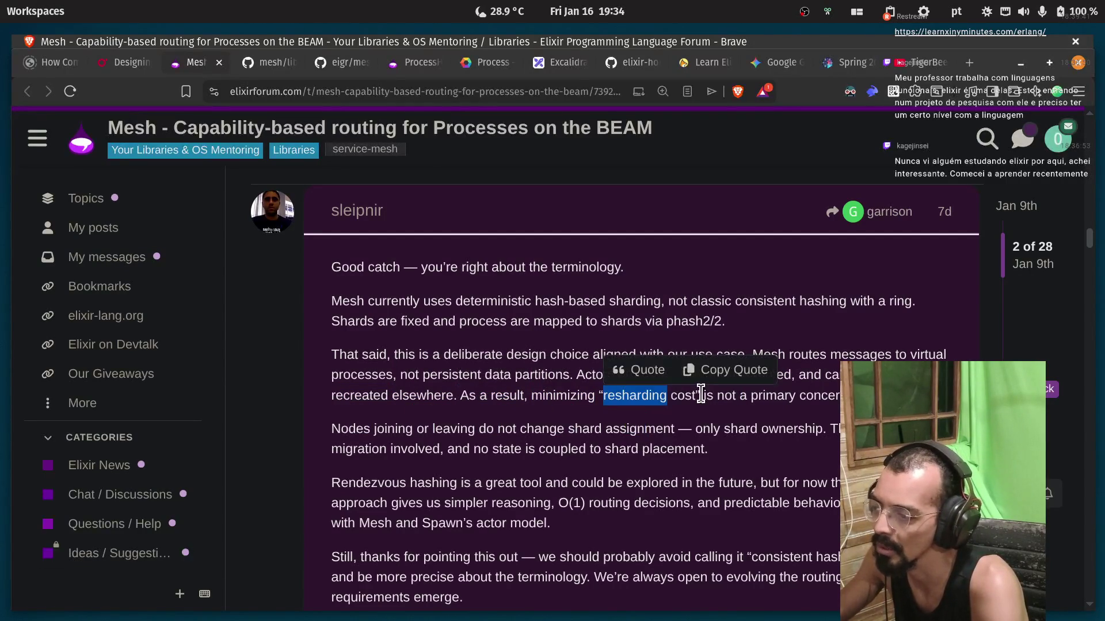
double_click(683, 398)
click(716, 402)
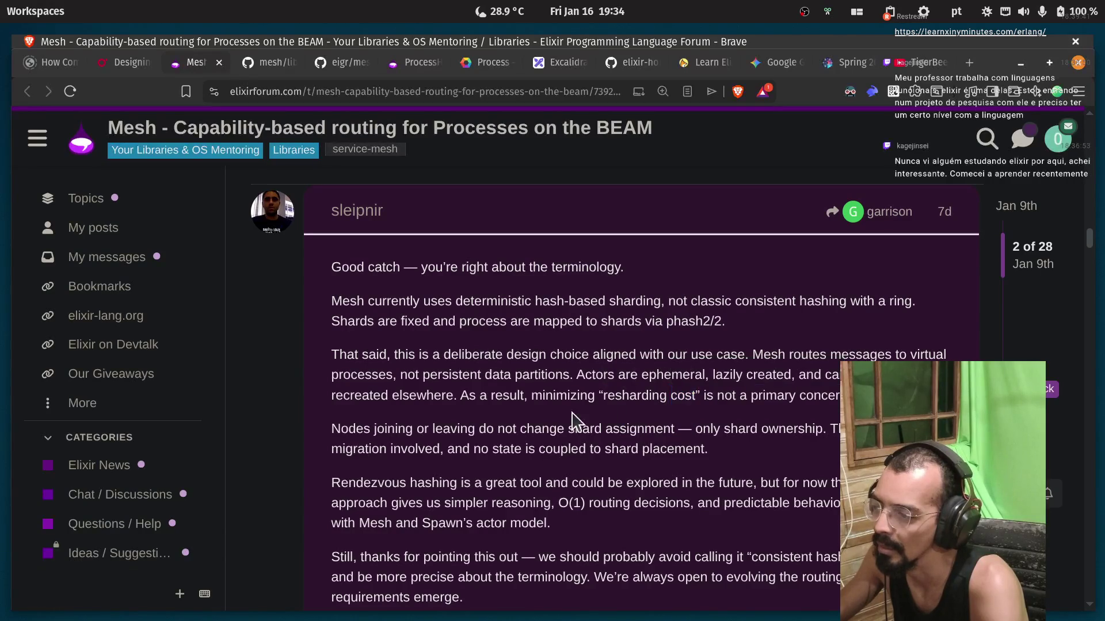
double_click(581, 397)
click(582, 397)
double_click(754, 397)
click(831, 401)
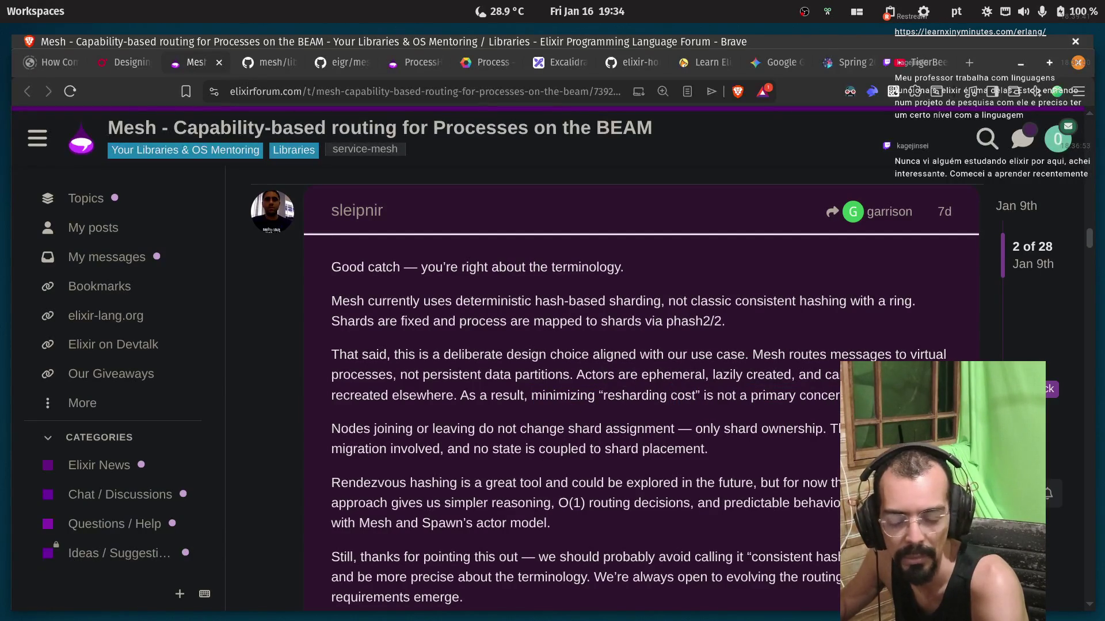
drag(629, 413, 576, 397)
click(435, 422)
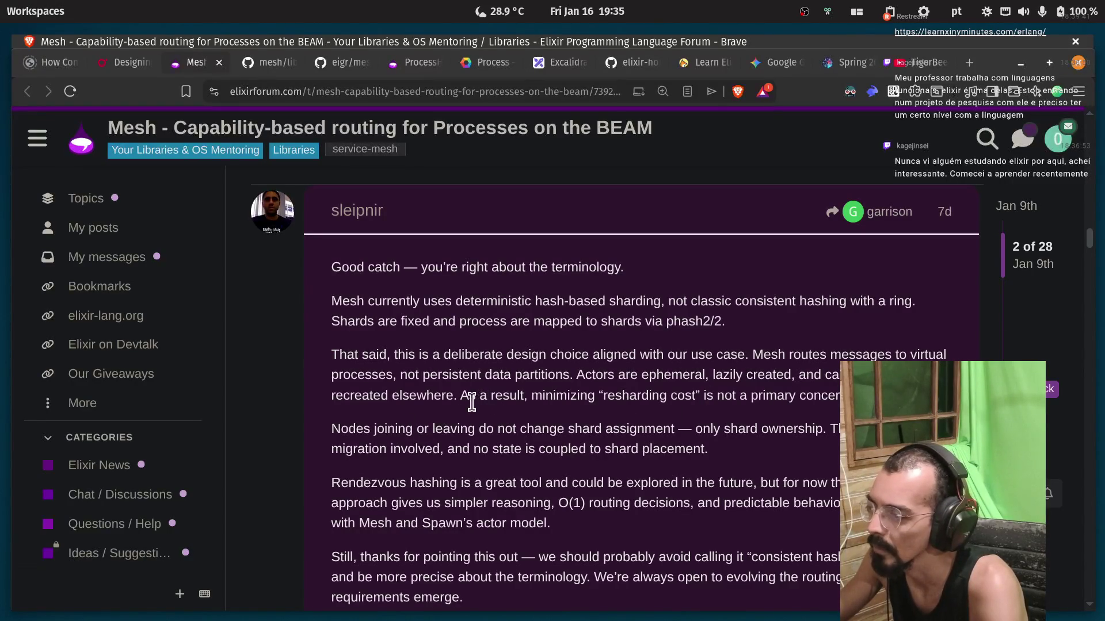
double_click(350, 433)
click(357, 456)
double_click(609, 429)
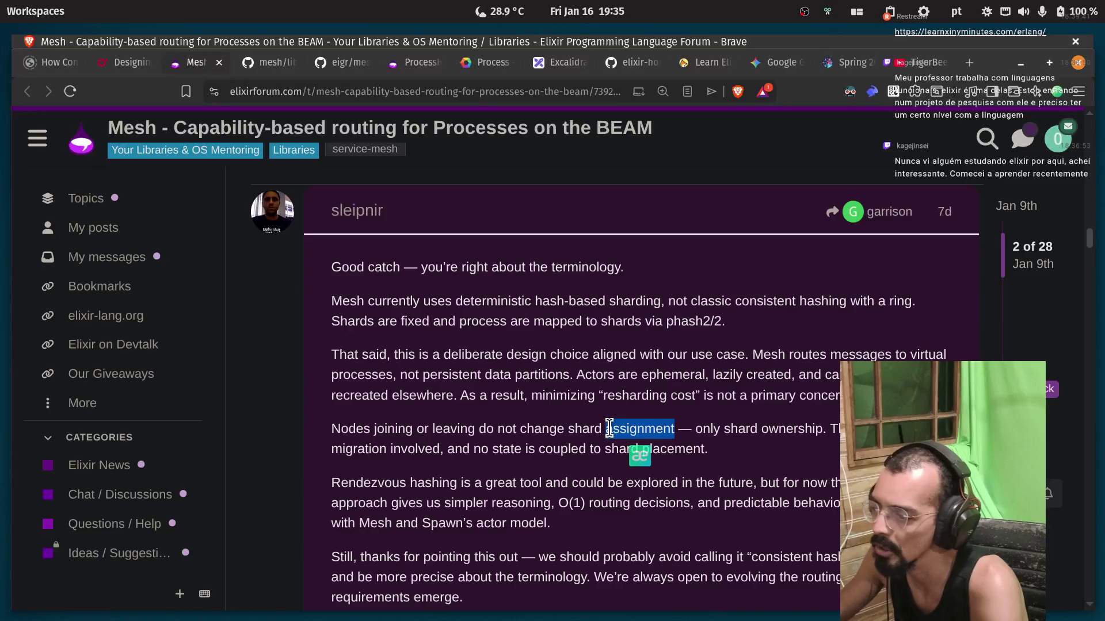
click(732, 449)
double_click(709, 430)
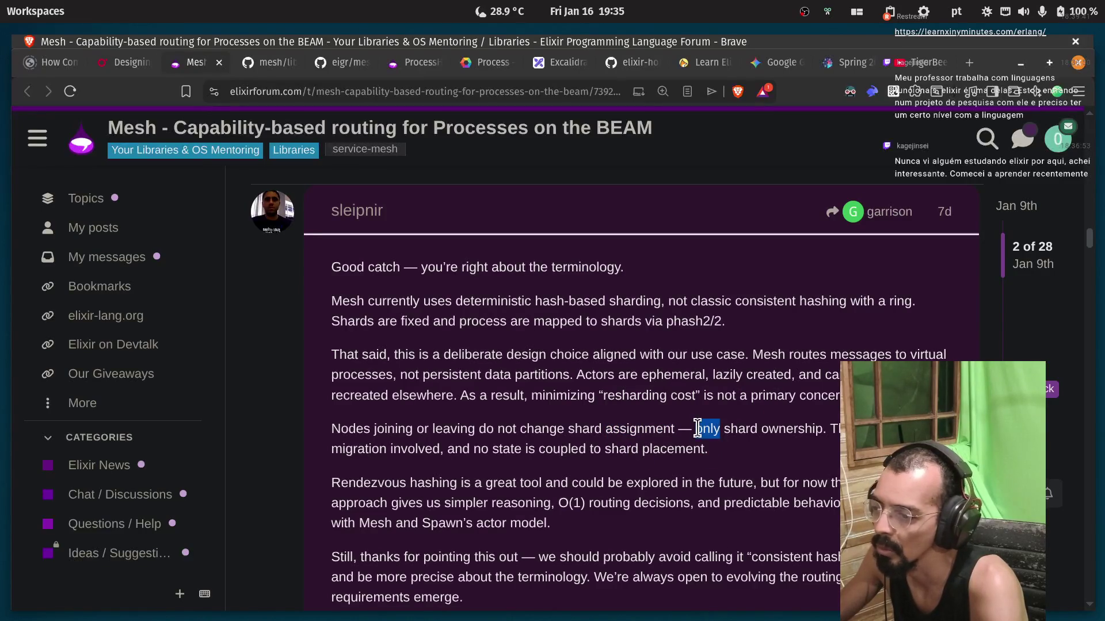
click(717, 432)
double_click(771, 433)
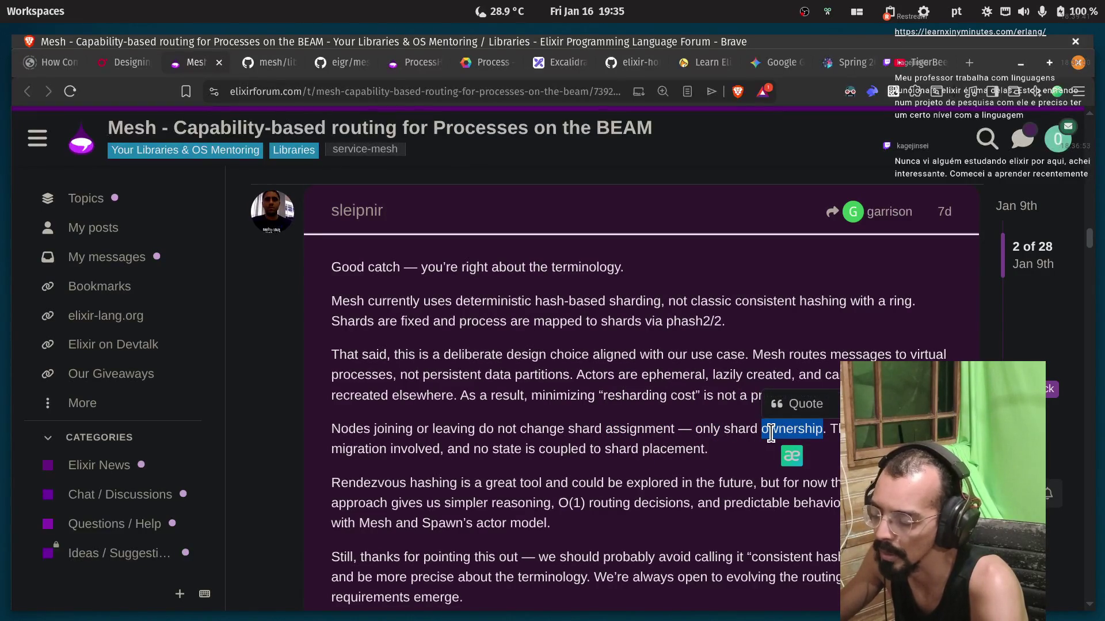
click(836, 432)
double_click(378, 452)
double_click(416, 450)
click(456, 452)
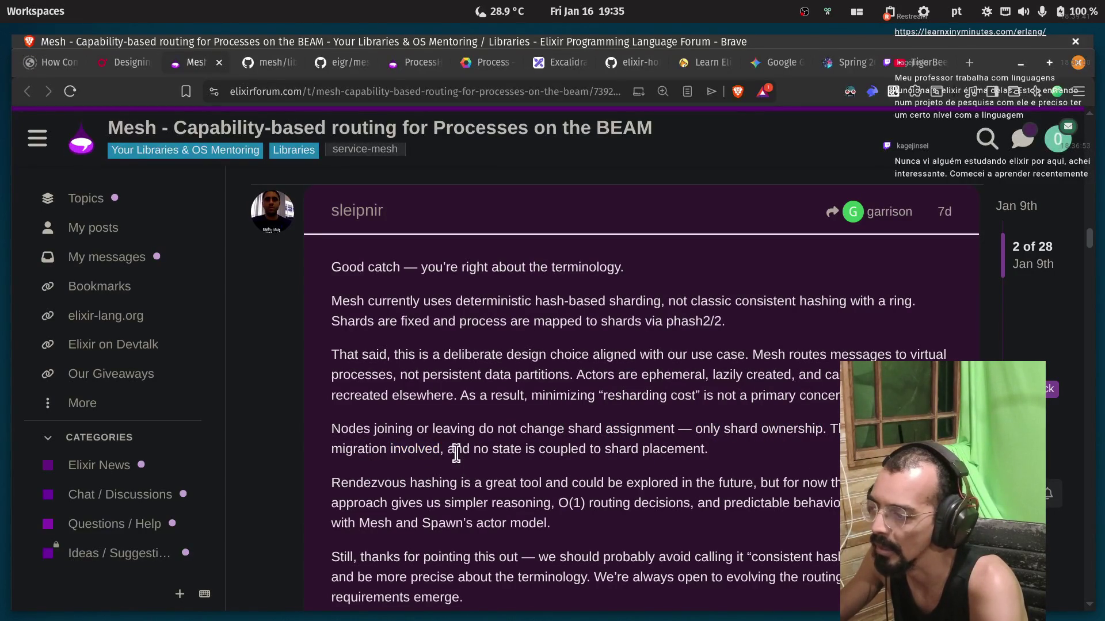
double_click(507, 449)
double_click(559, 450)
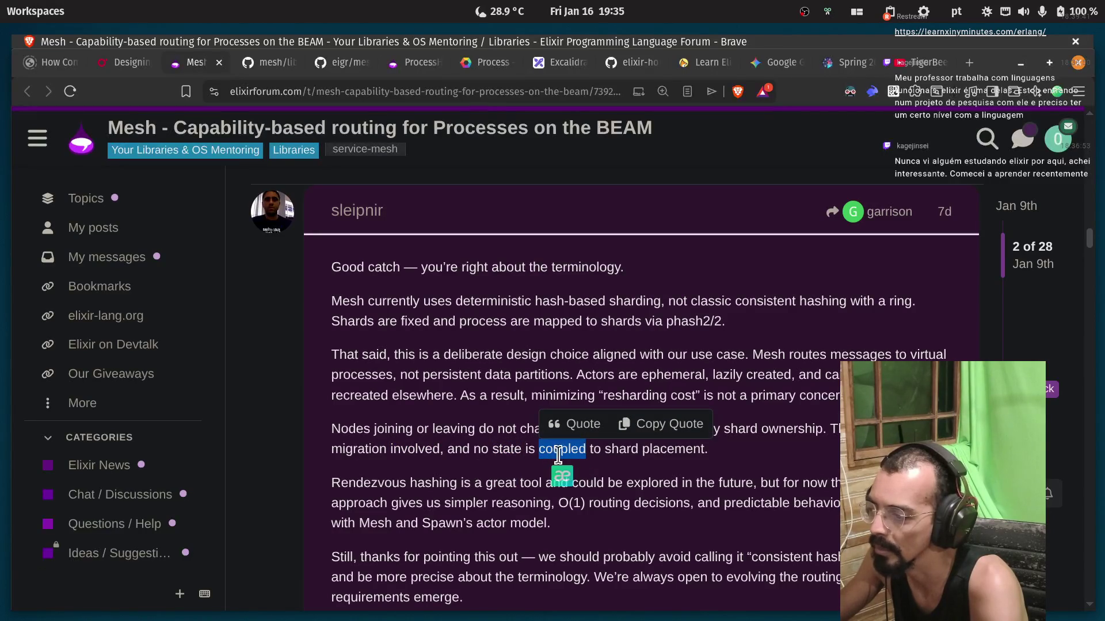
click(601, 451)
double_click(621, 451)
double_click(673, 451)
click(356, 500)
double_click(335, 483)
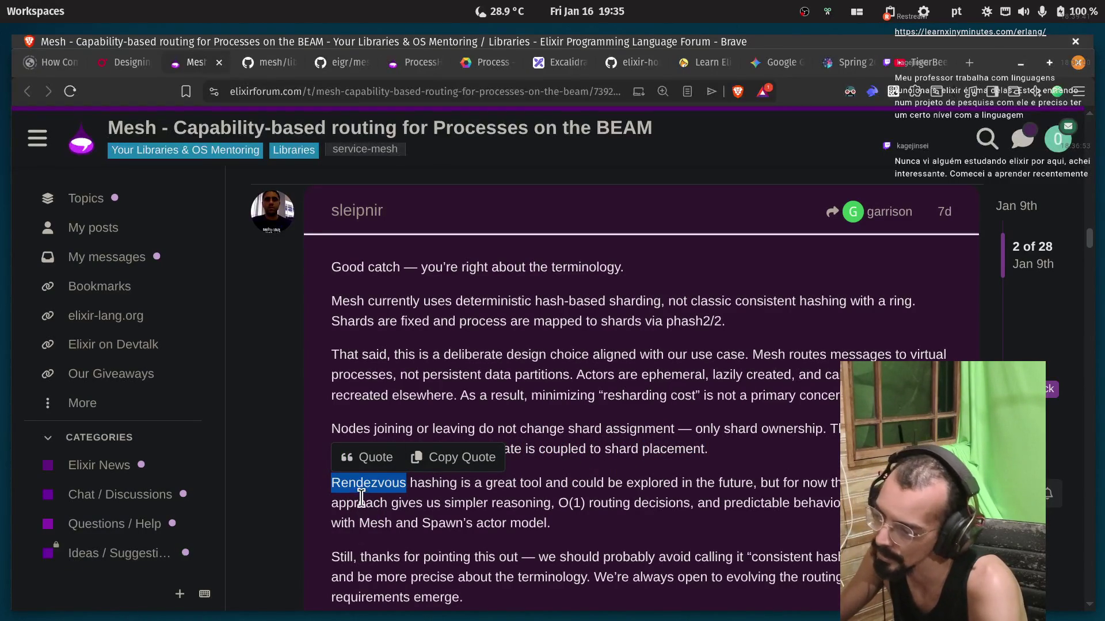
double_click(433, 484)
double_click(531, 483)
double_click(587, 483)
double_click(652, 484)
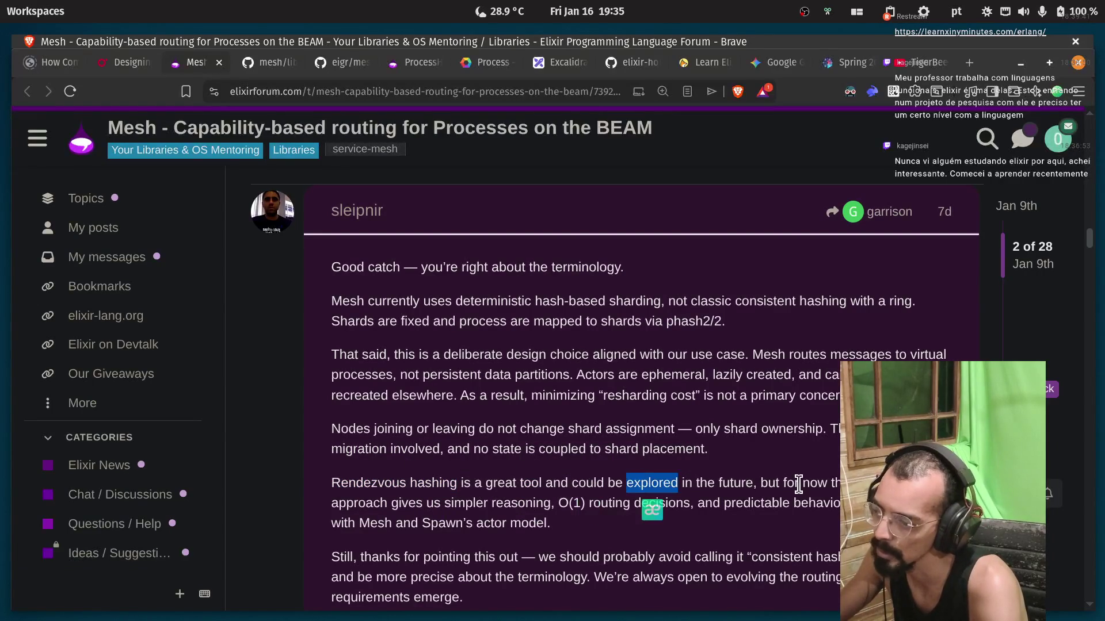
click(798, 483)
double_click(359, 503)
click(526, 502)
double_click(500, 503)
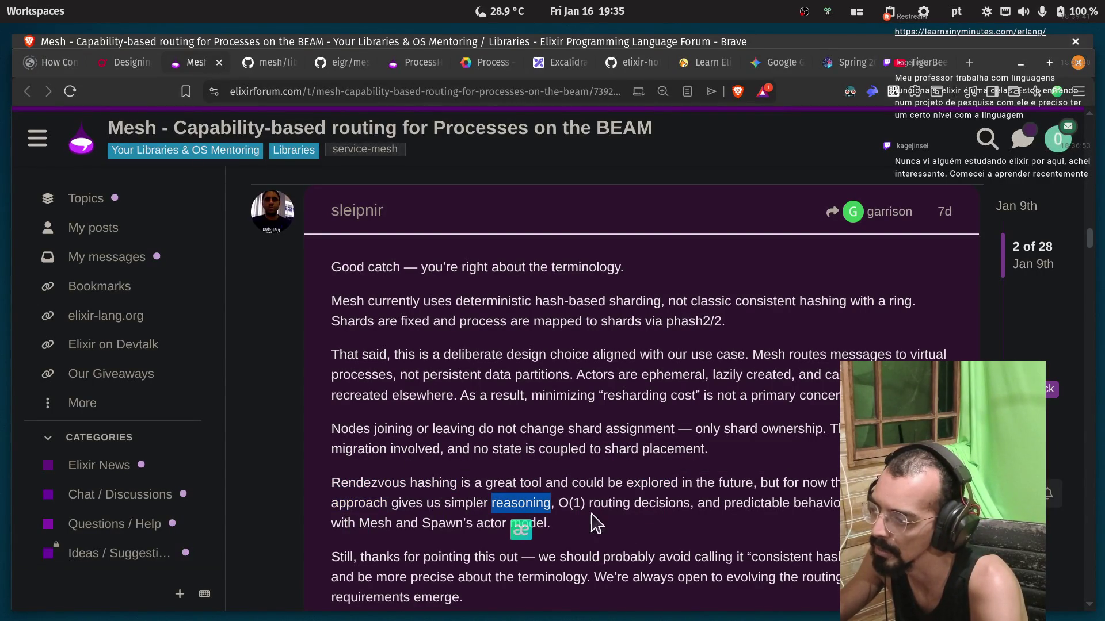
double_click(563, 504)
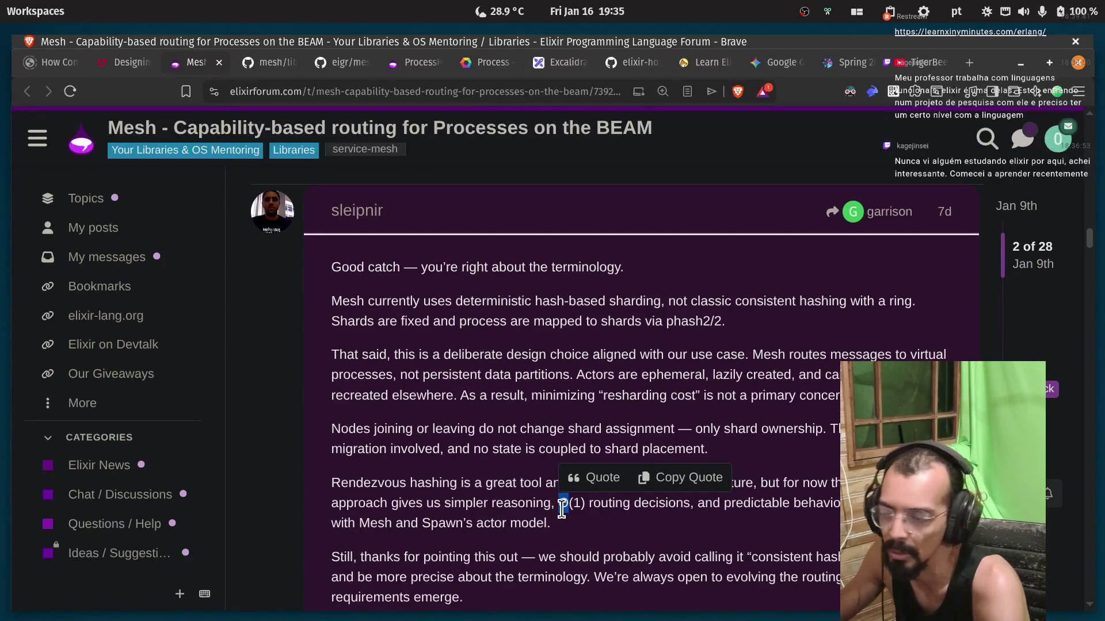
click(582, 522)
double_click(572, 503)
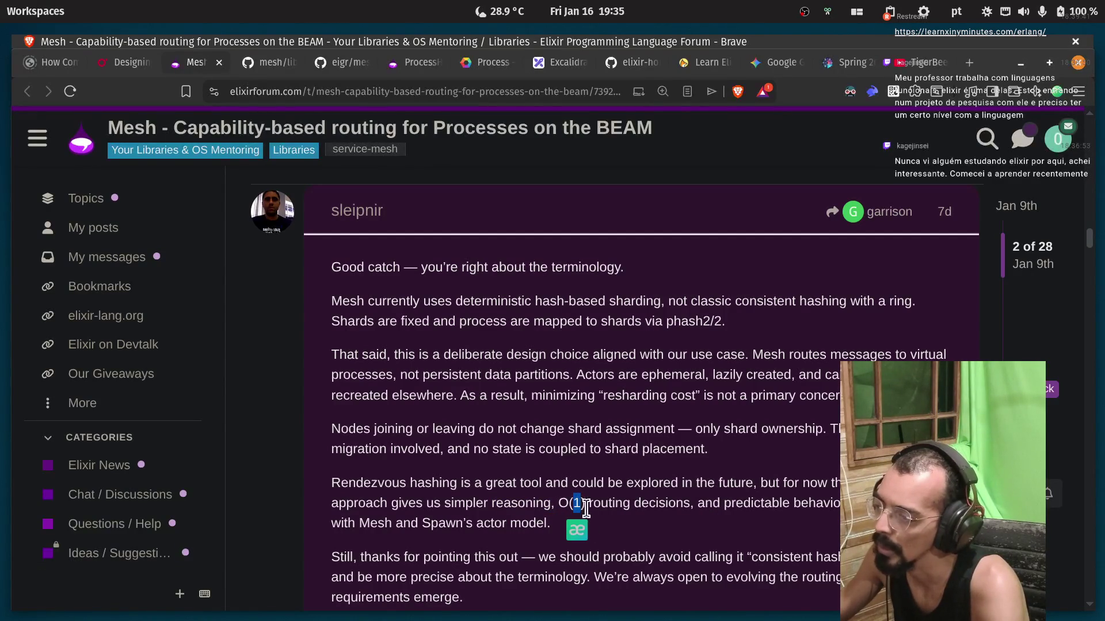
double_click(609, 503)
double_click(662, 504)
double_click(756, 503)
double_click(816, 503)
click(816, 504)
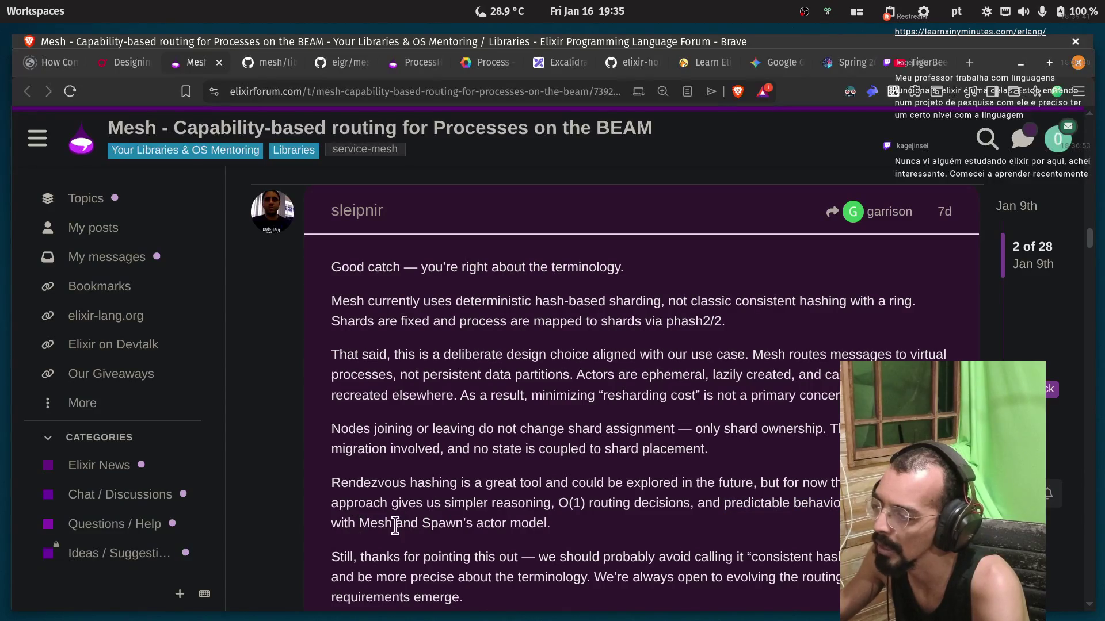
drag(578, 525, 402, 525)
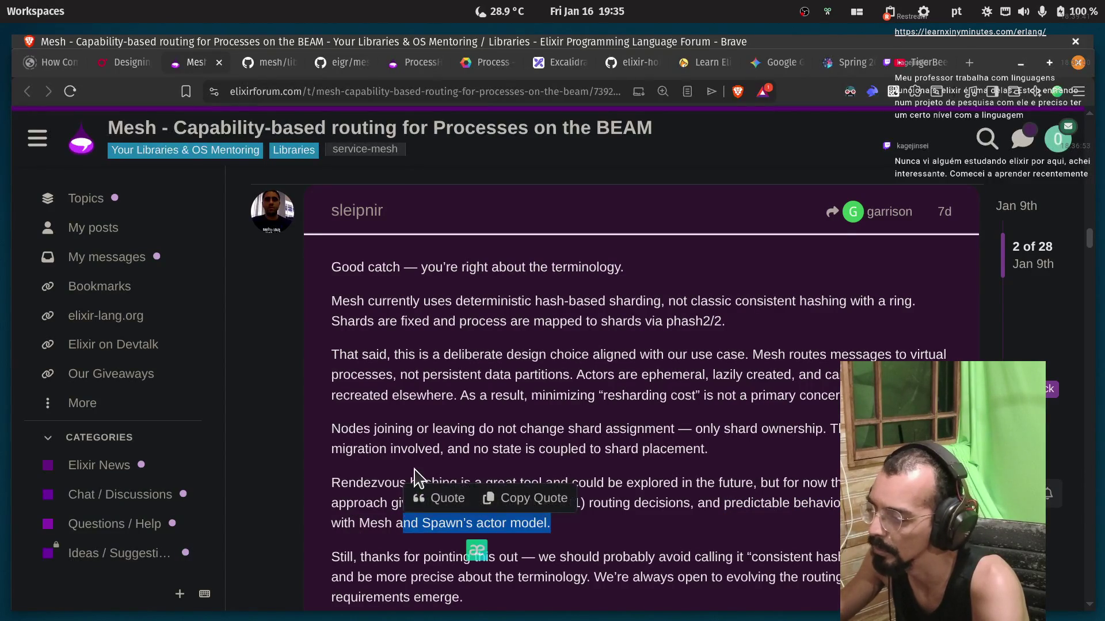
scroll(454, 357, down, 3)
click(455, 339)
scroll(456, 339, down, 3)
double_click(448, 385)
double_click(628, 385)
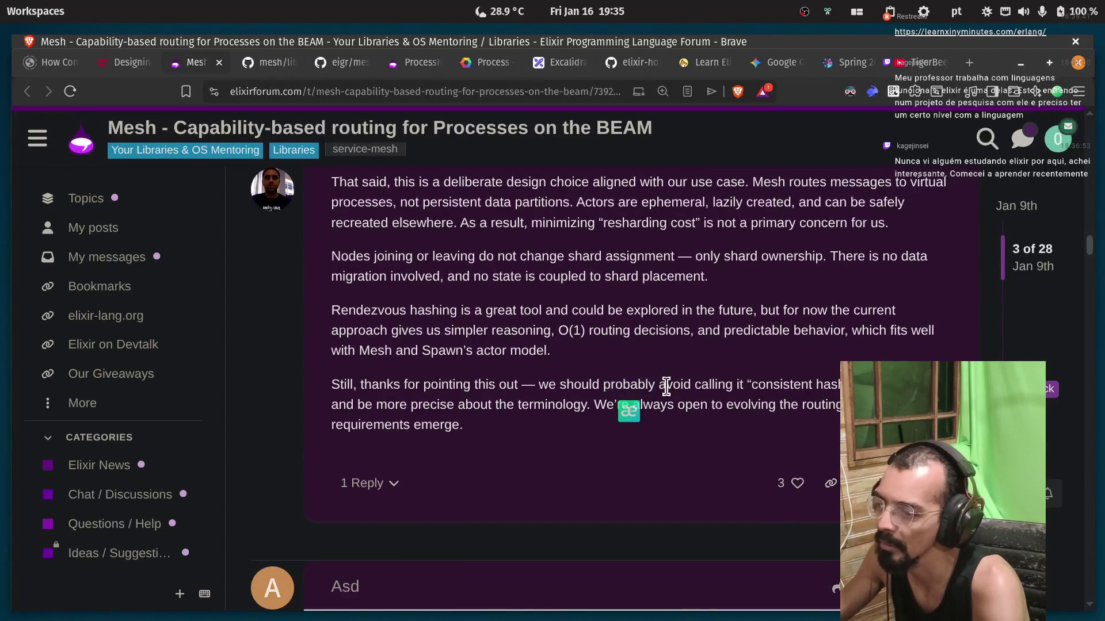
double_click(775, 386)
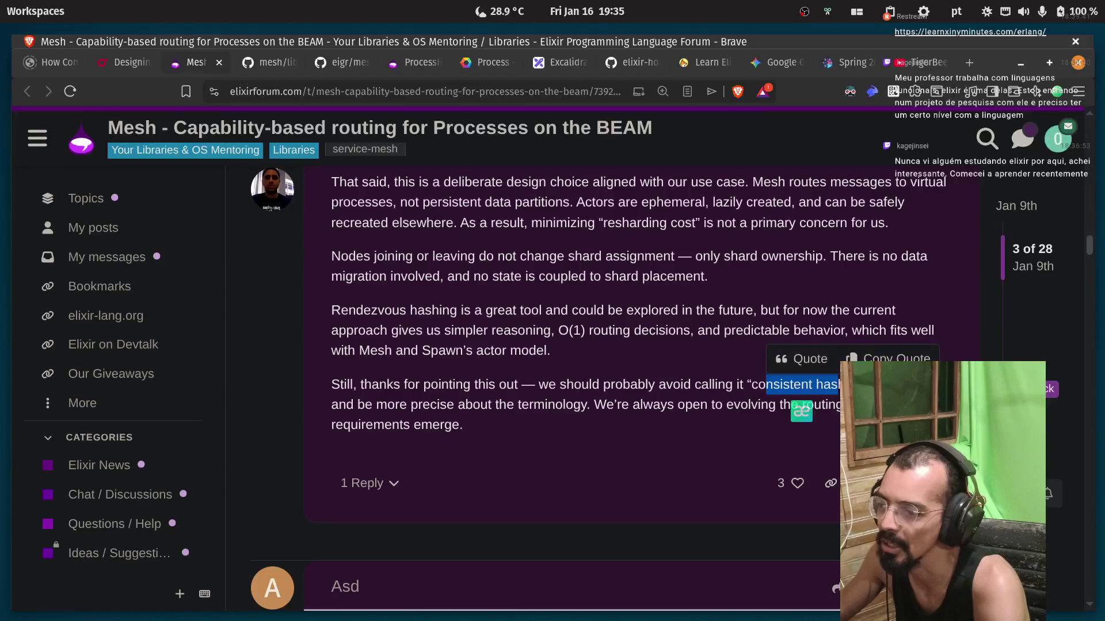
click(373, 410)
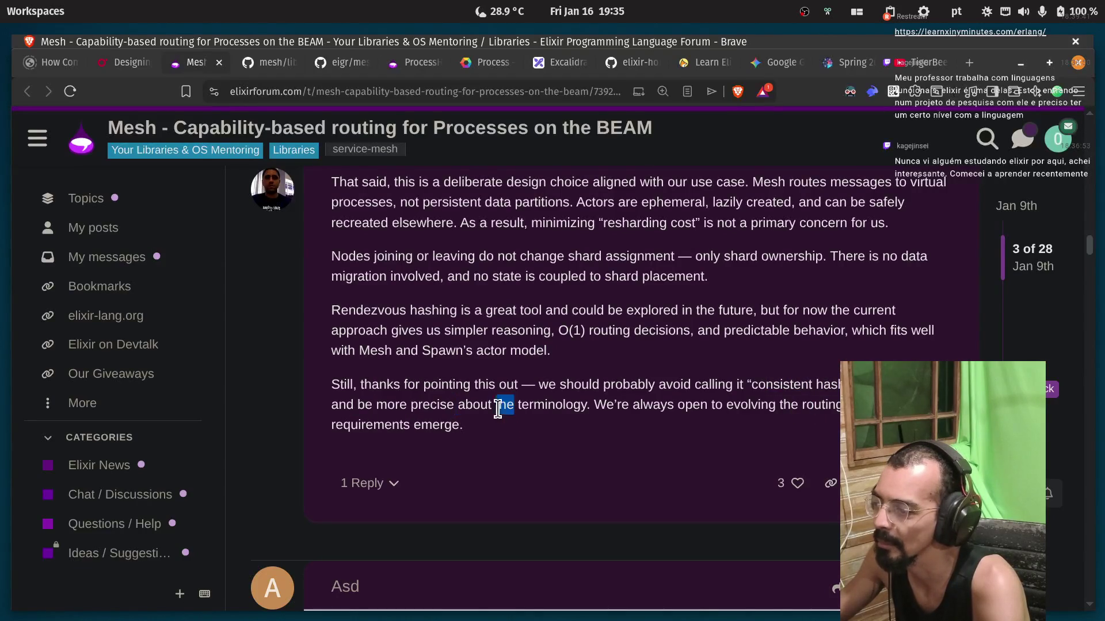
double_click(548, 404)
drag(700, 404, 846, 405)
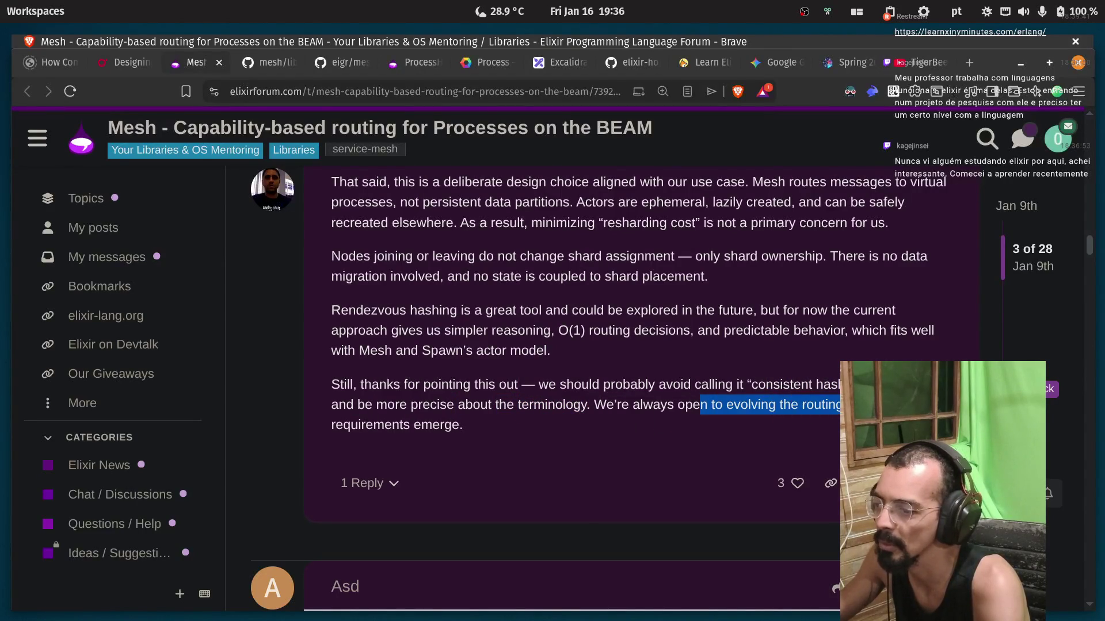
scroll(348, 321, down, 4)
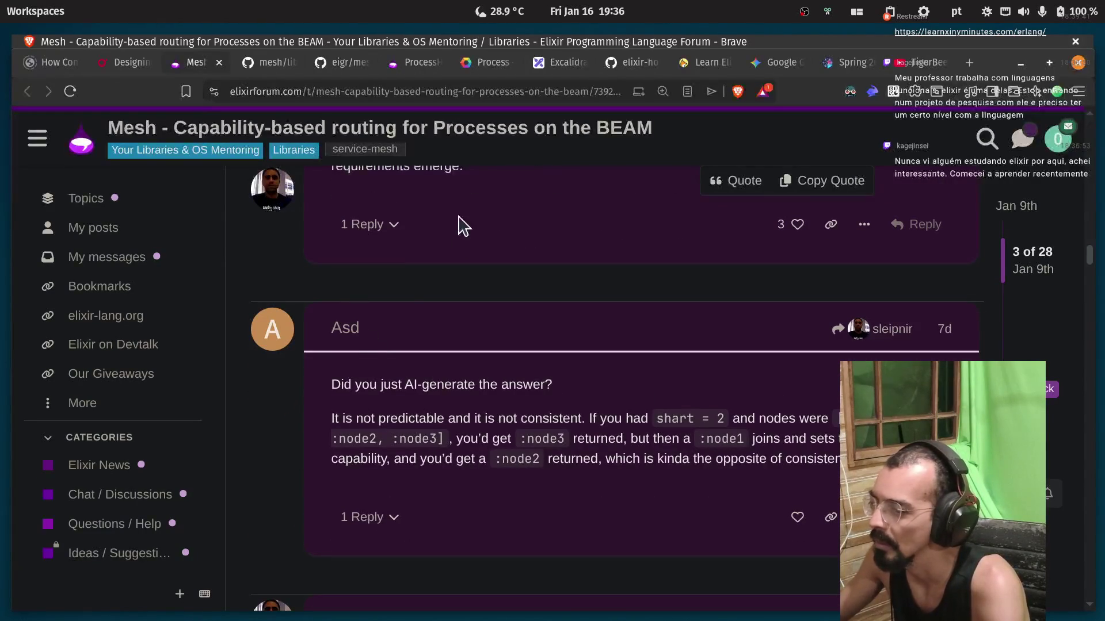
Read the AI-generated question and the claim routing is predictable, not consistent, with the shart = 2 snippet.
mouse_move(369, 383)
mouse_down()
mouse_move(488, 385)
mouse_move(461, 419)
mouse_up()
click(329, 422)
double_click(340, 419)
double_click(434, 419)
click(500, 421)
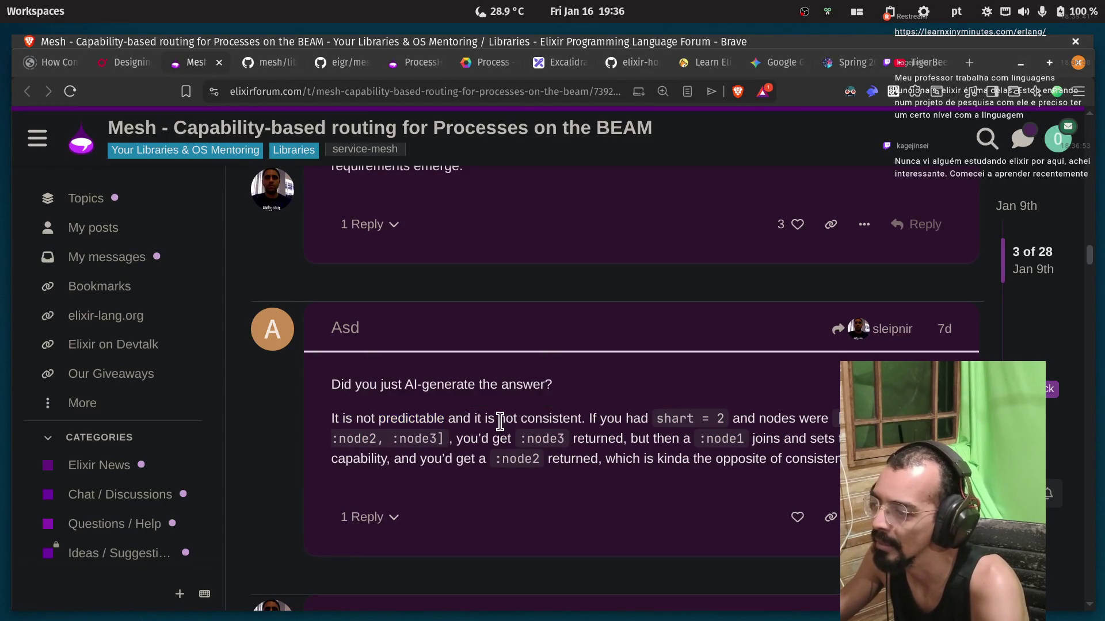
double_click(554, 419)
click(629, 423)
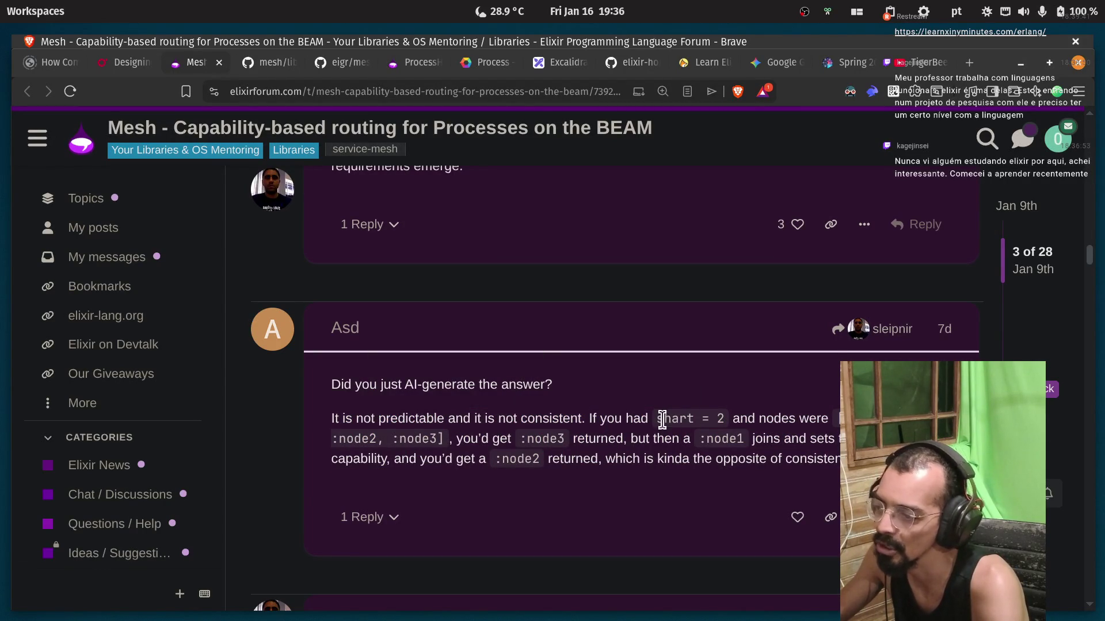
drag(660, 419, 679, 420)
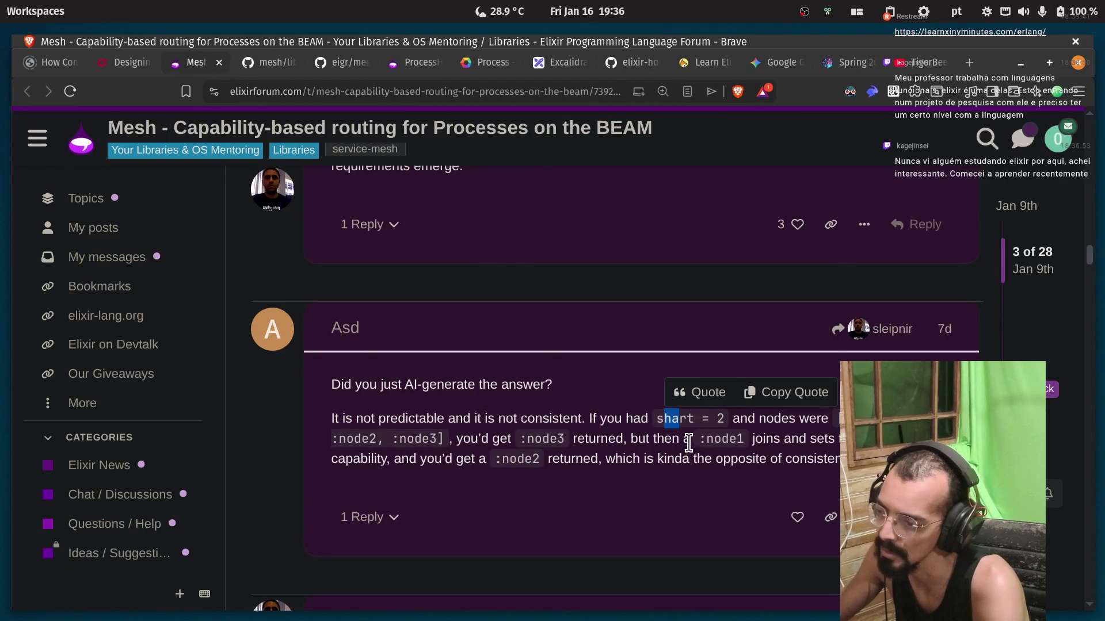
click(679, 437)
double_click(673, 419)
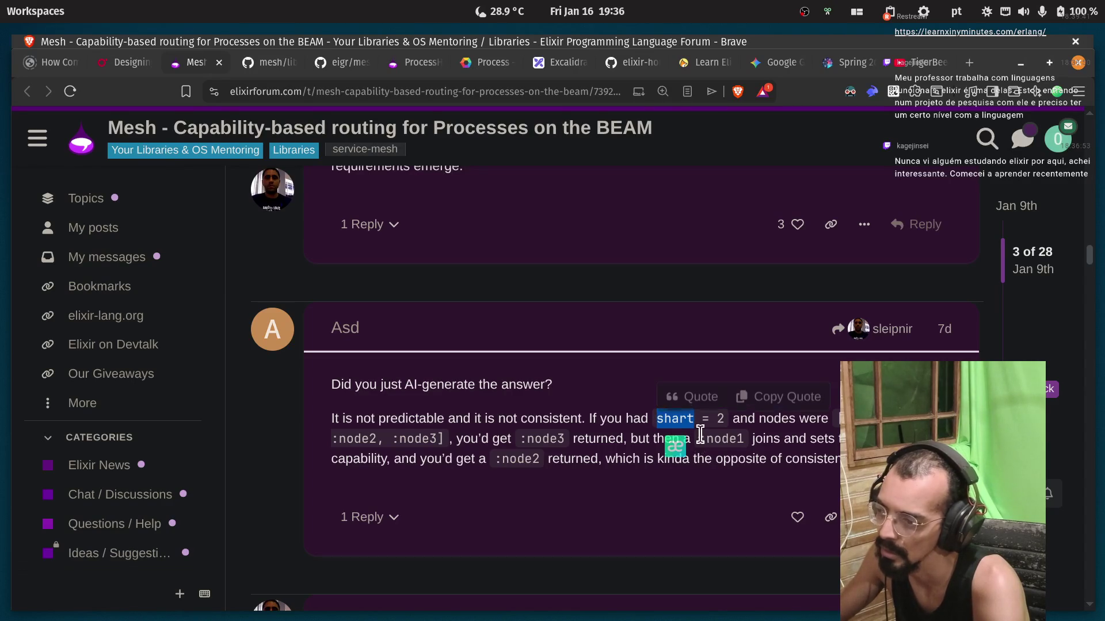
double_click(720, 419)
click(793, 426)
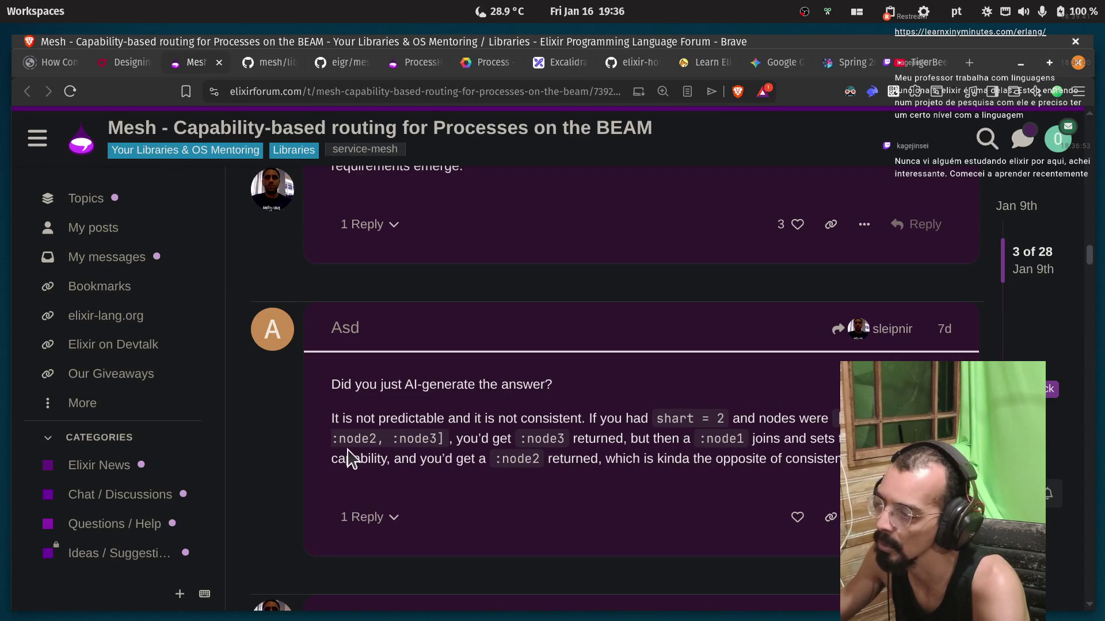
Read the :node3 versus :node2 example and the paragraph arguing predictability is the opposite of consistency.
double_click(426, 439)
drag(460, 439, 479, 439)
double_click(598, 439)
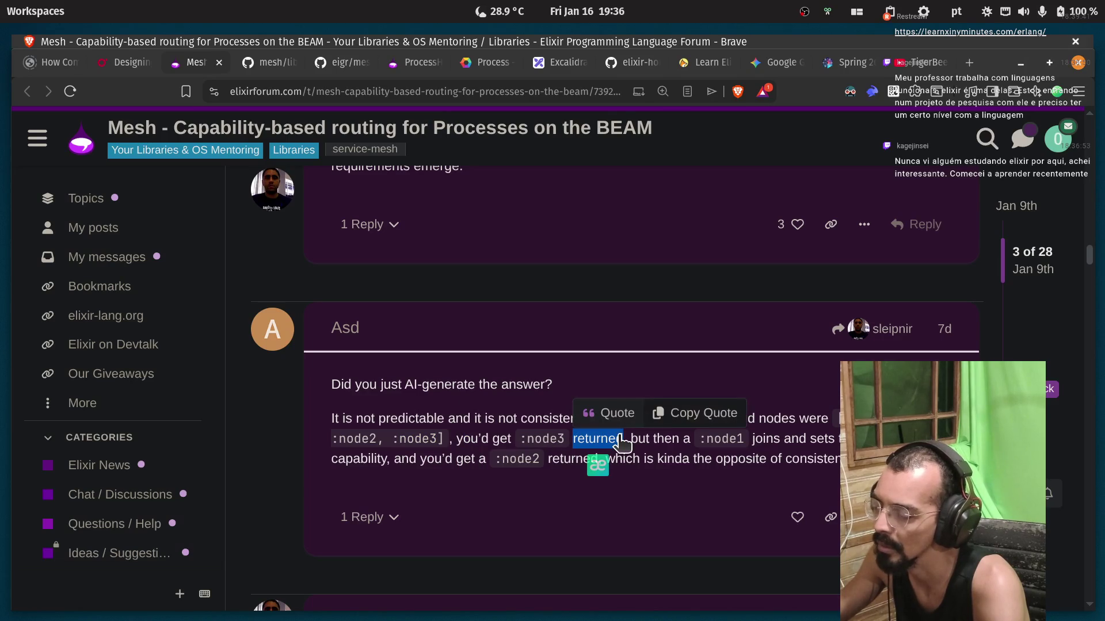
click(645, 451)
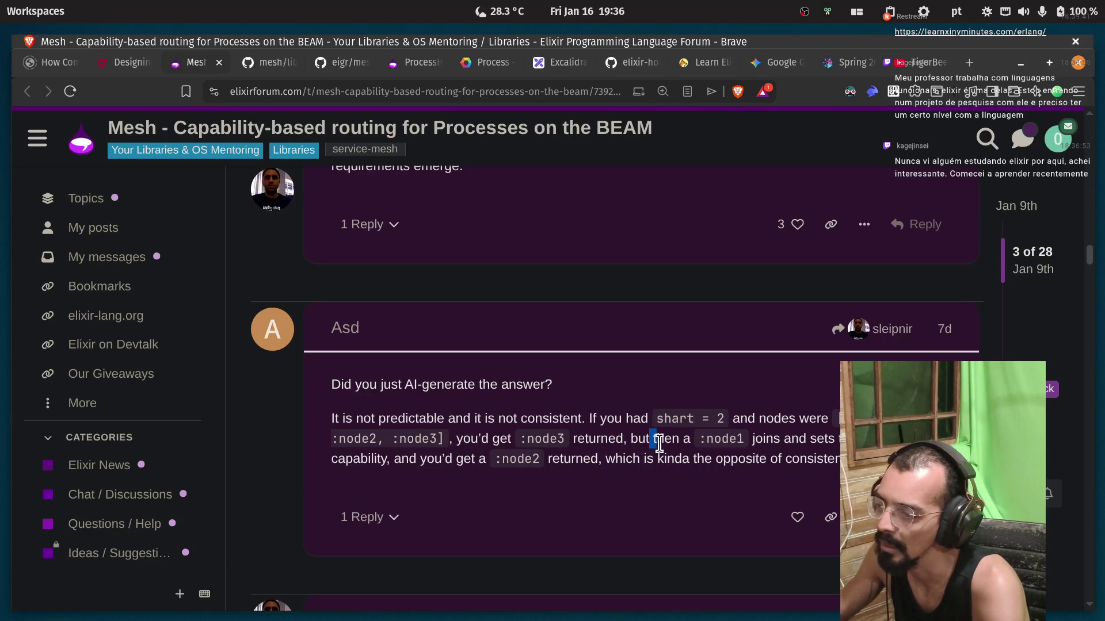
drag(659, 443, 657, 443)
click(760, 441)
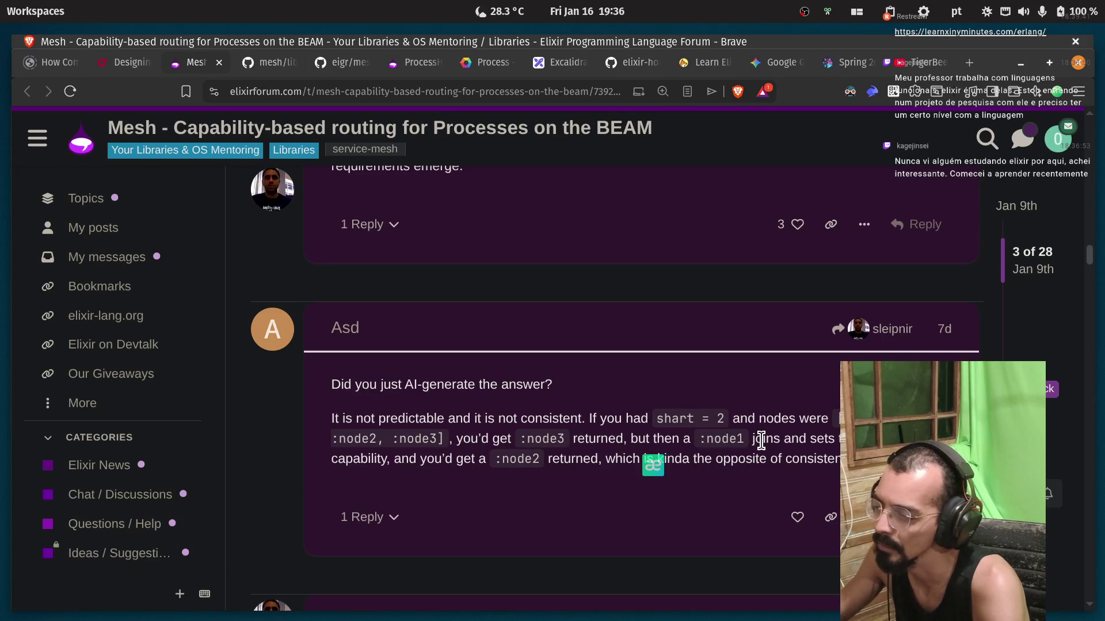
click(799, 440)
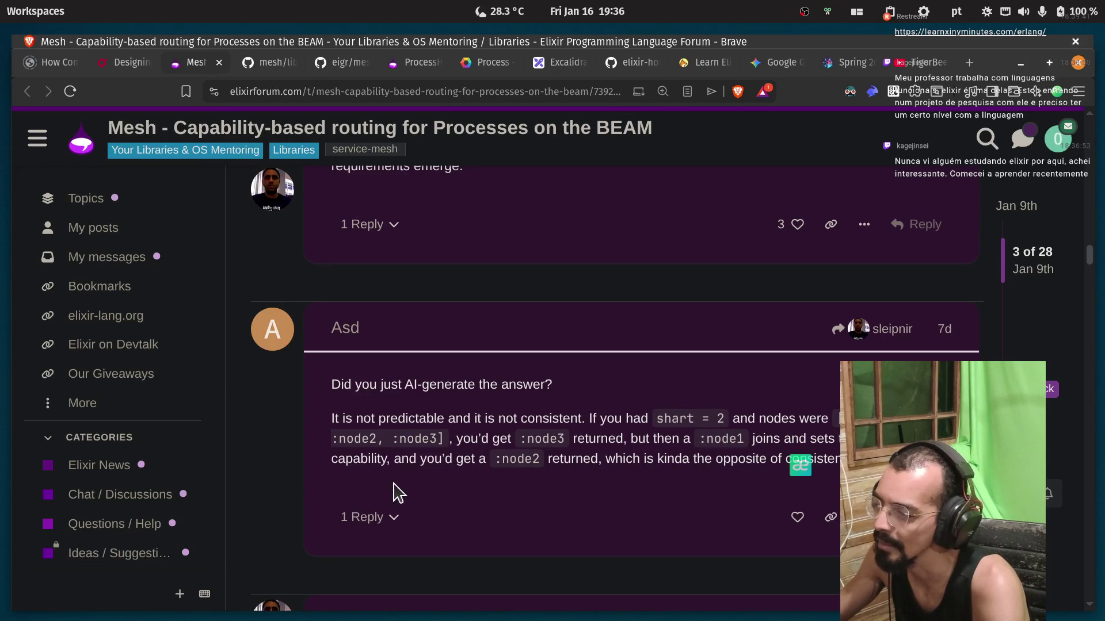
double_click(354, 460)
click(447, 465)
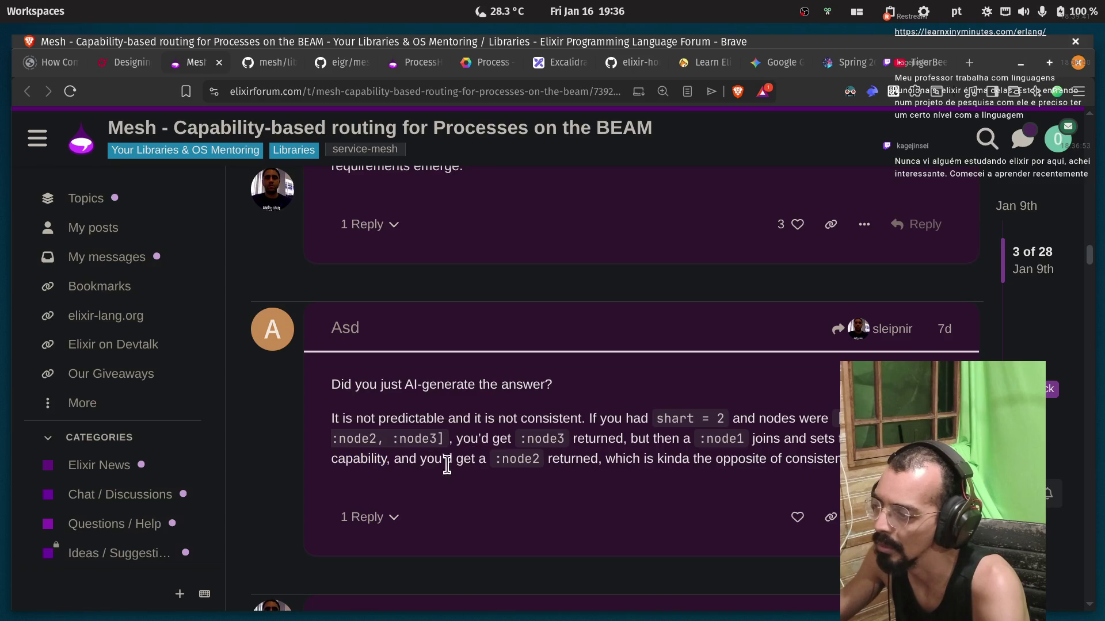
double_click(514, 461)
double_click(558, 460)
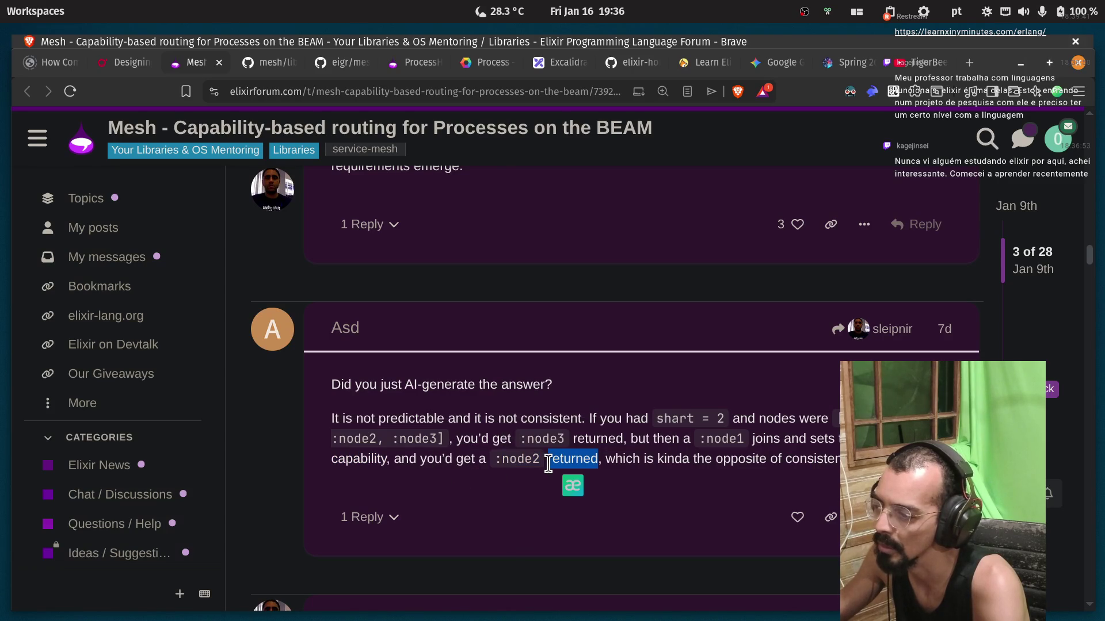
click(627, 463)
double_click(725, 460)
click(825, 453)
mouse_move(837, 458)
mouse_down()
mouse_move(434, 460)
mouse_move(310, 432)
mouse_up()
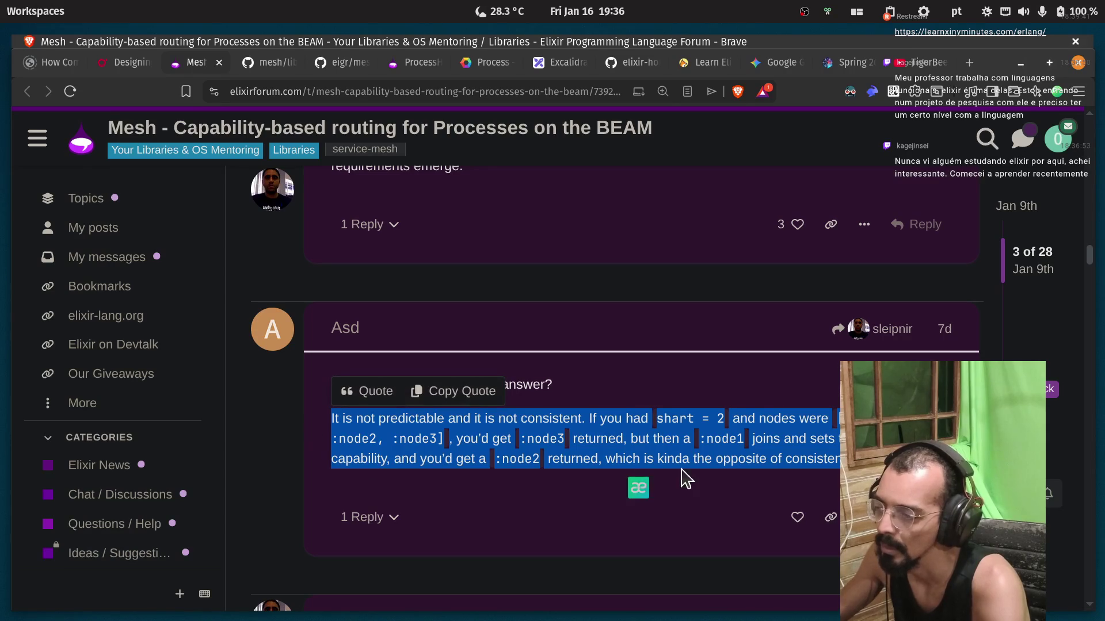
click(764, 402)
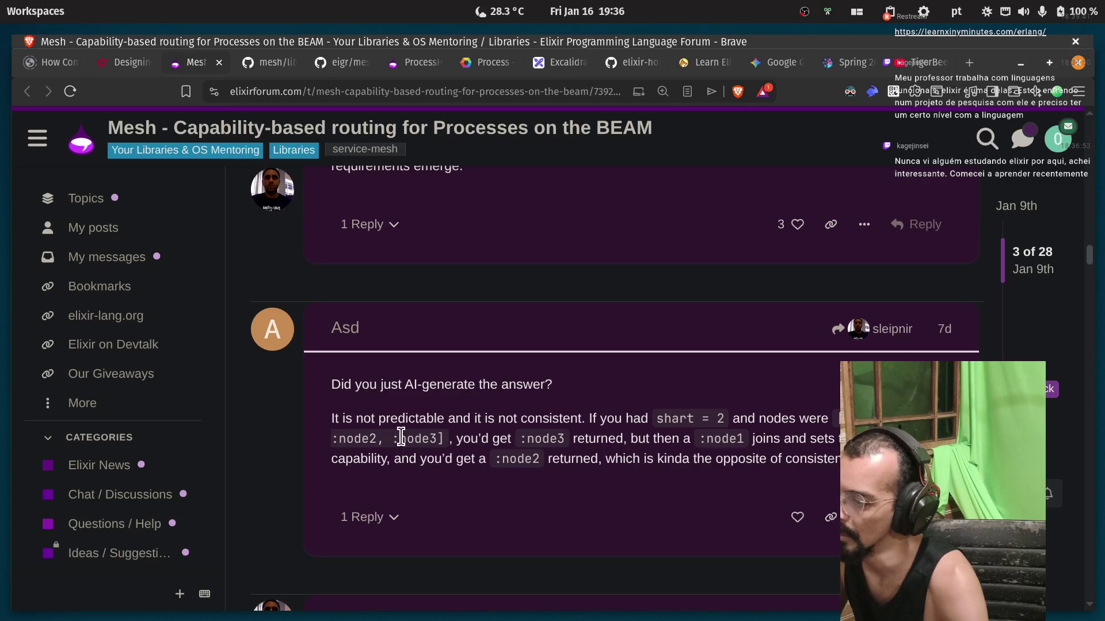
scroll(362, 437, down, 5)
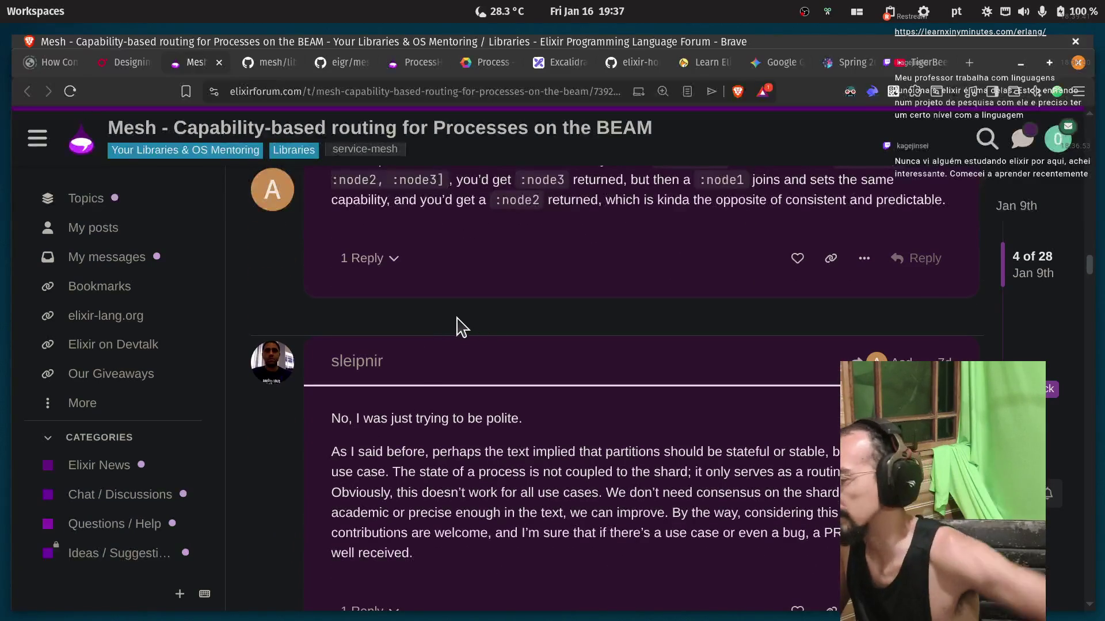
scroll(403, 391, up, 2)
scroll(414, 426, down, 2)
scroll(511, 403, down, 2)
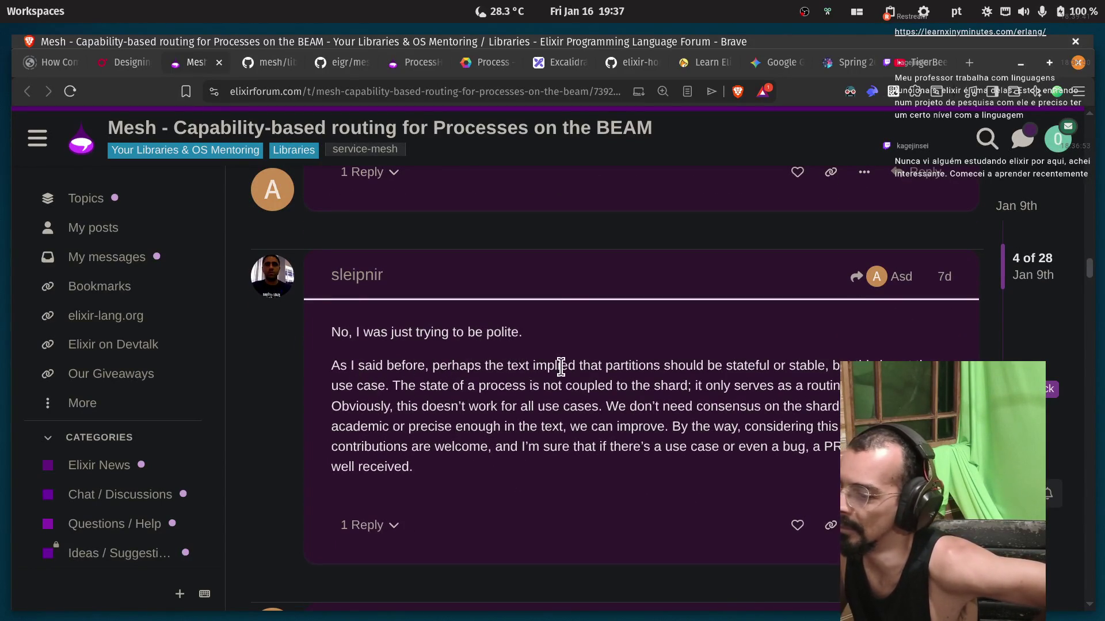
double_click(628, 366)
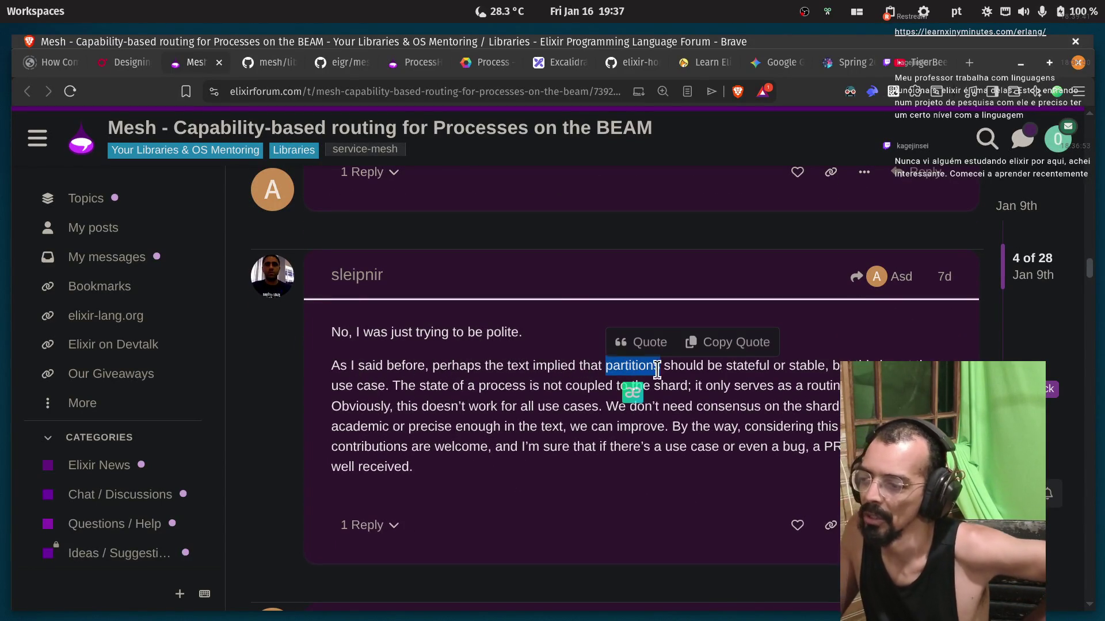
double_click(748, 366)
double_click(806, 366)
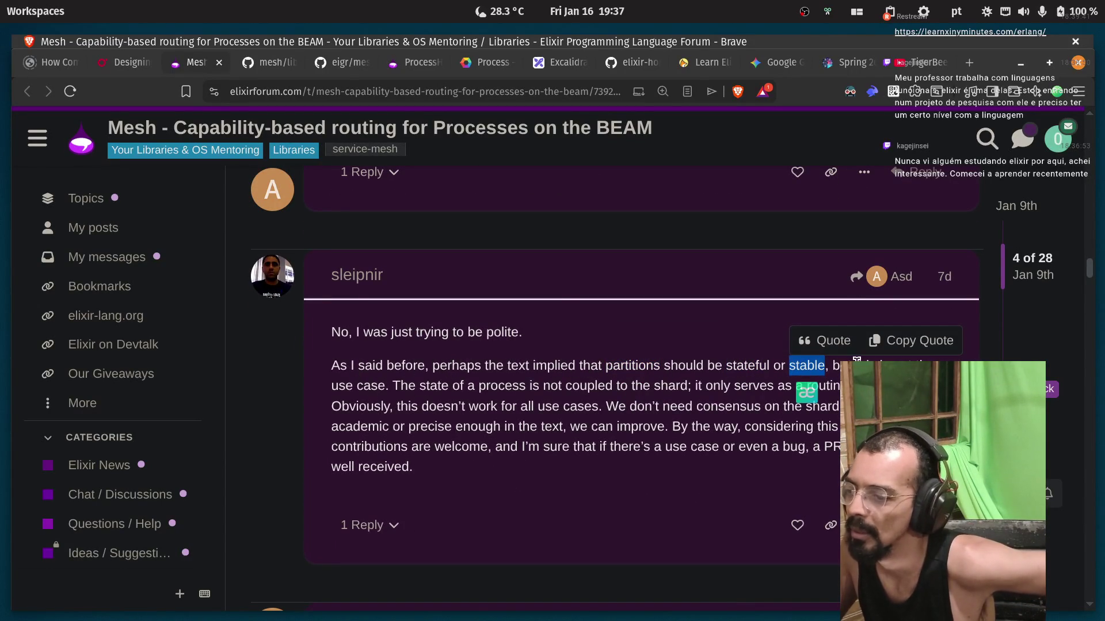
click(351, 385)
double_click(438, 387)
double_click(495, 387)
double_click(591, 387)
click(649, 387)
double_click(673, 387)
click(685, 387)
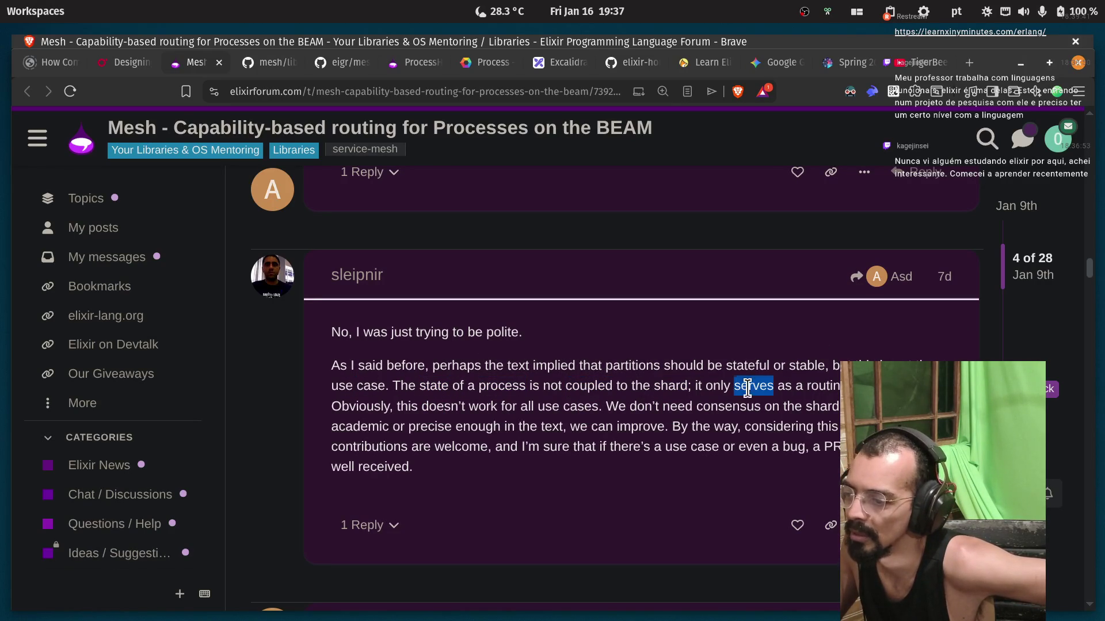
double_click(343, 410)
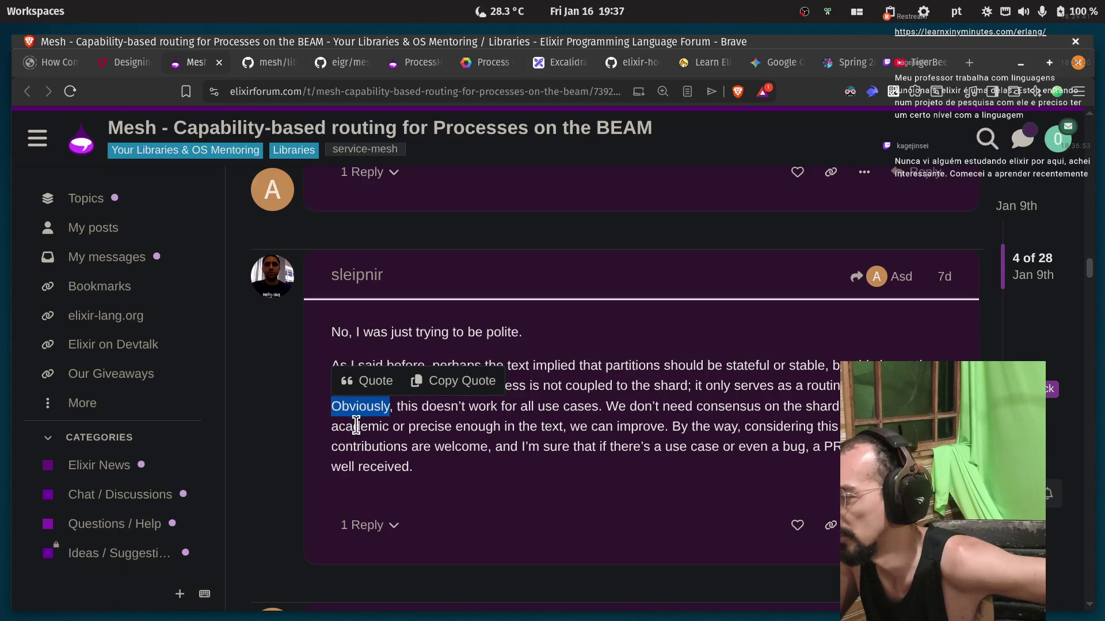
click(470, 406)
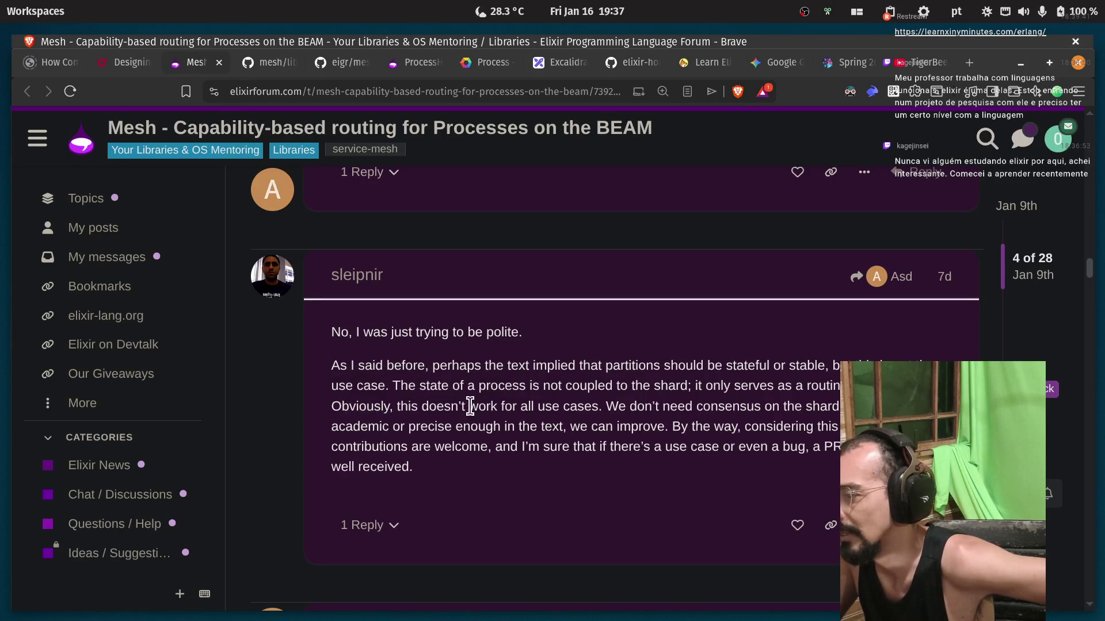
double_click(549, 406)
double_click(728, 406)
click(685, 420)
double_click(728, 406)
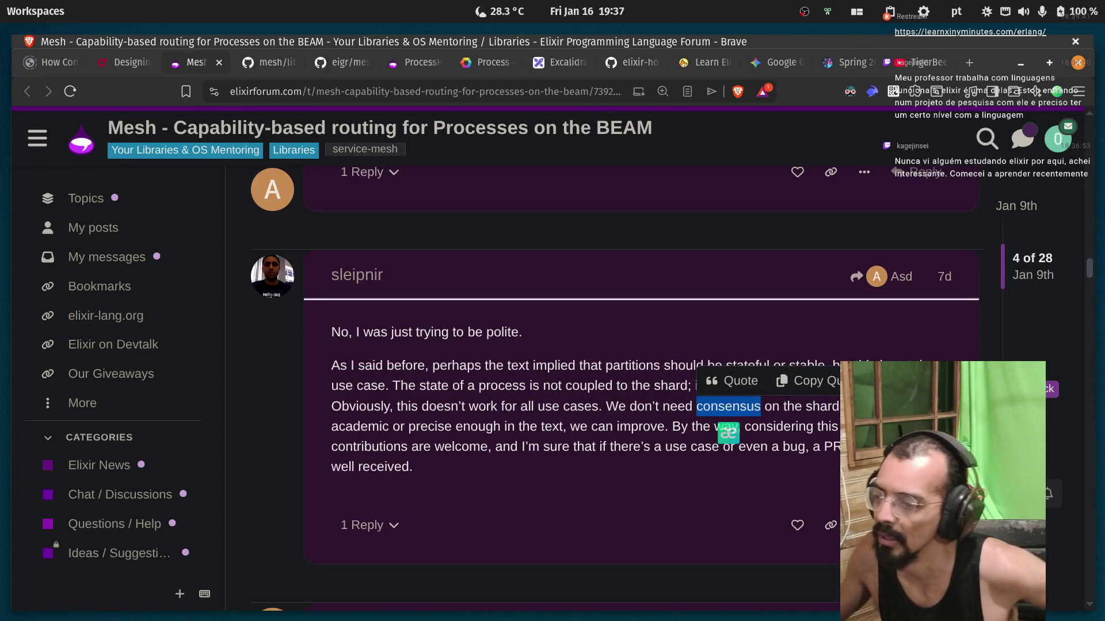
click(777, 406)
double_click(360, 427)
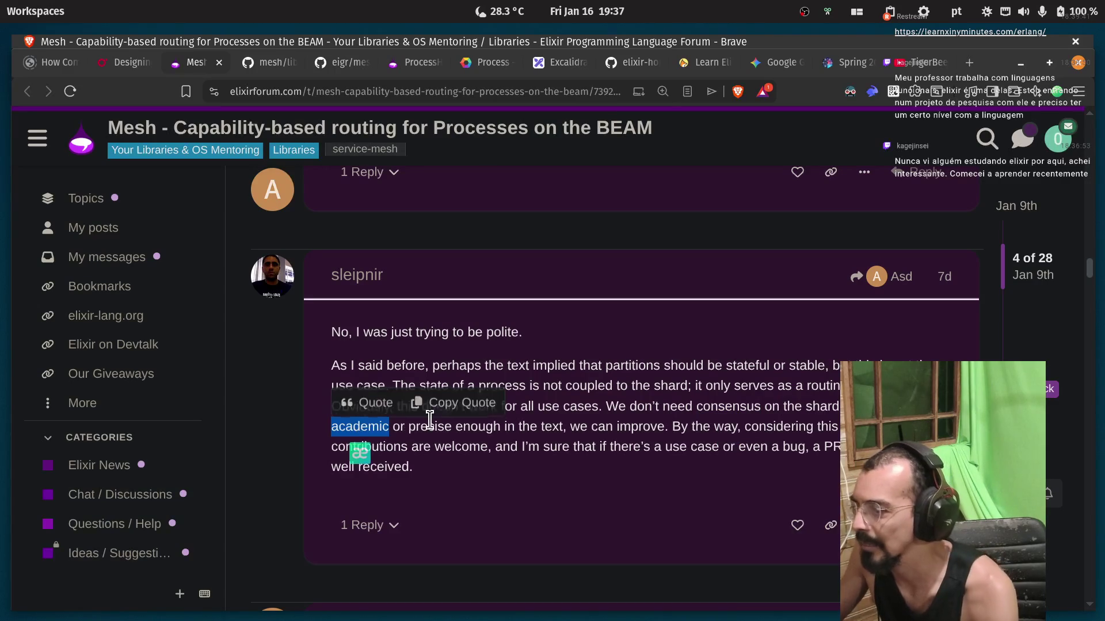
click(448, 429)
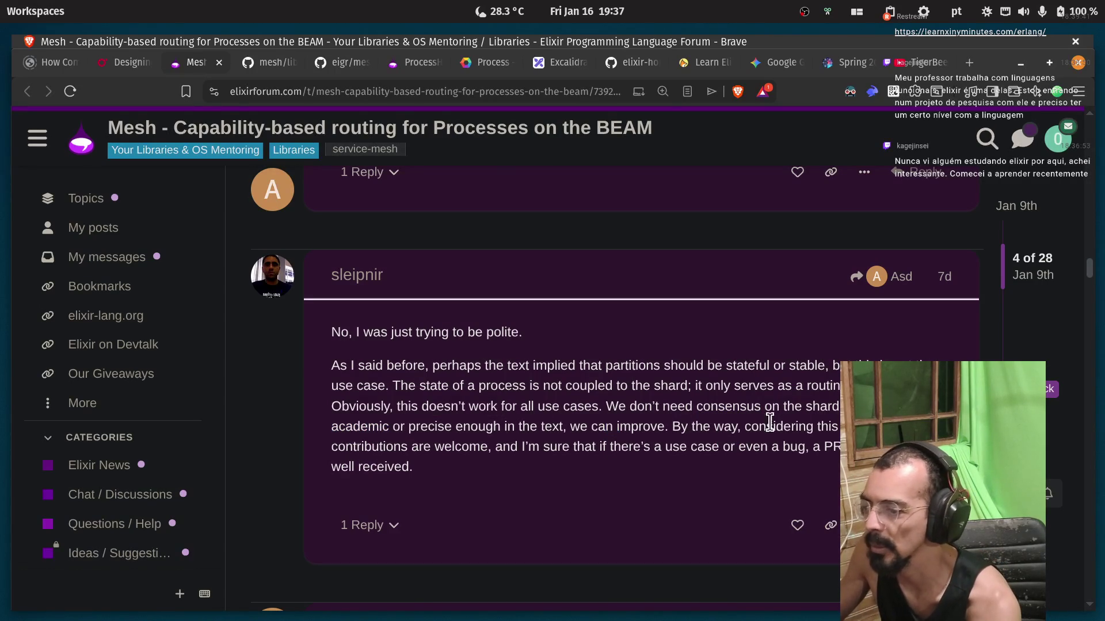
double_click(363, 448)
double_click(464, 447)
double_click(531, 447)
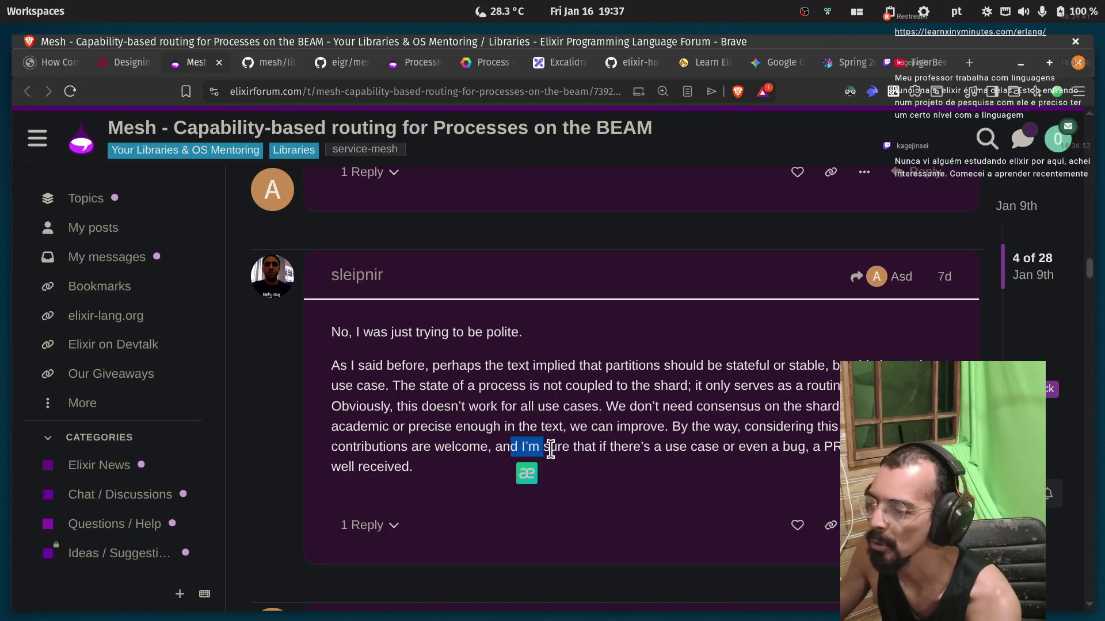
drag(575, 447, 771, 447)
click(730, 448)
click(774, 447)
Read the reply noting the answers read like LLM output, including the quoted 'Good catch'.
scroll(334, 445, down, 2)
scroll(449, 357, down, 5)
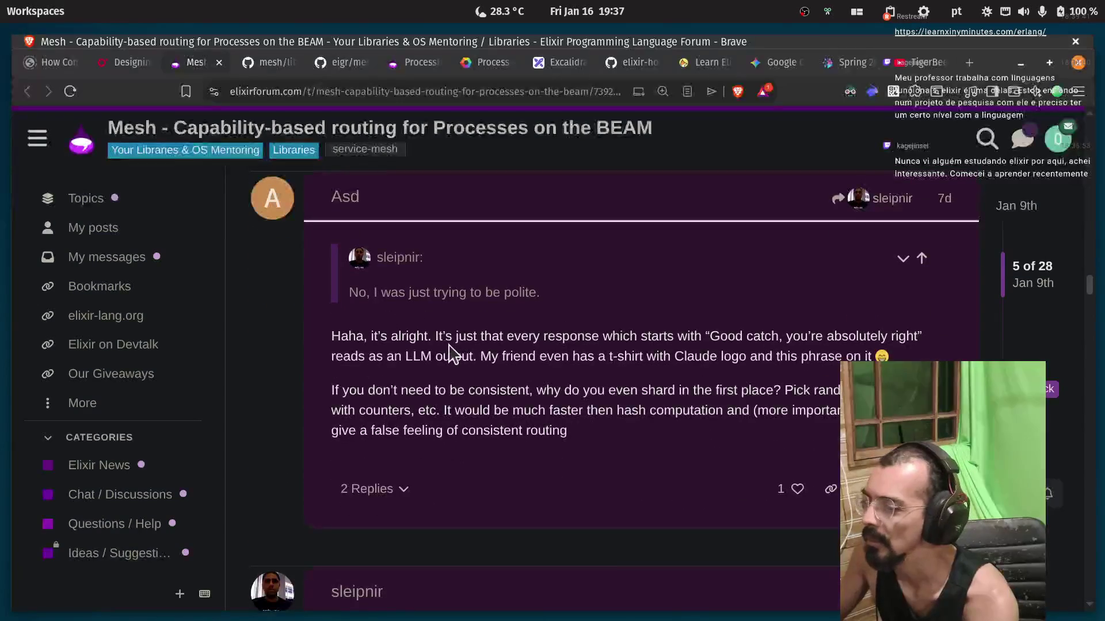
drag(444, 336, 876, 356)
click(713, 338)
drag(714, 338, 712, 344)
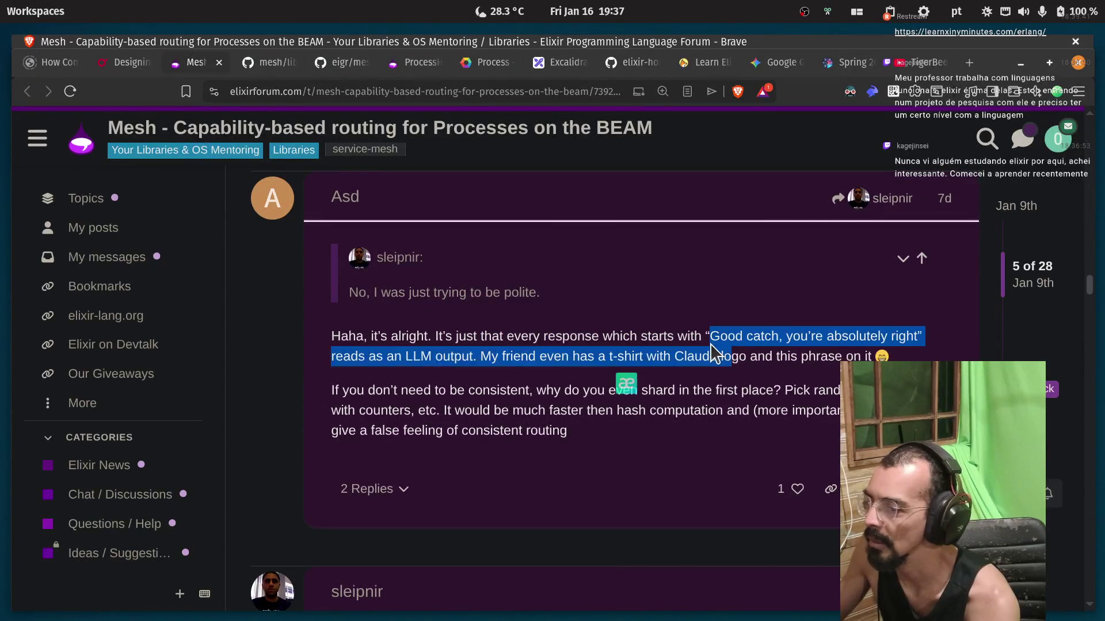
click(711, 344)
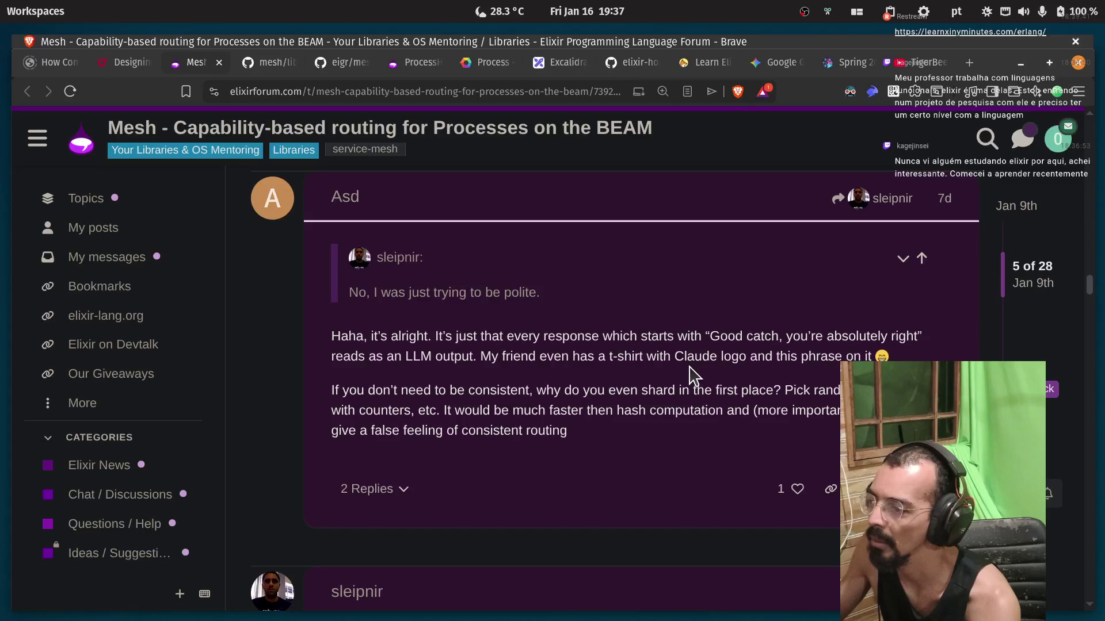
Read the question asking why shard in the first place if routing needn't be consistent.
scroll(518, 346, down, 1)
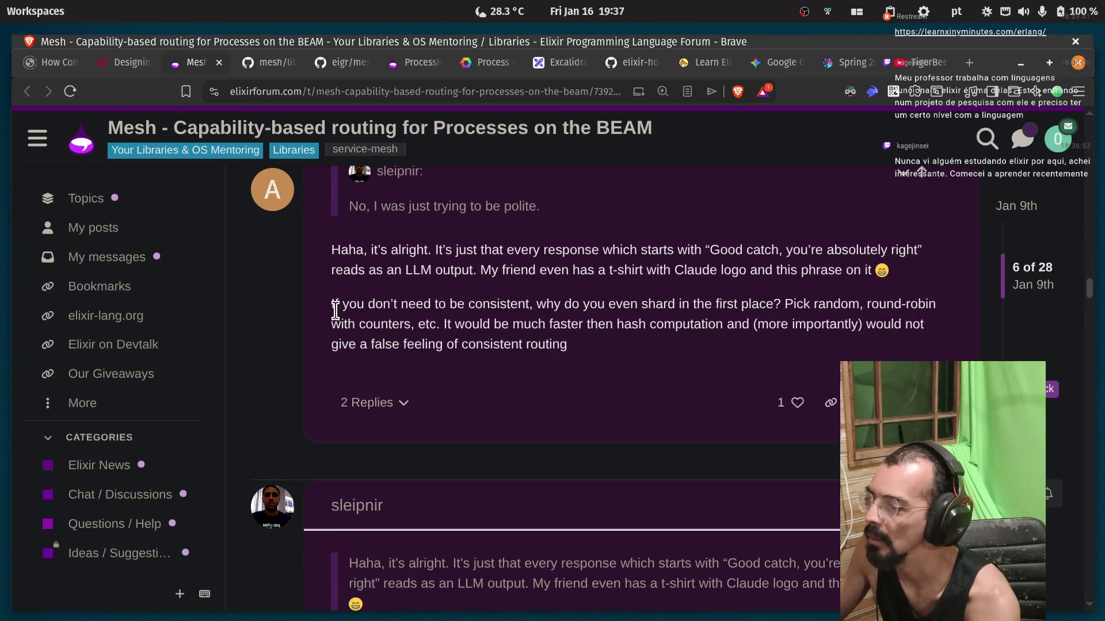
drag(335, 311, 432, 309)
double_click(500, 304)
click(584, 309)
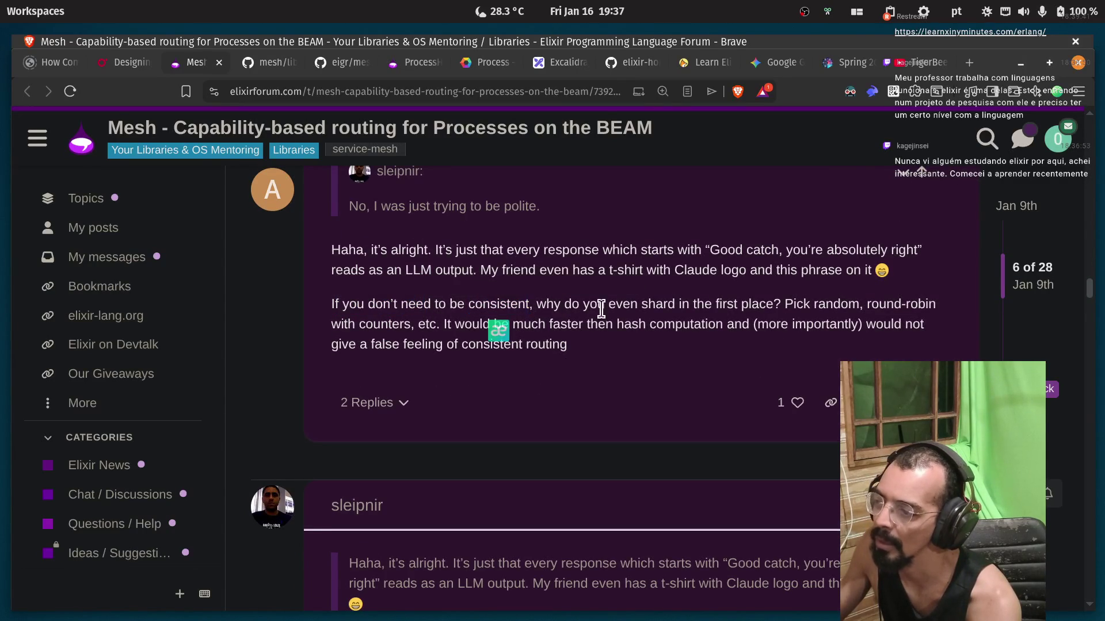
drag(584, 309, 783, 305)
shift+click(332, 304)
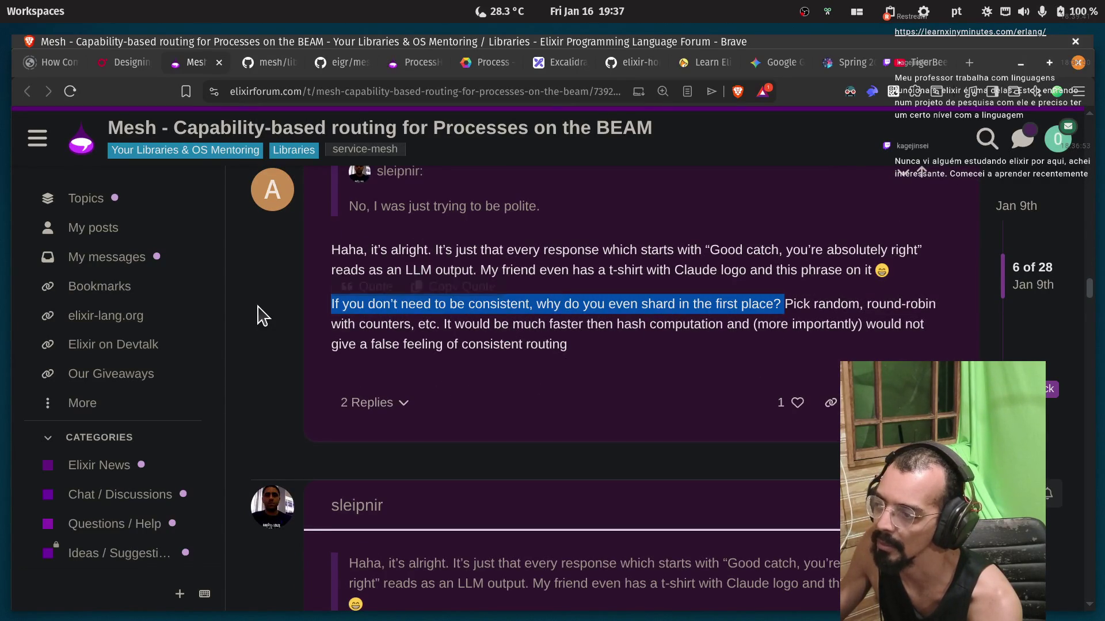
click(777, 309)
Read the suggestion of random or counter-based picking as faster computation without implying consistent routing.
double_click(836, 304)
click(880, 304)
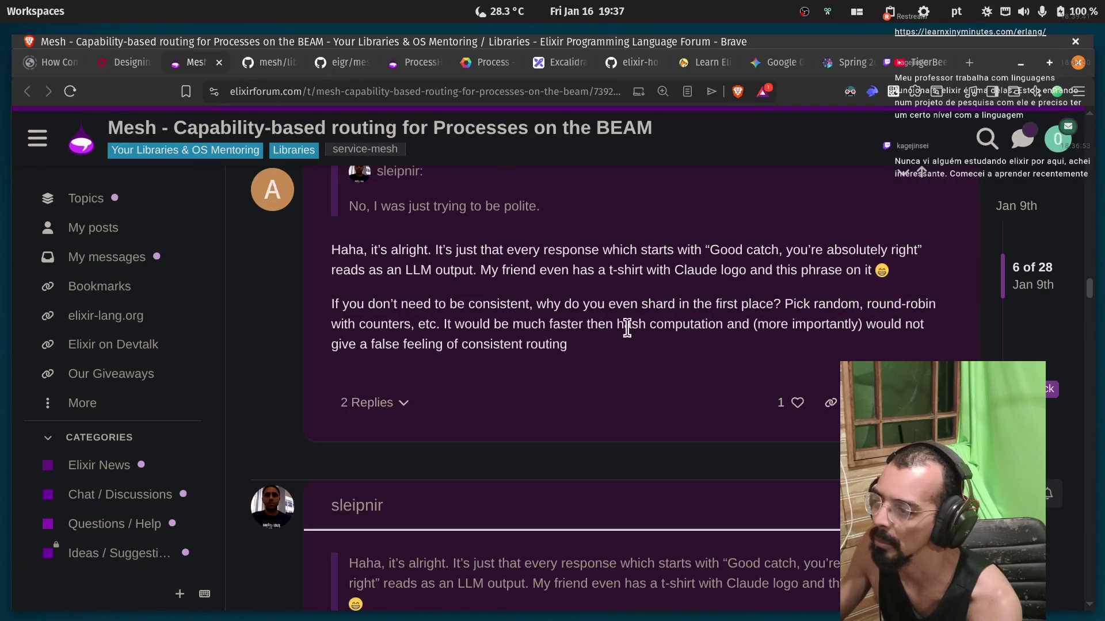
double_click(375, 326)
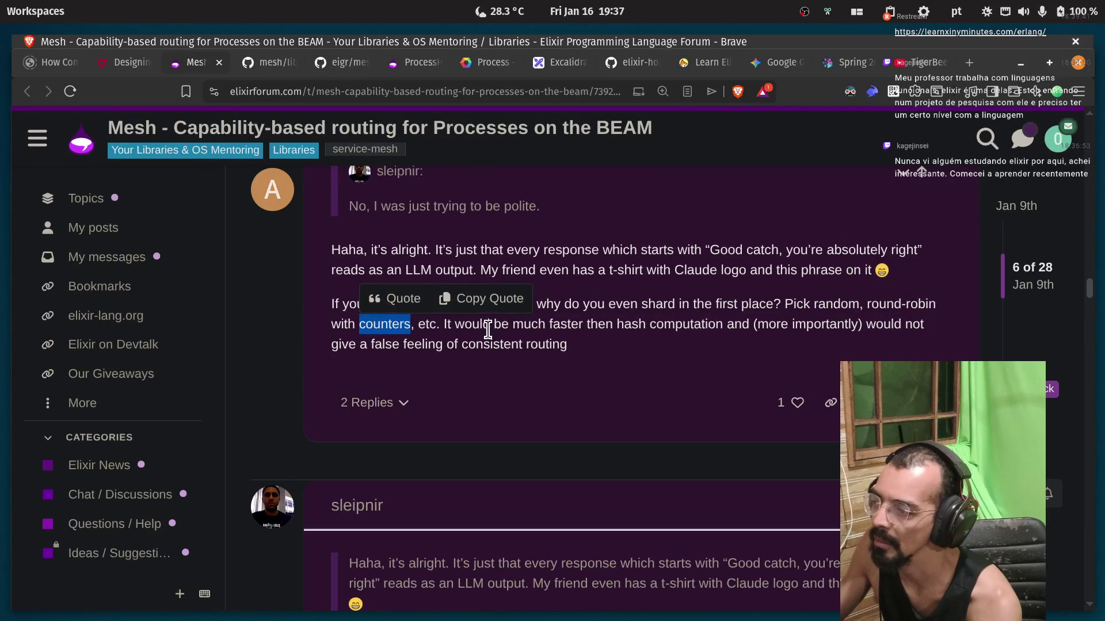
click(514, 327)
double_click(562, 325)
click(614, 325)
double_click(667, 326)
click(797, 326)
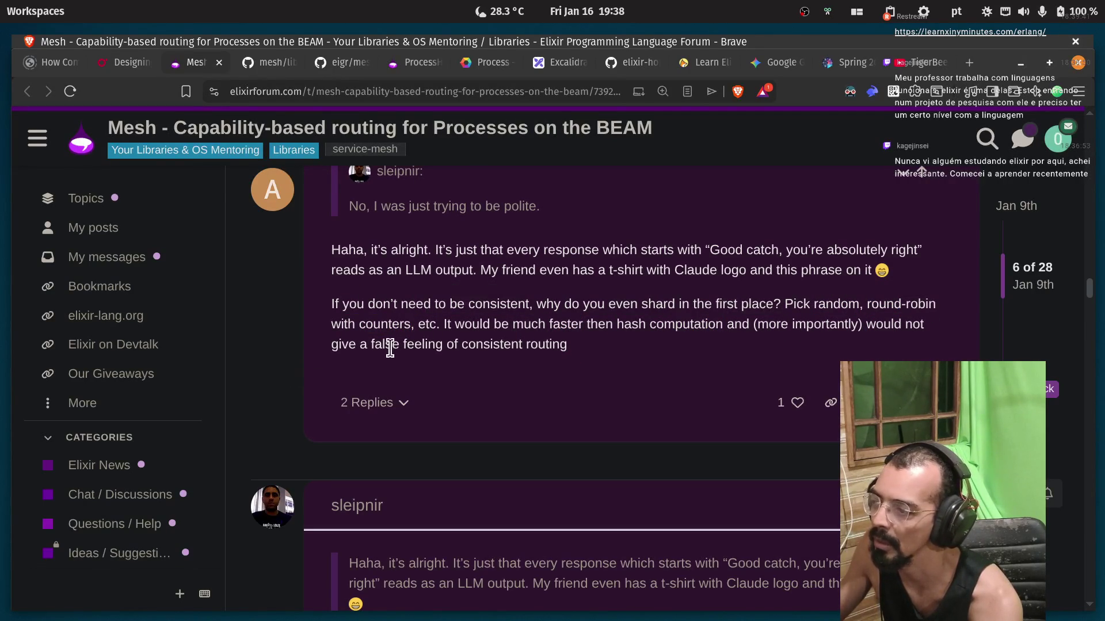
drag(371, 344, 521, 346)
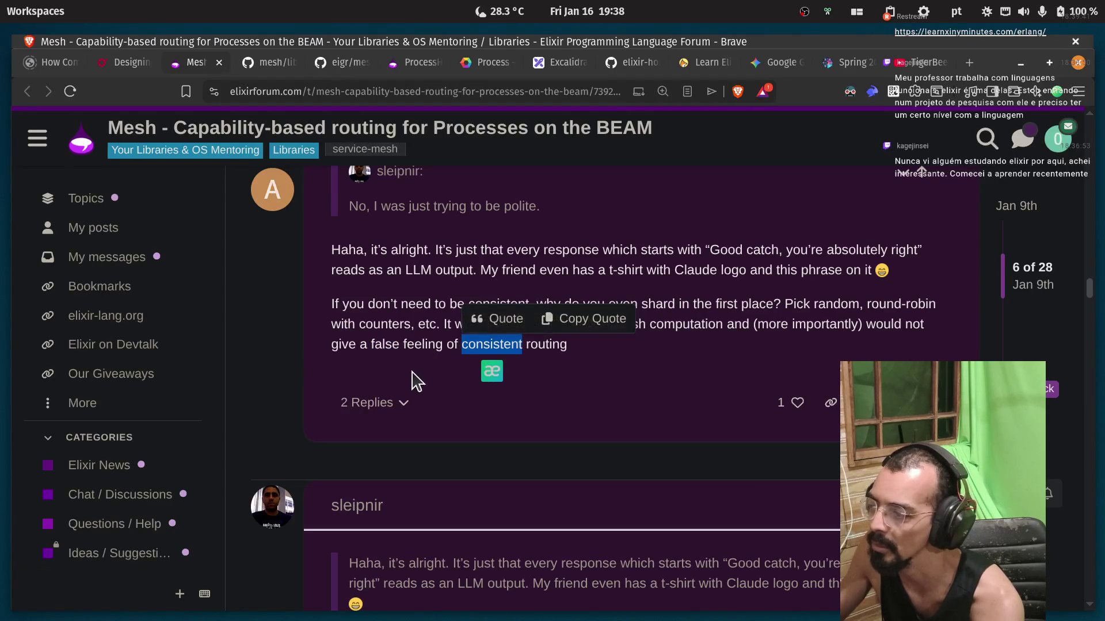
scroll(506, 353, down, 3)
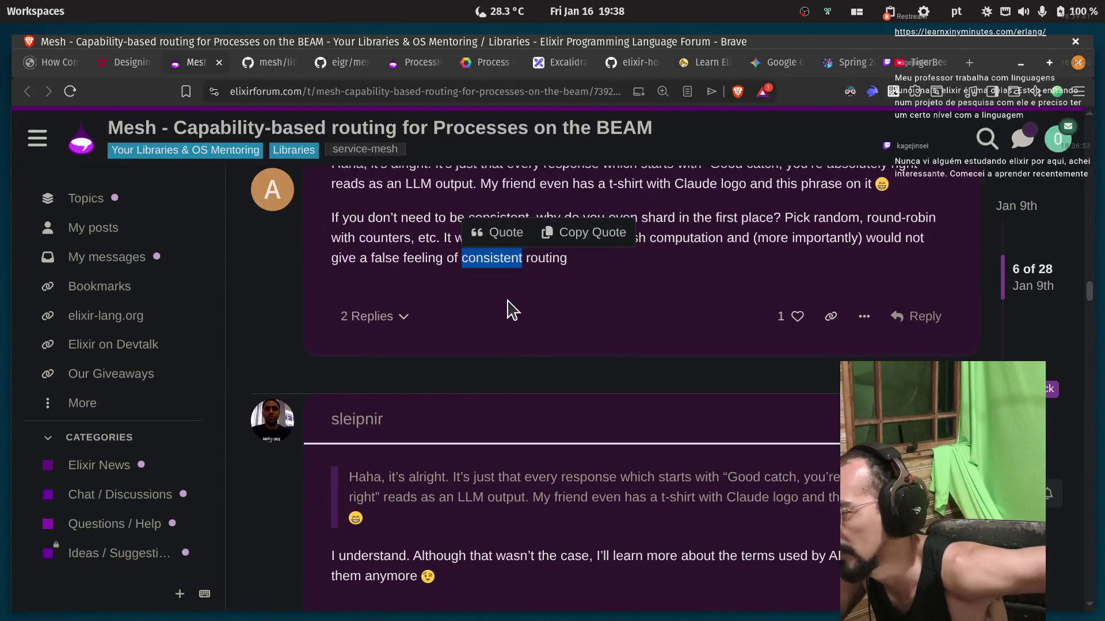
scroll(515, 345, down, 3)
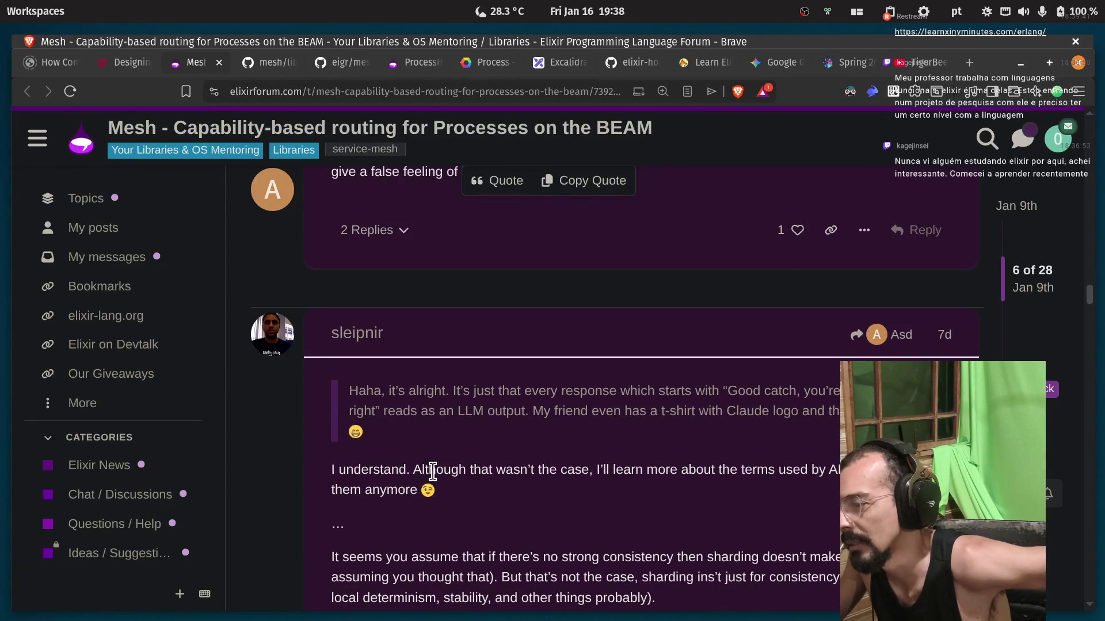
drag(438, 469, 458, 468)
click(481, 469)
mouse_move(594, 471)
mouse_down()
mouse_move(654, 487)
mouse_move(679, 476)
mouse_up()
scroll(377, 385, down, 6)
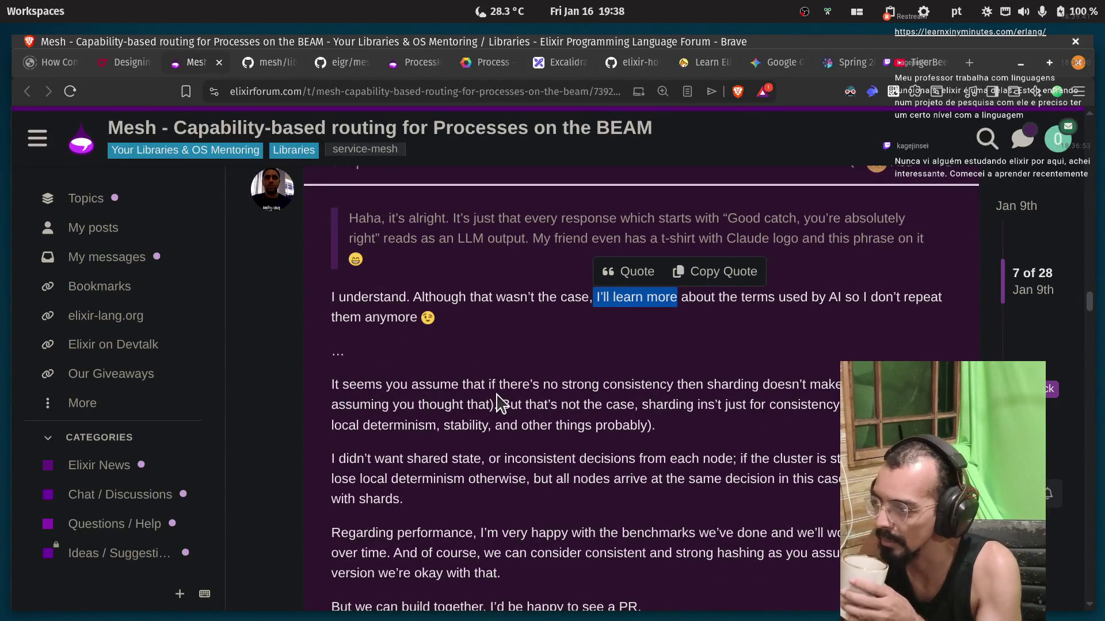
scroll(489, 390, down, 2)
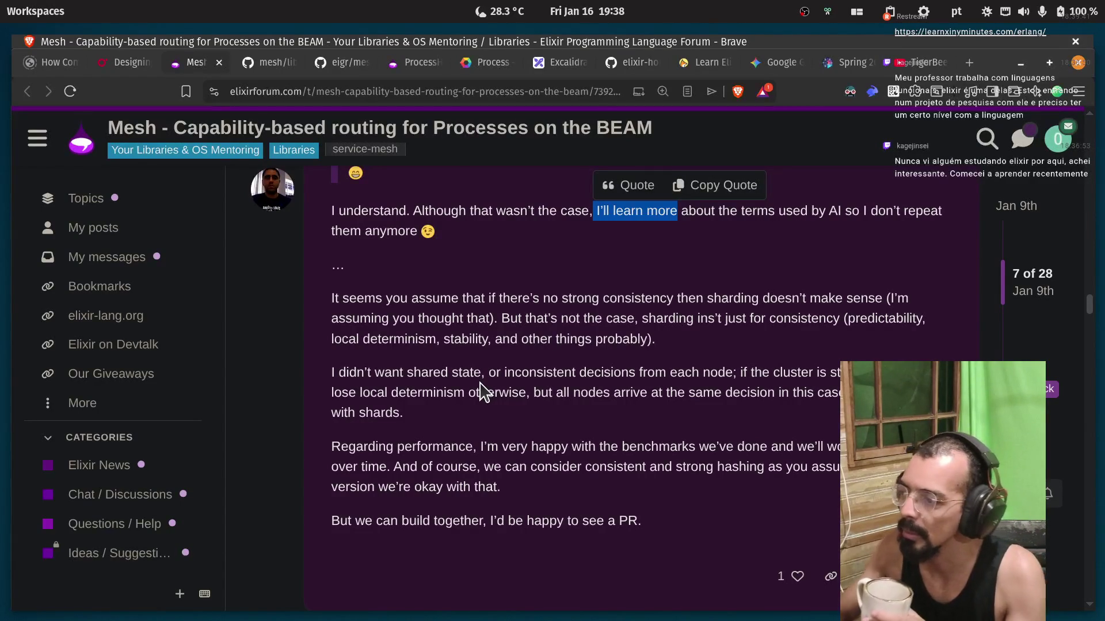
click(581, 311)
double_click(638, 298)
double_click(688, 298)
double_click(733, 299)
click(903, 314)
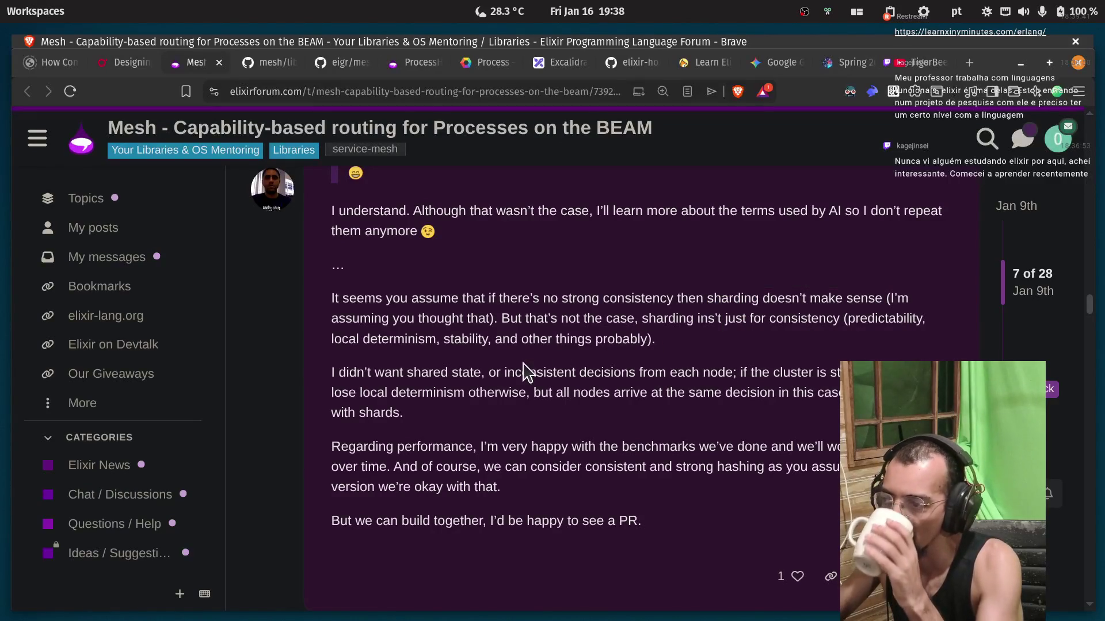
drag(523, 318, 631, 318)
click(646, 319)
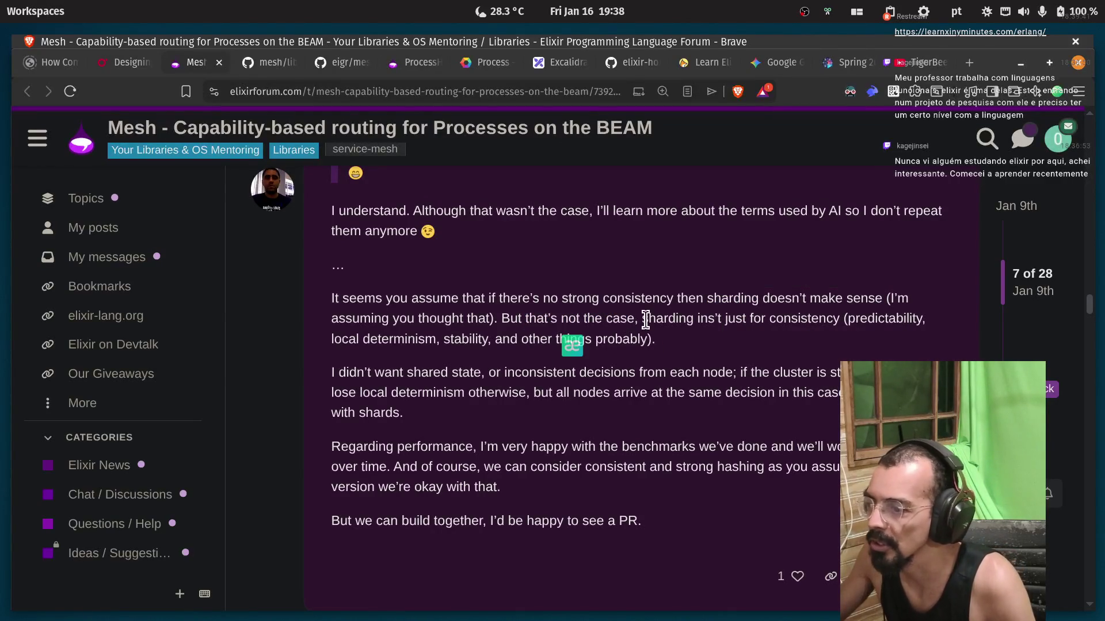
double_click(645, 320)
double_click(786, 320)
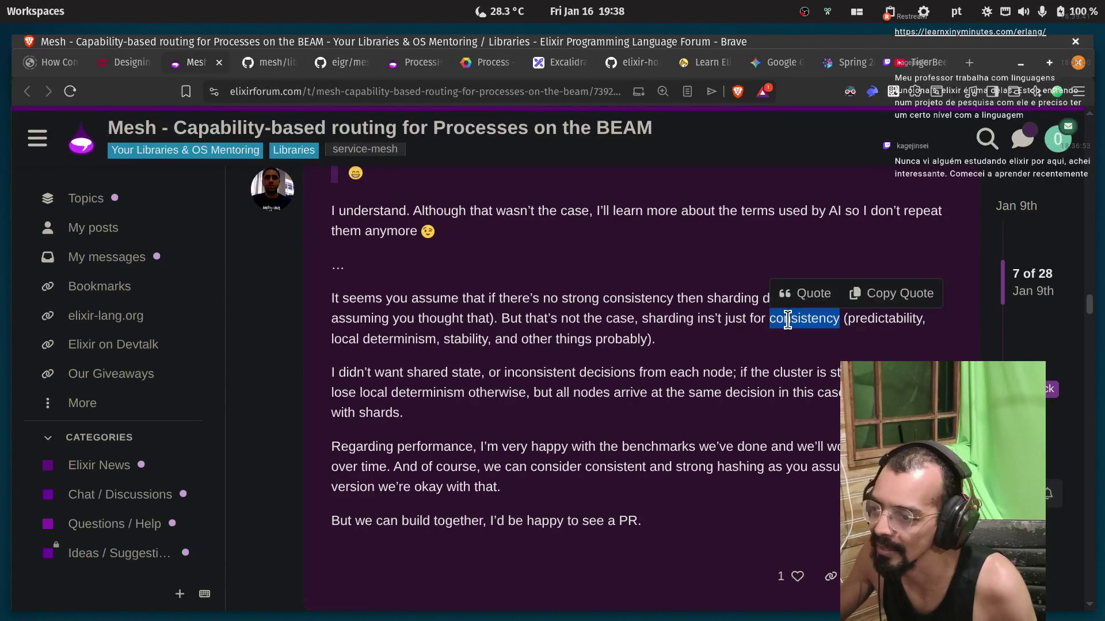
click(788, 320)
double_click(861, 320)
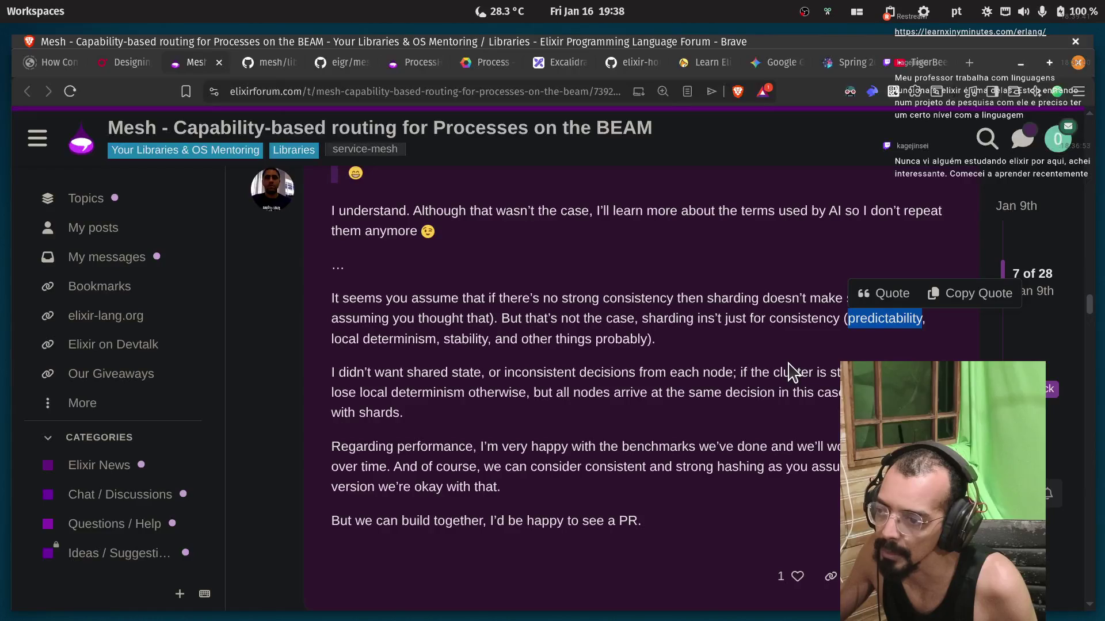
click(351, 339)
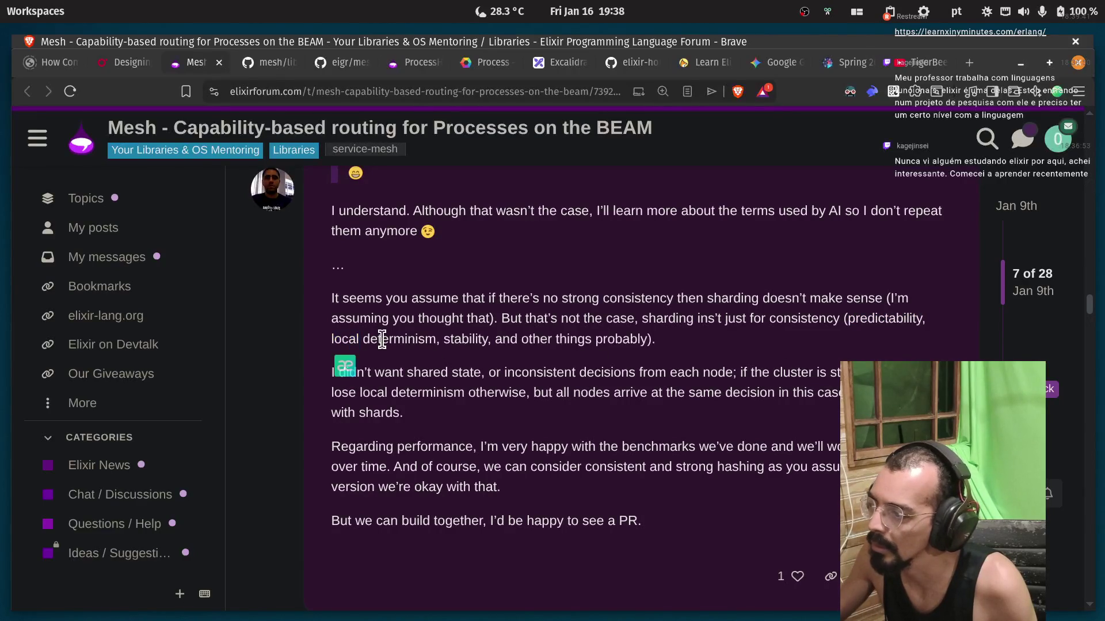
double_click(382, 340)
click(468, 340)
double_click(468, 340)
click(538, 345)
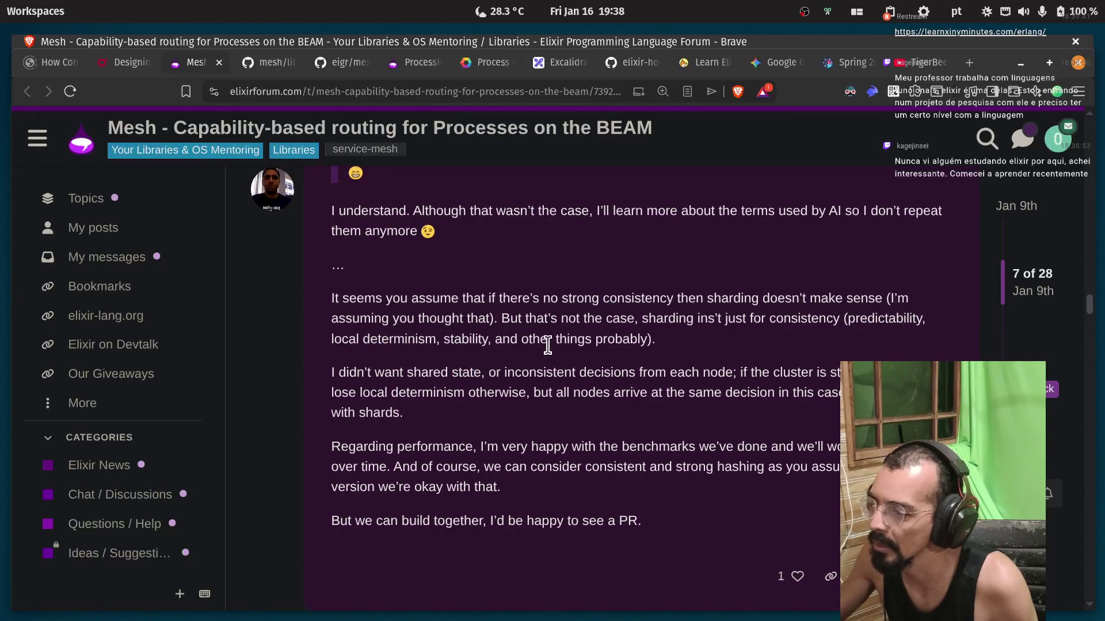
double_click(627, 340)
drag(331, 373, 364, 373)
click(442, 372)
double_click(443, 372)
click(449, 371)
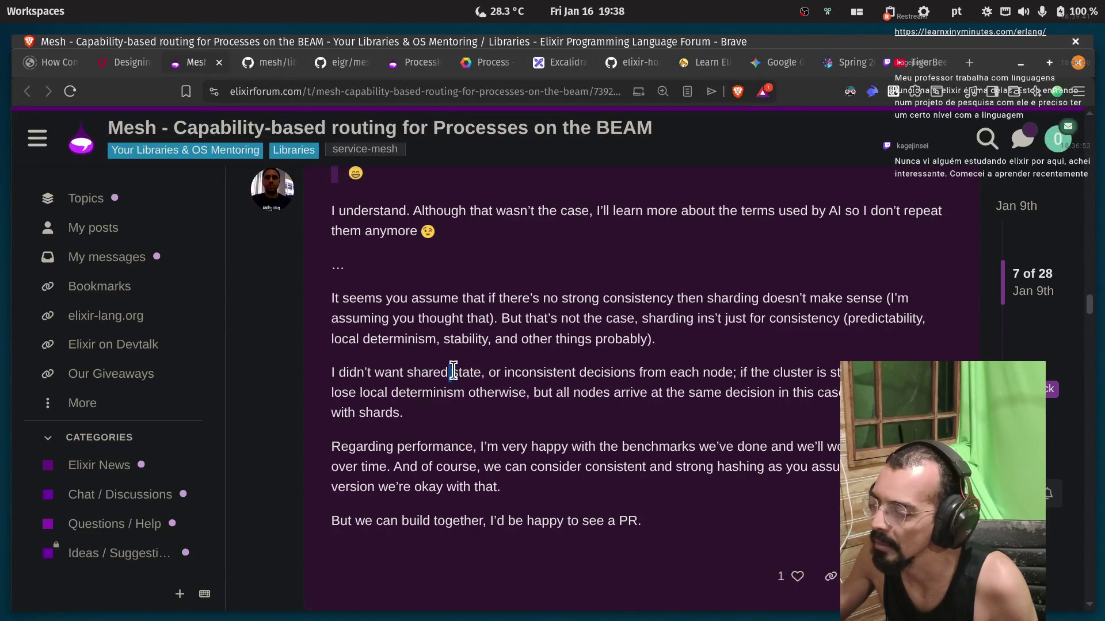
double_click(509, 373)
click(595, 373)
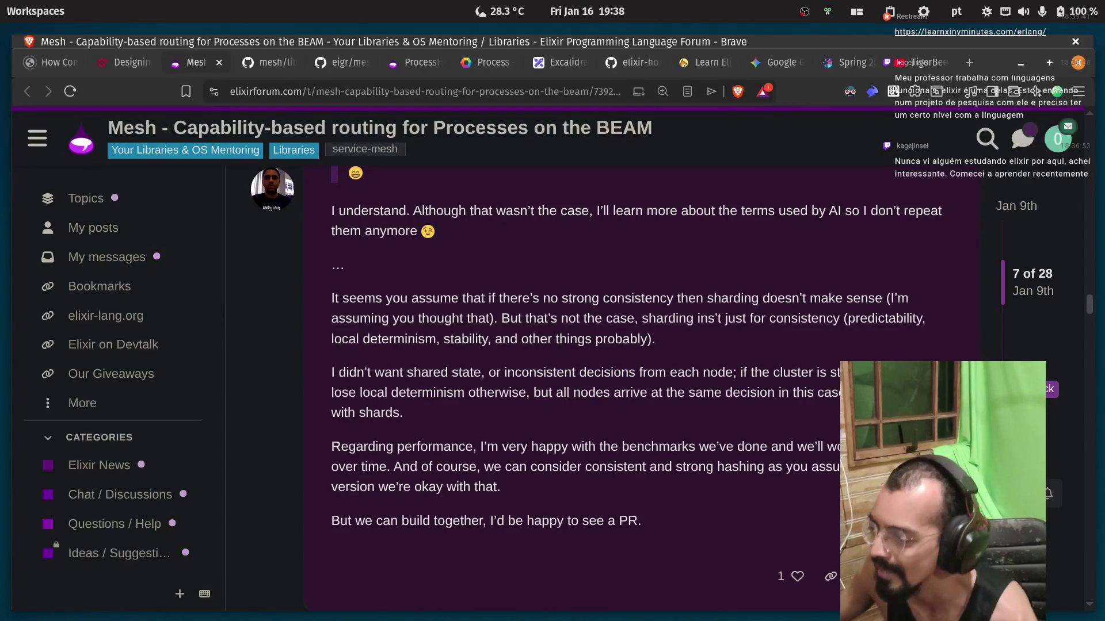
double_click(342, 393)
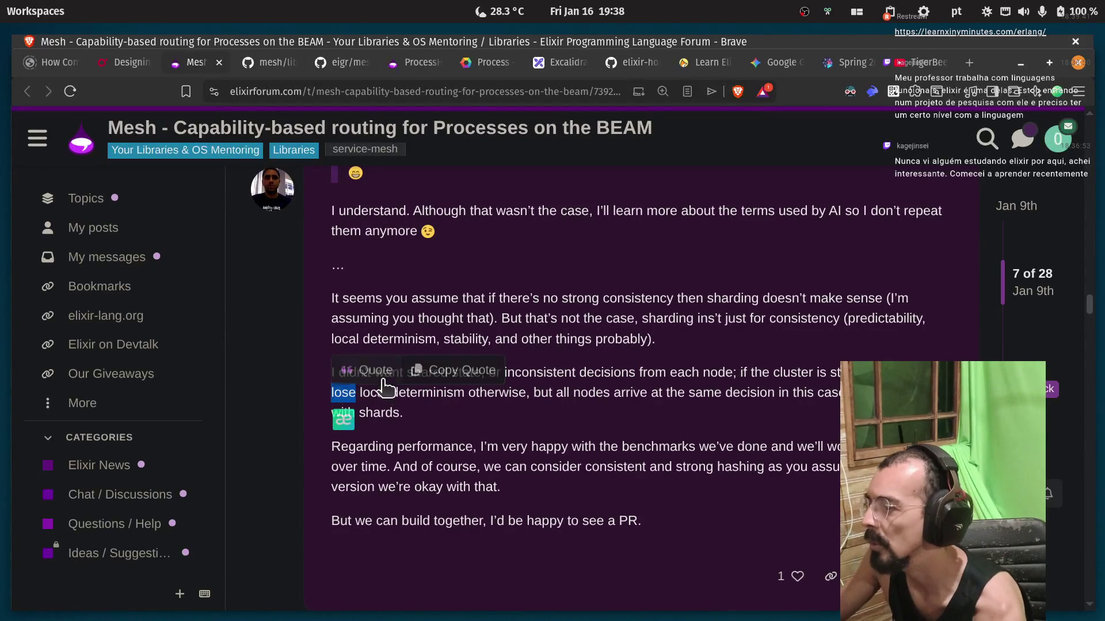
double_click(427, 393)
double_click(497, 393)
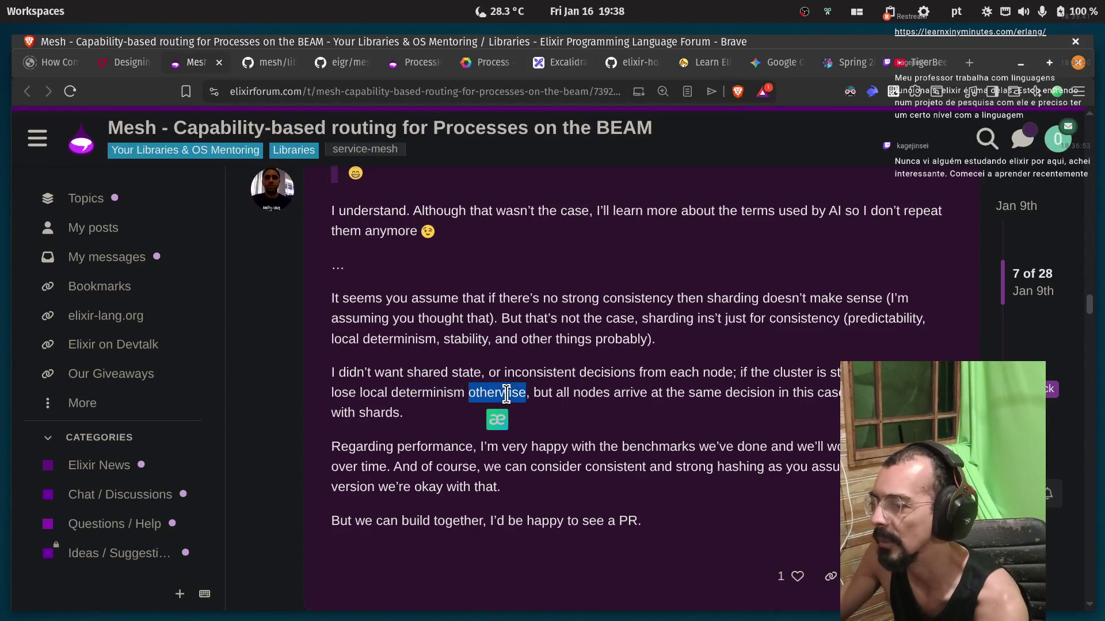
double_click(621, 393)
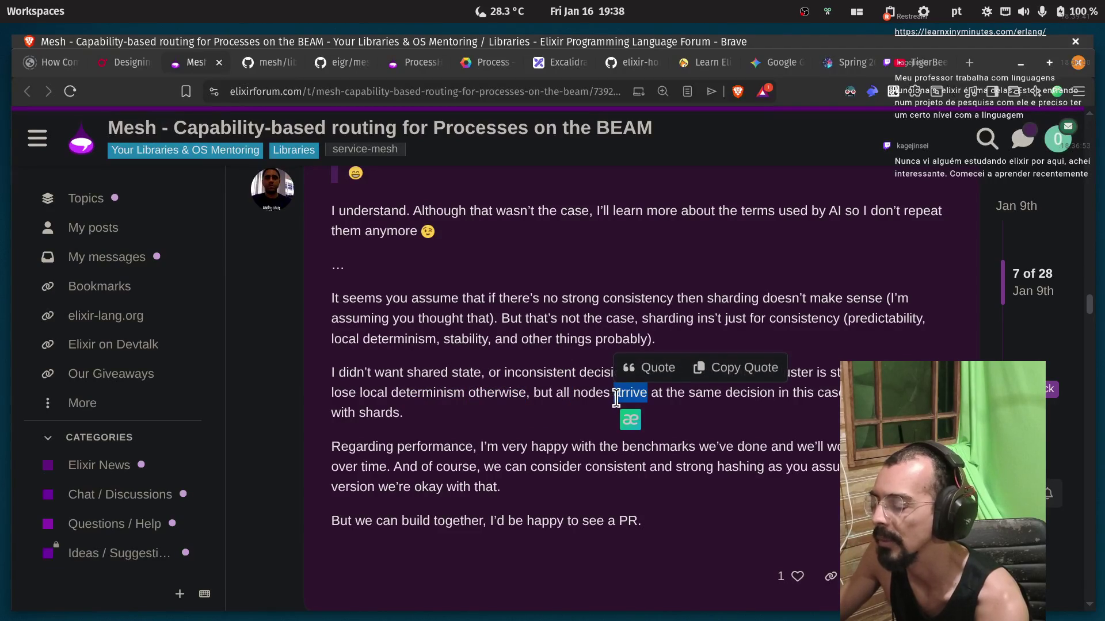
click(717, 397)
double_click(828, 393)
click(829, 397)
drag(348, 412, 402, 414)
click(402, 414)
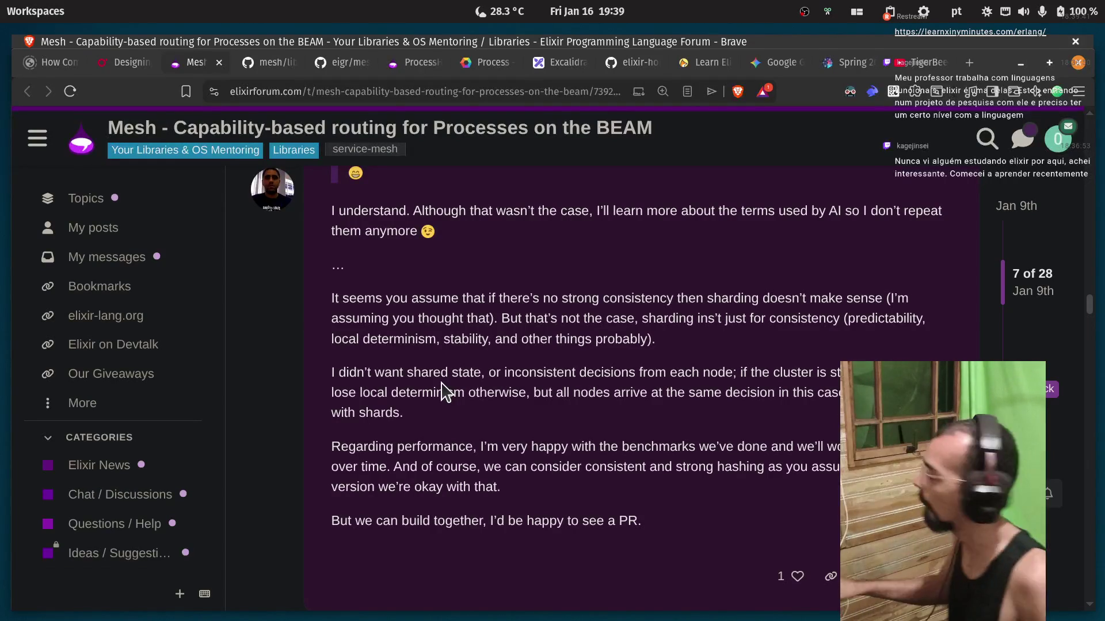
key(Menu)
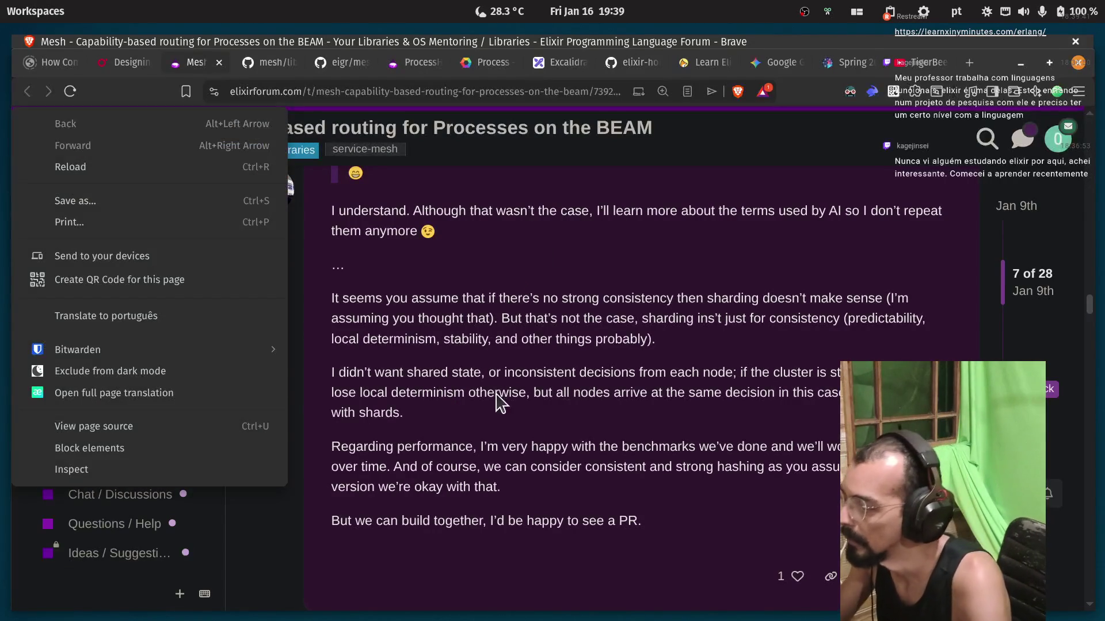
key(Escape)
double_click(352, 447)
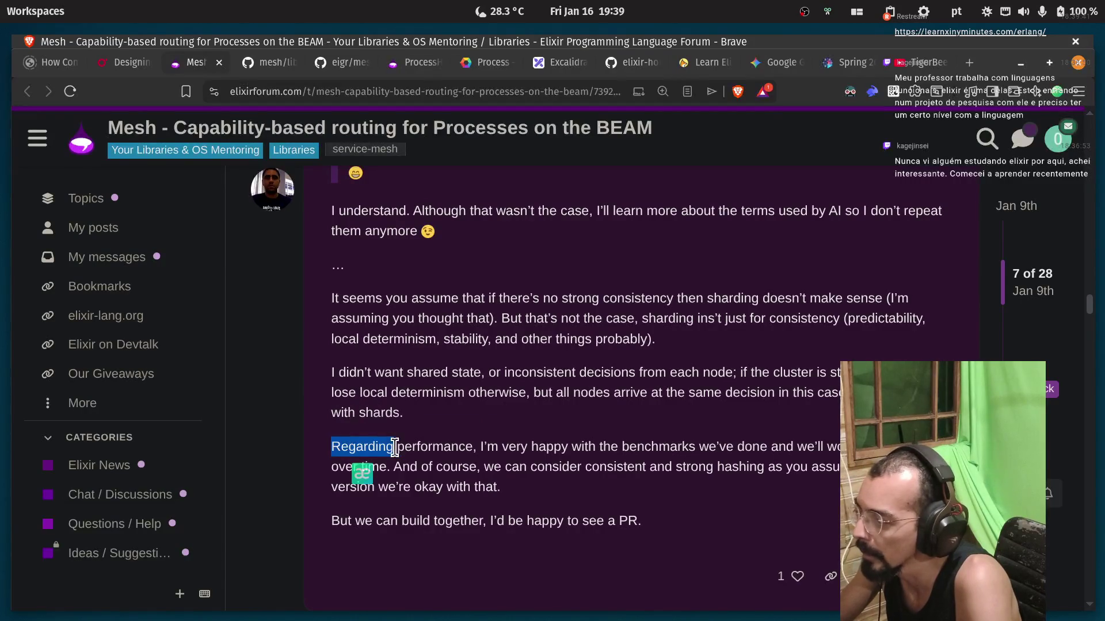
click(393, 447)
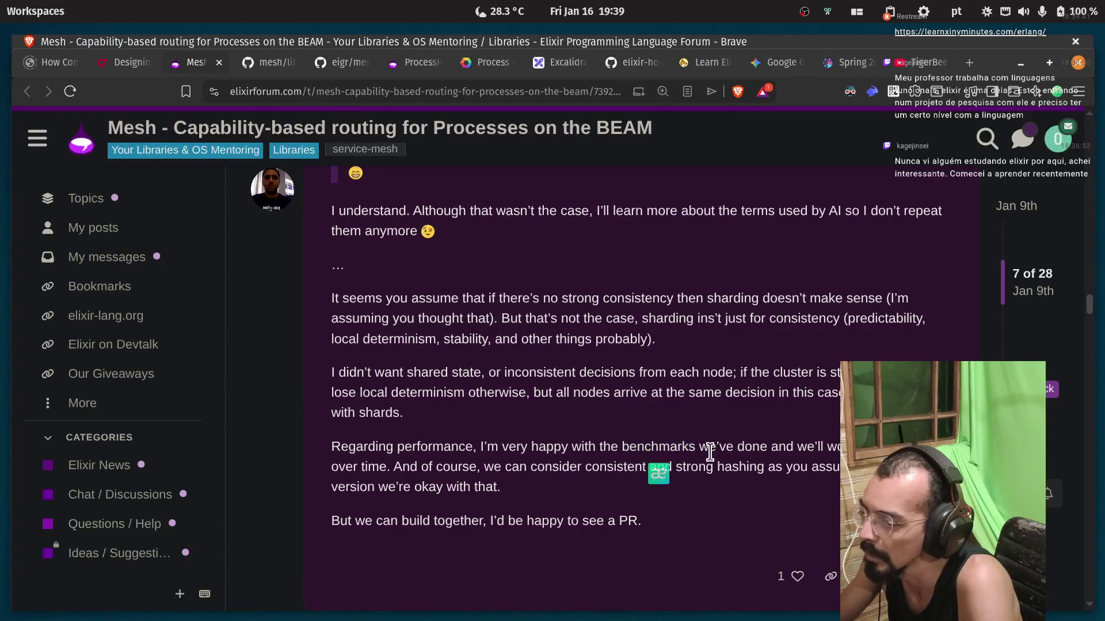
drag(401, 467, 494, 466)
click(500, 467)
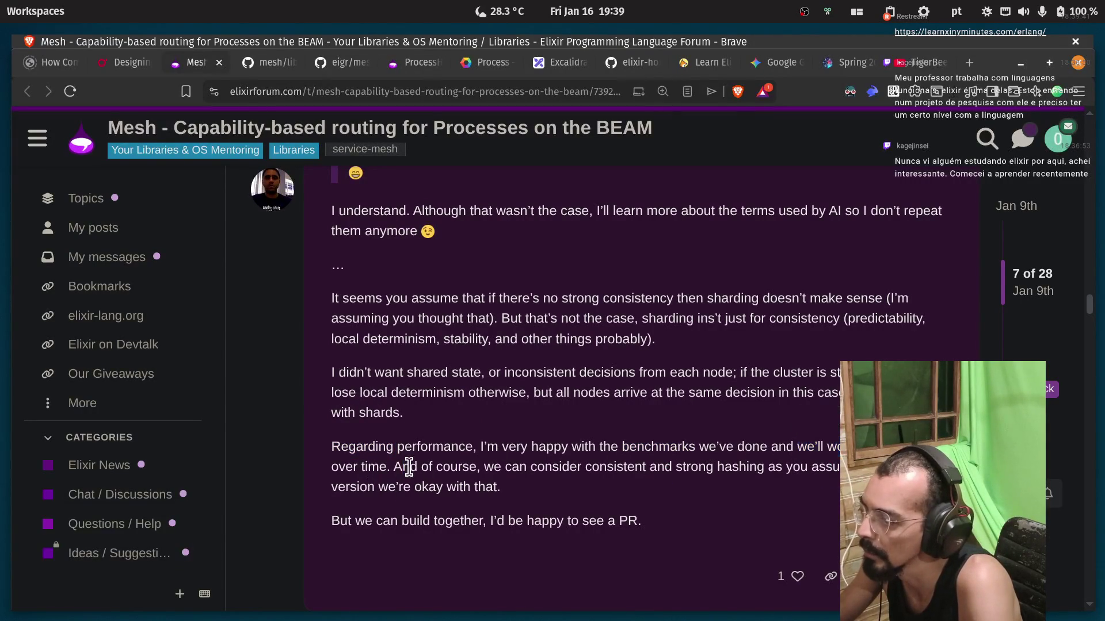
double_click(547, 467)
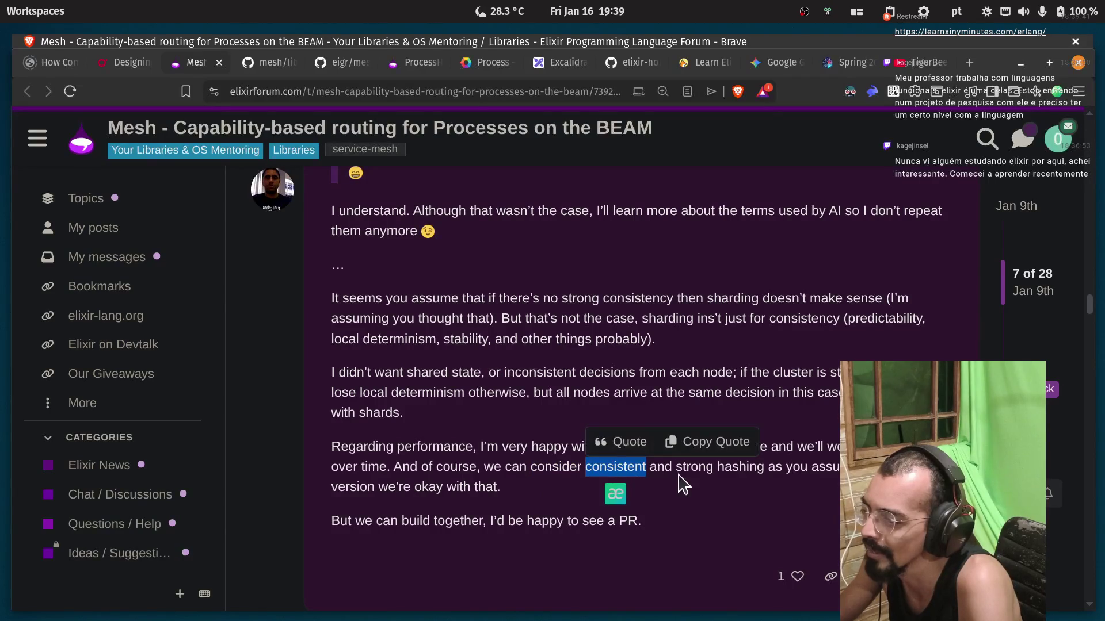
click(736, 486)
double_click(740, 467)
click(754, 443)
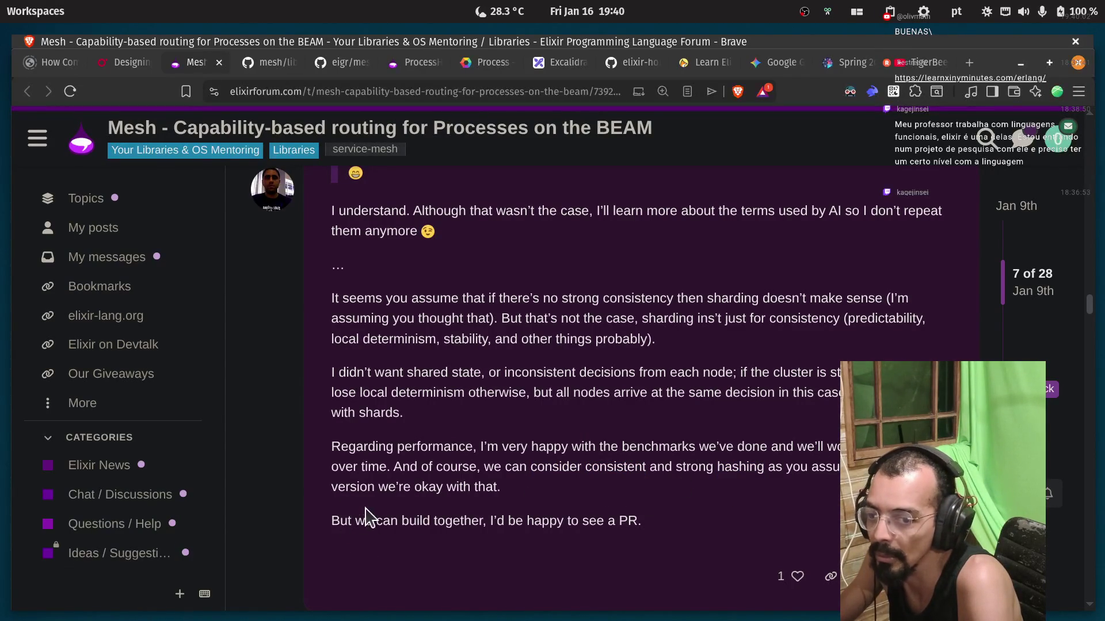
drag(380, 497, 501, 488)
click(439, 514)
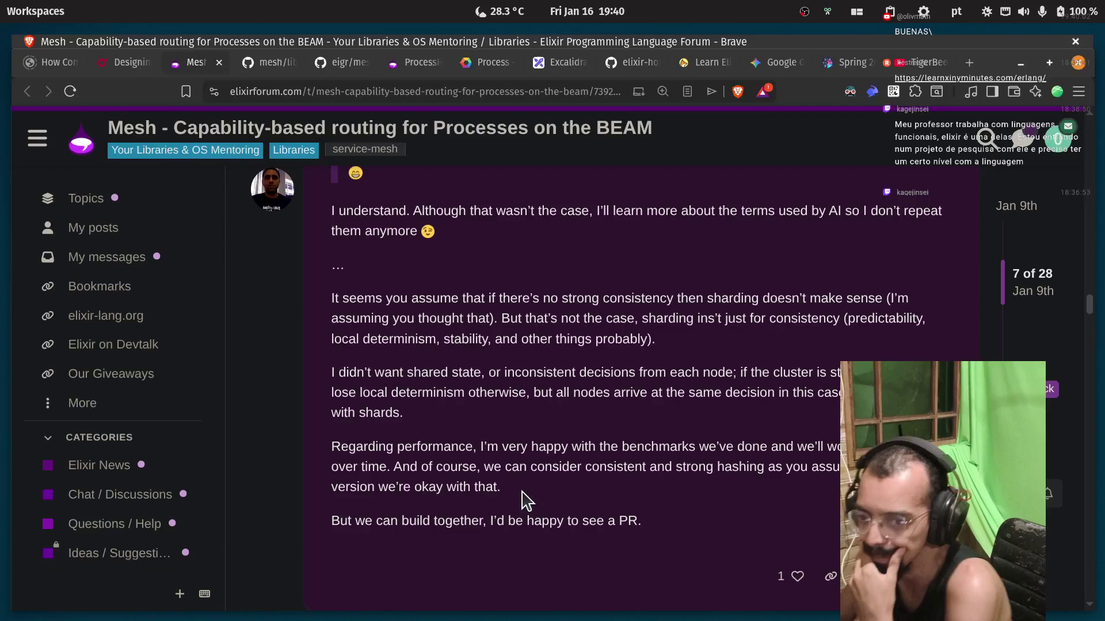
scroll(576, 446, down, 5)
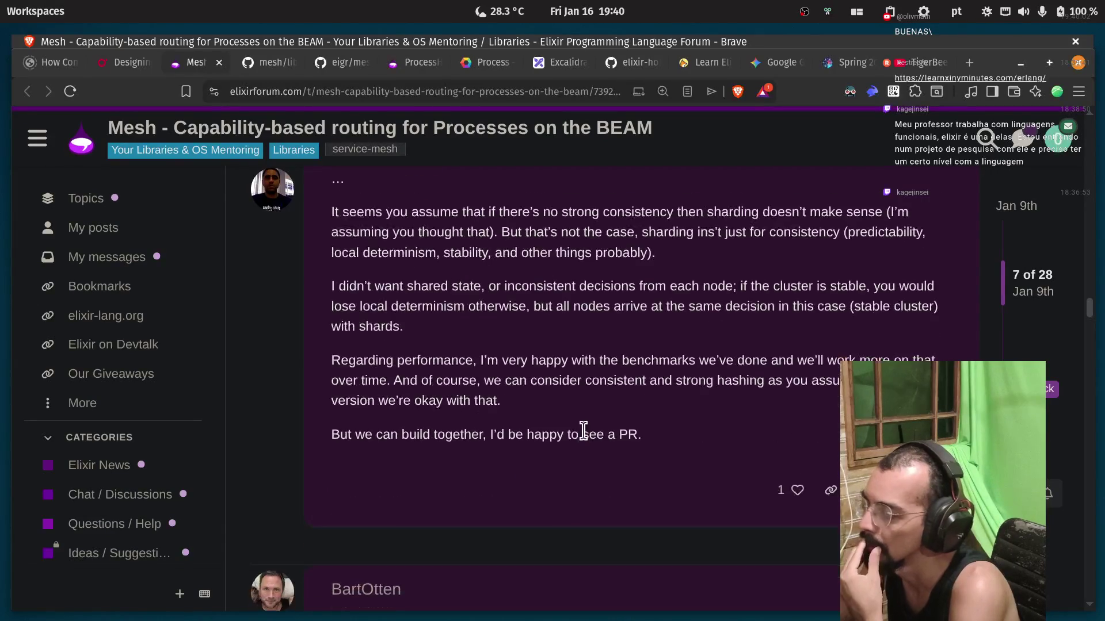
Scroll to post 8 and highlight 'Kubernetes' and 'Elixir' in its opening sentence.
scroll(549, 417, down, 3)
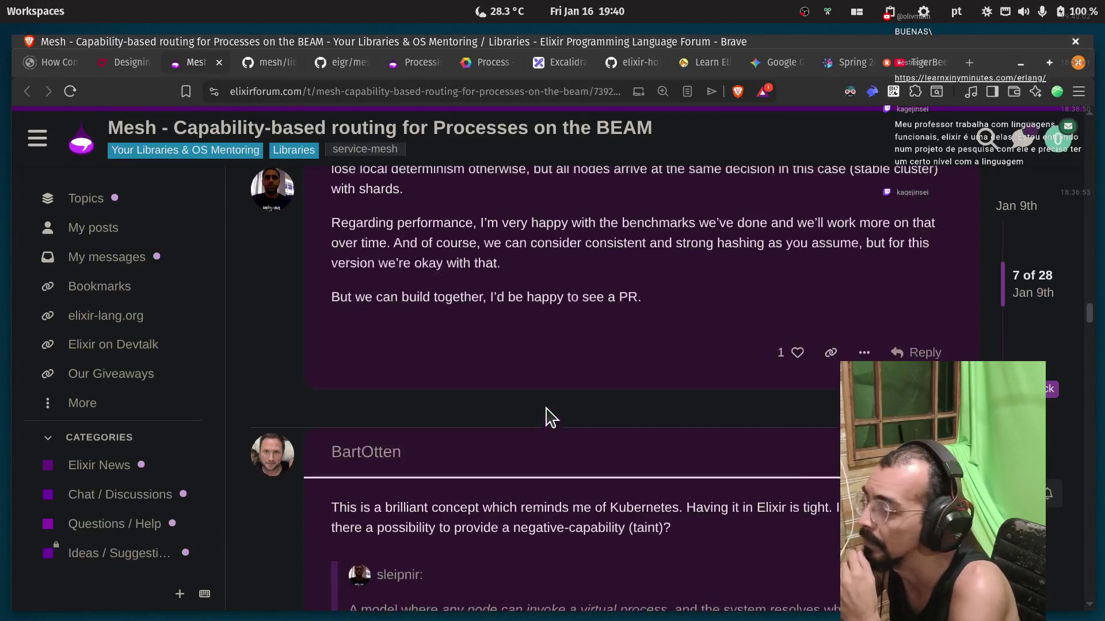
drag(362, 386, 417, 387)
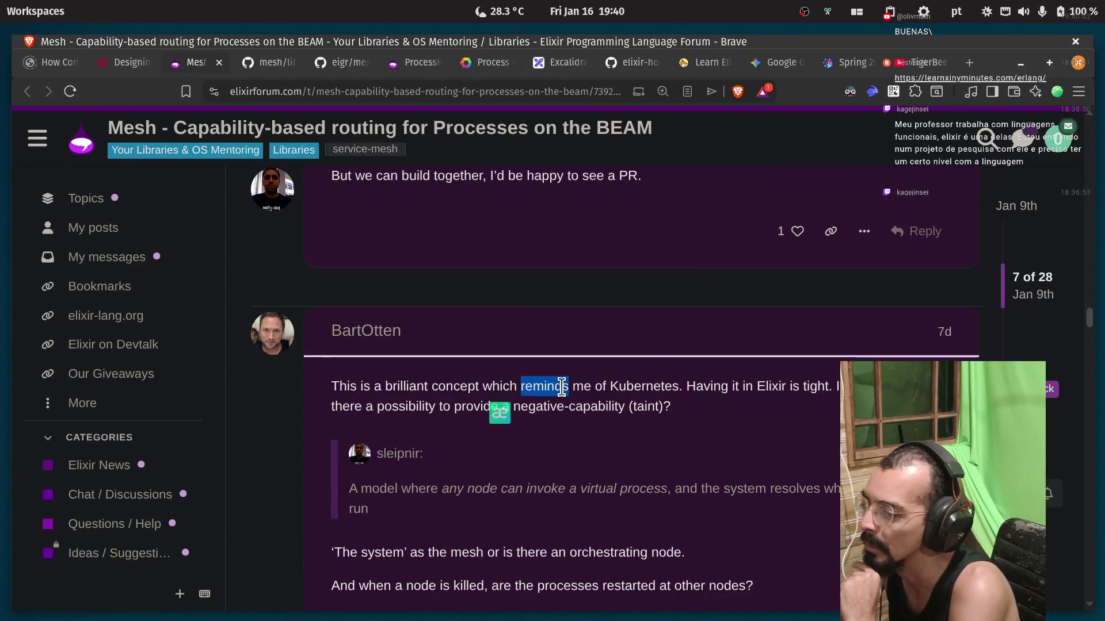
double_click(661, 387)
click(689, 391)
double_click(757, 386)
click(808, 386)
double_click(810, 386)
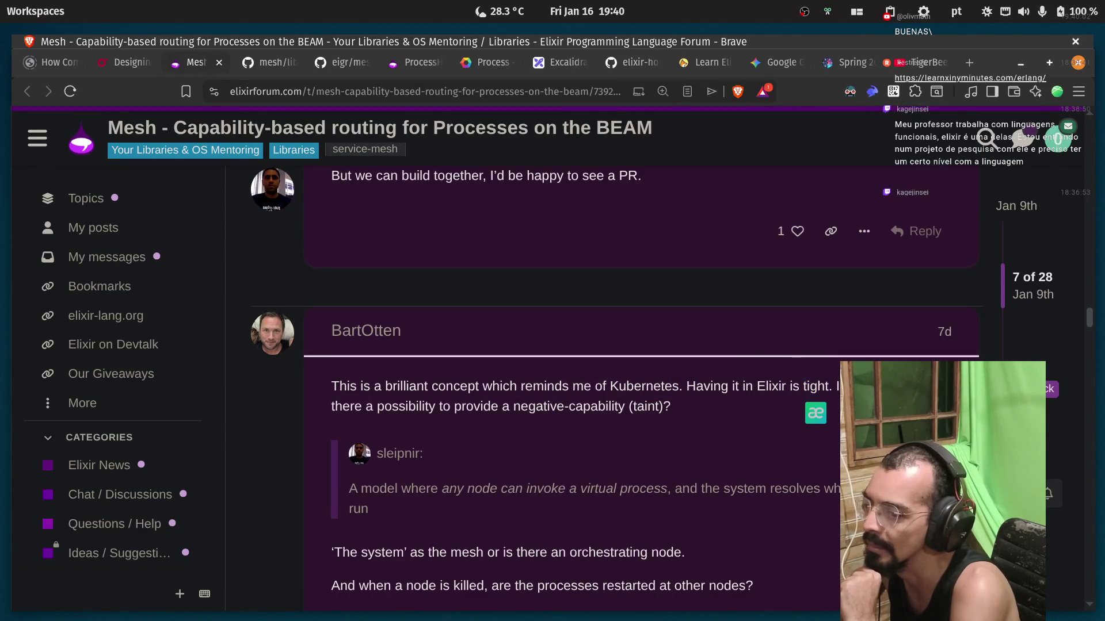
Highlight 'possibility', 'negative', 'capability' and 'taint', then the whole two-line taint question.
double_click(415, 407)
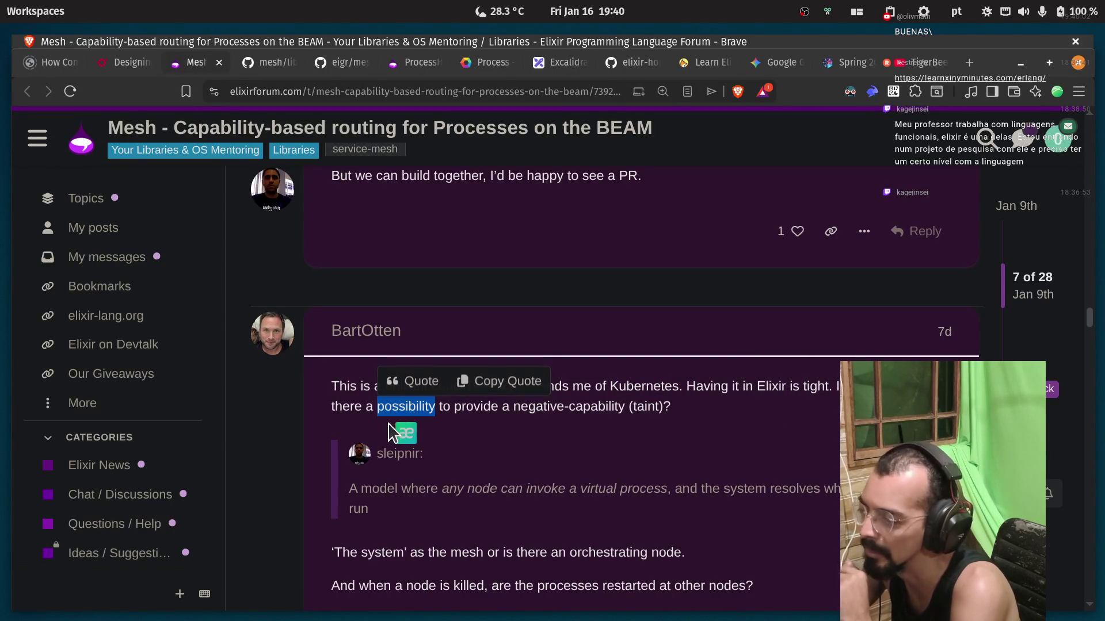
click(525, 406)
double_click(525, 406)
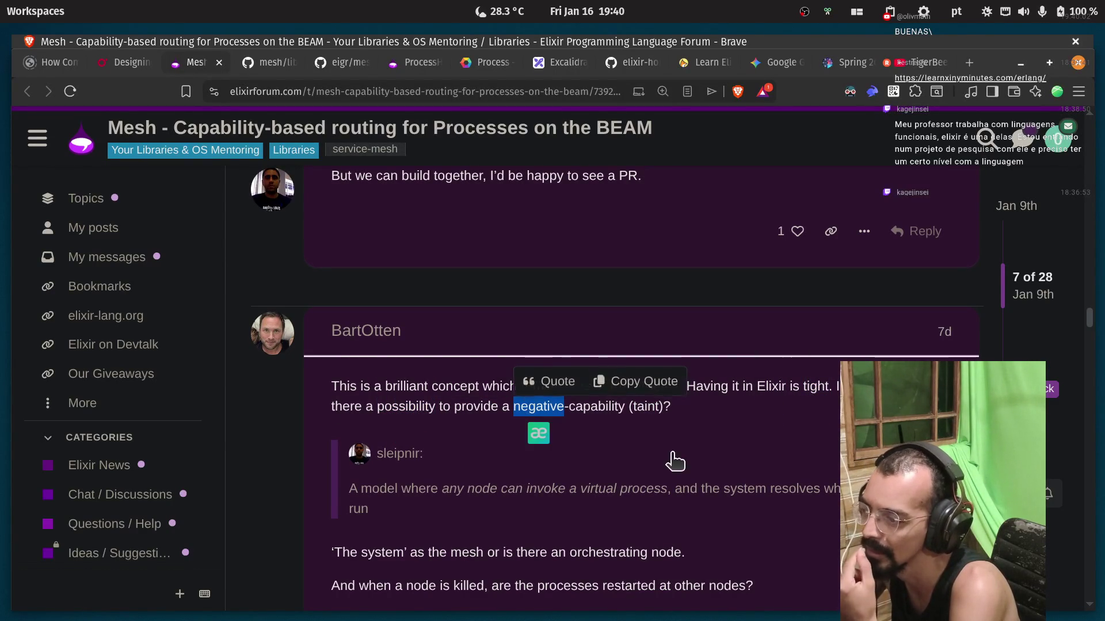
double_click(580, 409)
double_click(643, 407)
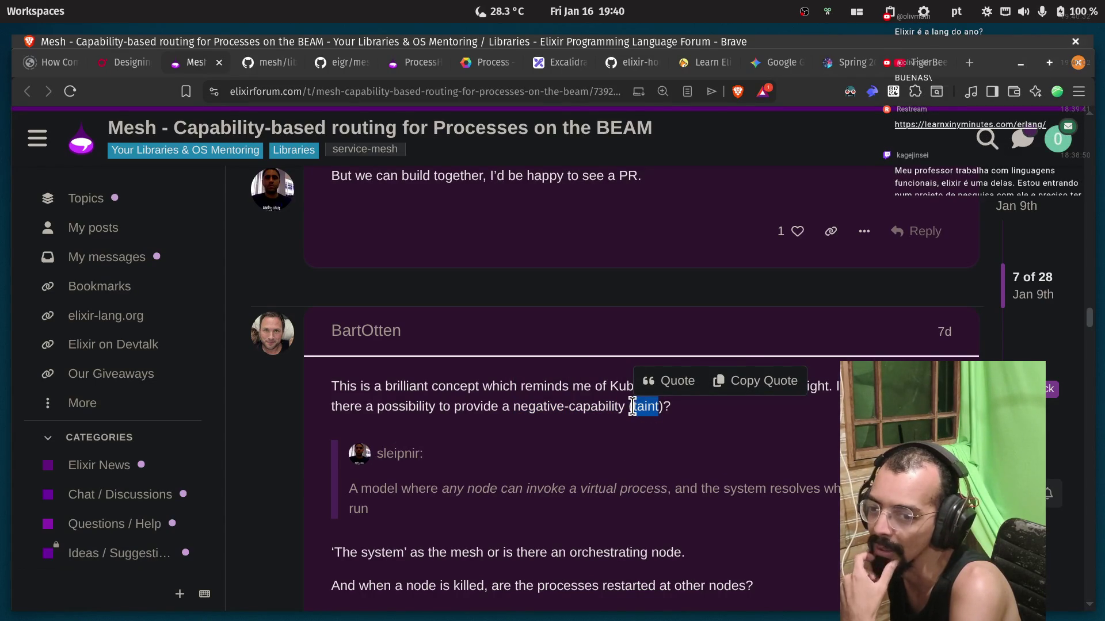
mouse_move(666, 412)
mouse_down()
mouse_move(345, 407)
mouse_move(334, 386)
mouse_up()
click(501, 406)
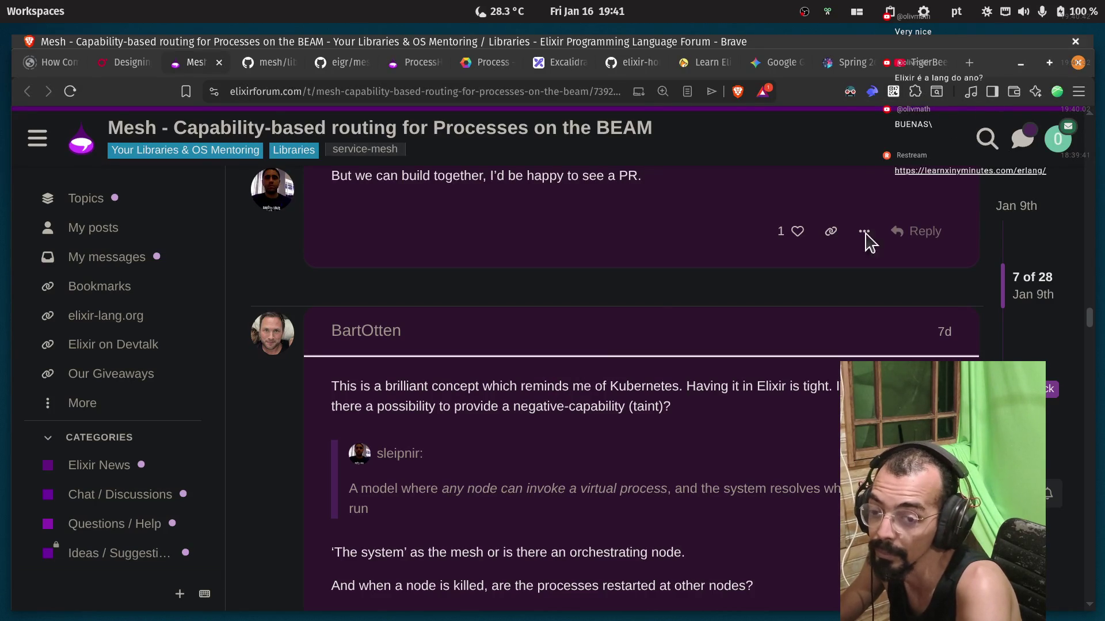
Highlight the phrase 'as the mesh or' in post 8.
scroll(540, 401, down, 4)
scroll(540, 401, up, 1)
drag(411, 382, 696, 390)
click(696, 390)
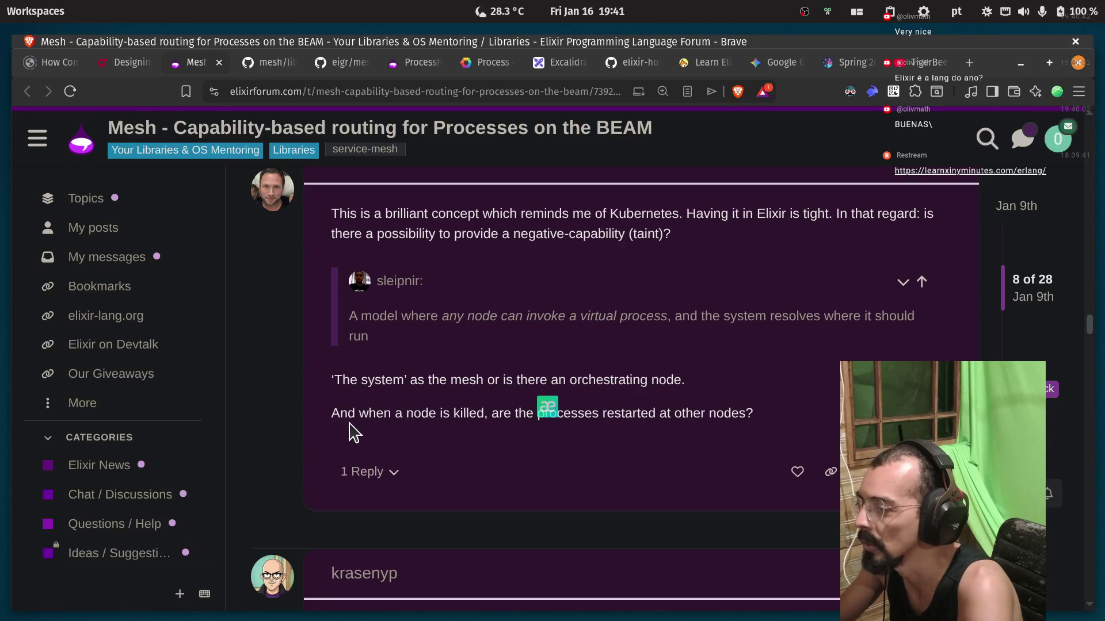
Highlight 'when a' and 'killed' in the sentence about restarting processes.
drag(353, 412, 433, 414)
double_click(460, 415)
drag(524, 413, 609, 412)
click(668, 412)
Scroll to the capability-based reply and highlight 'authority' and 'don't see such thing'.
scroll(713, 392, down, 3)
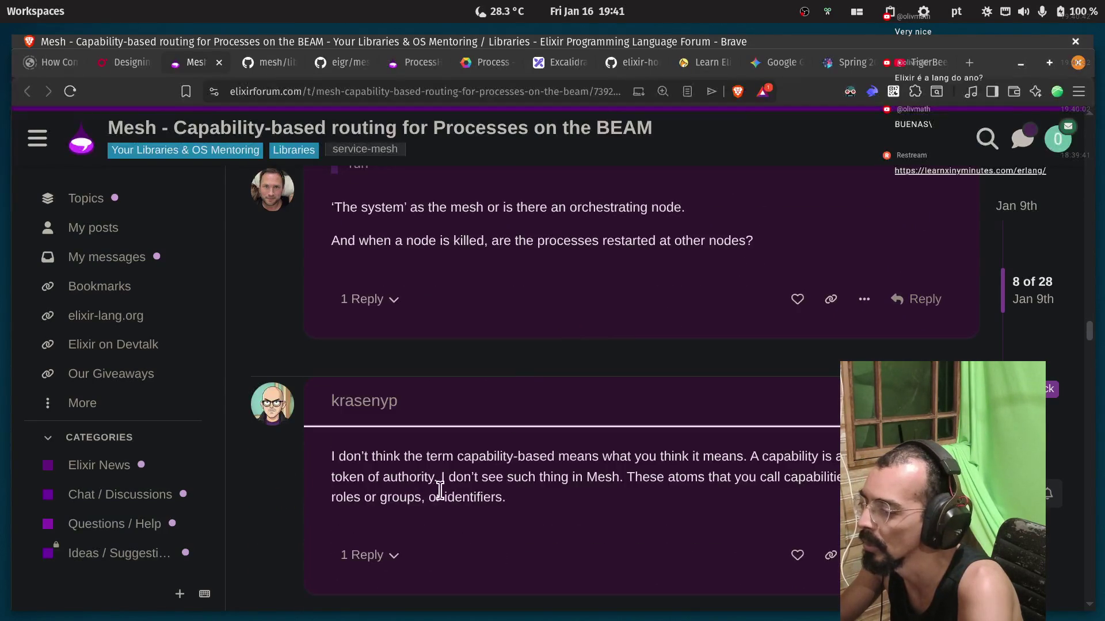
drag(354, 456, 471, 459)
click(471, 458)
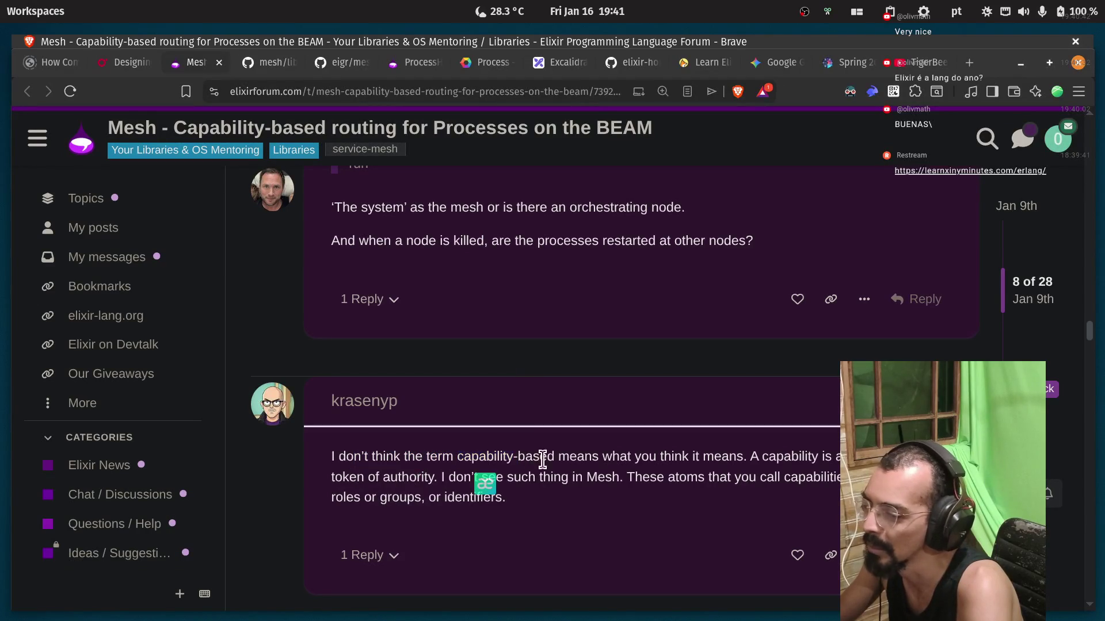
drag(617, 458, 666, 458)
click(742, 458)
click(785, 458)
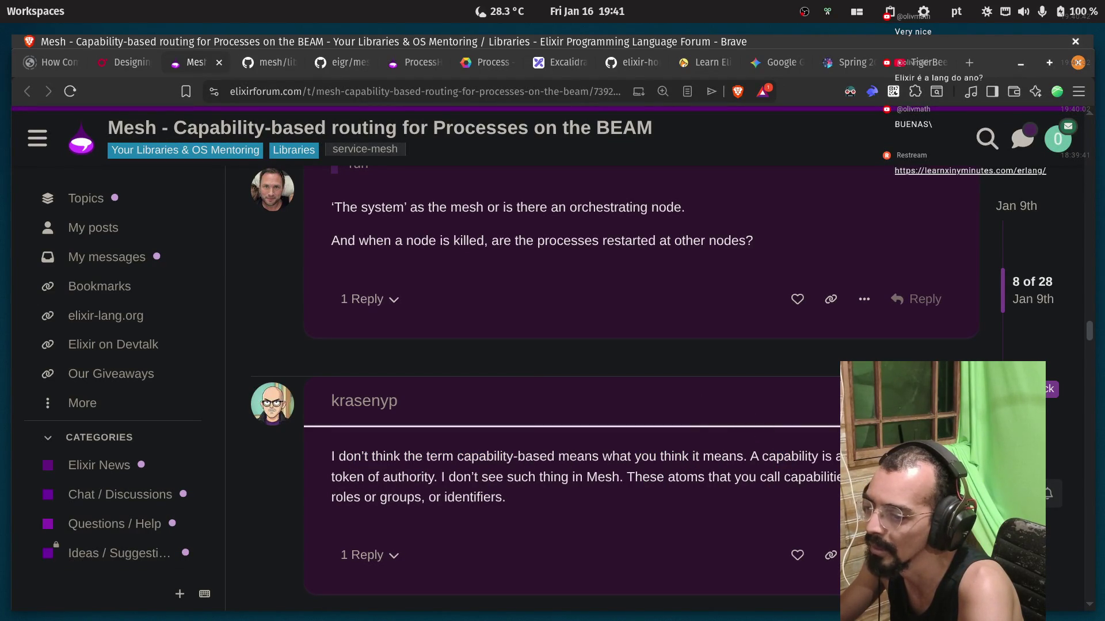
double_click(402, 477)
drag(445, 478, 494, 479)
shift+click(576, 479)
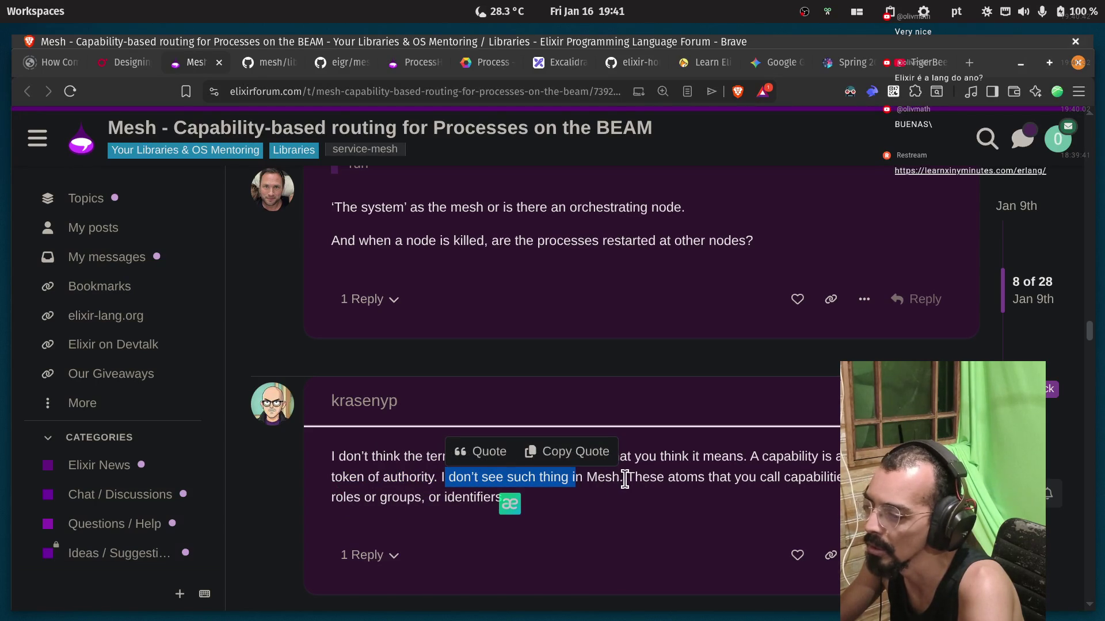
Highlight 'These', 'atoms', 'capabilities' and 'roles or groups, or identifiers.'.
double_click(645, 477)
double_click(686, 478)
double_click(795, 477)
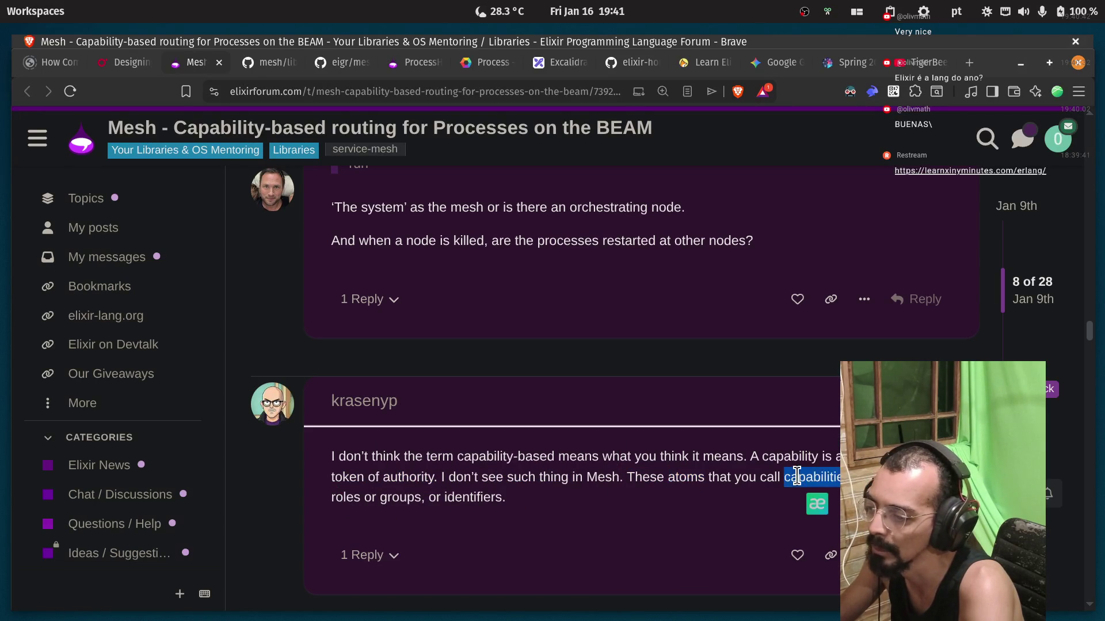
click(360, 497)
double_click(395, 497)
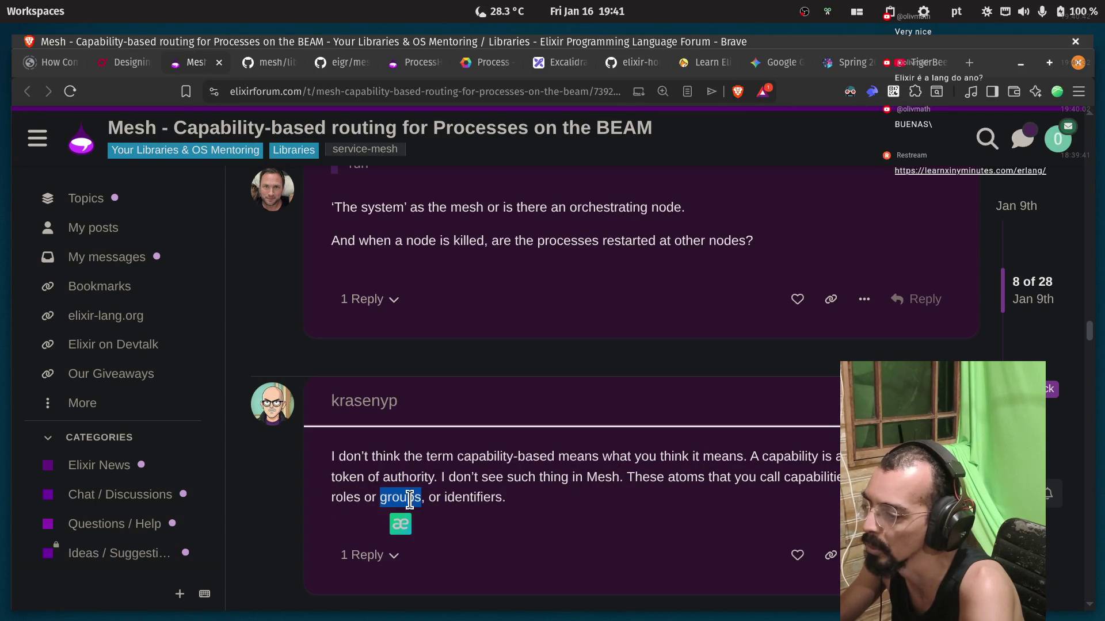
mouse_move(528, 503)
mouse_down()
mouse_move(343, 497)
mouse_move(673, 477)
mouse_up()
double_click(820, 478)
Switch to the Excalidraw network diagram of BEAM VM nodes.
scroll(513, 452, down, 3)
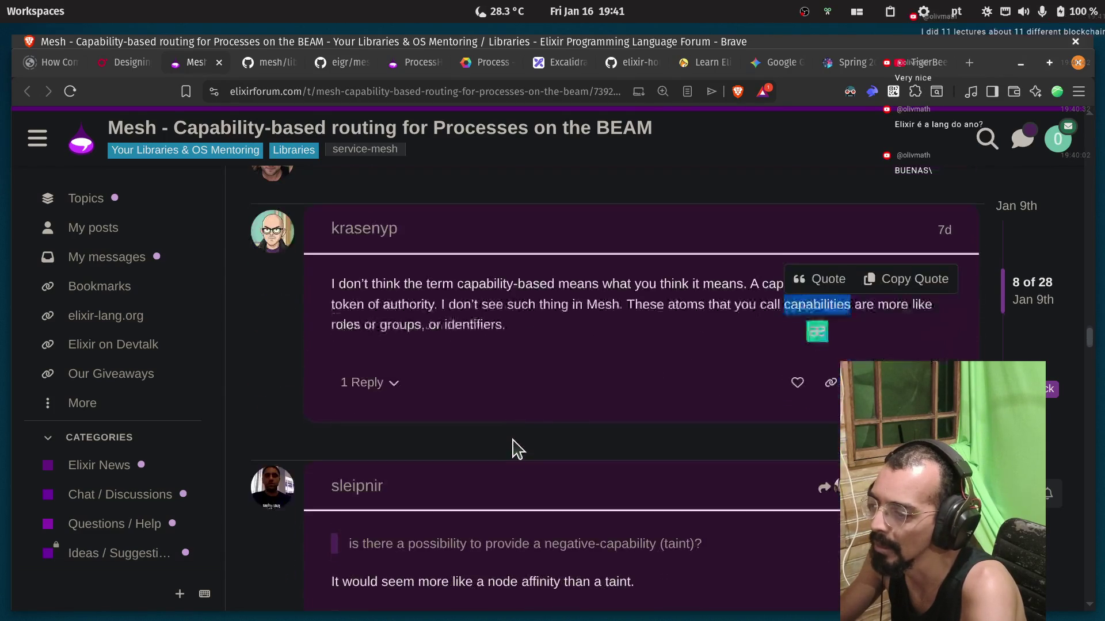
scroll(544, 414, up, 2)
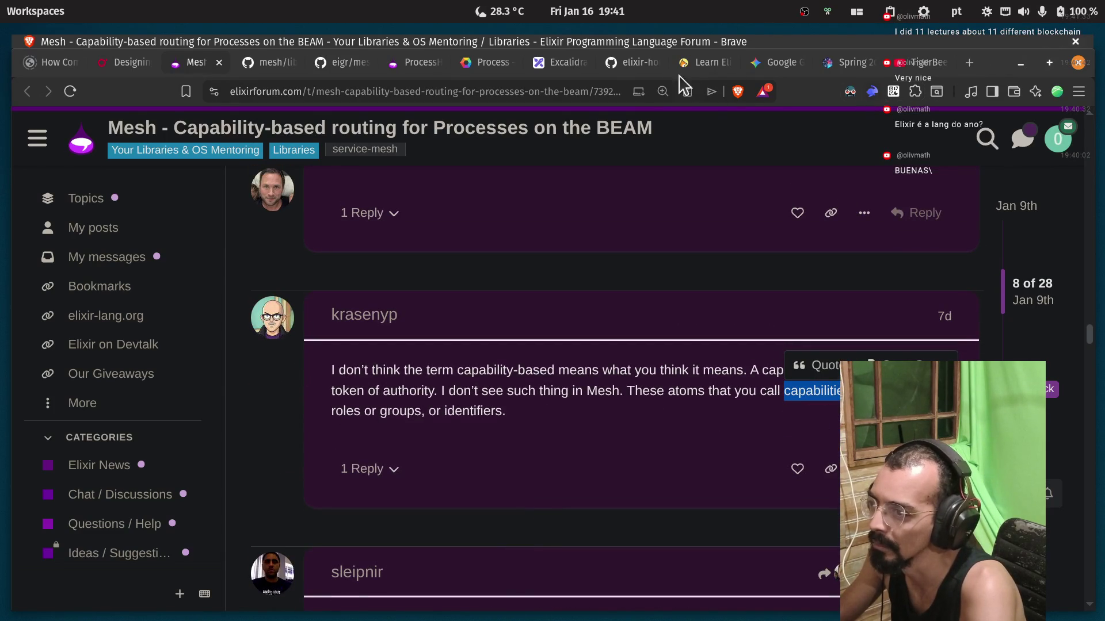
click(552, 71)
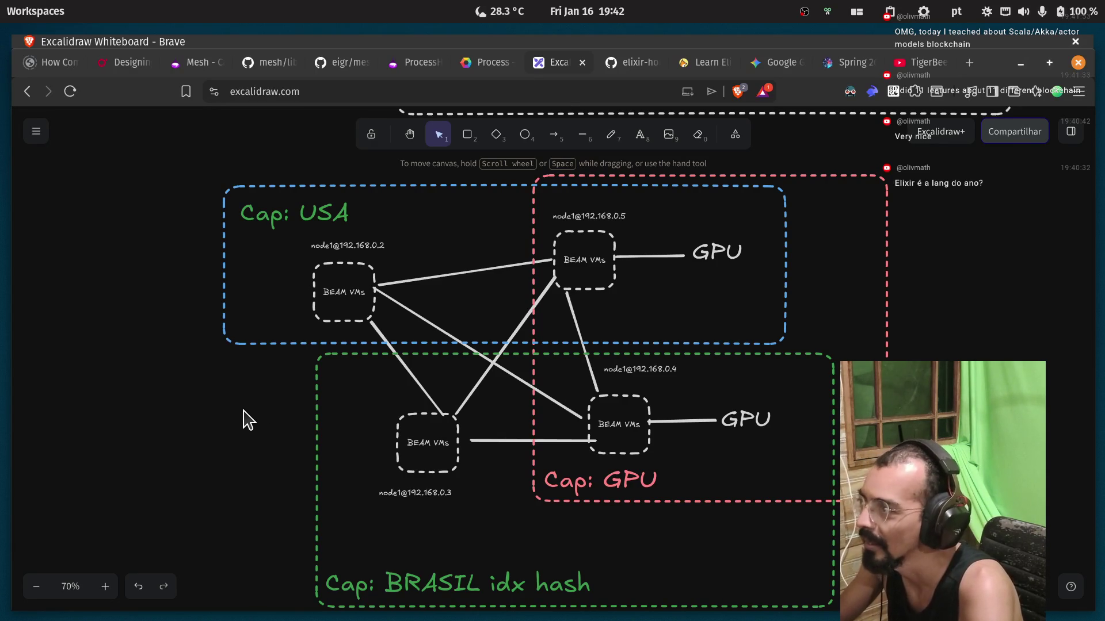
Open a new blank browser tab.
click(969, 62)
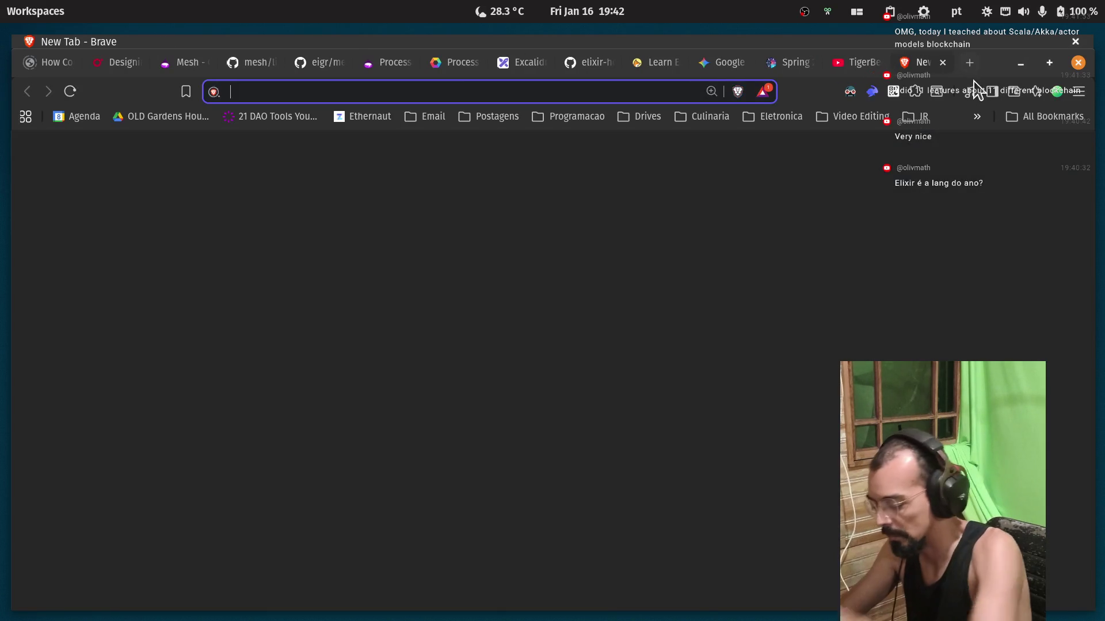
Load a YouTube channel page by entering its handle in the address bar.
text(youtube.com/@)
key(BackSpace)
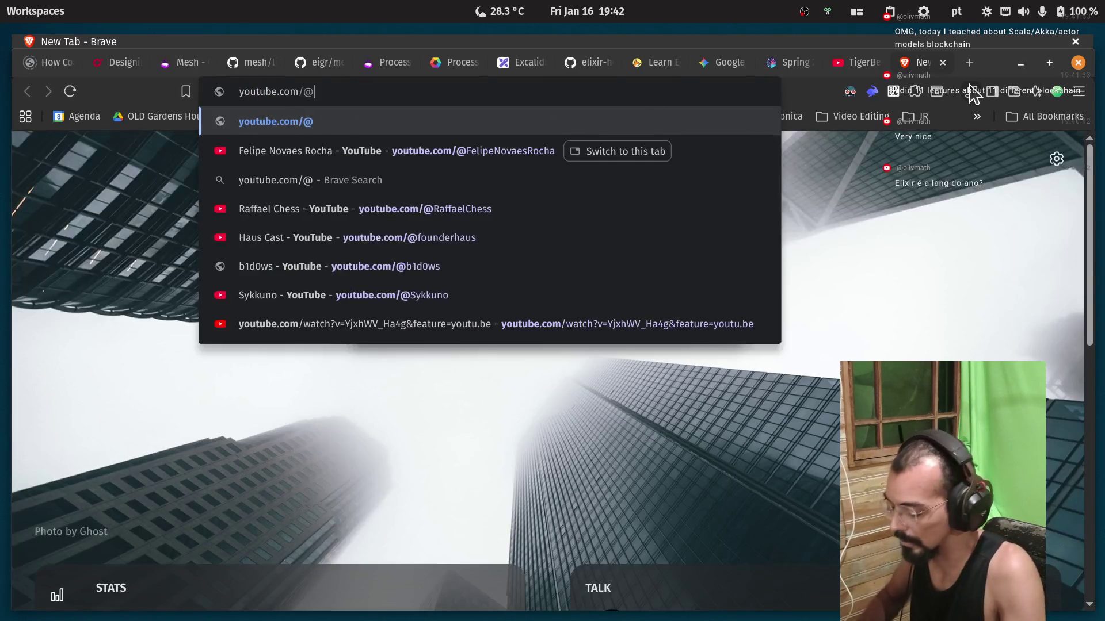
text(olivmath)
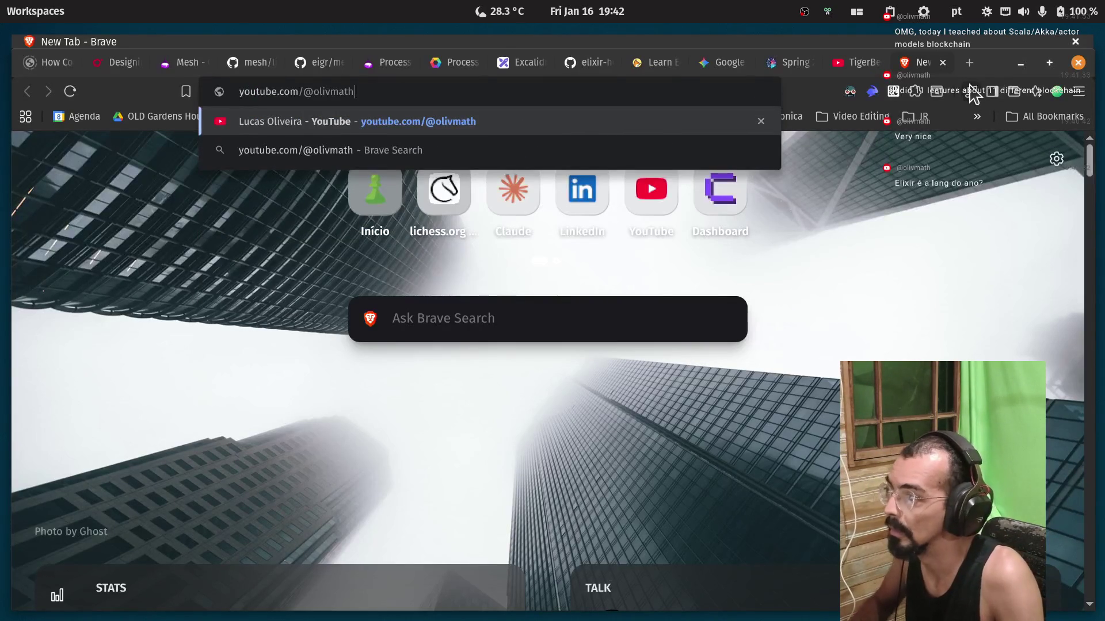
key(Return)
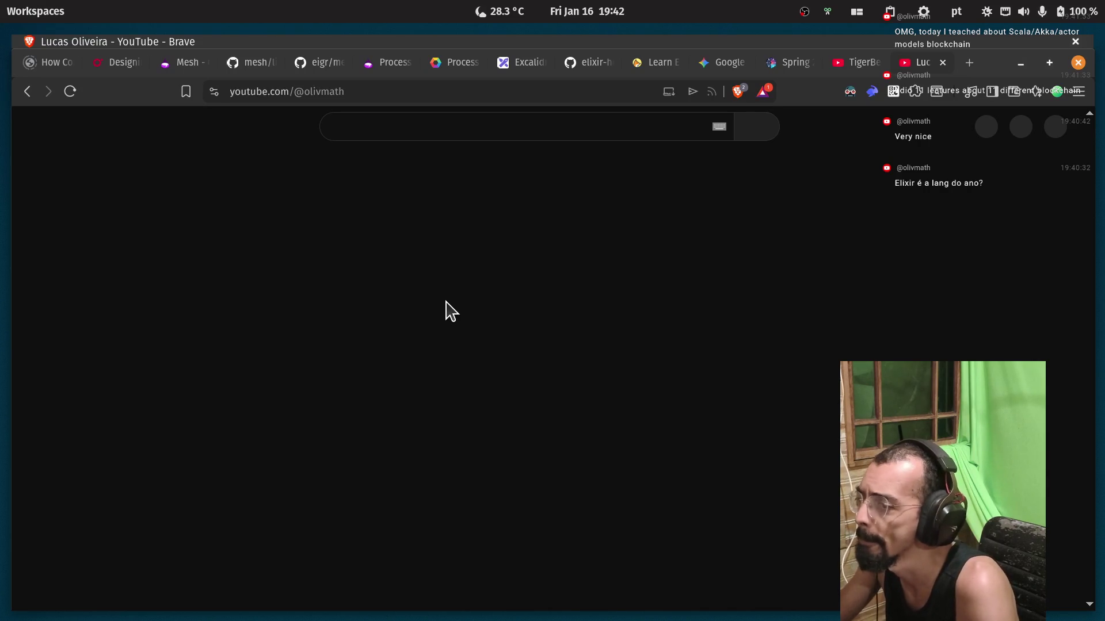
Browse the channel's videos, then switch to the TigerBeetlex ElixirConf EU 2025 talk.
scroll(533, 377, down, 3)
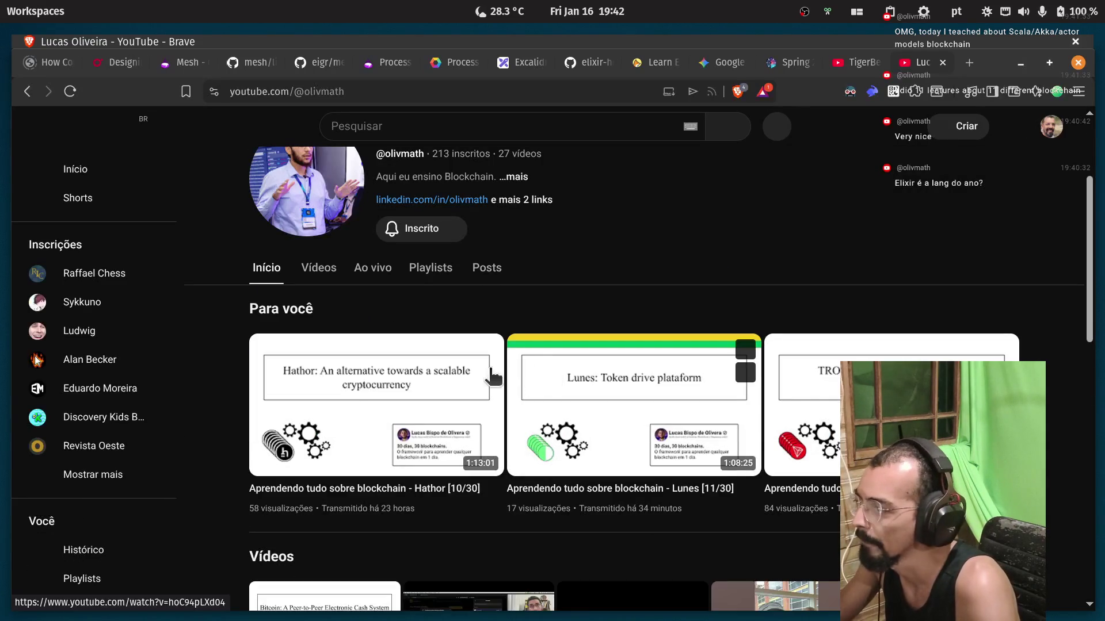
mouse_move(307, 388)
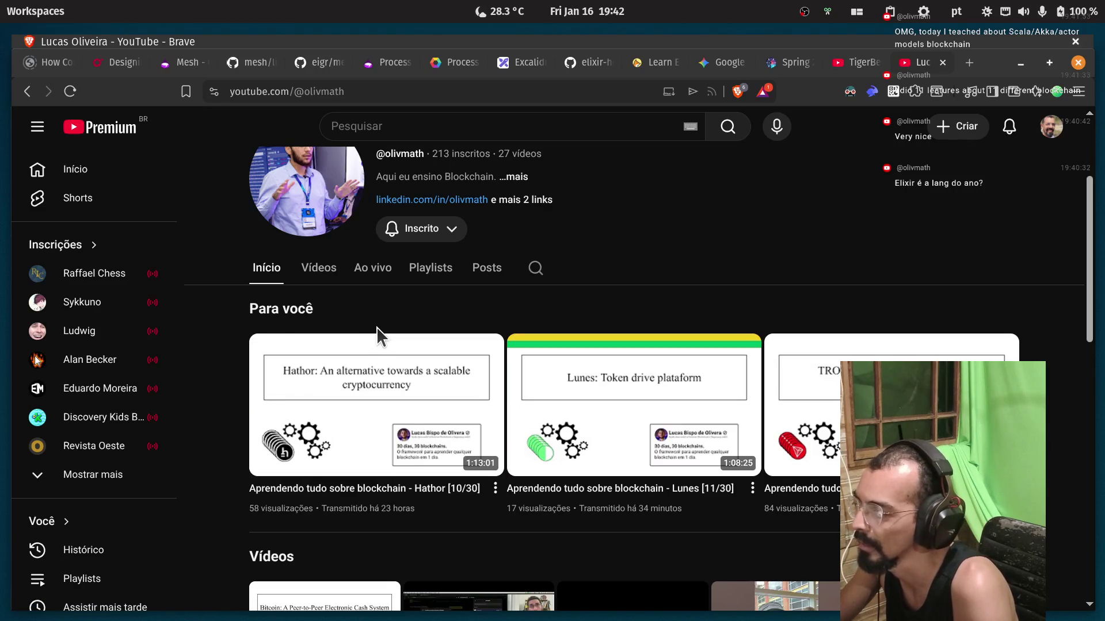
mouse_move(349, 427)
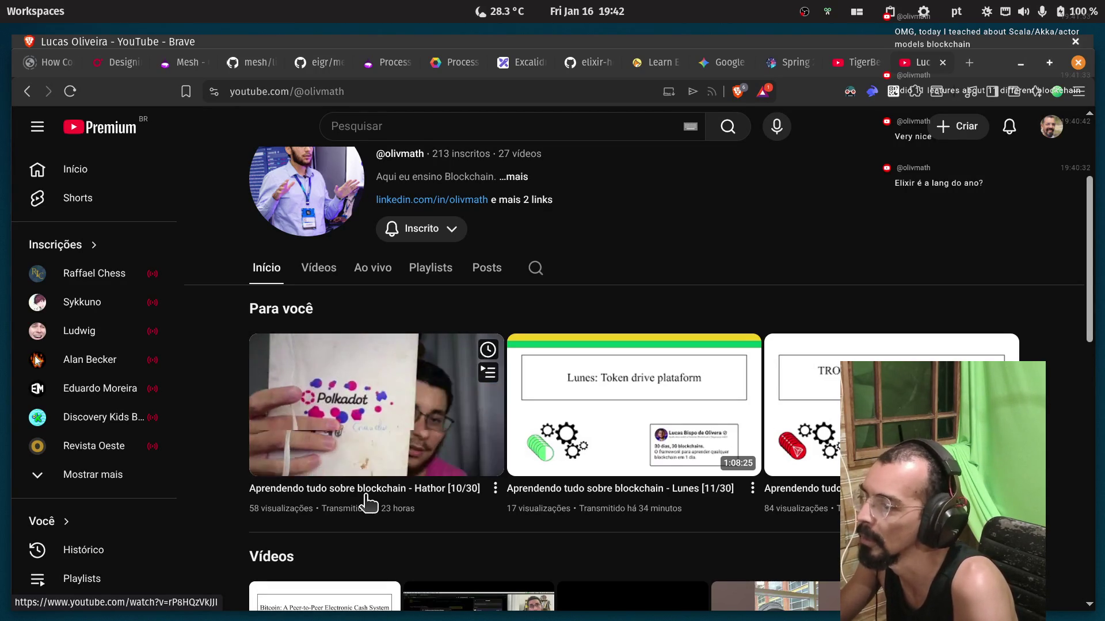
mouse_move(344, 521)
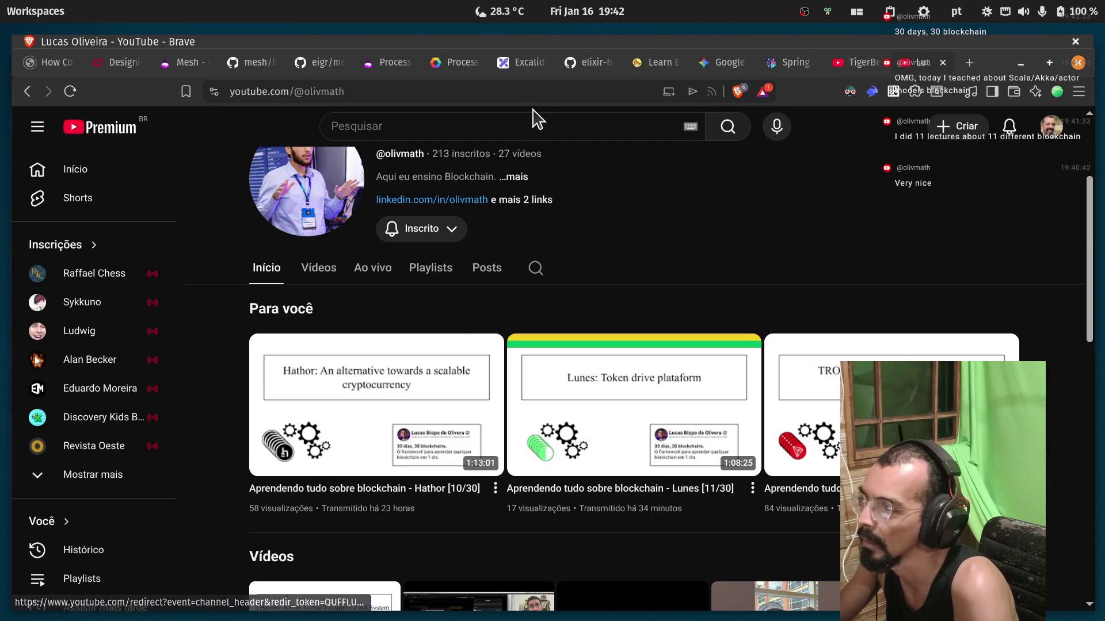
click(851, 71)
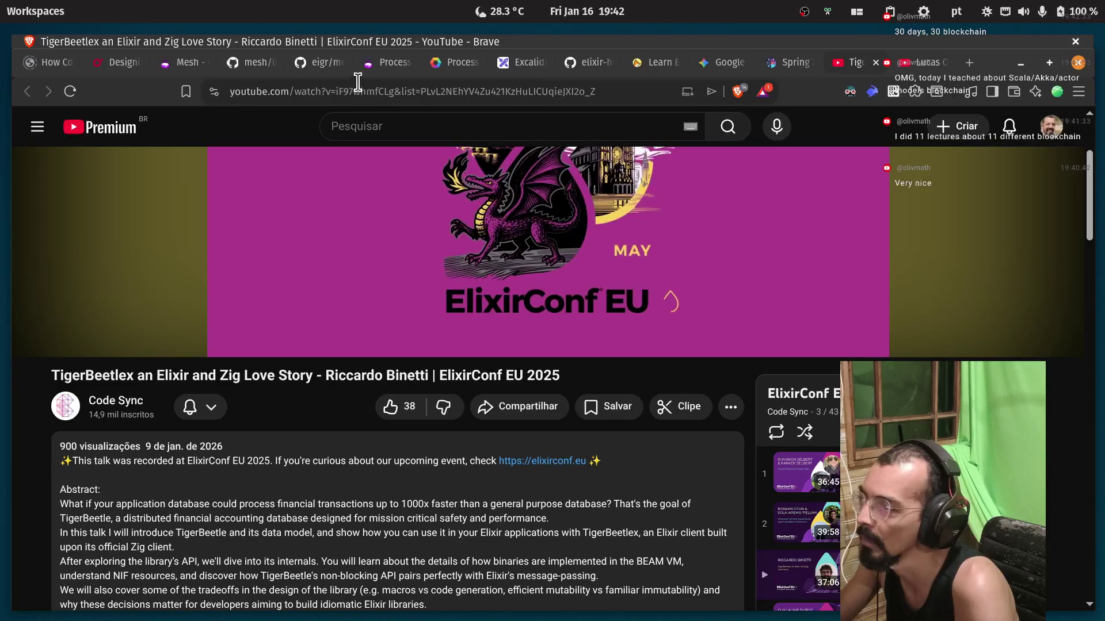
Return to the Mesh thread's post 9 and highlight its node affinity sentence and 'taint'.
click(176, 64)
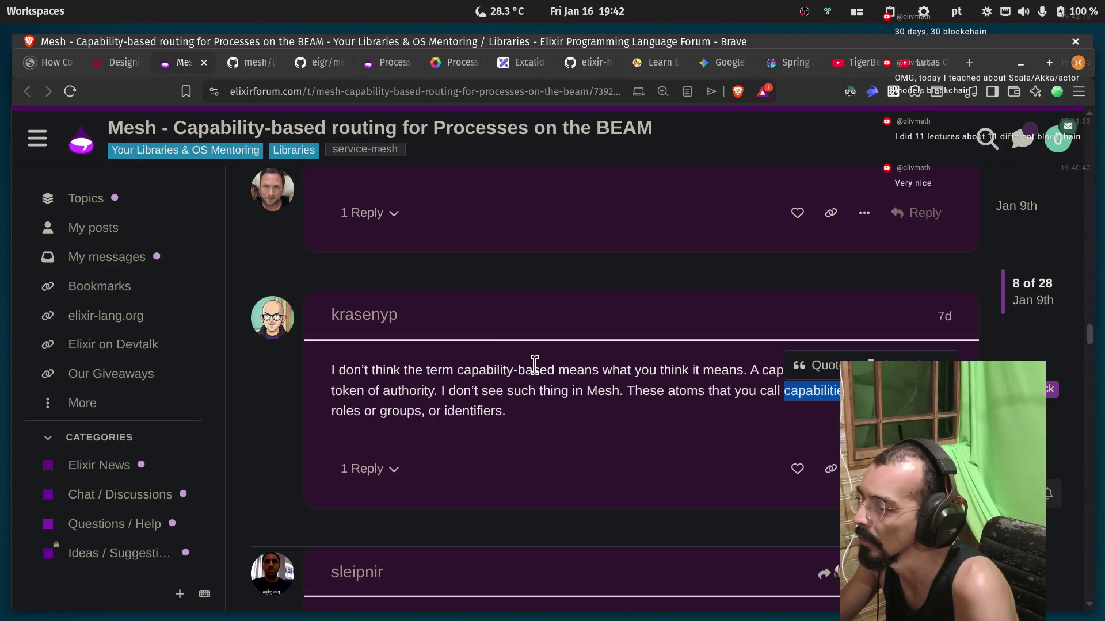
scroll(535, 431, down, 5)
drag(332, 409, 526, 410)
click(538, 409)
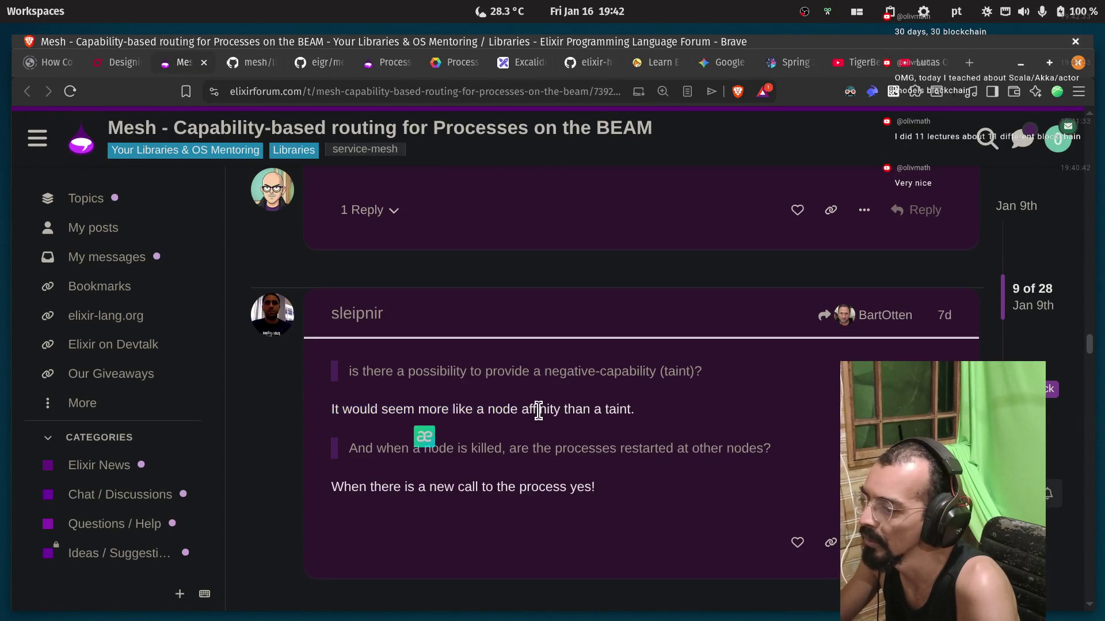
drag(636, 411, 604, 412)
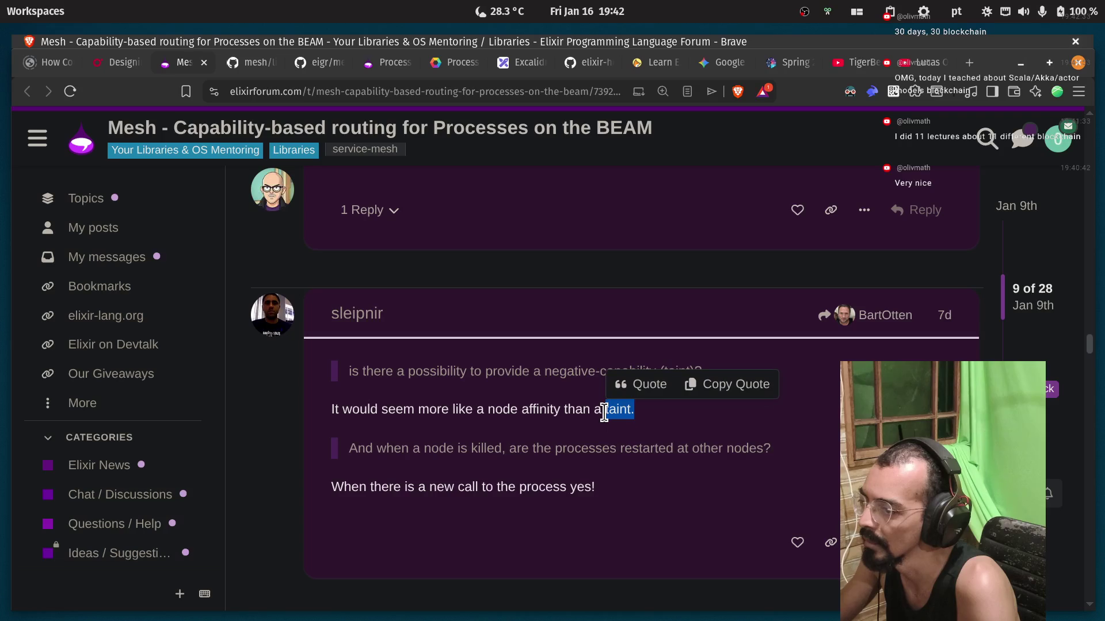
click(604, 412)
Reselect 'node affinity' and 'taint', then switch to the blockchain channel's YouTube page.
drag(486, 410, 561, 415)
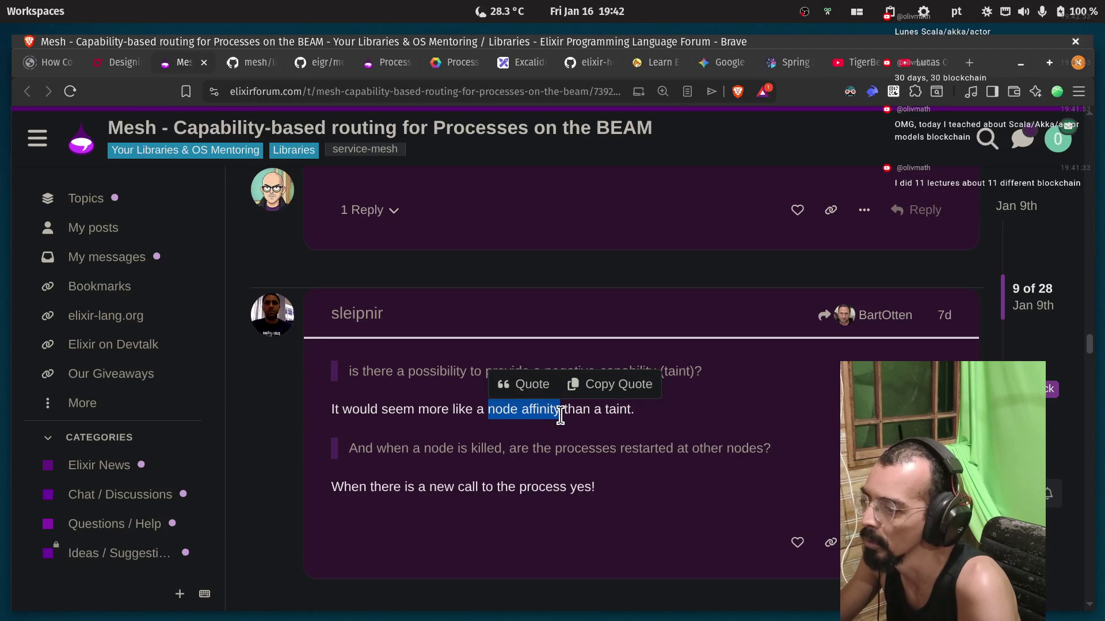
double_click(618, 410)
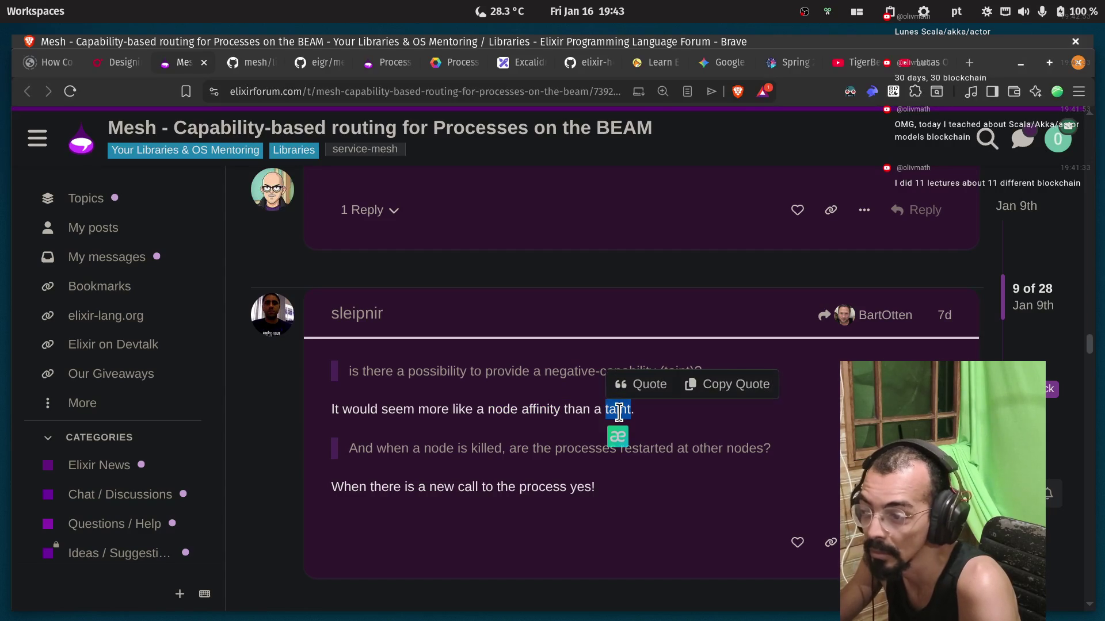
click(618, 412)
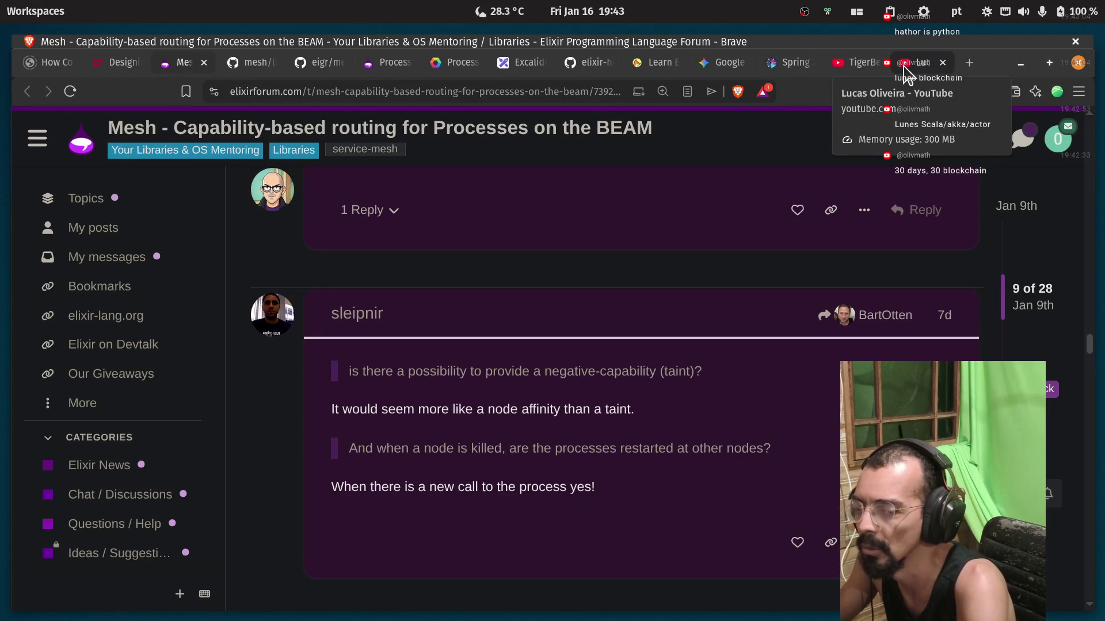
click(904, 68)
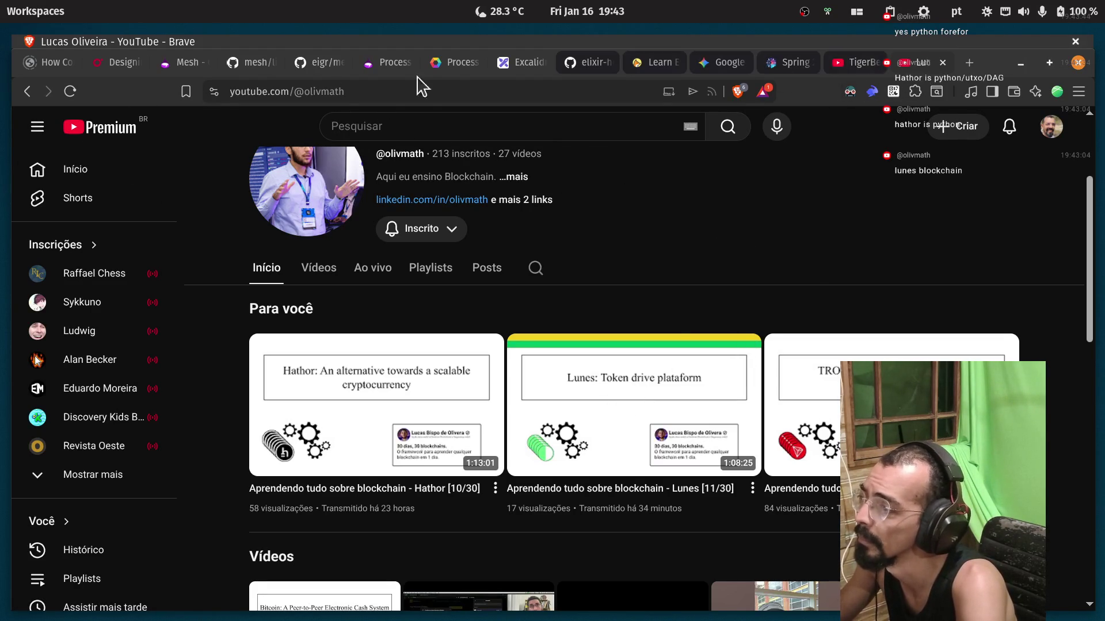
Switch to the shard_router.ex code on GitHub.
click(249, 74)
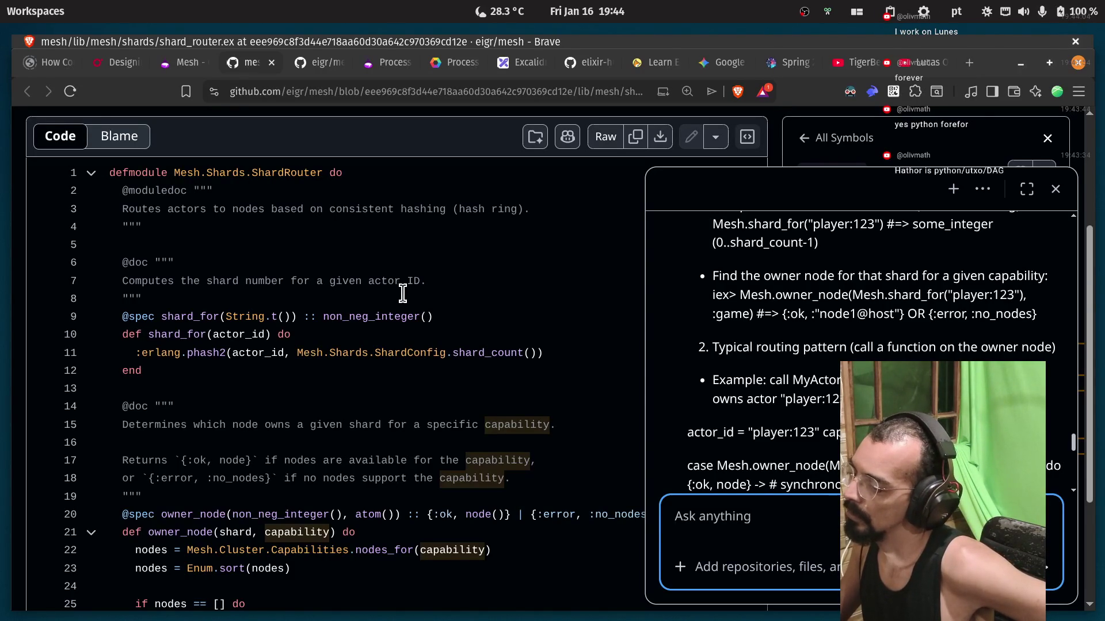
Go back to the Elixir Forum Mesh thread.
click(173, 65)
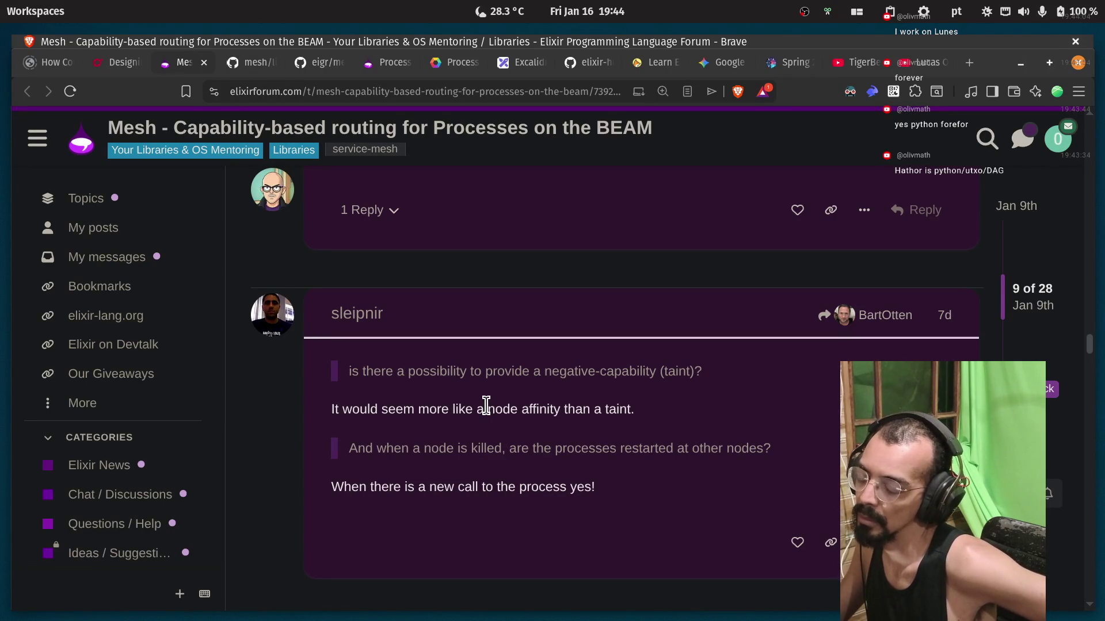
Highlight the new-call reply, the killed-nodes question and the restarting-processes answer.
scroll(495, 438, down, 3)
drag(332, 401, 469, 402)
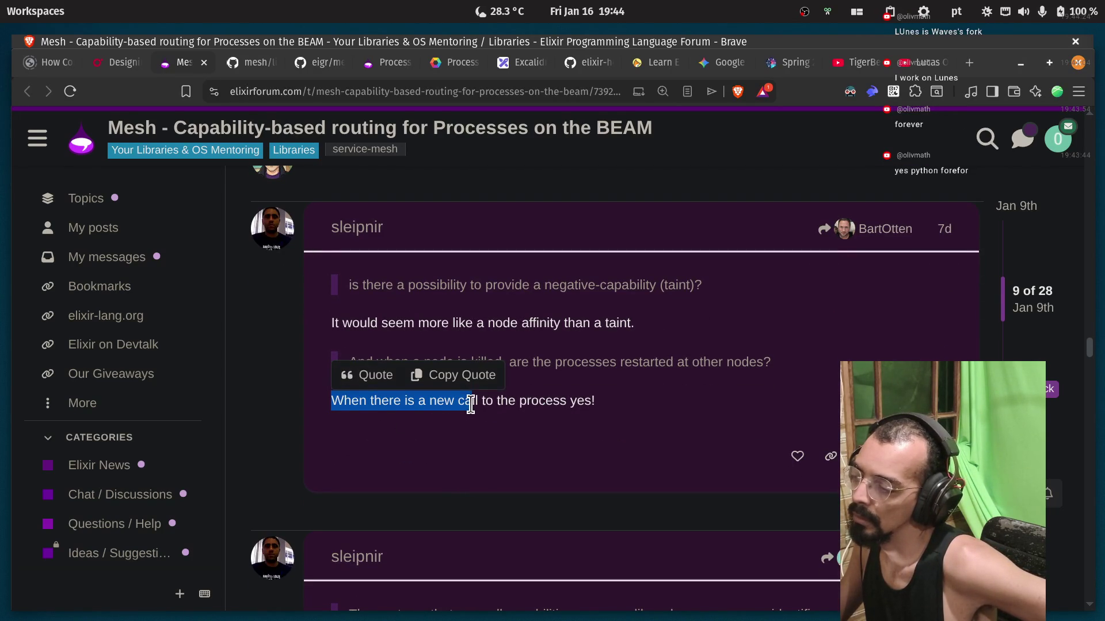
click(498, 354)
mouse_move(348, 362)
mouse_down()
mouse_move(769, 363)
mouse_move(518, 364)
mouse_up()
click(751, 362)
drag(352, 401, 592, 416)
click(593, 416)
Highlight 'whatever', the tags remark, 'addressing', 'process' and the group affinity reply.
scroll(451, 409, down, 5)
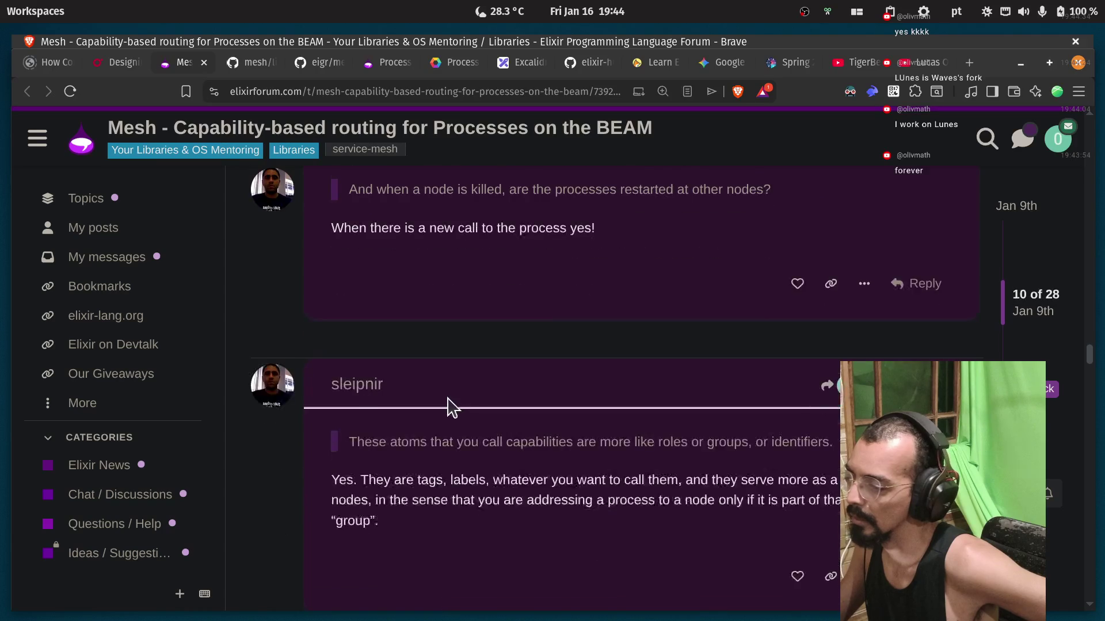
double_click(404, 394)
click(462, 396)
double_click(521, 396)
drag(677, 396, 773, 397)
click(726, 420)
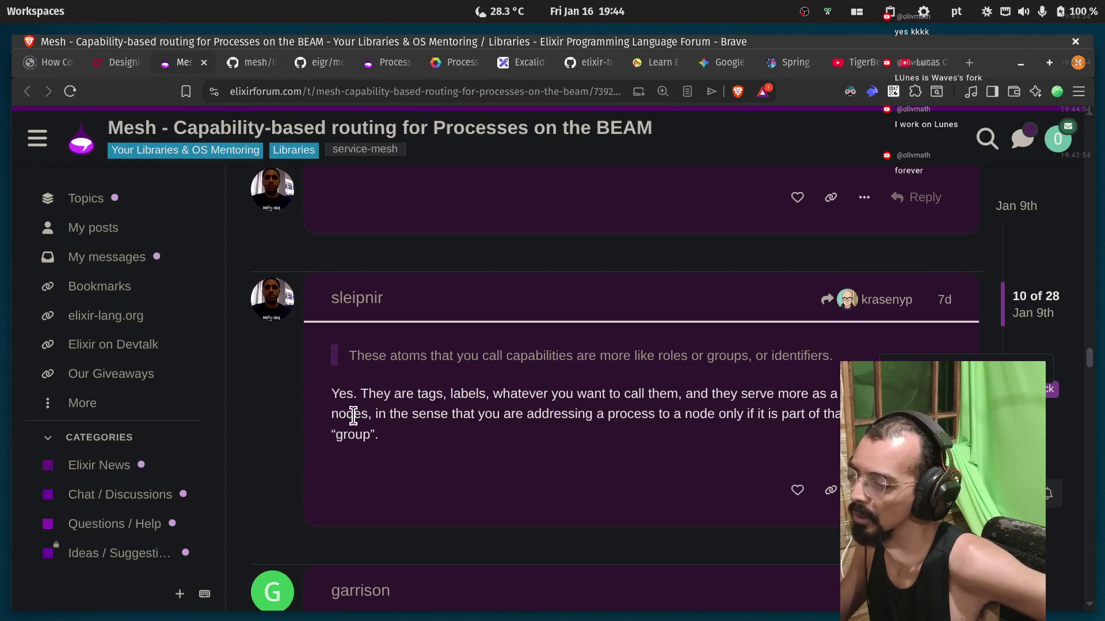
double_click(563, 416)
double_click(607, 416)
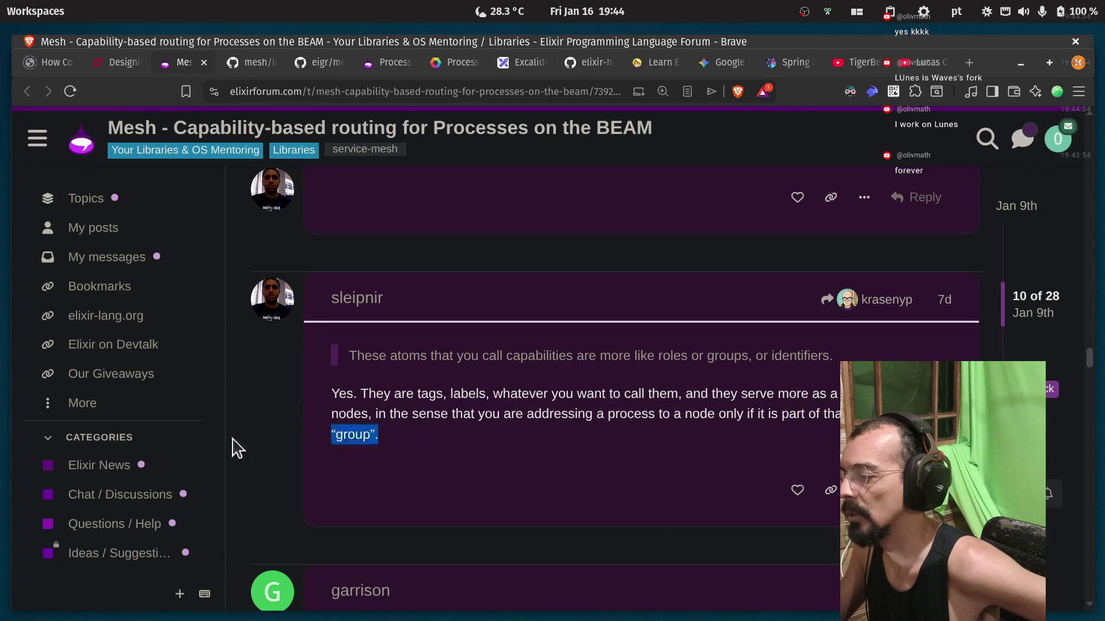
drag(318, 439, 228, 447)
click(469, 413)
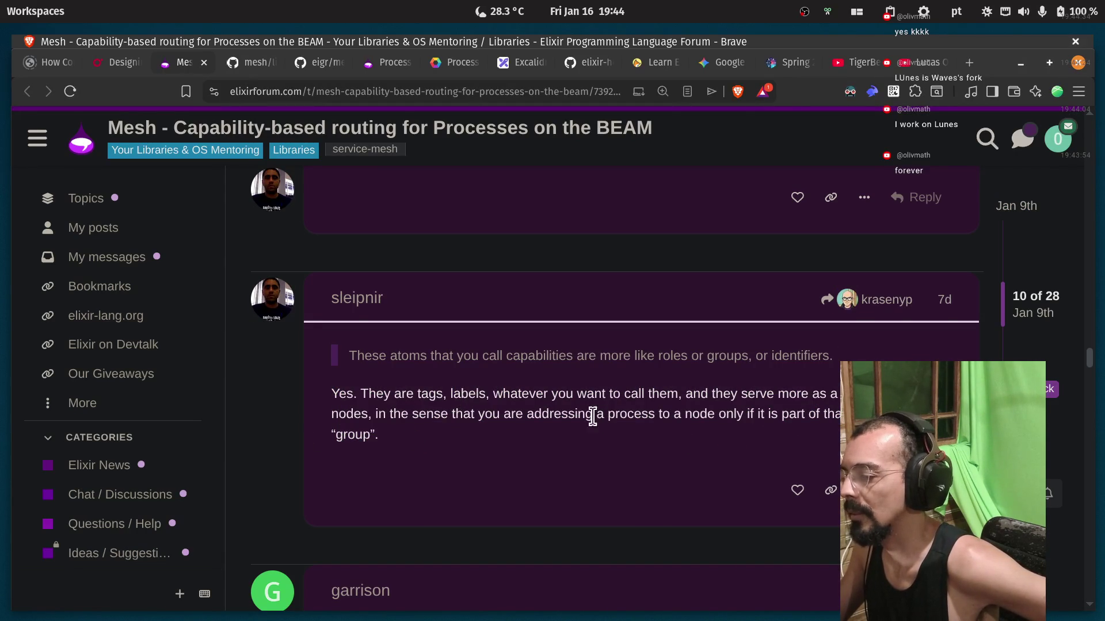
double_click(633, 414)
Scroll to reply 11 and select 'meaningfully', 'hashing', 'approach', 'IMO' and 'would'.
scroll(633, 414, down, 3)
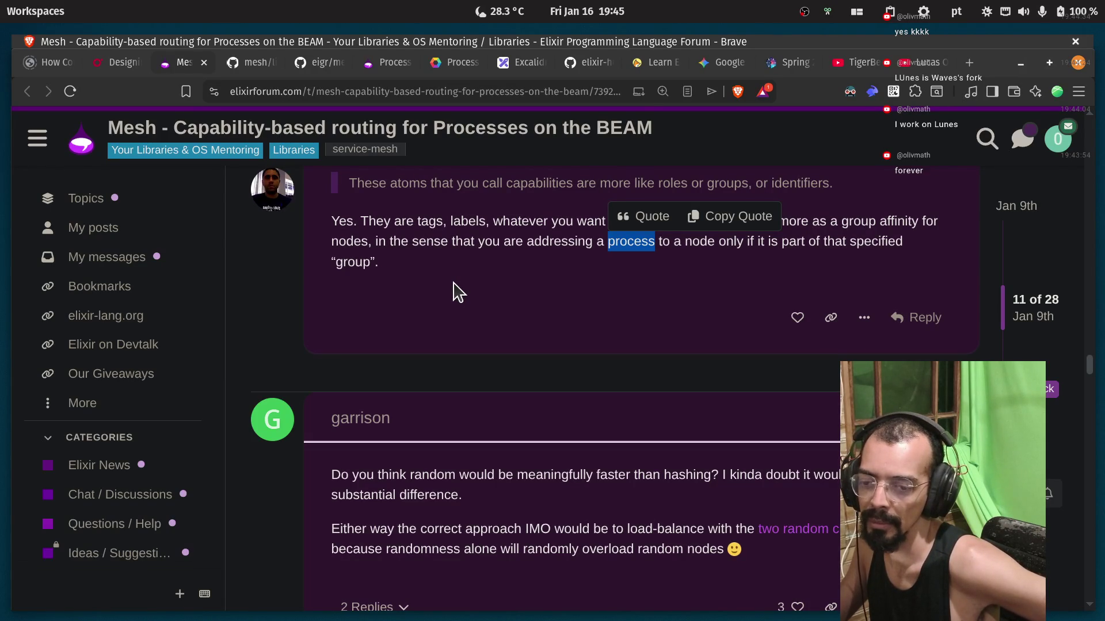
scroll(454, 317, down, 1)
scroll(460, 318, down, 1)
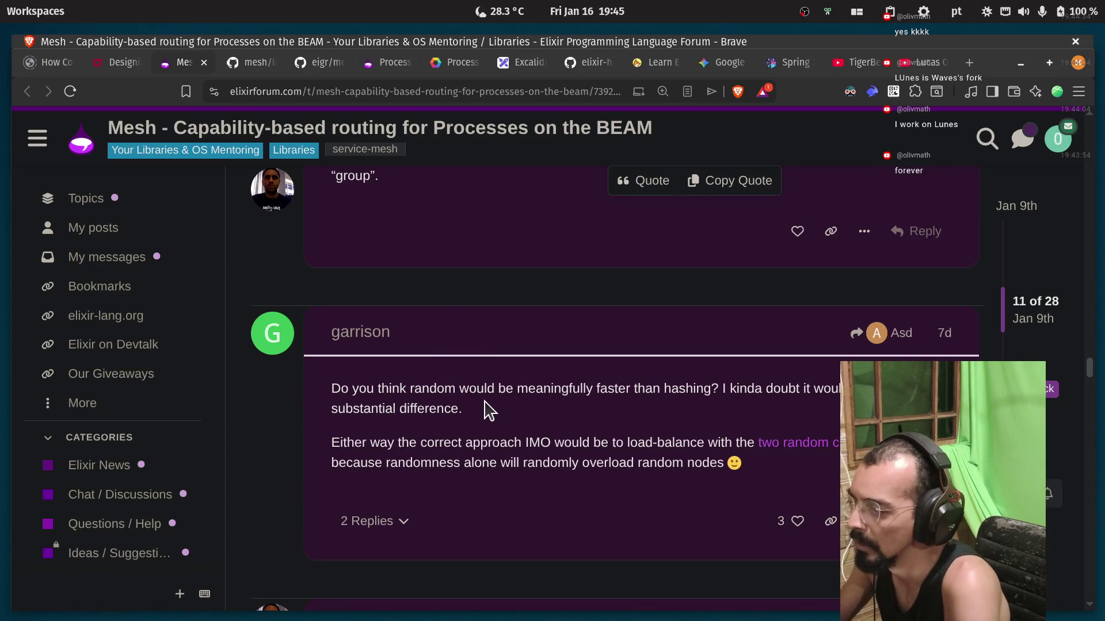
double_click(529, 392)
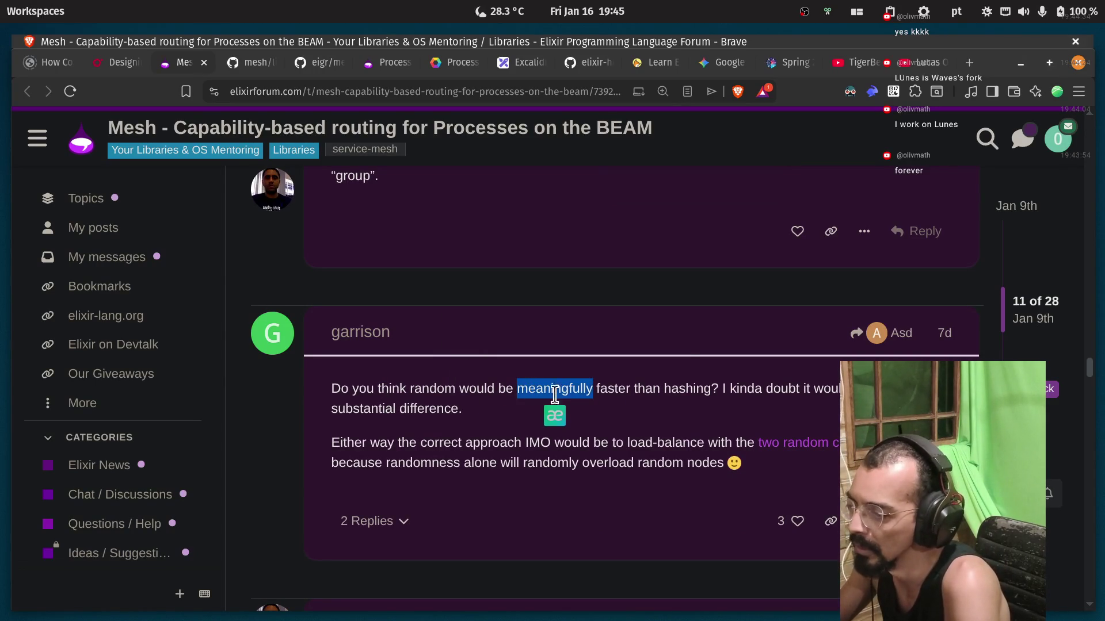
double_click(690, 390)
click(785, 390)
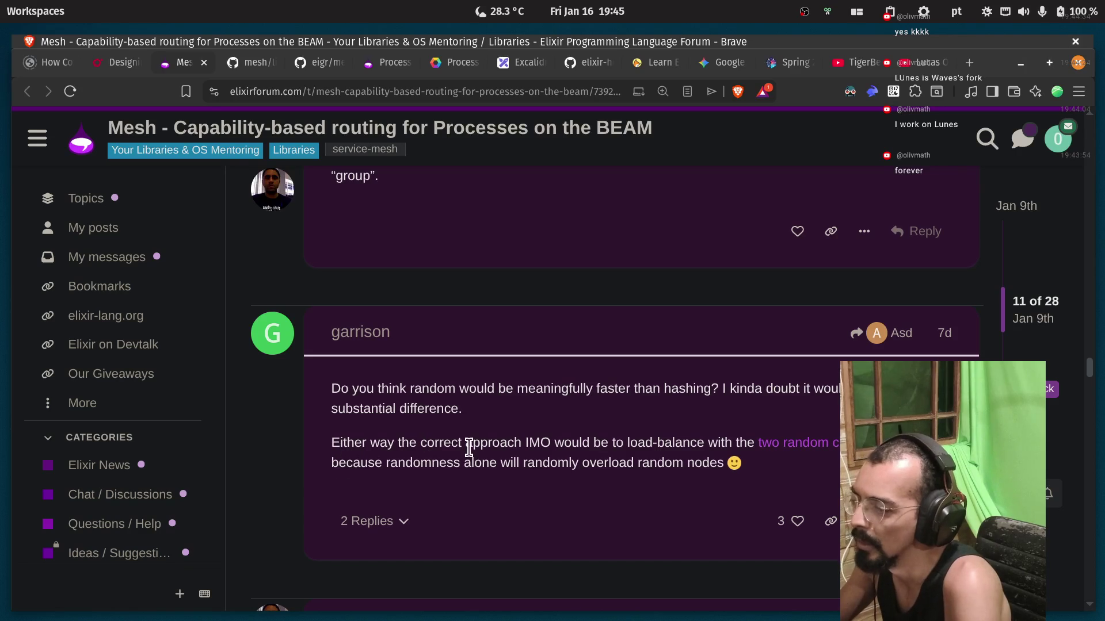
double_click(489, 443)
double_click(537, 444)
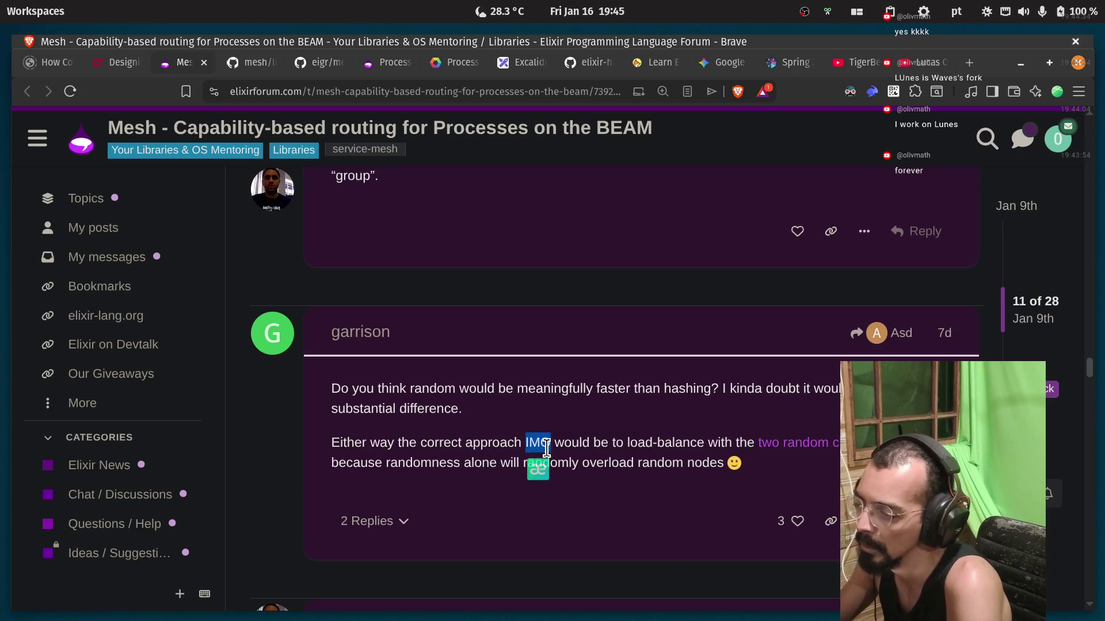
double_click(572, 444)
click(624, 444)
Highlight 'load', 'randomness' and the overloading-random-nodes phrase, then open the two-random-choices article in the background.
double_click(638, 444)
click(731, 449)
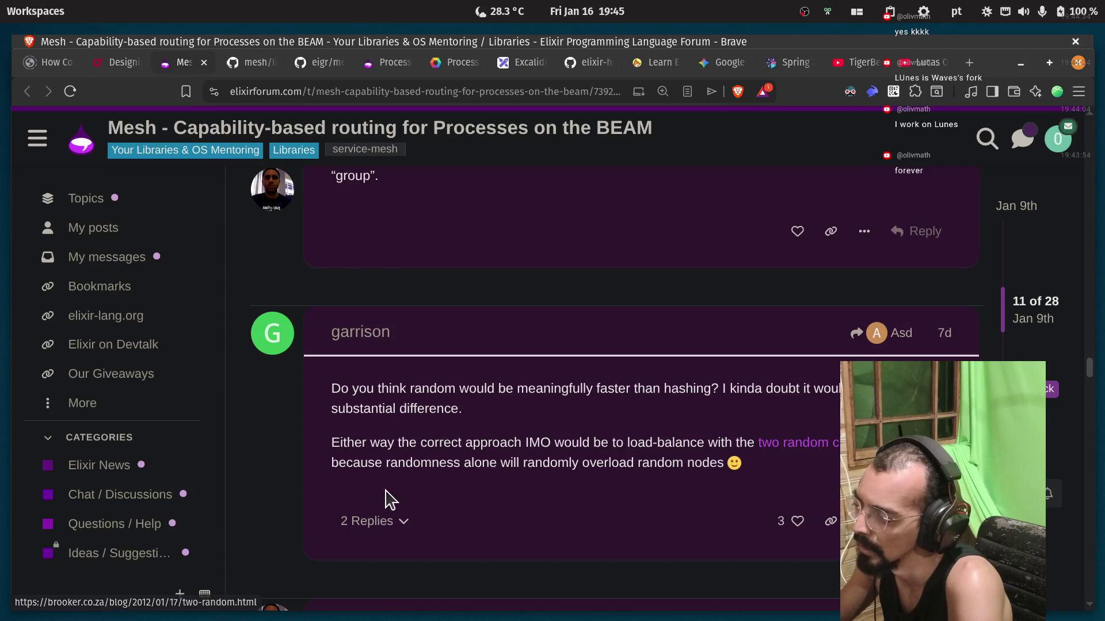
double_click(357, 463)
double_click(420, 464)
click(423, 483)
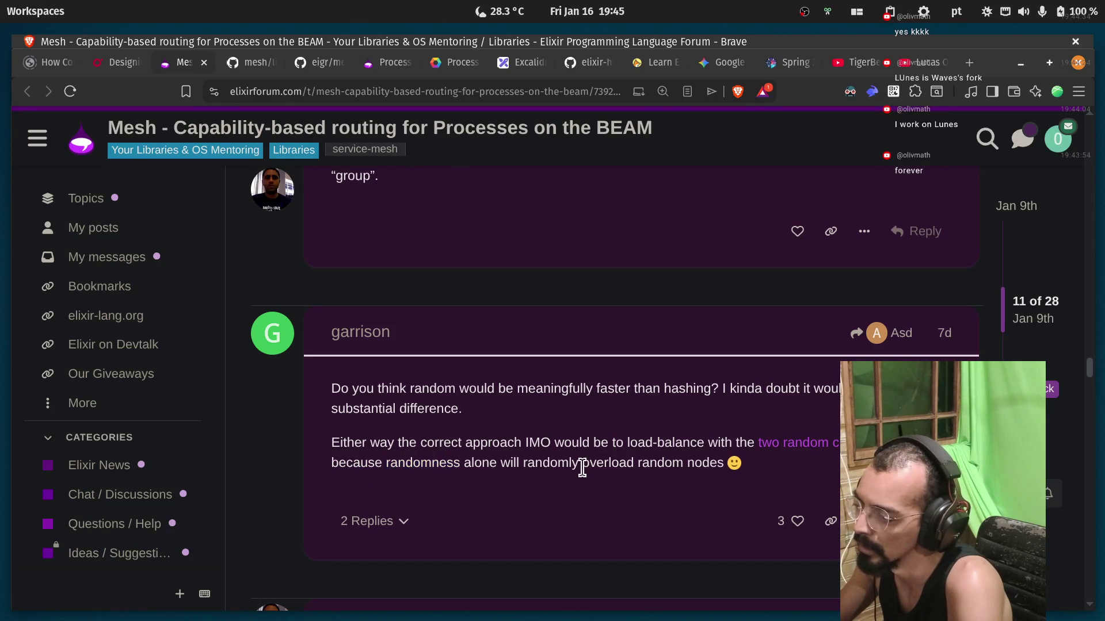
drag(724, 464, 563, 464)
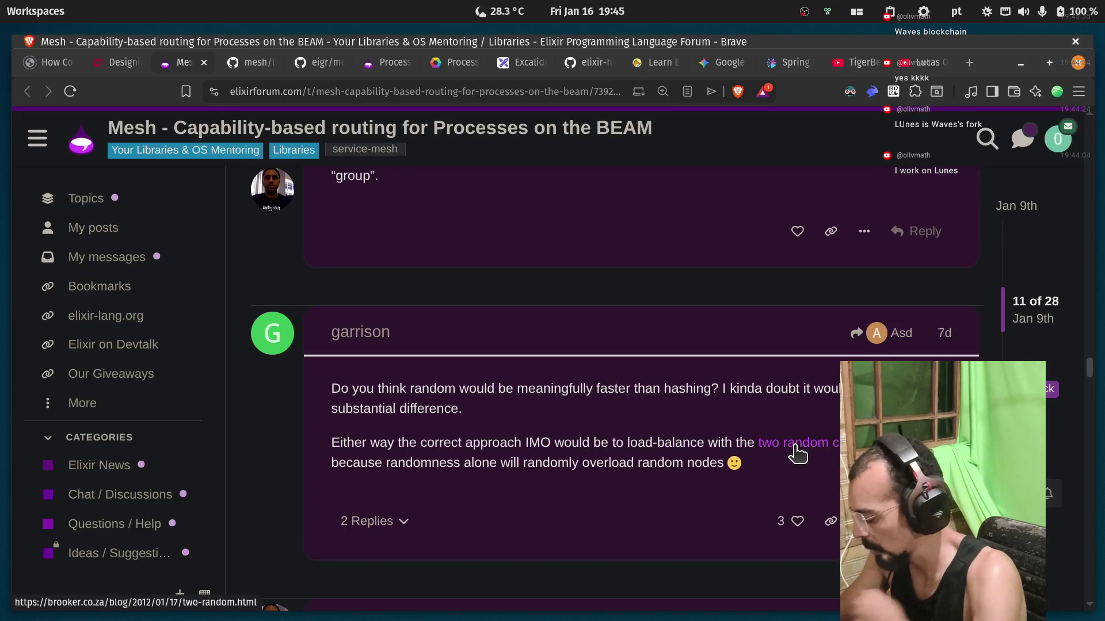
middle_click(796, 454)
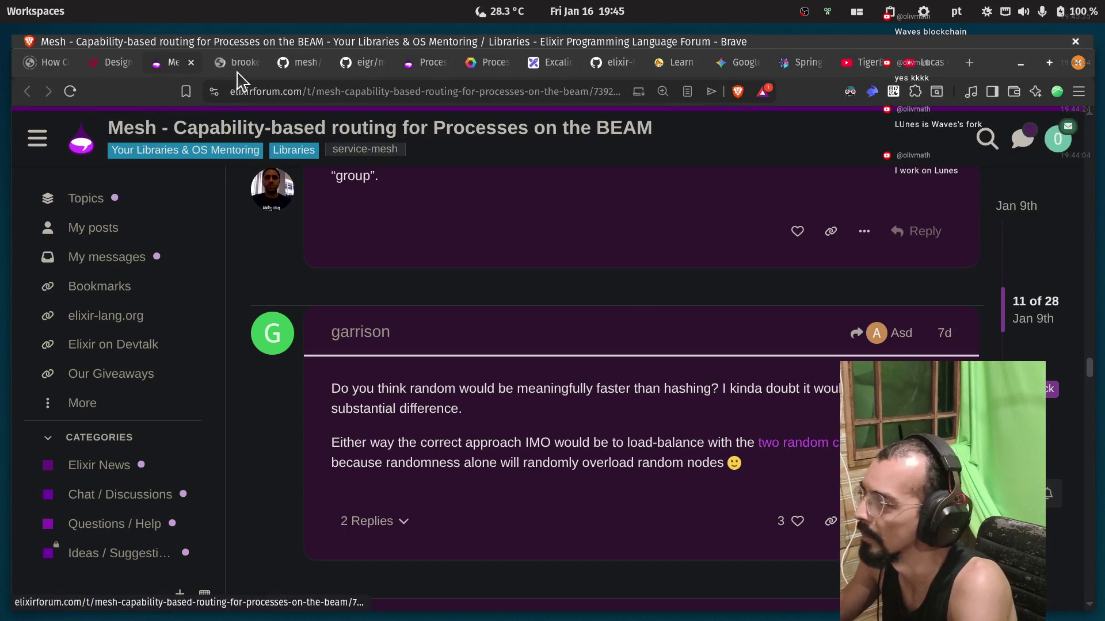
On 'The power of two random choices', select title and subtitle words, then all article text.
click(238, 69)
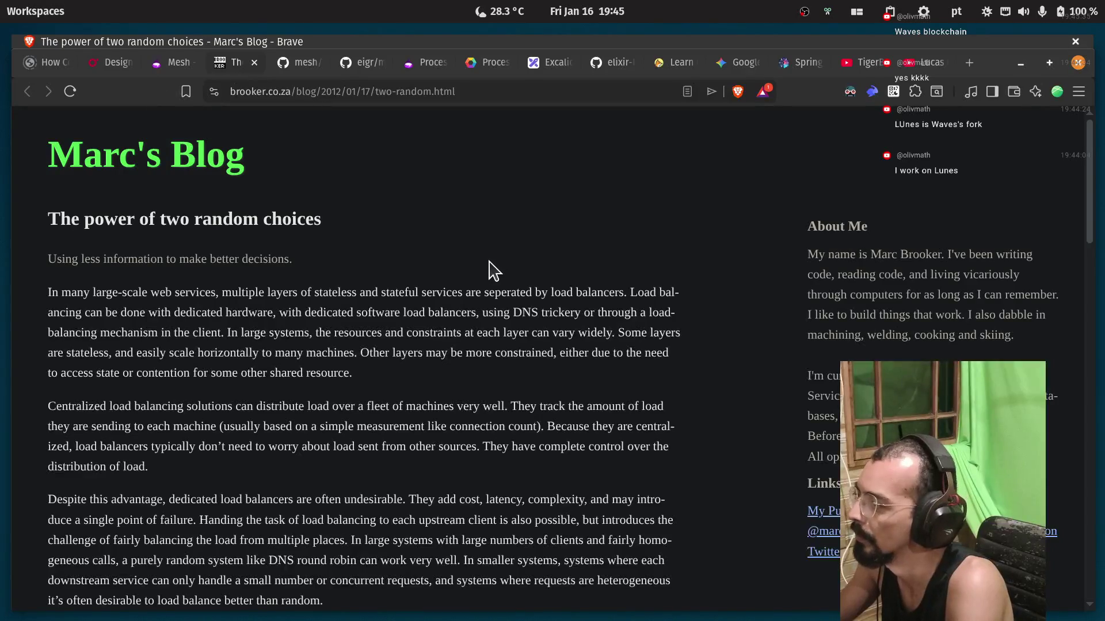
mouse_move(50, 218)
mouse_down()
mouse_move(147, 239)
mouse_move(224, 220)
mouse_up()
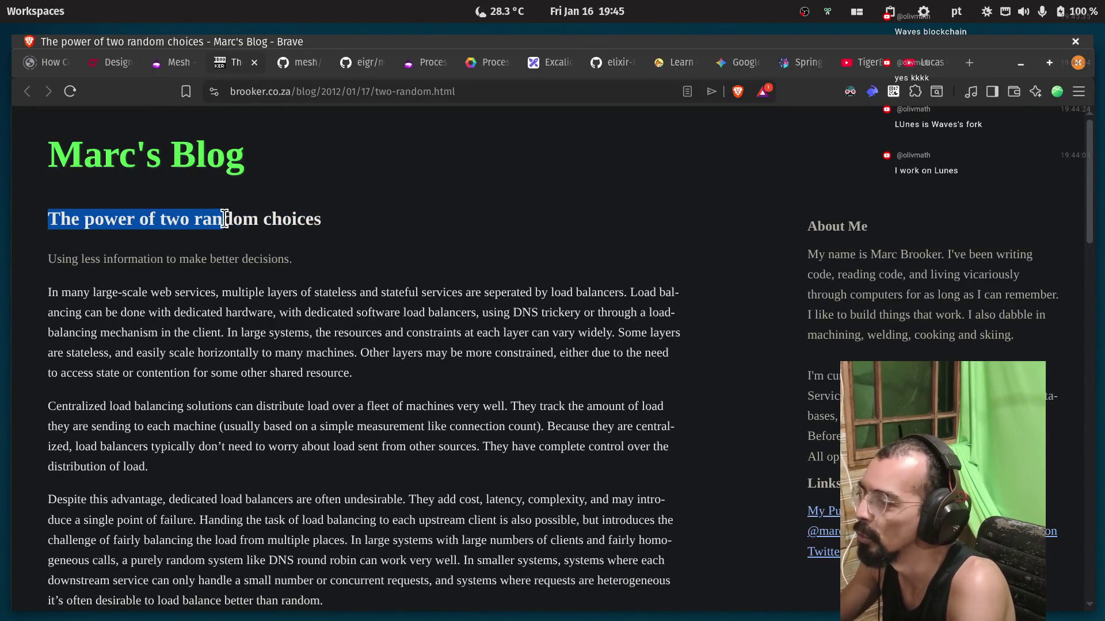
double_click(225, 219)
double_click(299, 220)
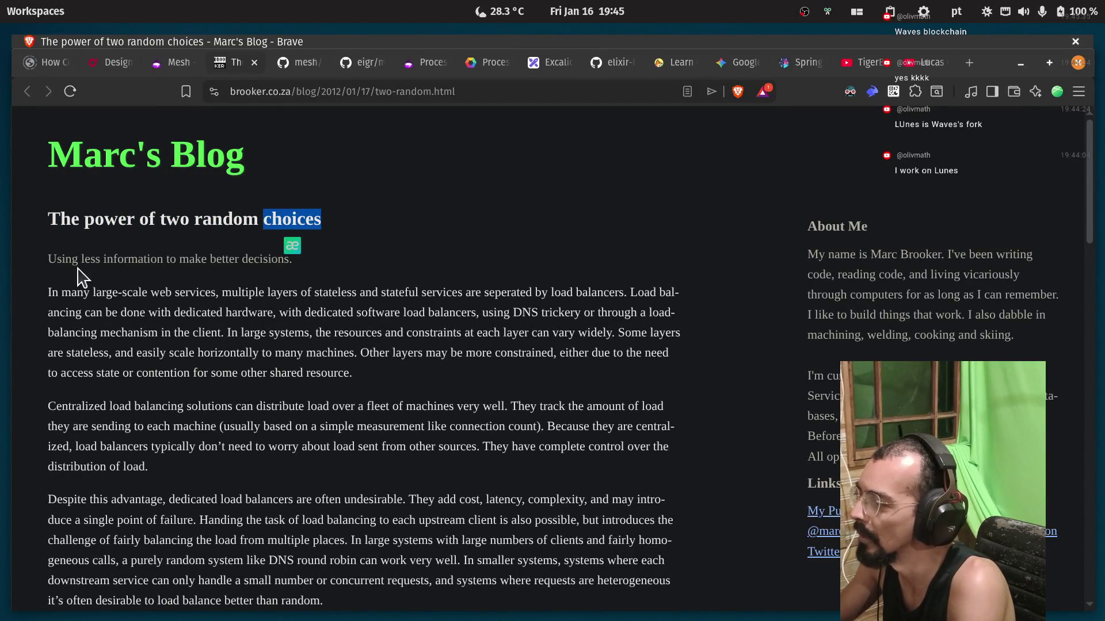
double_click(90, 259)
double_click(132, 259)
click(129, 273)
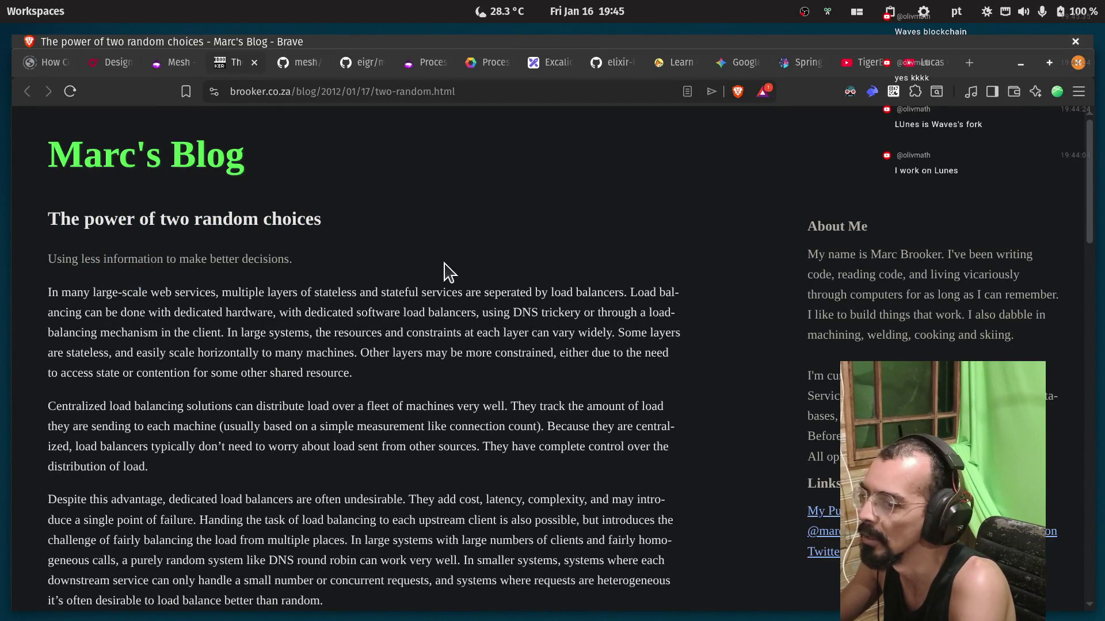
key(ctrl+shift+End)
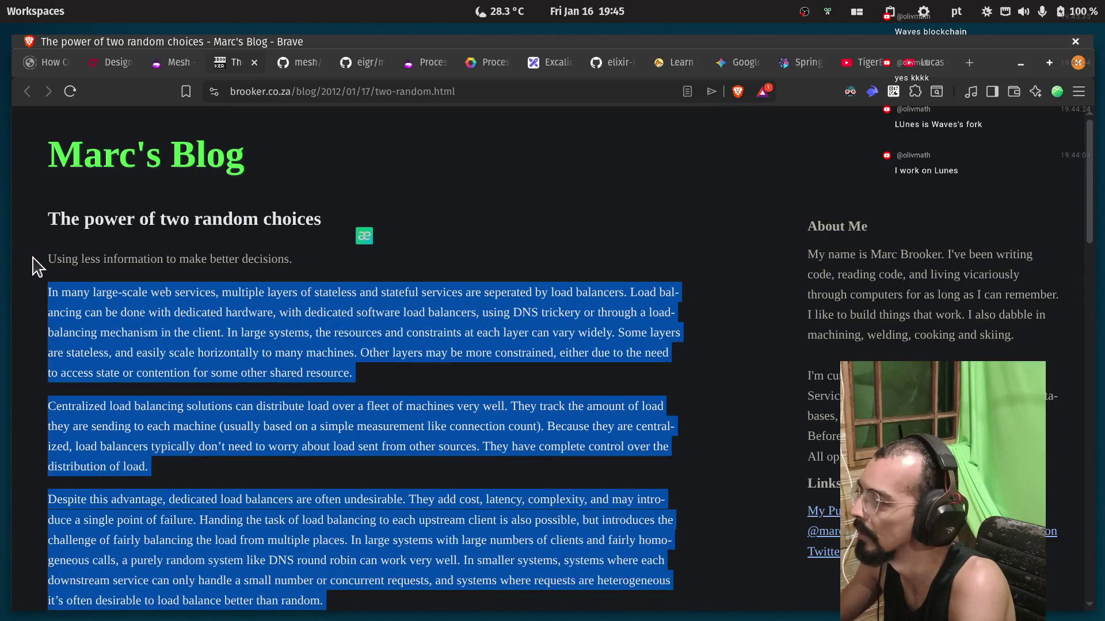
click(33, 267)
Read down to the queue-time chart, return to the cached-load section, and zoom in.
scroll(373, 254, down, 15)
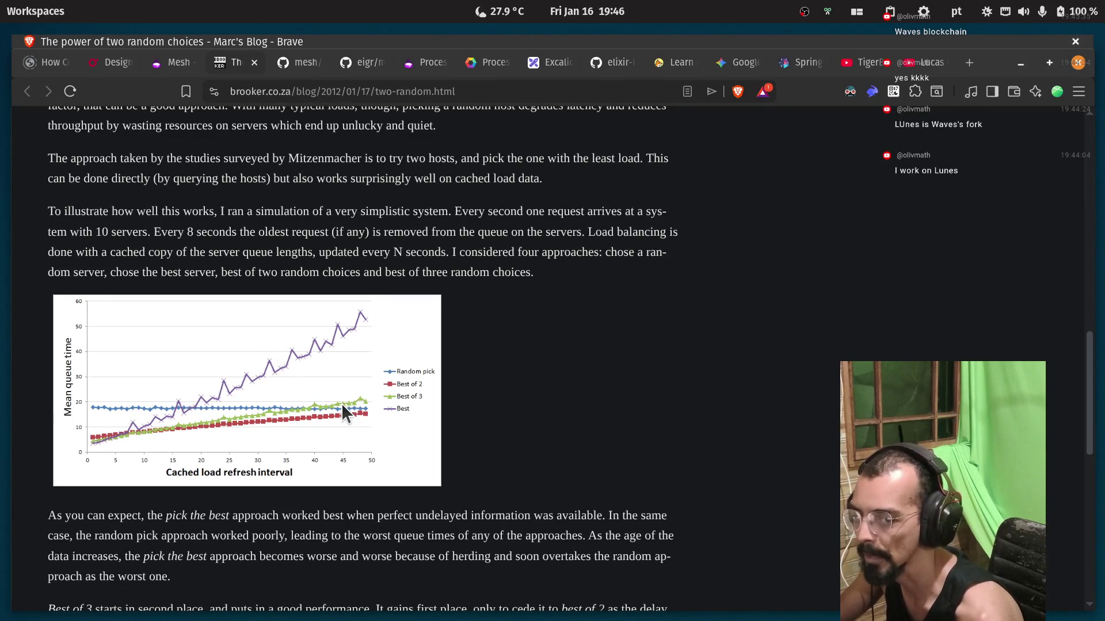
scroll(342, 411, down, 3)
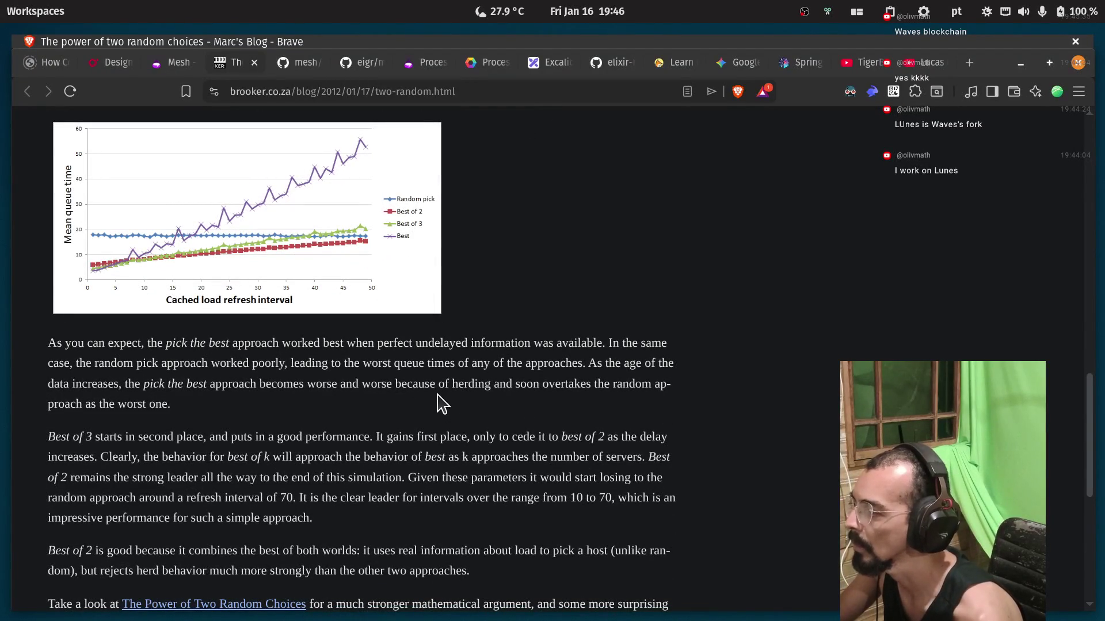
scroll(81, 345, up, 3)
drag(48, 212, 201, 232)
scroll(201, 232, up, 3)
scroll(113, 408, up, 3)
key(ctrl+plus)
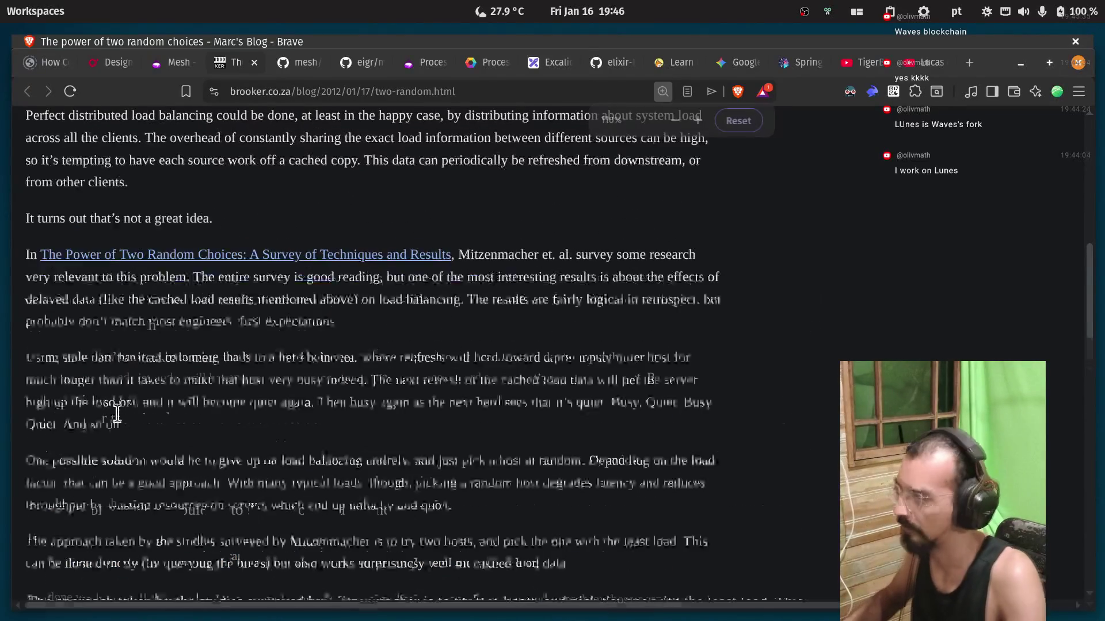
Zoom the blog article to 133% and return to the top of the post.
key(ctrl+plus)
key(ctrl+plus)
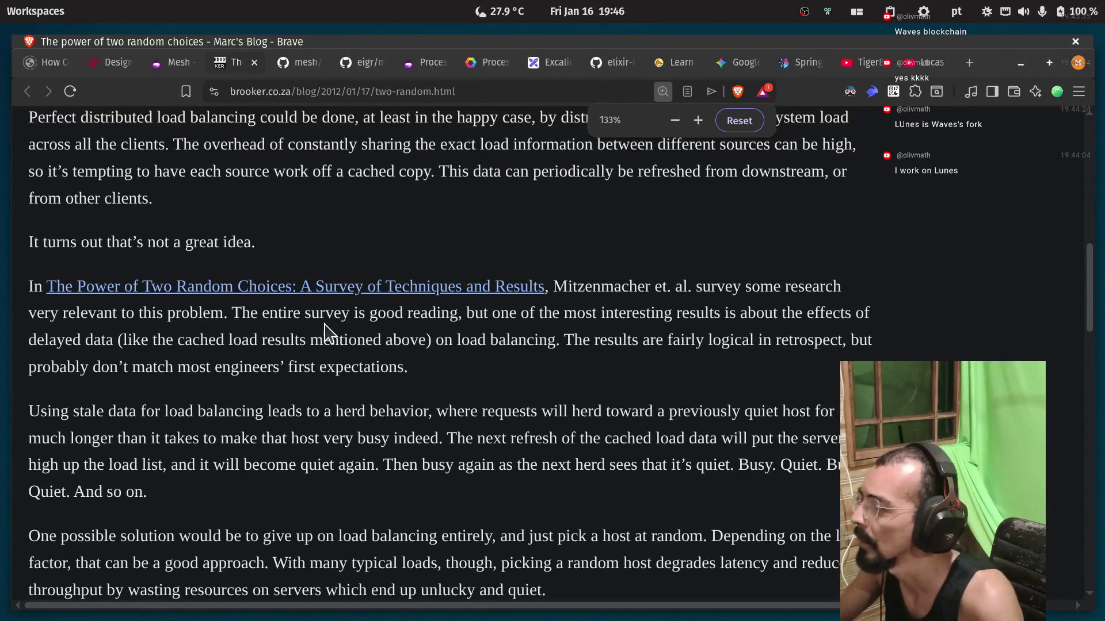
scroll(246, 271, up, 4)
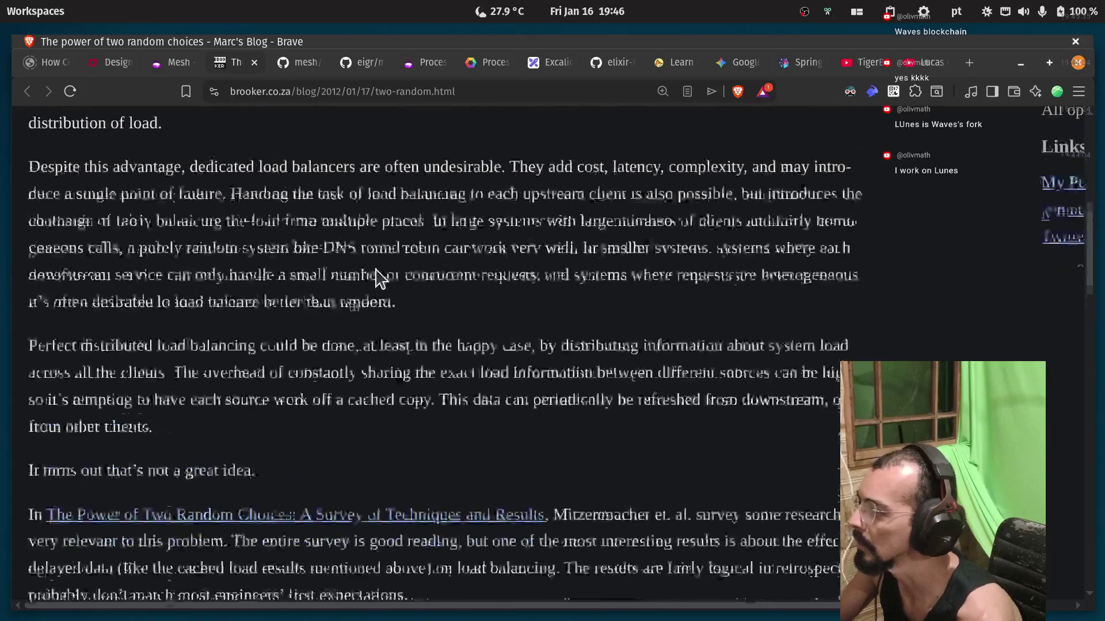
scroll(380, 279, up, 8)
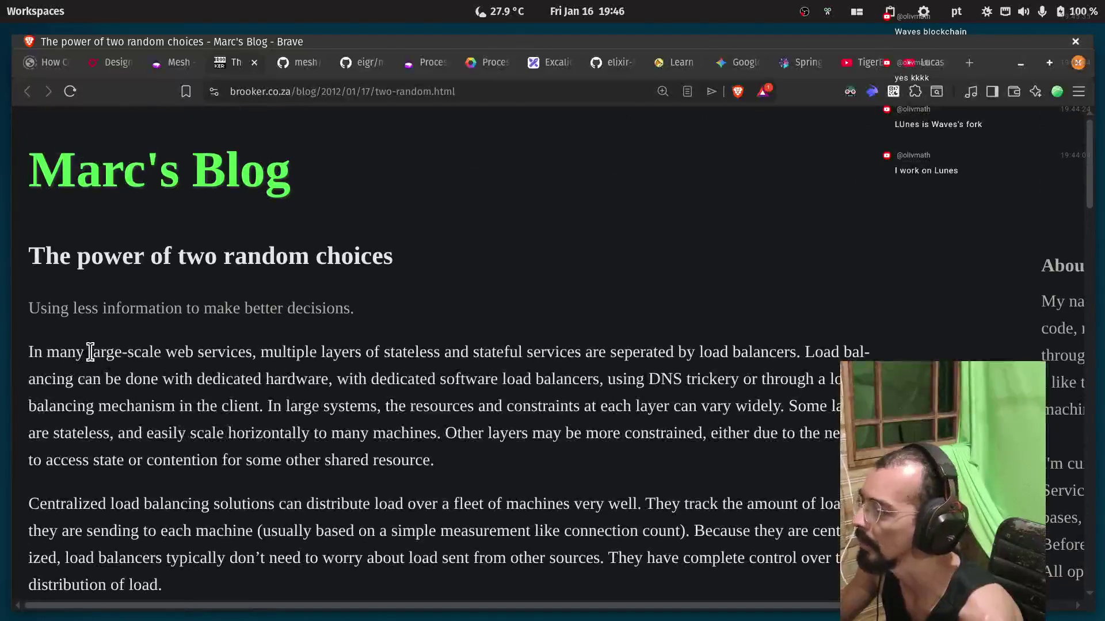
Read the opening lines on stateful hardware load balancers, highlighting words like 'stateful', 'hardware' and 'trickery'.
double_click(289, 352)
click(480, 373)
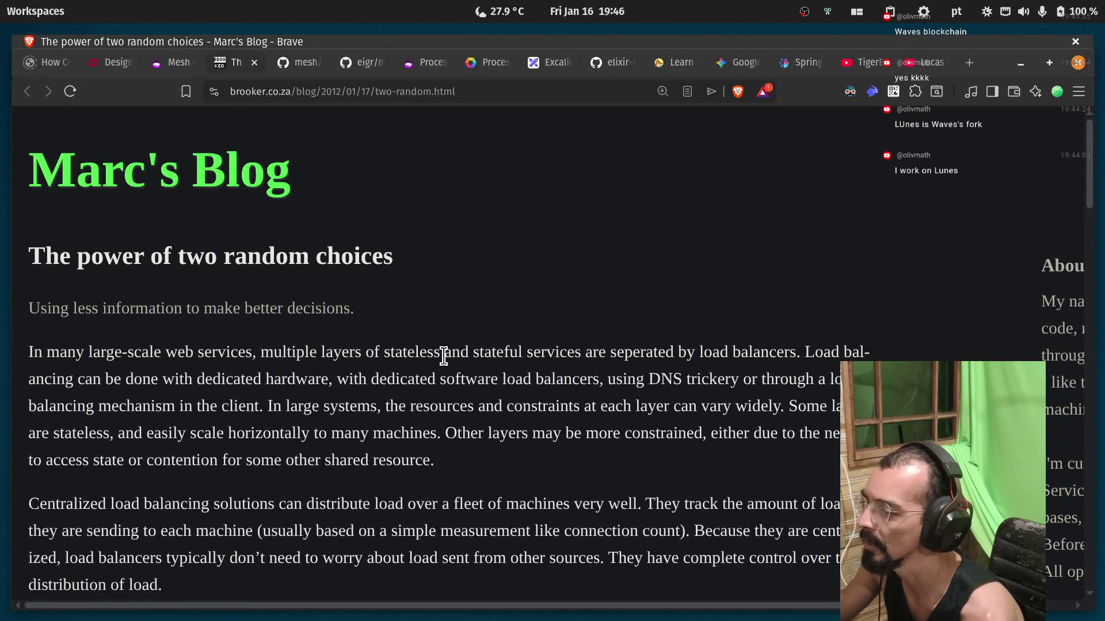
double_click(495, 352)
double_click(645, 352)
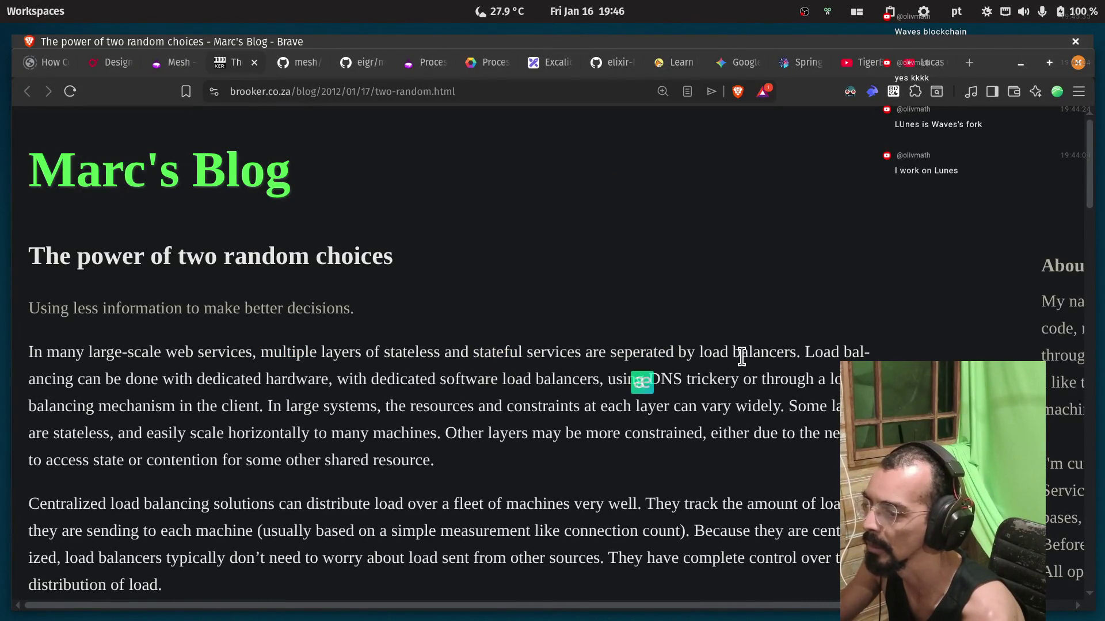
drag(94, 380, 162, 379)
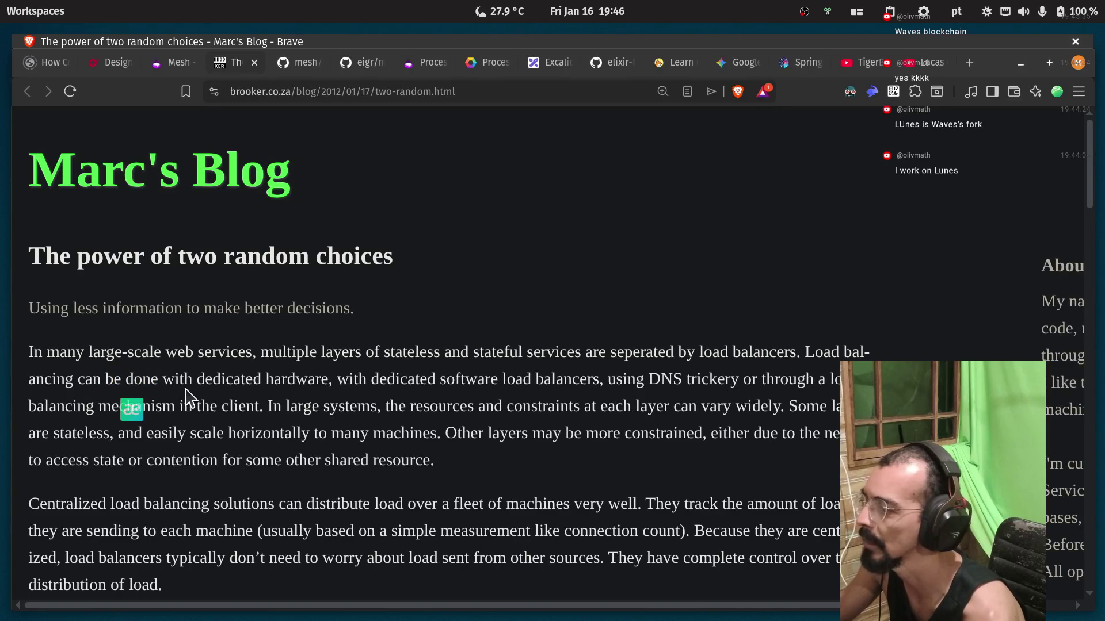
double_click(311, 379)
click(348, 383)
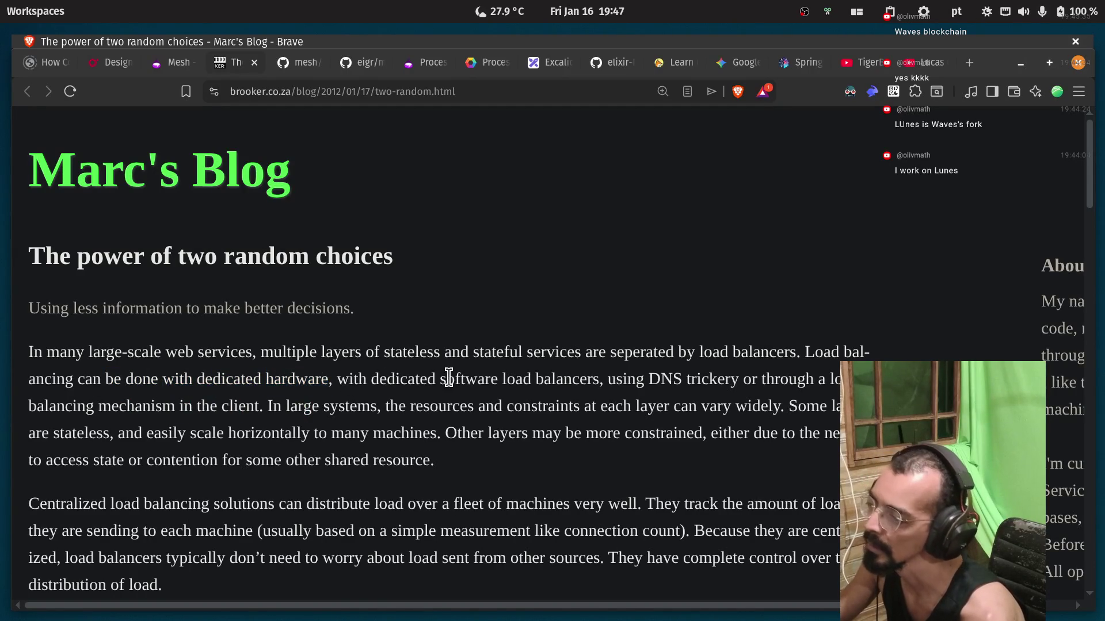
double_click(517, 378)
click(641, 379)
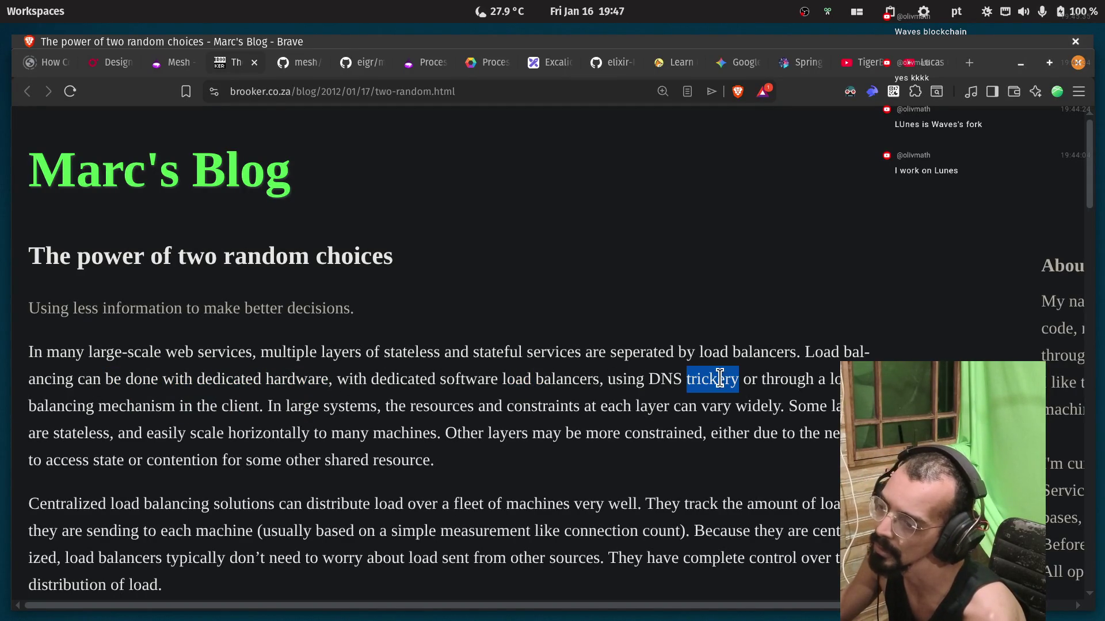
double_click(720, 378)
double_click(787, 379)
click(49, 410)
double_click(165, 406)
double_click(246, 406)
click(335, 410)
Select the whole first paragraph, then read on about stateless layers scaling horizontally across many machines.
triple_click(414, 406)
click(475, 409)
double_click(537, 407)
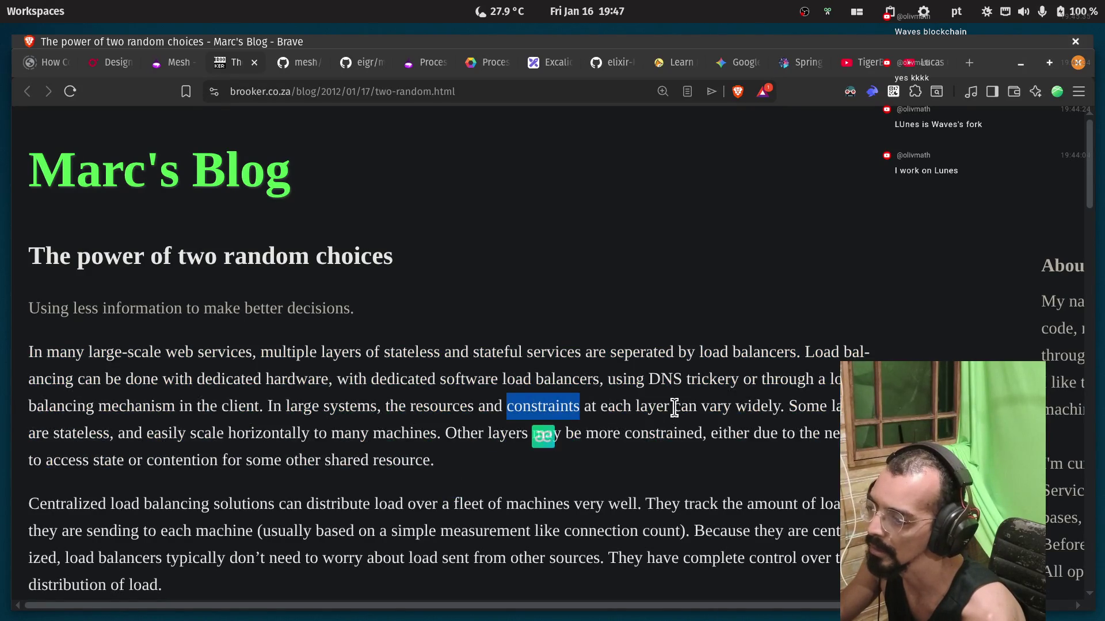
drag(674, 408, 735, 408)
click(753, 407)
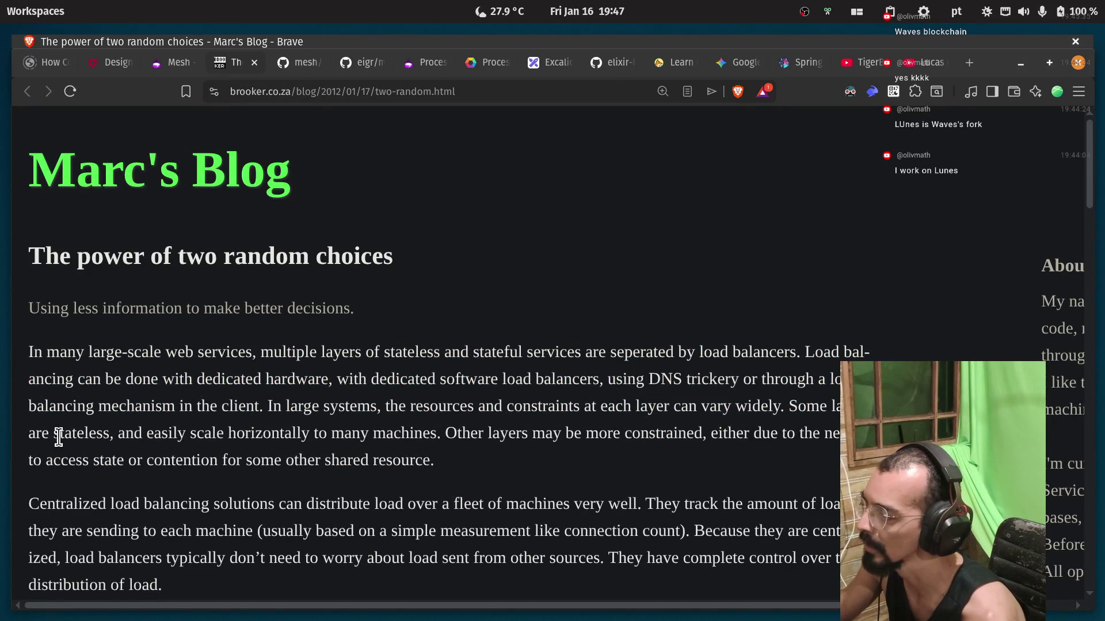
double_click(62, 435)
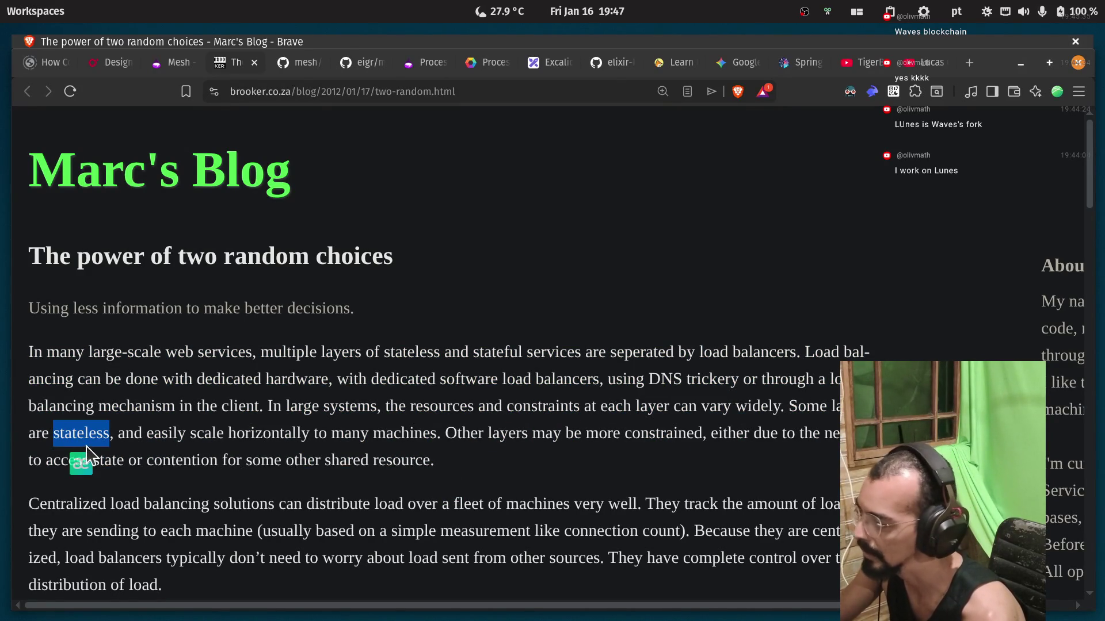
double_click(130, 435)
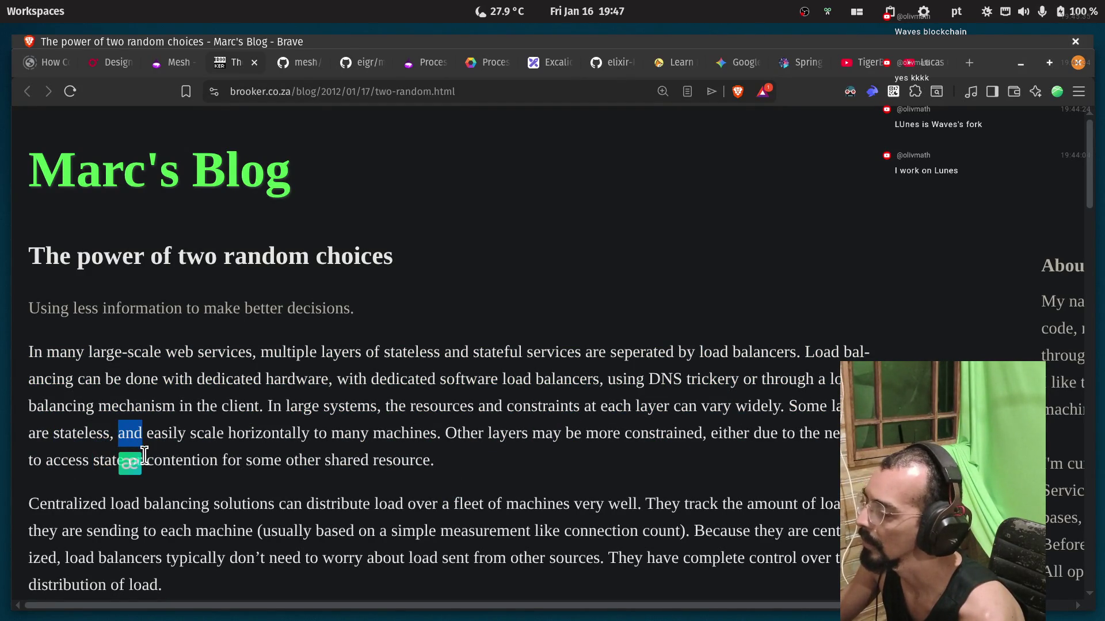
double_click(91, 438)
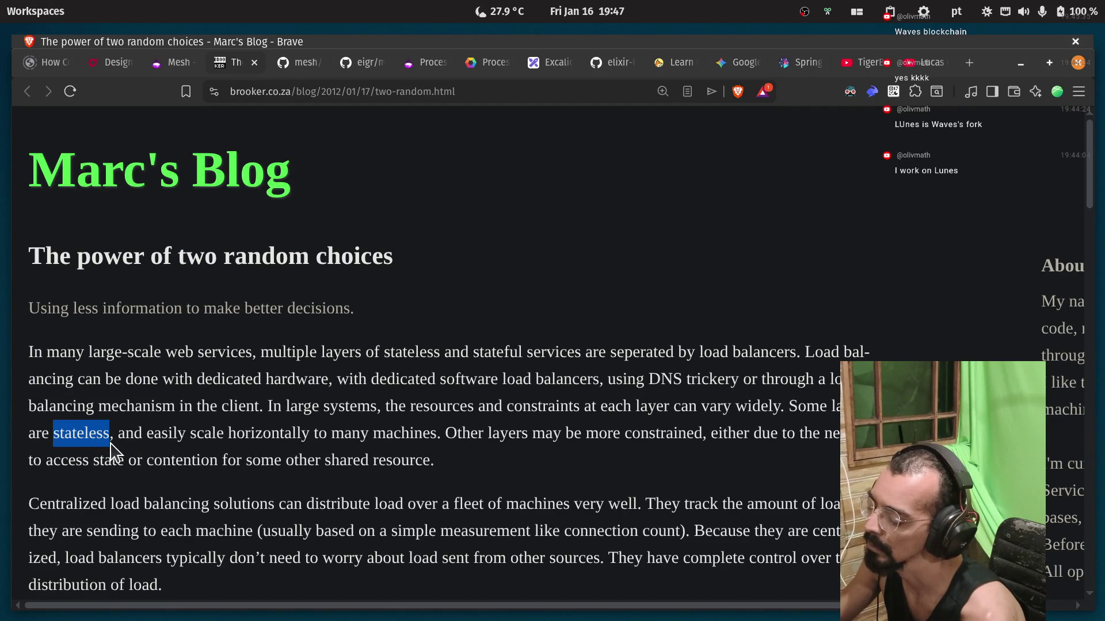
double_click(166, 437)
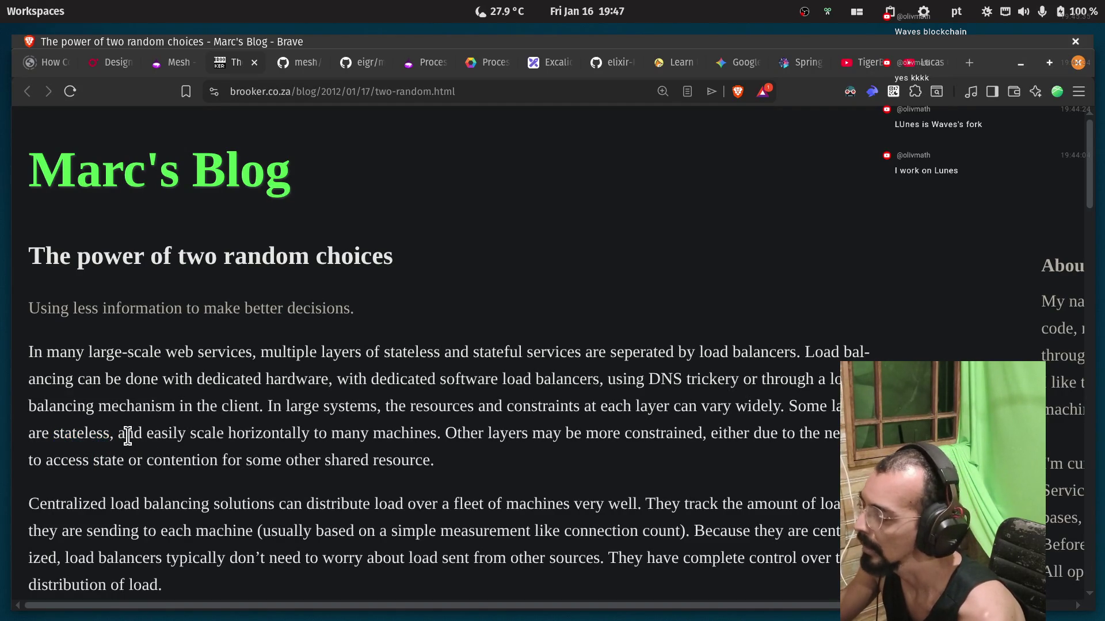
double_click(193, 437)
double_click(256, 435)
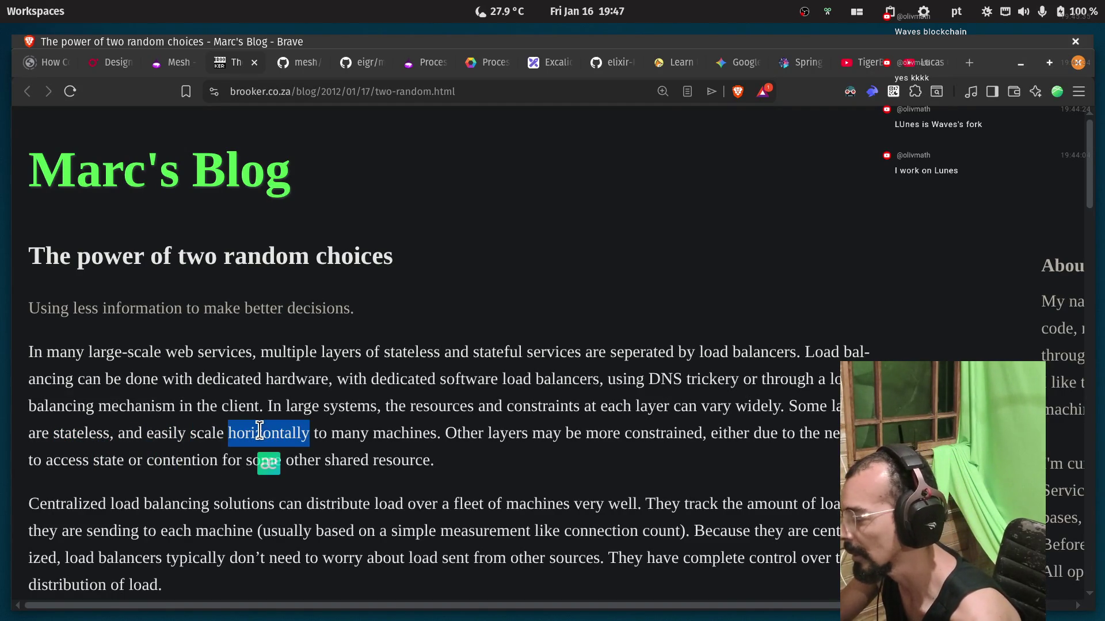
double_click(345, 433)
double_click(403, 432)
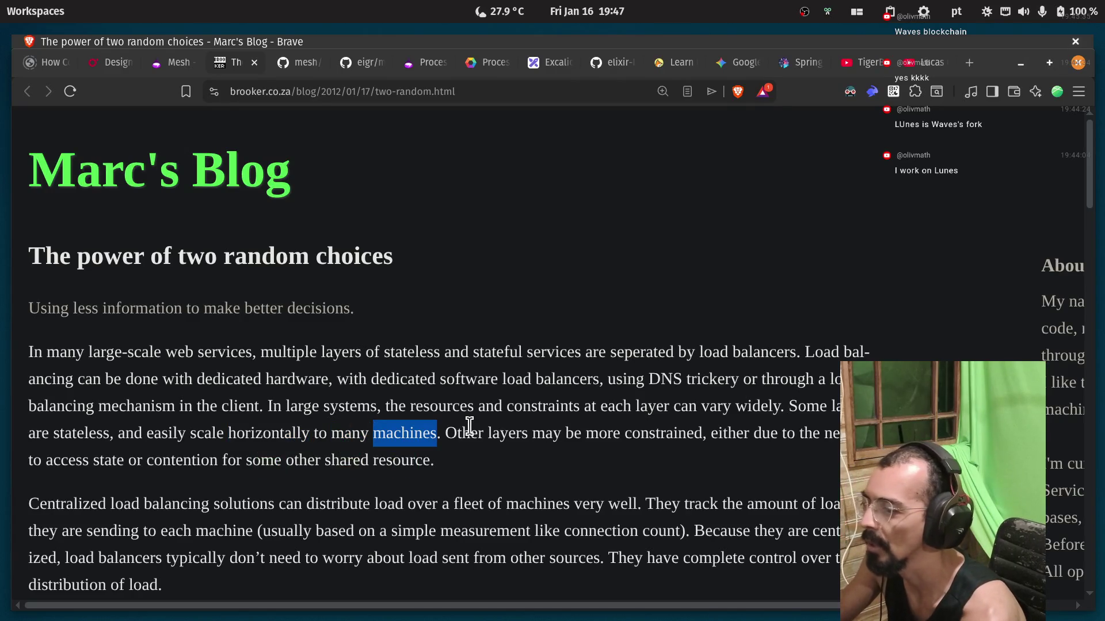
Read about other layers constrained by state contention and shared resources, then scroll further down.
double_click(463, 432)
double_click(508, 433)
double_click(628, 433)
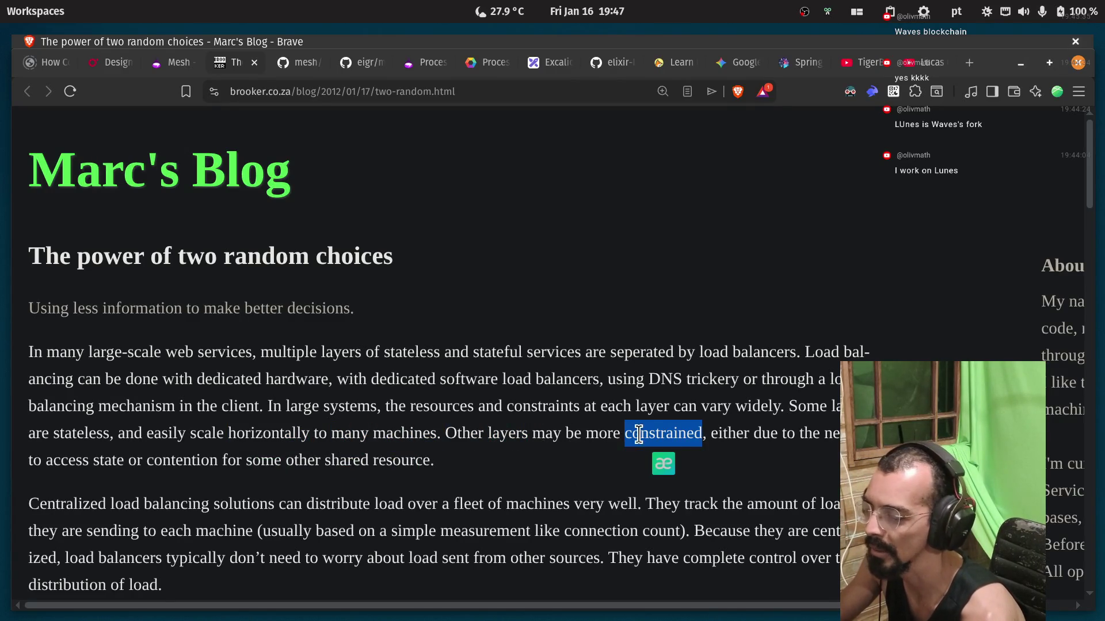
click(42, 465)
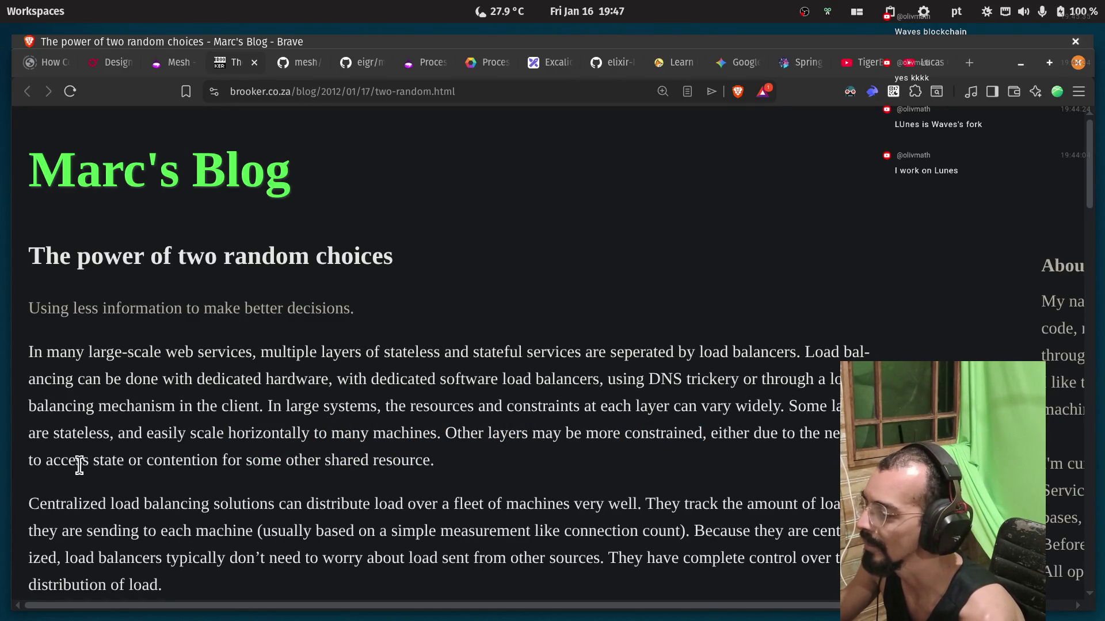
double_click(107, 462)
double_click(173, 463)
click(271, 460)
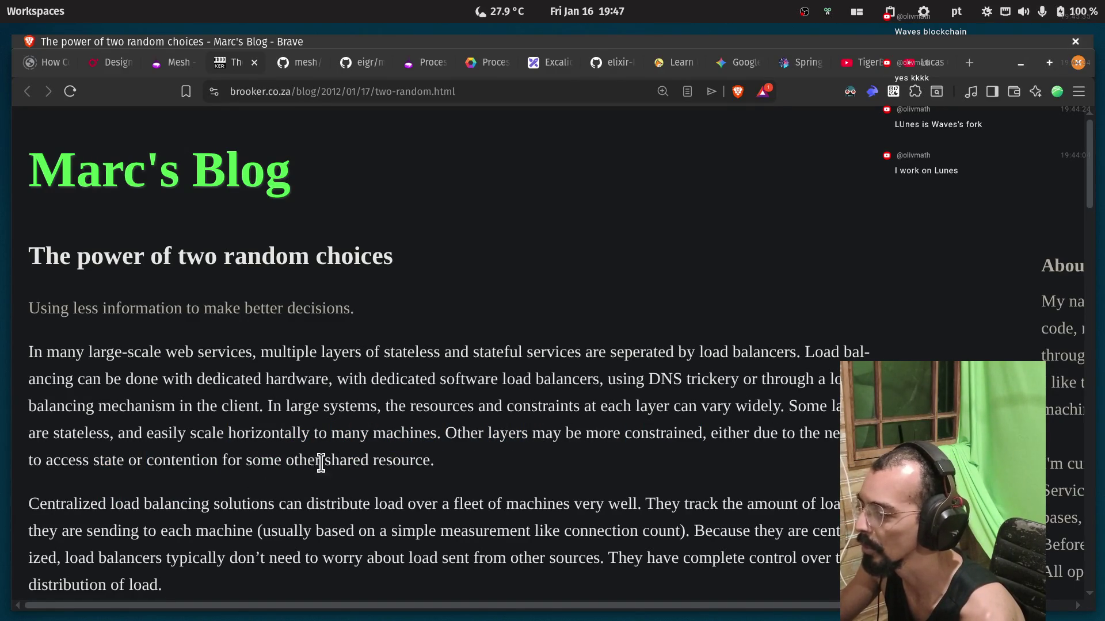
drag(299, 462, 382, 465)
double_click(384, 461)
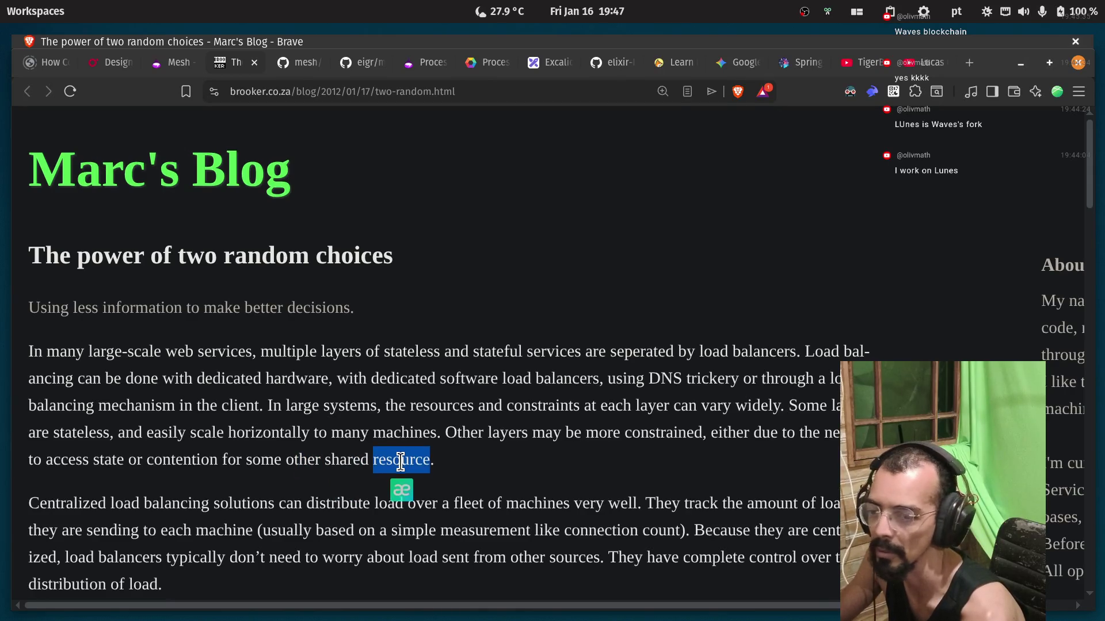
scroll(199, 410, down, 2)
scroll(199, 410, down, 2)
click(156, 356)
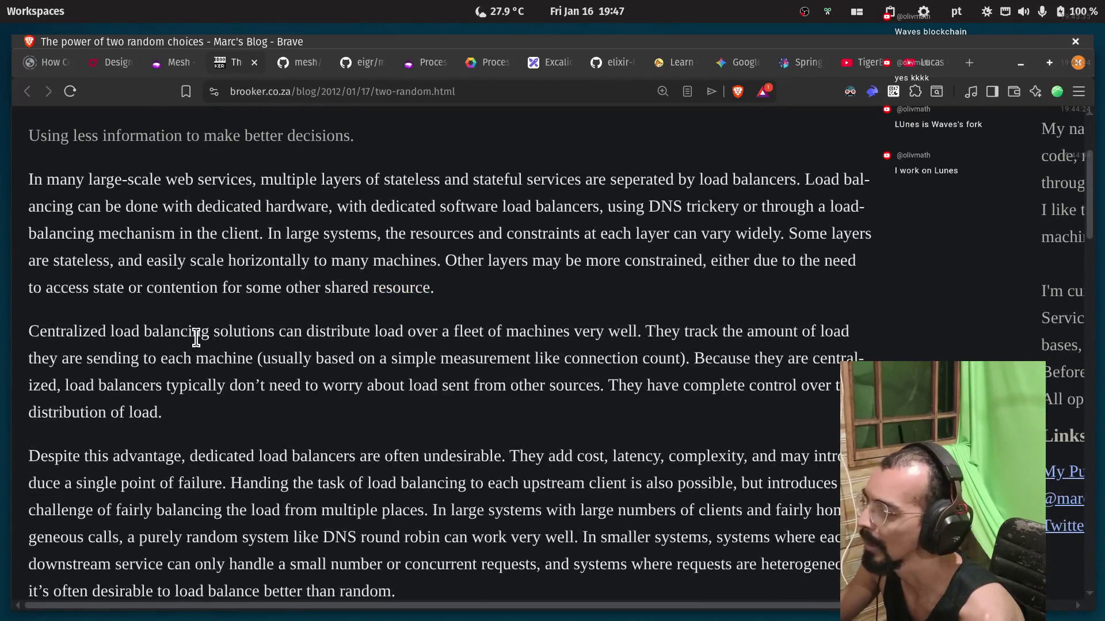
double_click(239, 337)
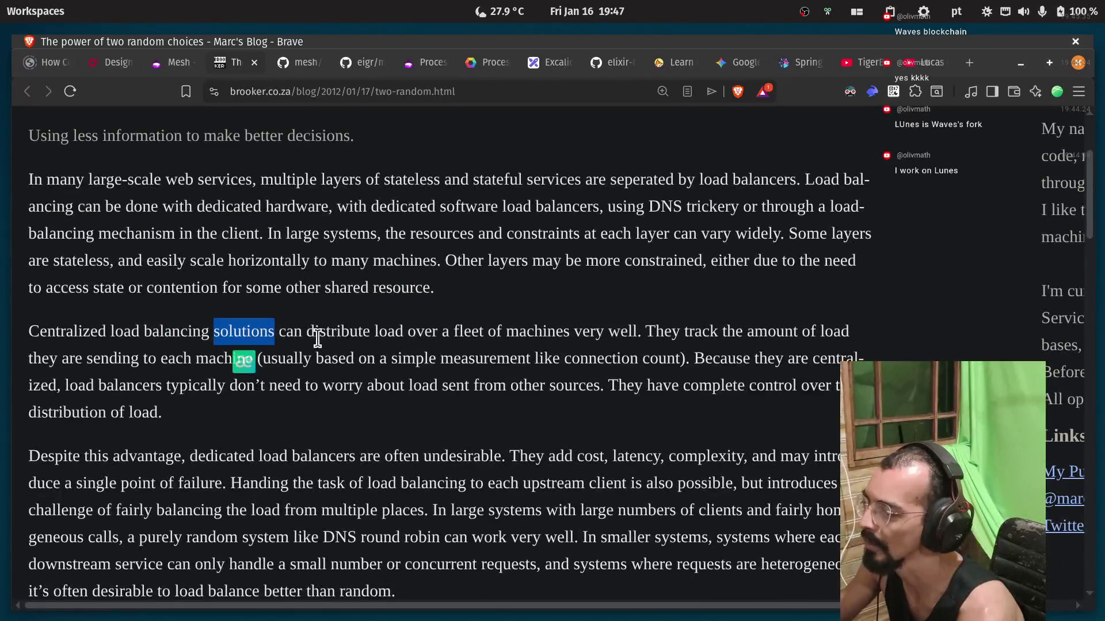
click(455, 329)
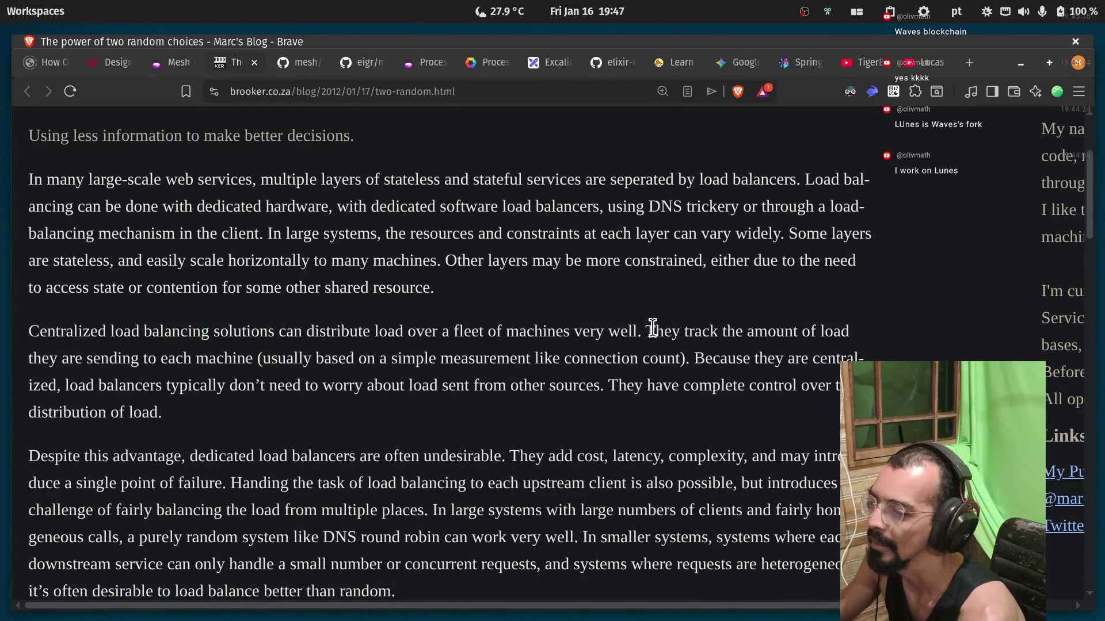
drag(647, 333, 679, 337)
click(709, 331)
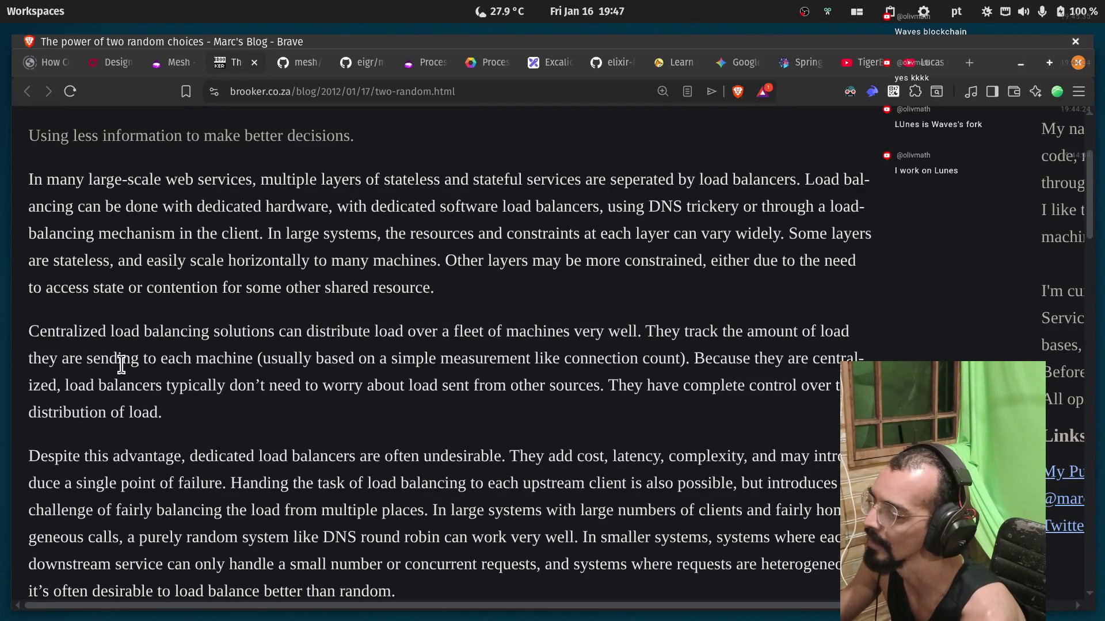
drag(64, 363, 144, 362)
click(192, 364)
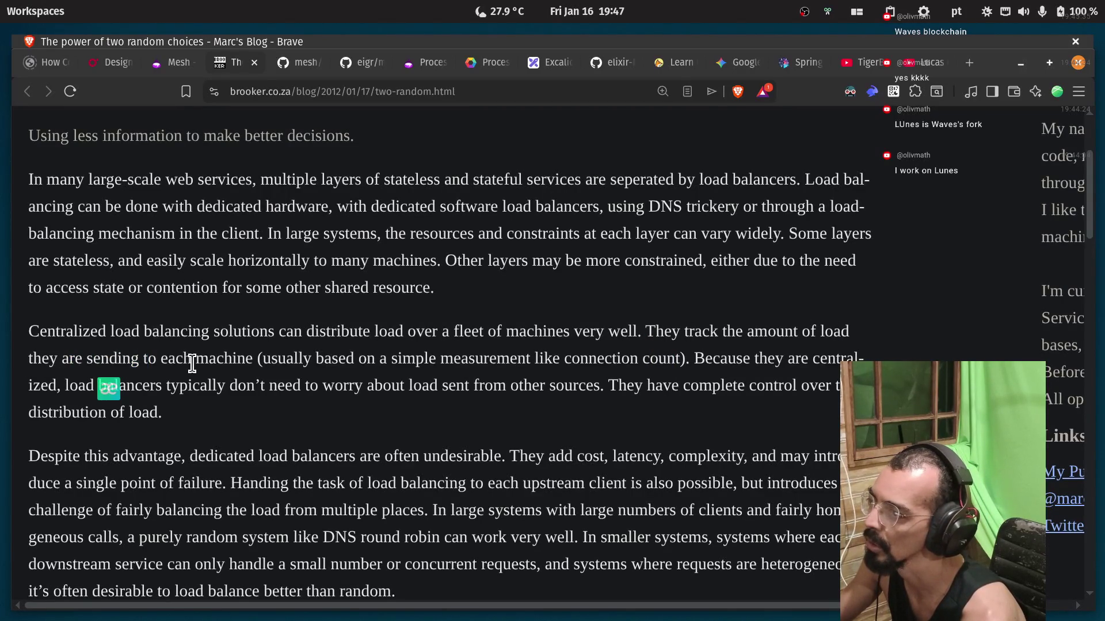
double_click(224, 359)
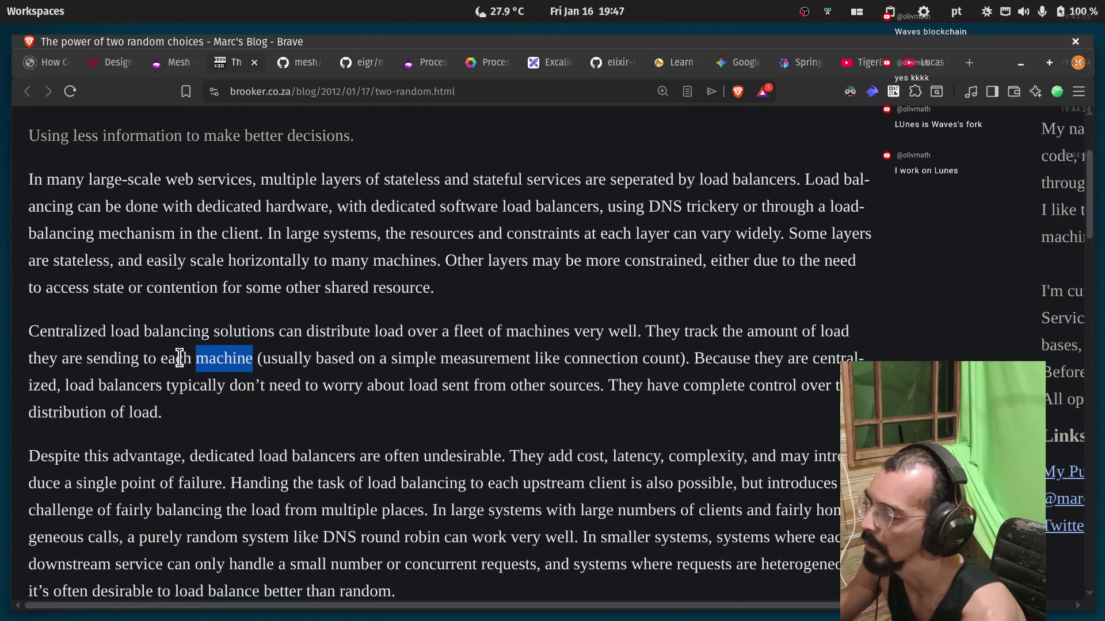
click(183, 358)
double_click(286, 358)
double_click(335, 358)
click(424, 358)
double_click(424, 358)
click(516, 359)
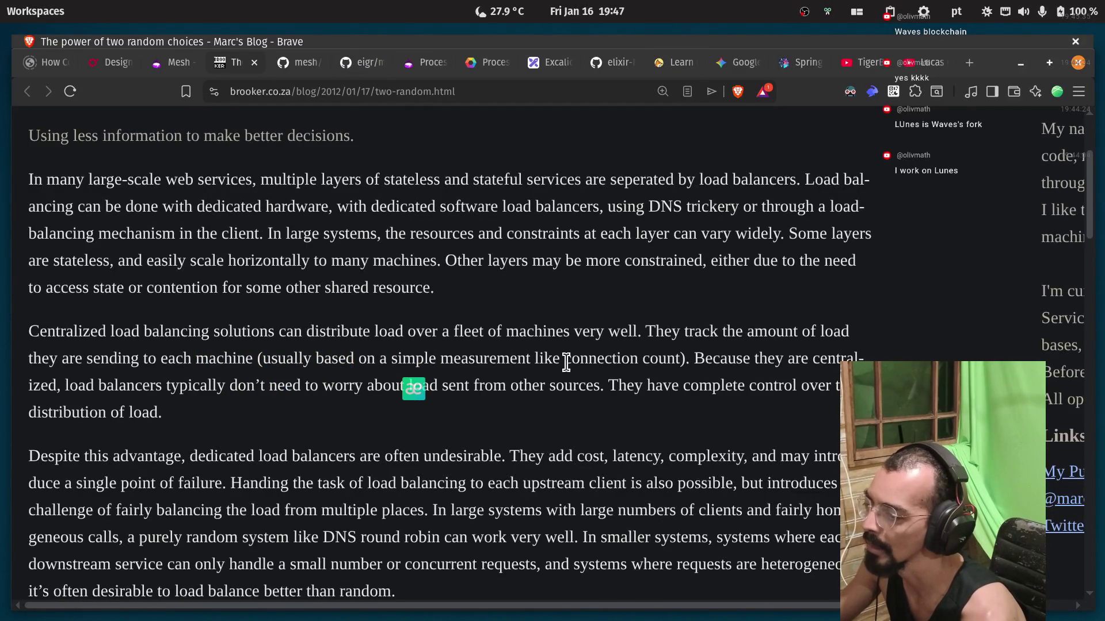
double_click(604, 358)
double_click(652, 359)
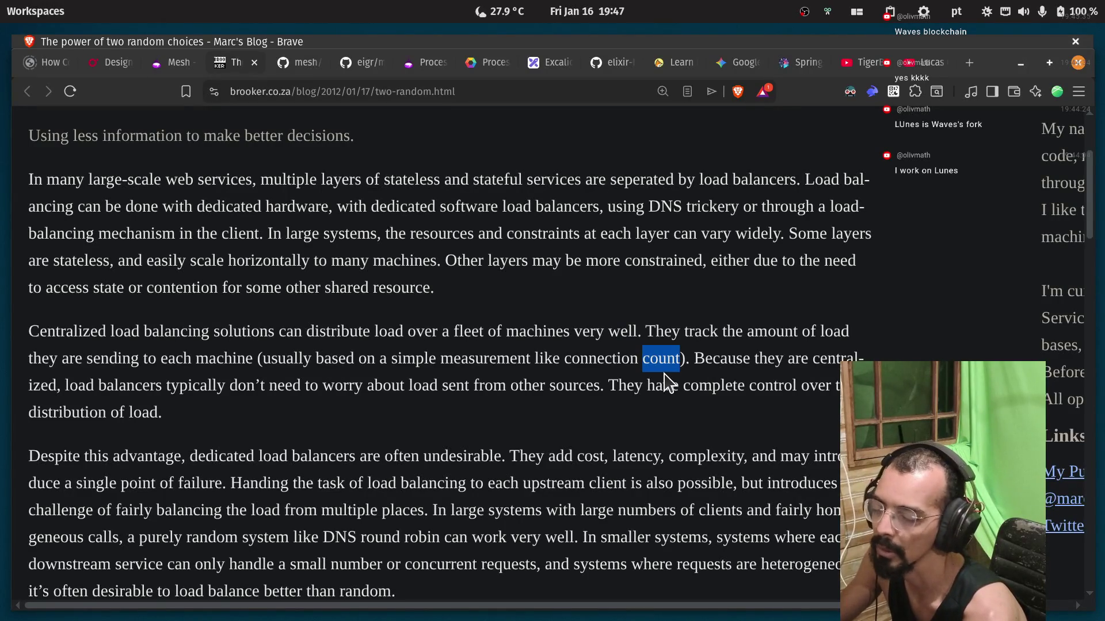
drag(692, 360, 841, 362)
double_click(46, 388)
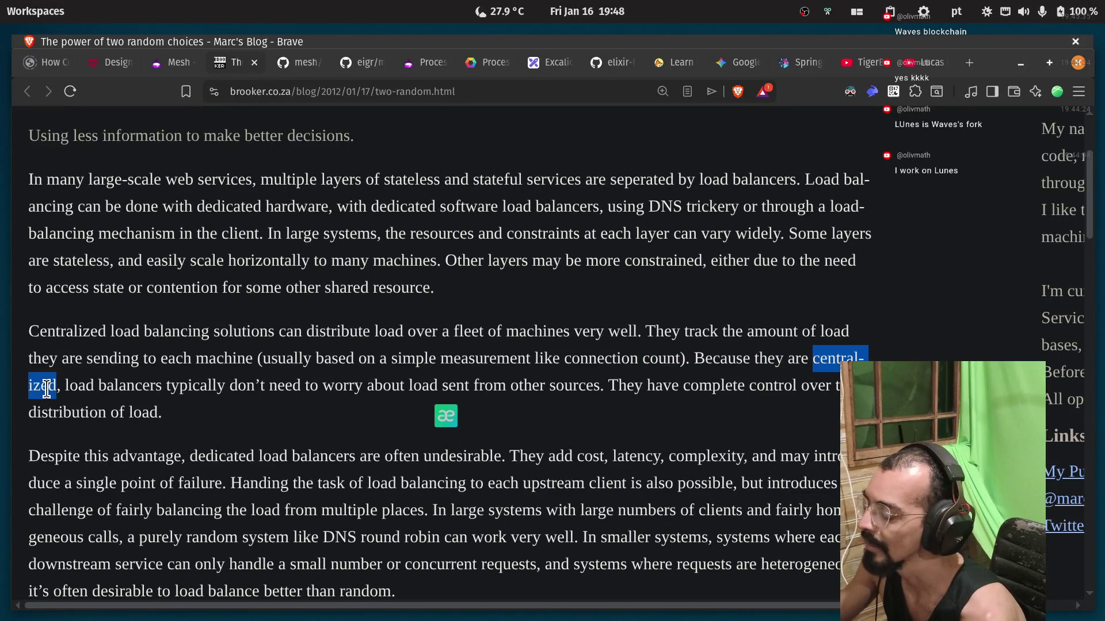
click(85, 394)
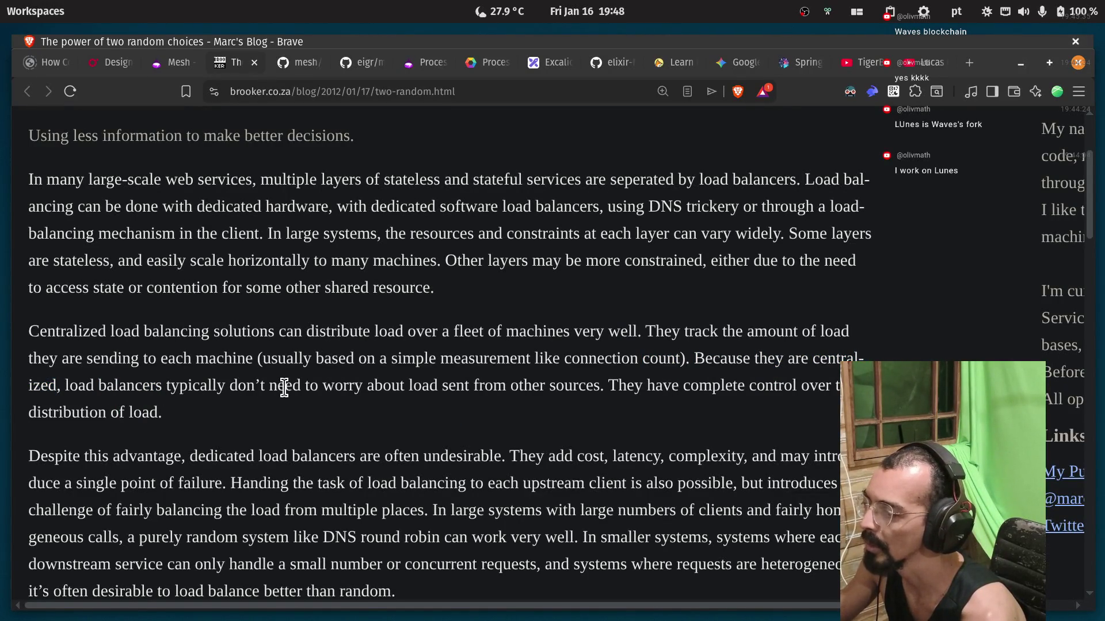
drag(505, 385, 839, 386)
click(574, 385)
mouse_move(160, 420)
mouse_down()
mouse_move(35, 415)
mouse_move(17, 424)
mouse_move(25, 413)
mouse_up()
click(157, 364)
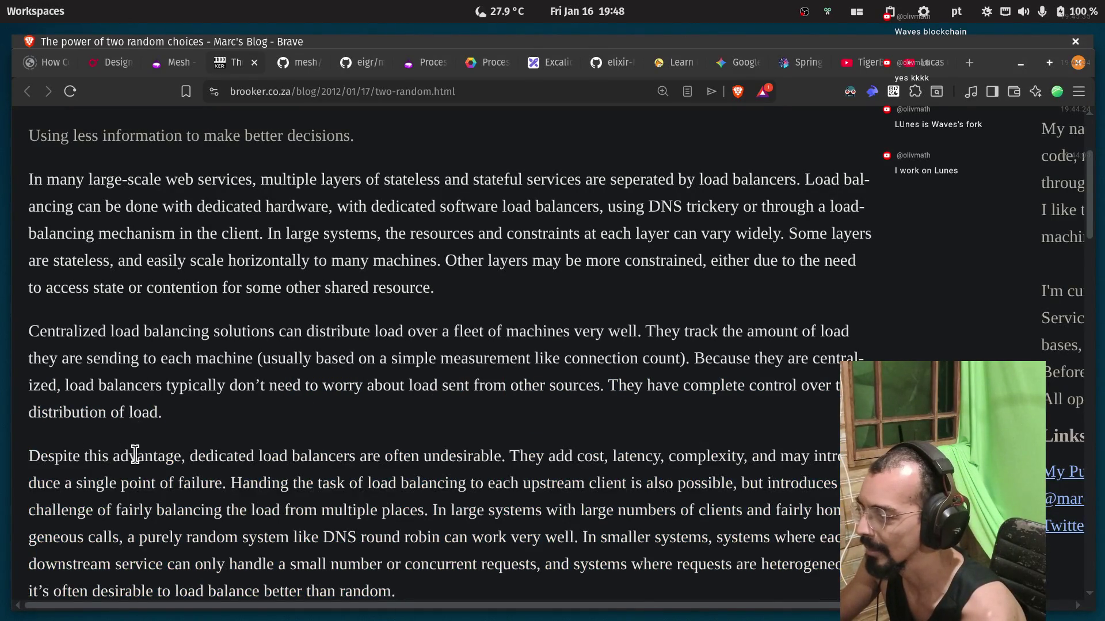
double_click(235, 456)
click(296, 458)
double_click(443, 458)
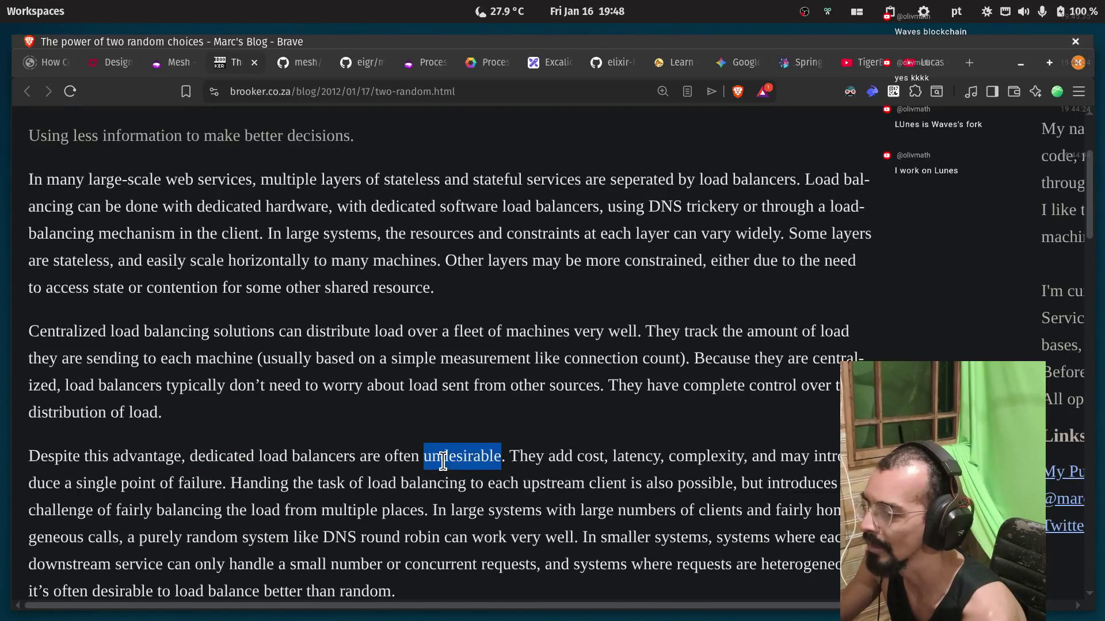
click(571, 456)
double_click(590, 456)
double_click(636, 456)
double_click(734, 459)
click(737, 459)
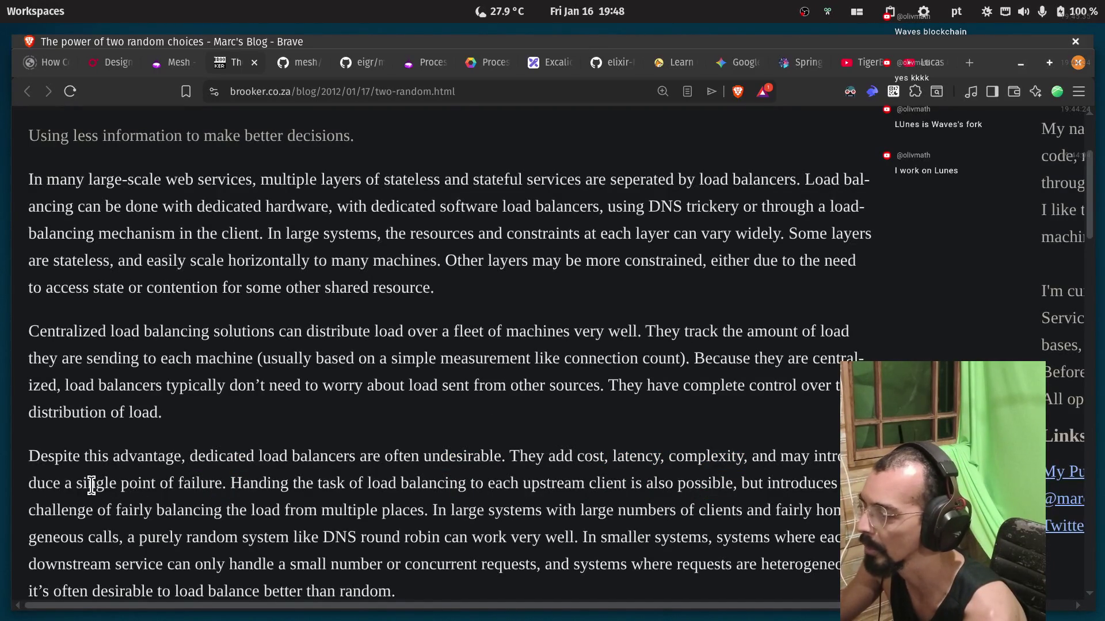
mouse_move(84, 486)
mouse_down()
mouse_move(290, 486)
mouse_move(226, 486)
mouse_up()
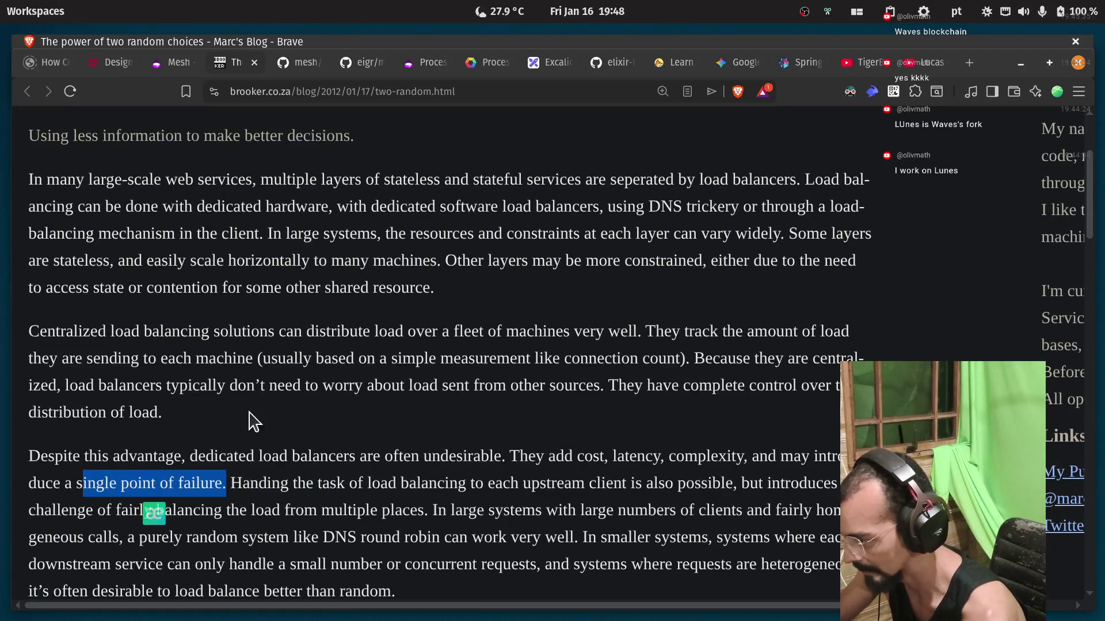
scroll(248, 420, down, 3)
click(230, 403)
Read the sentence on handing load balancing to each upstream, highlighting 'load balancing' and 'multiple places'.
scroll(229, 345, down, 3)
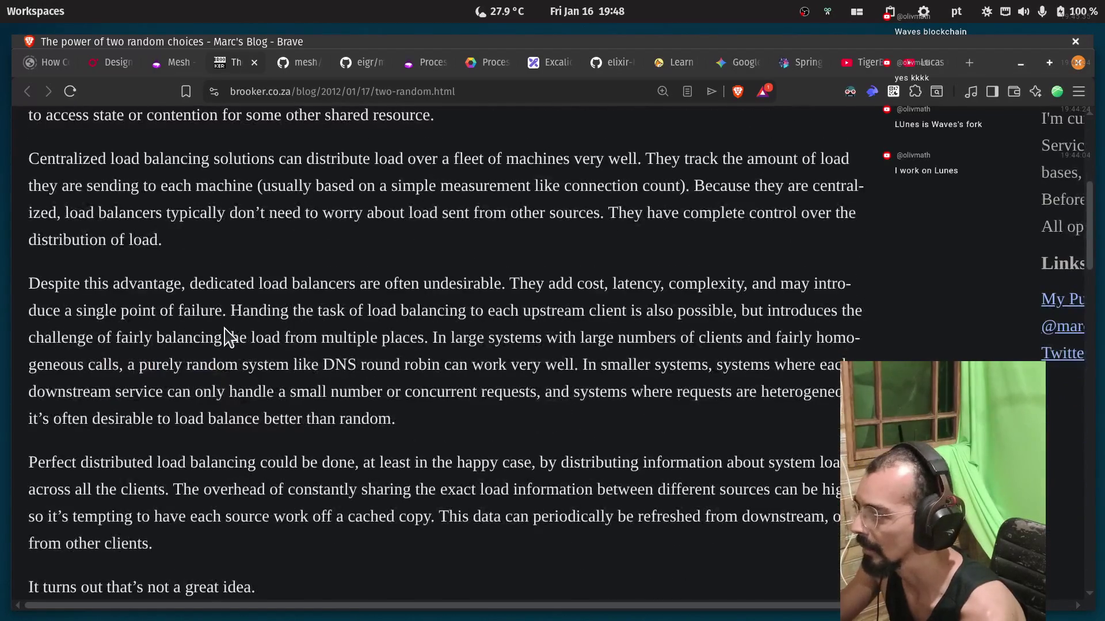
drag(230, 314, 301, 313)
click(364, 311)
double_click(382, 311)
double_click(429, 312)
double_click(502, 312)
double_click(543, 314)
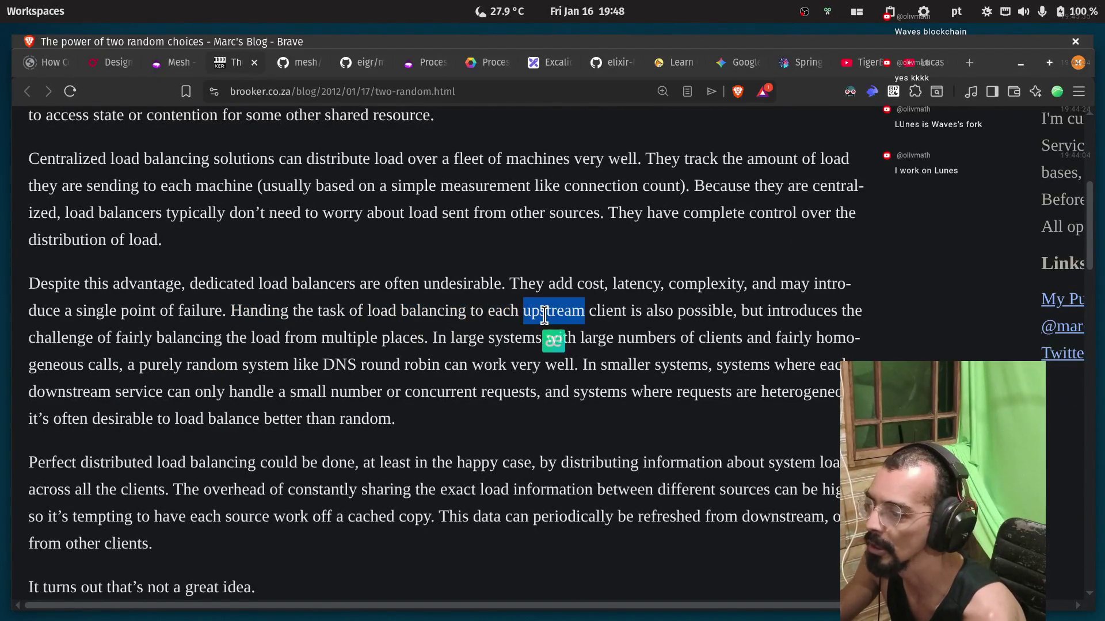
double_click(696, 314)
double_click(72, 340)
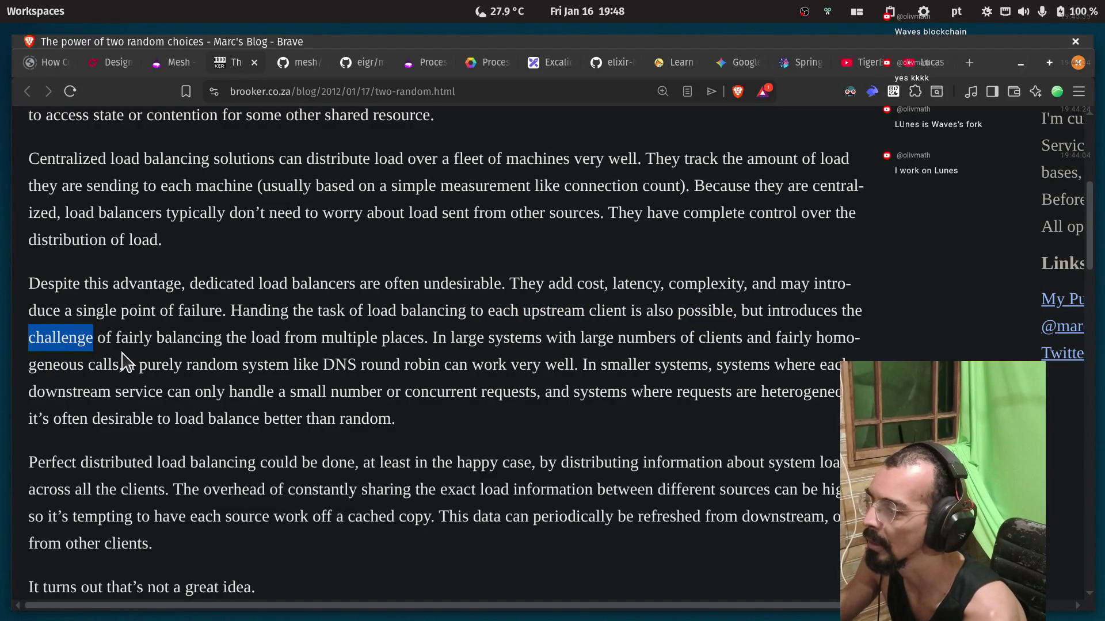
double_click(132, 340)
double_click(189, 340)
double_click(257, 341)
double_click(331, 341)
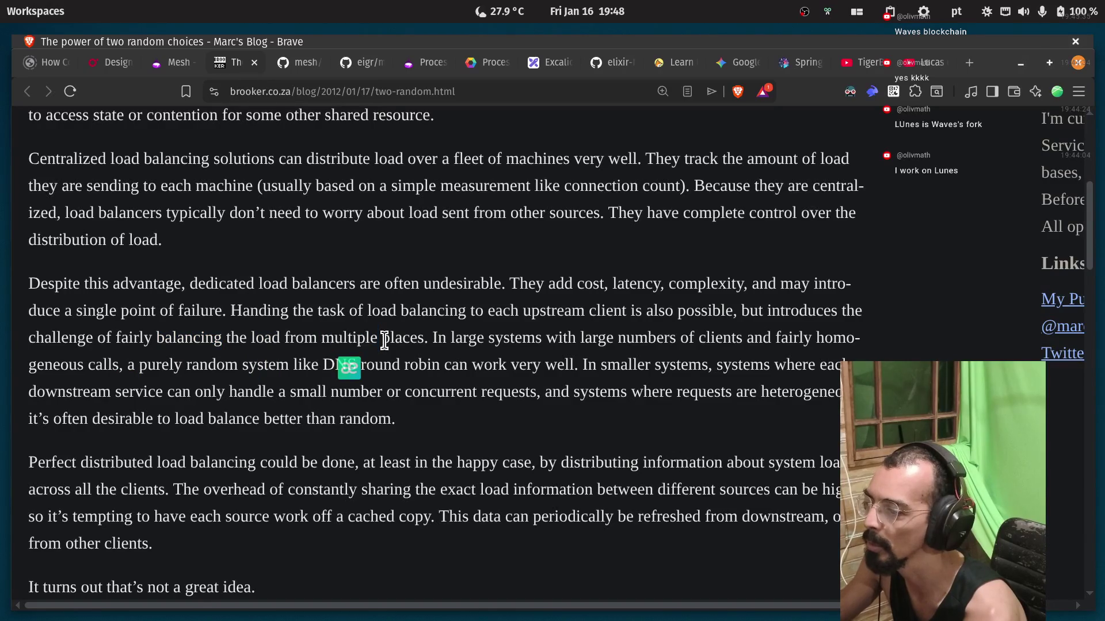
double_click(385, 340)
drag(428, 341, 216, 311)
click(403, 311)
drag(366, 311, 463, 311)
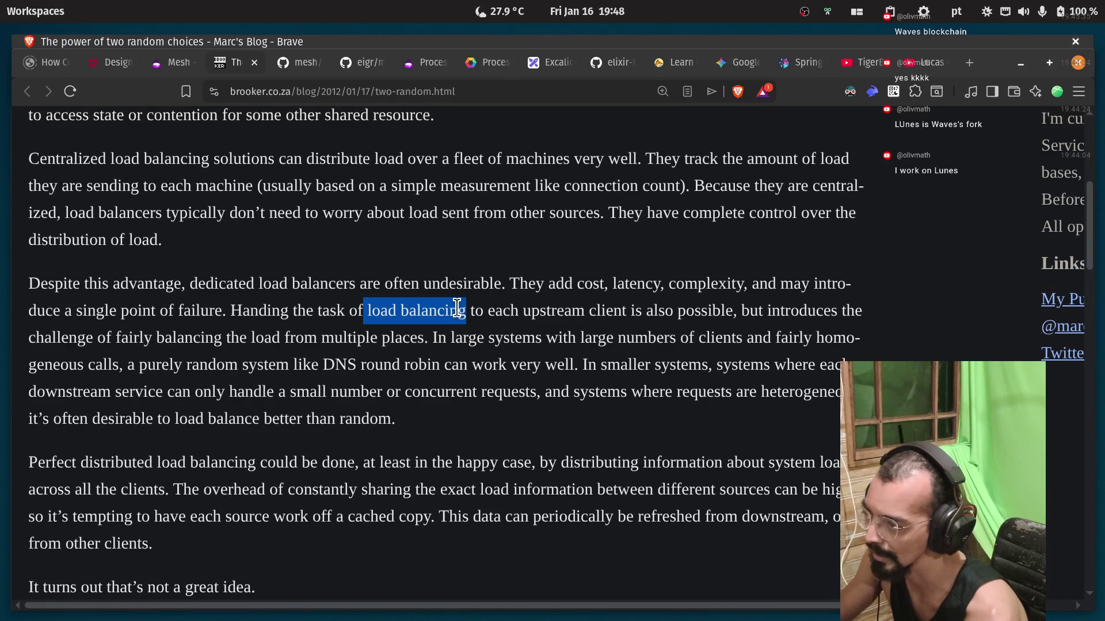
click(424, 317)
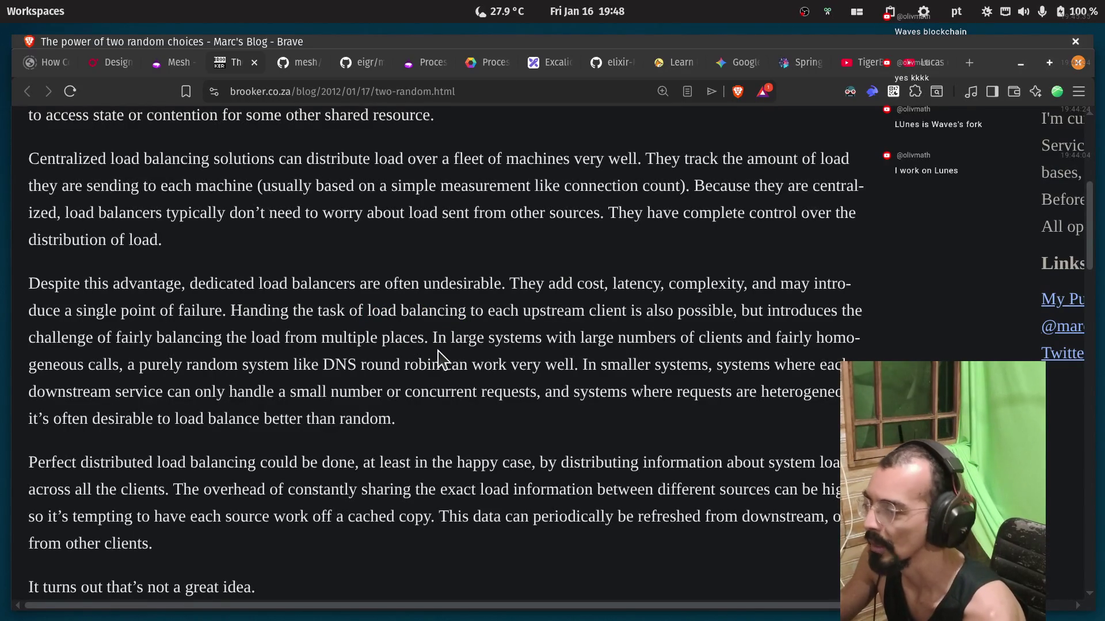
Read how purely random calls or DNS round robin work well in fairly homogeneous systems.
double_click(512, 342)
click(614, 341)
double_click(790, 339)
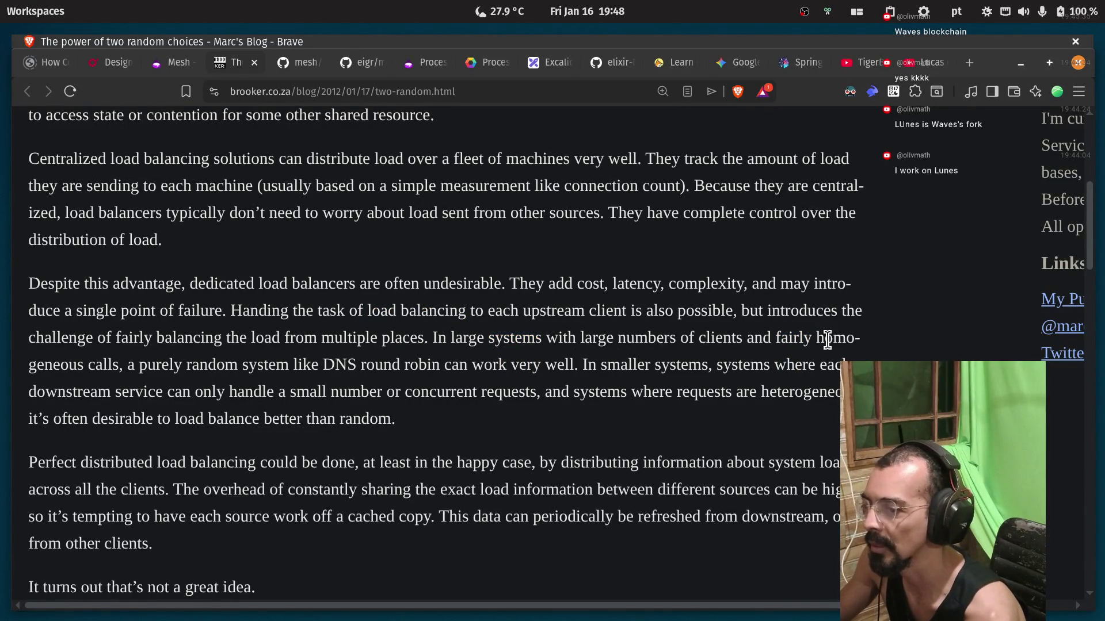
double_click(837, 338)
double_click(104, 365)
double_click(161, 365)
click(241, 370)
double_click(340, 365)
click(378, 368)
double_click(455, 365)
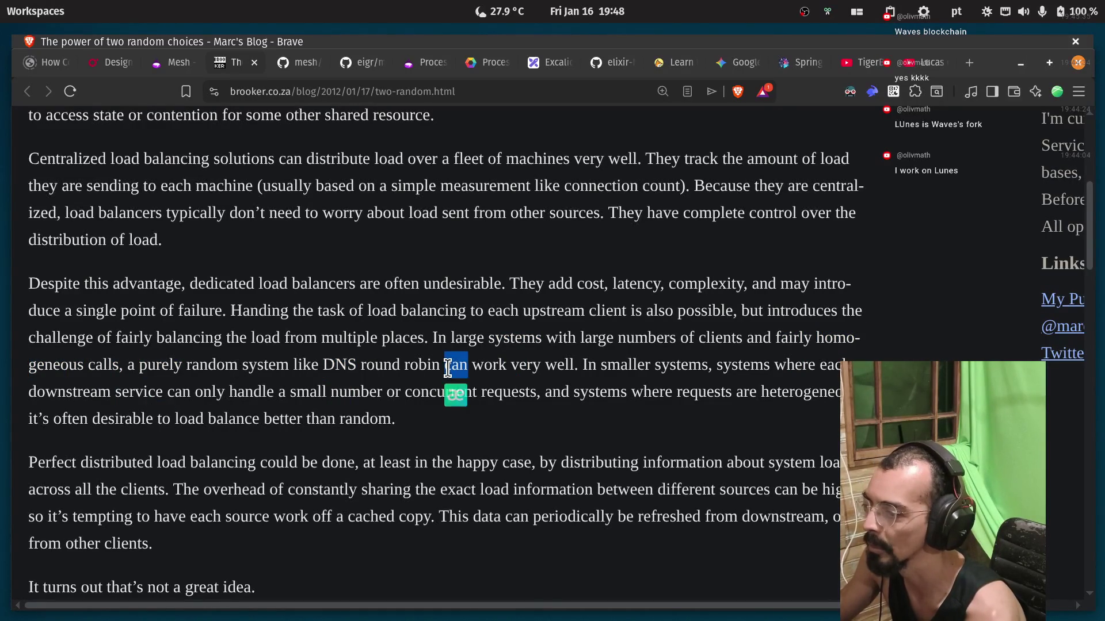
click(502, 370)
drag(480, 368, 647, 365)
click(587, 368)
click(662, 370)
double_click(682, 364)
click(708, 369)
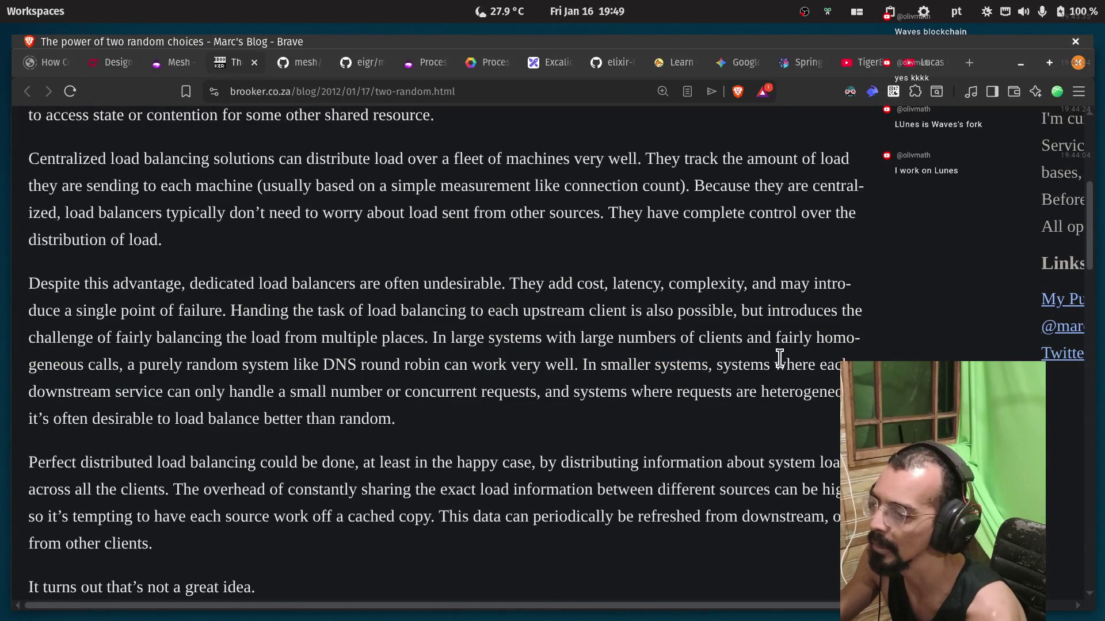
Read about downstream services handling varying request numbers in heterogeneous systems, highlighting 'desirable' and 'random'.
double_click(65, 392)
click(136, 390)
double_click(139, 391)
click(217, 390)
double_click(253, 392)
click(309, 392)
double_click(366, 392)
click(448, 397)
double_click(506, 392)
click(556, 397)
double_click(602, 392)
double_click(653, 392)
click(656, 396)
double_click(728, 392)
click(748, 395)
double_click(786, 391)
click(66, 422)
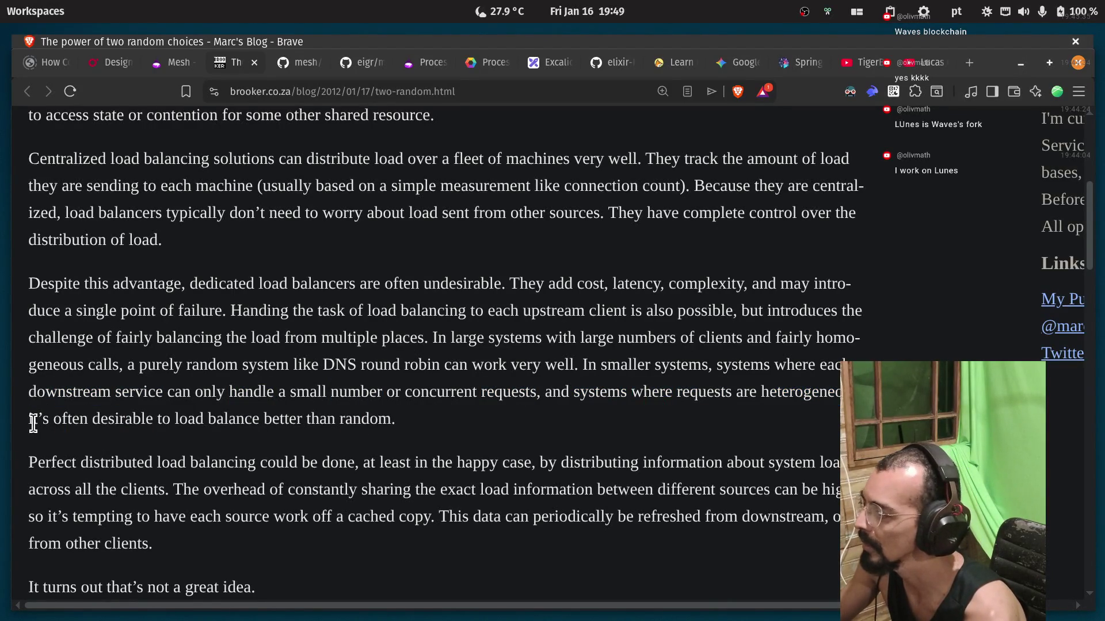
double_click(130, 418)
click(193, 420)
double_click(378, 418)
click(443, 426)
Read the 'Perfect distributed load balancing' paragraph on distributing load information and its constant-sharing overhead.
scroll(312, 392, down, 3)
double_click(50, 376)
click(127, 377)
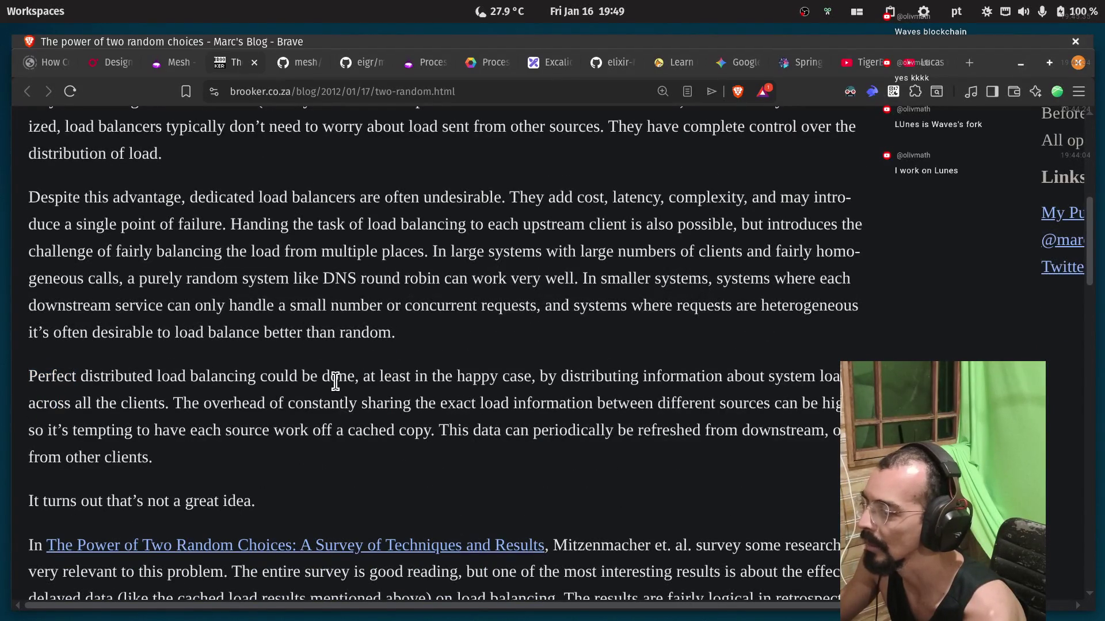
mouse_move(460, 380)
mouse_down()
mouse_move(562, 375)
mouse_move(553, 374)
mouse_up()
double_click(572, 377)
double_click(673, 377)
click(806, 377)
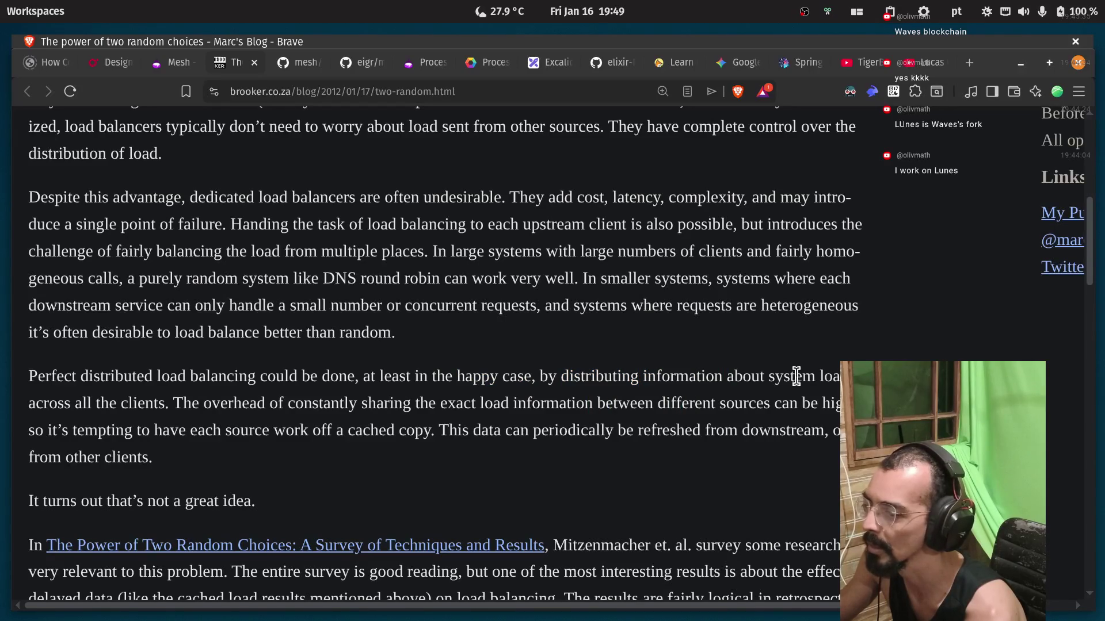
drag(68, 398, 126, 399)
click(162, 402)
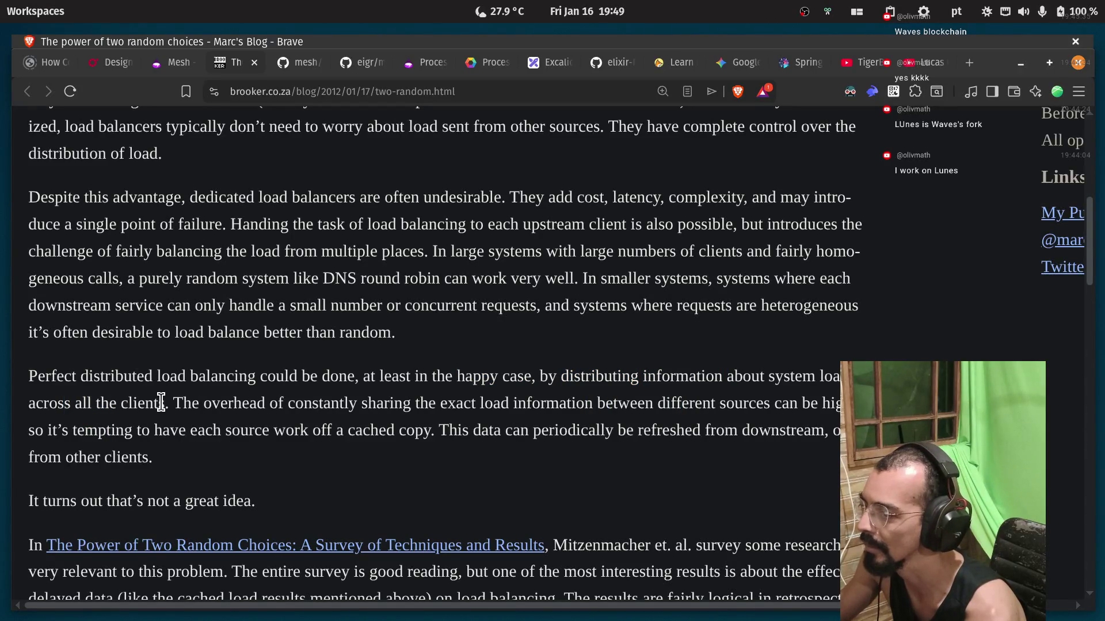
double_click(613, 377)
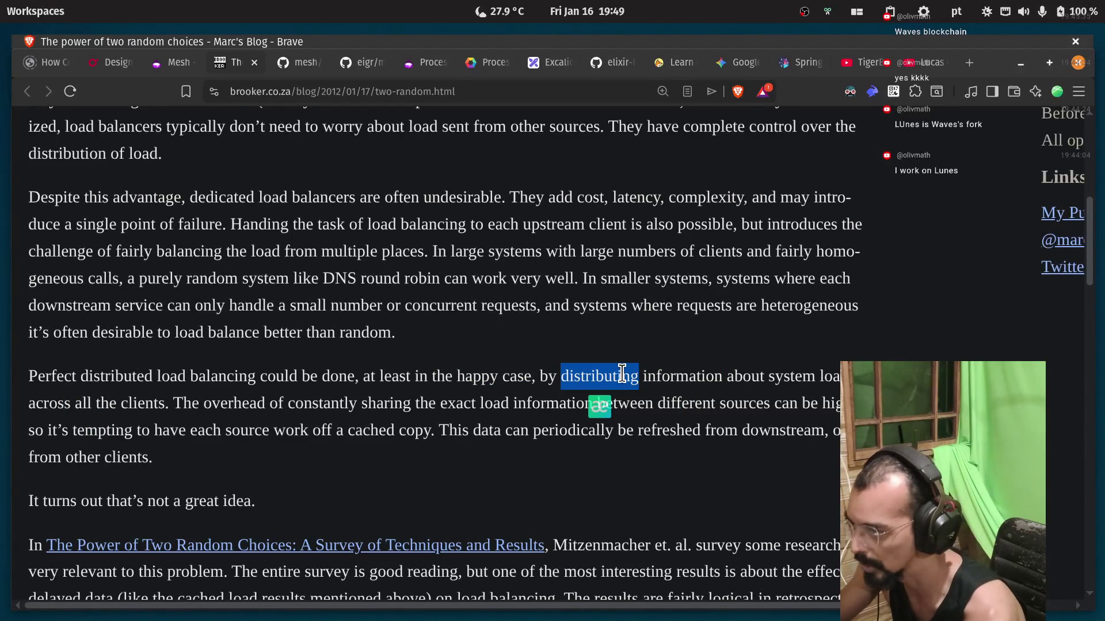
double_click(682, 377)
double_click(792, 377)
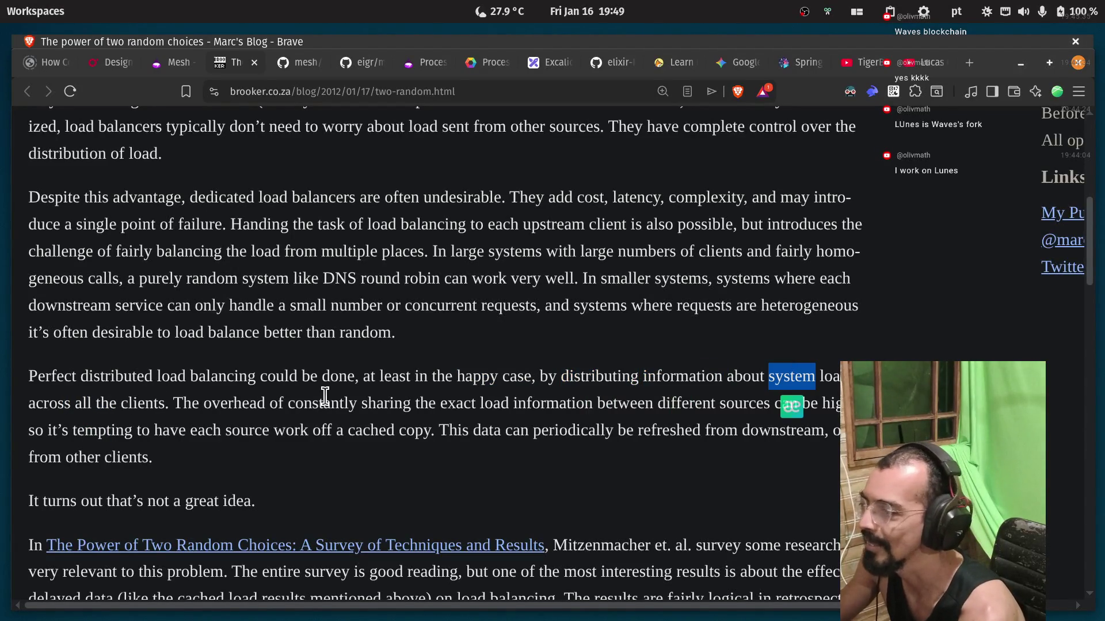
click(60, 405)
drag(171, 403, 253, 403)
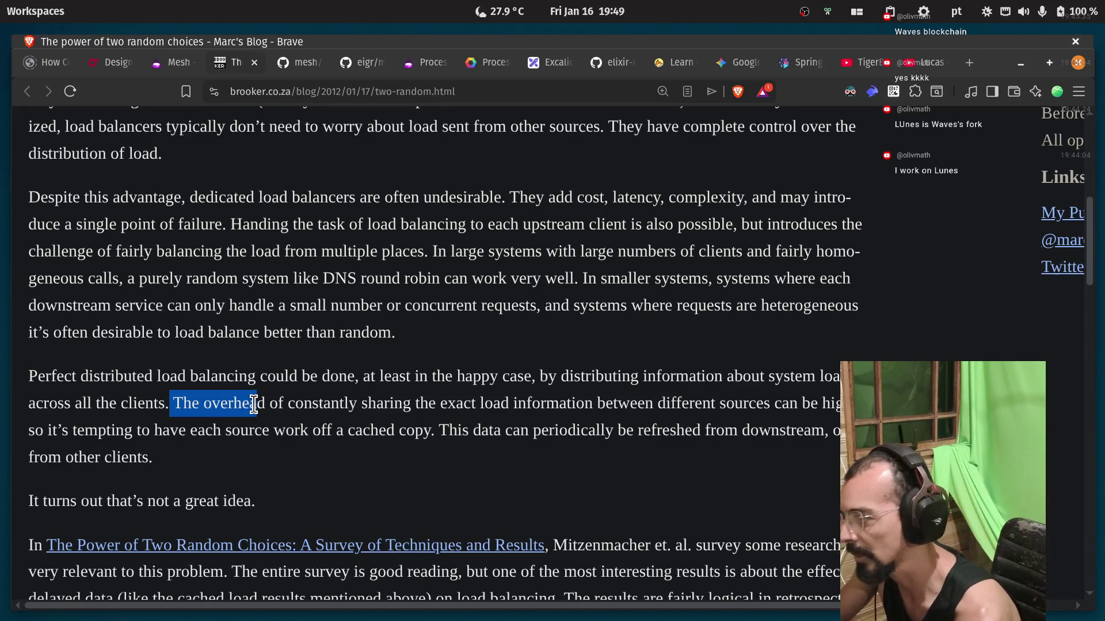
double_click(308, 403)
double_click(386, 403)
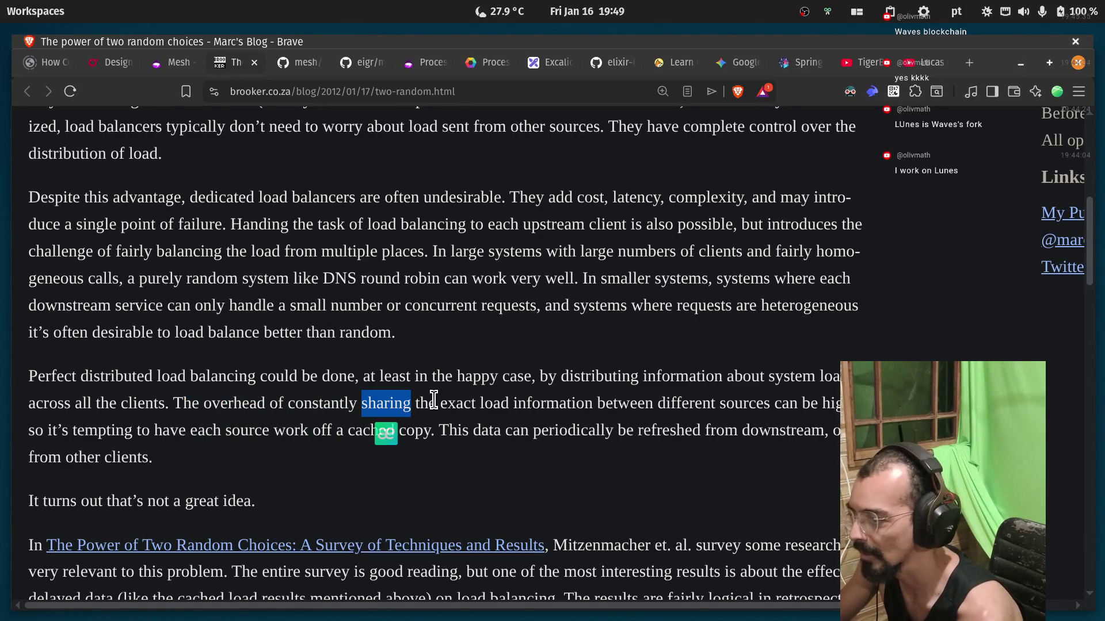